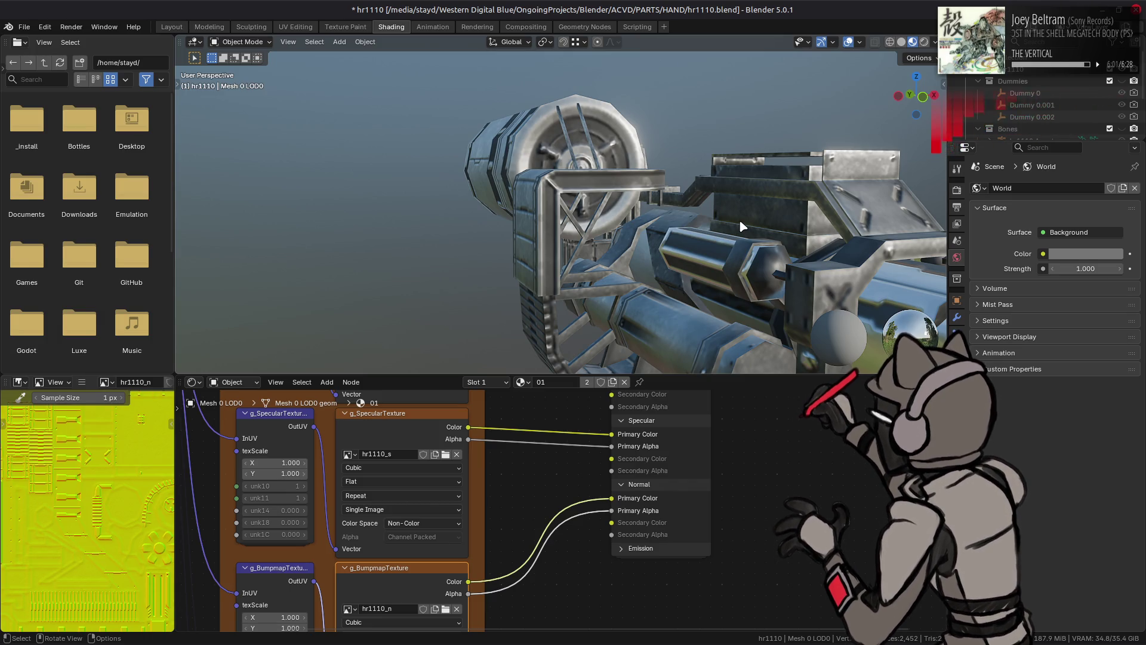
# Step: Orbit and zoom in to inspect the textured minigun closely from several angles
pyautogui.moveTo(738, 223)
pyautogui.mouseDown(button='middle')
pyautogui.moveTo(627, 235)
pyautogui.moveTo(596, 209)
pyautogui.moveTo(656, 196)
pyautogui.mouseUp(button='middle')
pyautogui.scroll(5, 455, 241)
pyautogui.moveTo(455, 240)
pyautogui.mouseDown(button='middle')
pyautogui.moveTo(627, 209)
pyautogui.moveTo(606, 213)
pyautogui.mouseUp(button='middle')
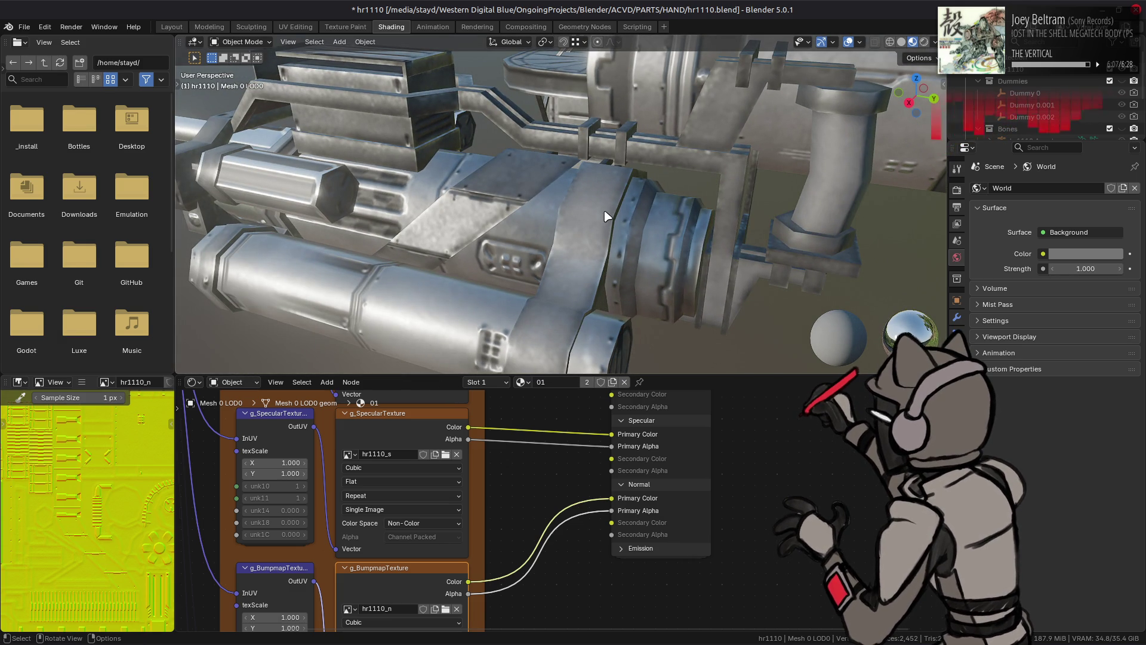
pyautogui.moveTo(603, 210)
pyautogui.mouseDown(button='middle')
pyautogui.moveTo(581, 213)
pyautogui.moveTo(607, 210)
pyautogui.mouseUp(button='middle')
# Step: Select the gun and enter the ACVD Shader group node of its material
pyautogui.keyDown('shift'); pyautogui.moveTo(659, 183); pyautogui.dragTo(664, 207, button='middle'); pyautogui.keyUp('shift')
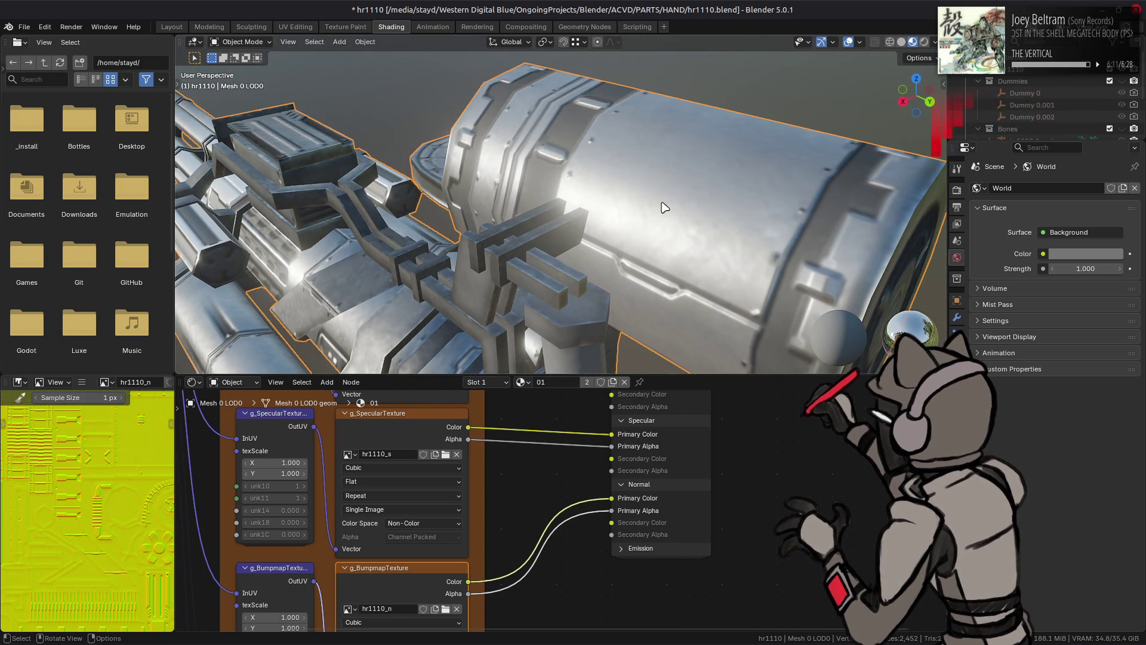
pyautogui.click(682, 417)
pyautogui.press('Tab')
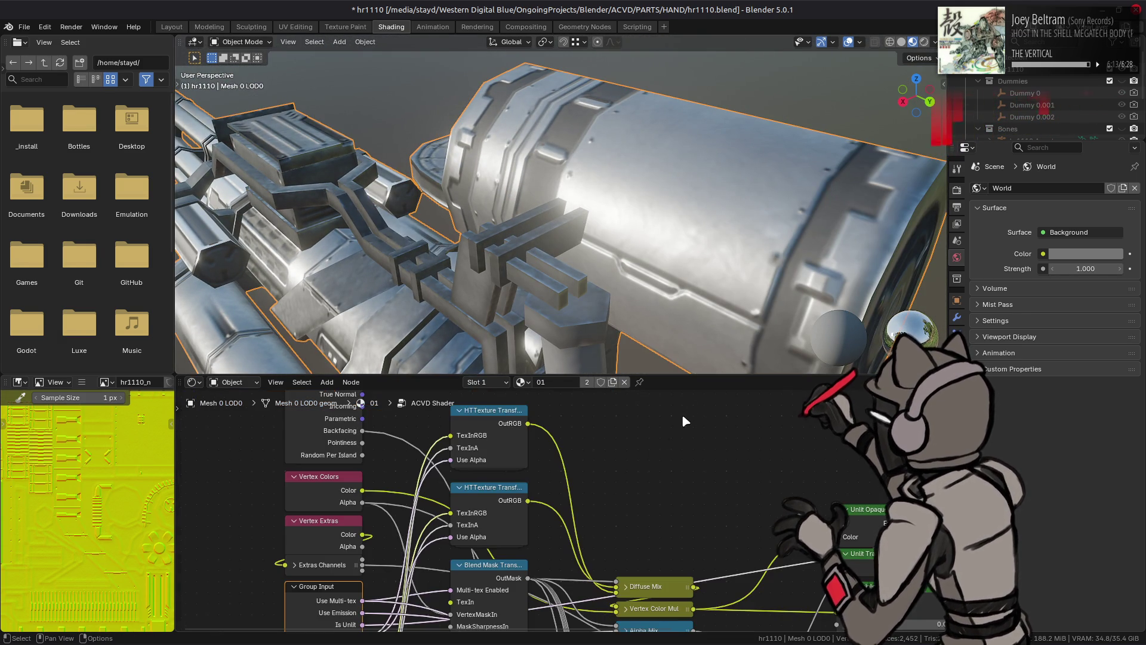
# Step: Bring the normal-related nodes into view and expand the collapsed Normal Map node
pyautogui.moveTo(539, 575); pyautogui.dragTo(552, 449, button='middle')
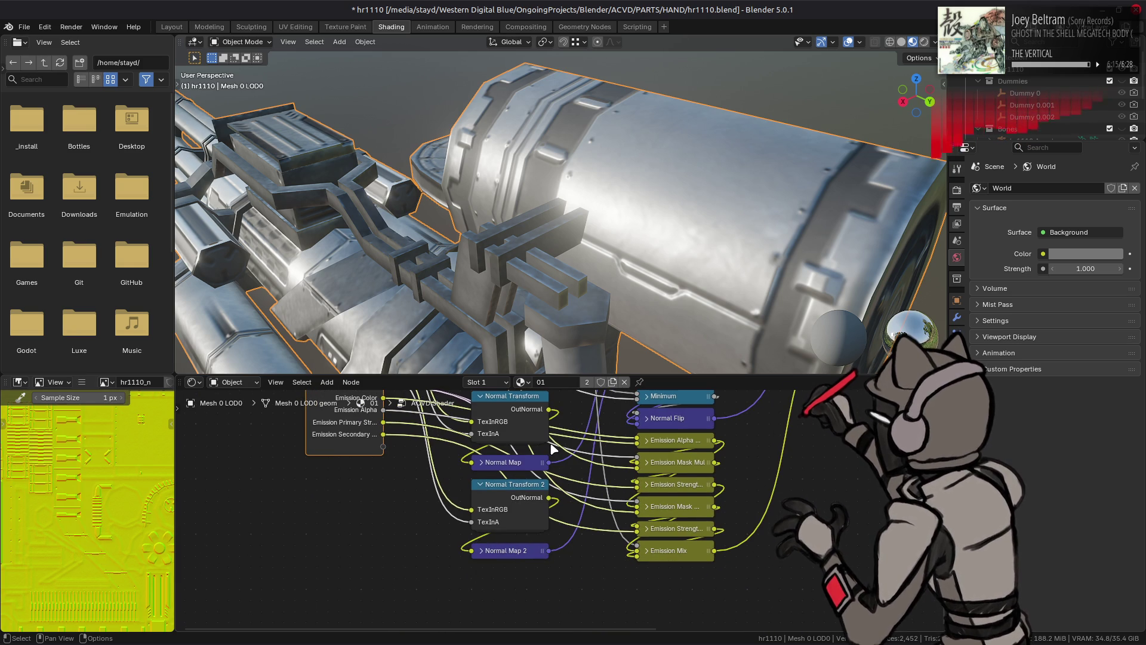
pyautogui.click(453, 457)
pyautogui.rightClick(529, 472)
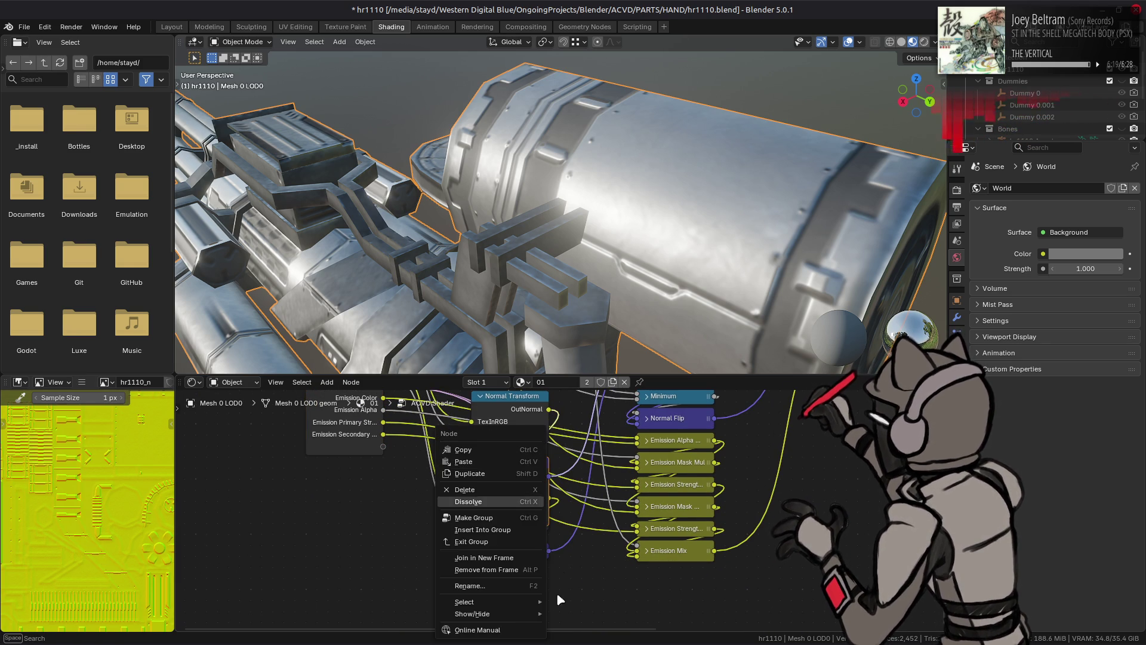
pyautogui.click(603, 576)
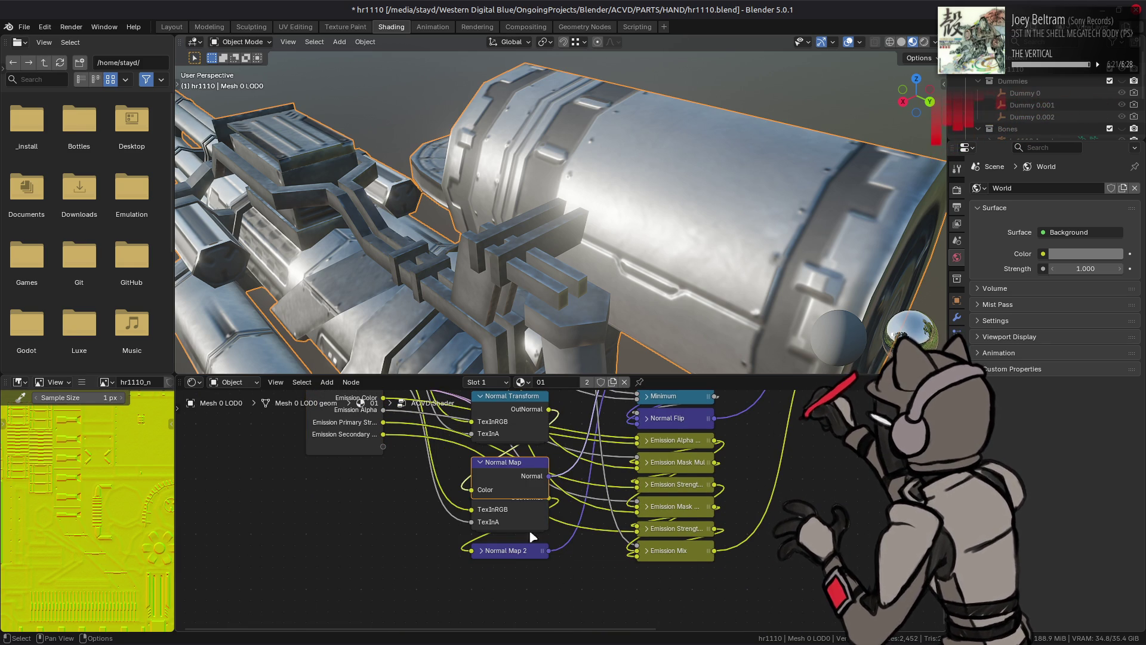
# Step: Show the Normal Map node's unconnected sockets and set its Strength to 0.5
pyautogui.rightClick(536, 544)
pyautogui.moveTo(519, 479)
pyautogui.click(582, 499)
pyautogui.rightClick(521, 493)
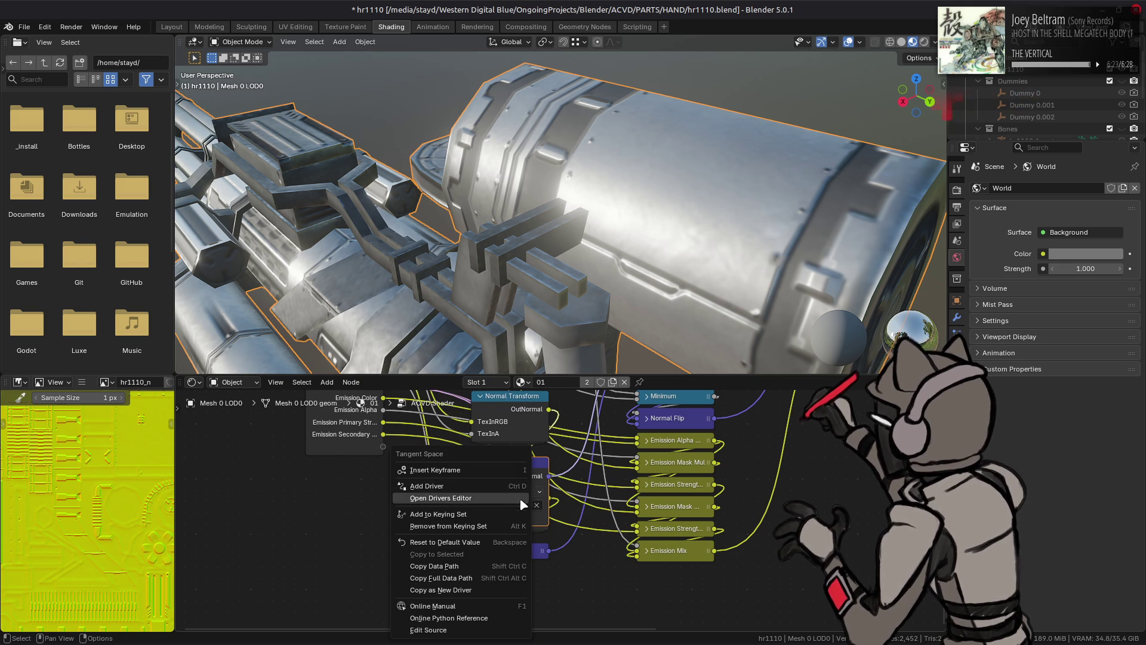
pyautogui.rightClick(471, 470)
pyautogui.moveTo(477, 470)
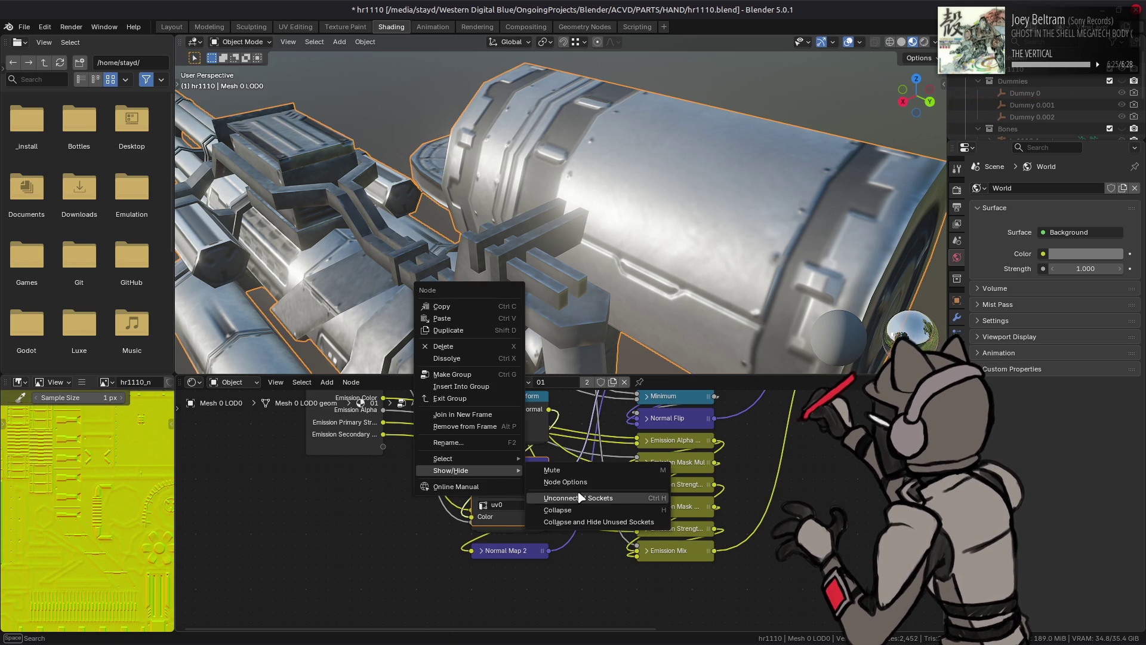
pyautogui.click(580, 497)
pyautogui.write('0.5')
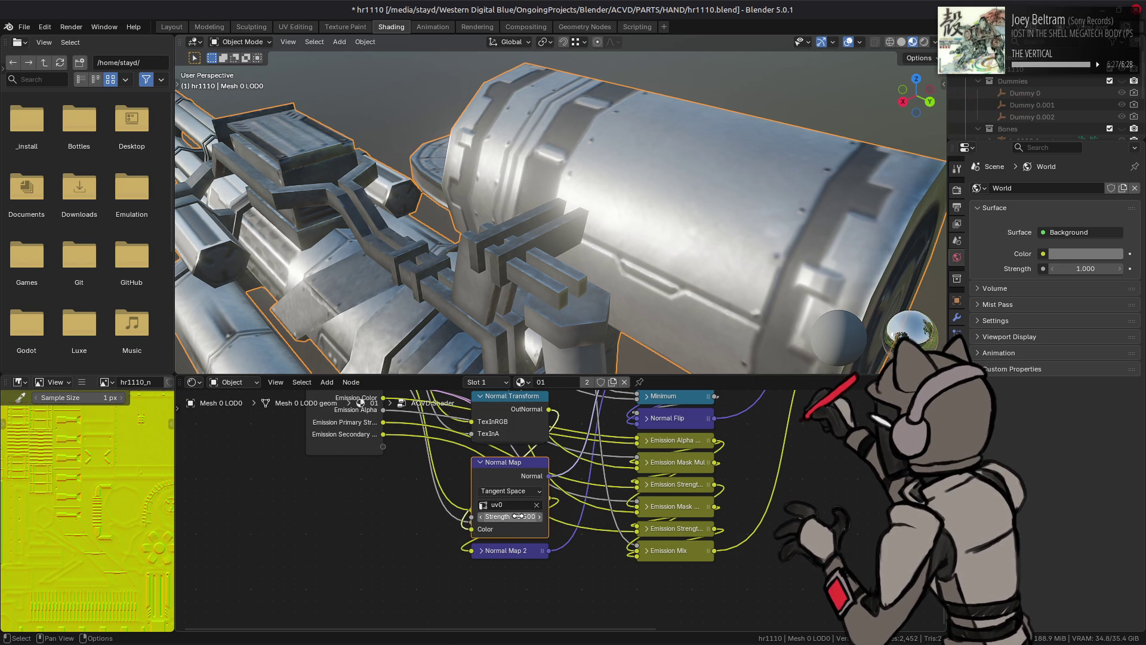
pyautogui.press('Return')
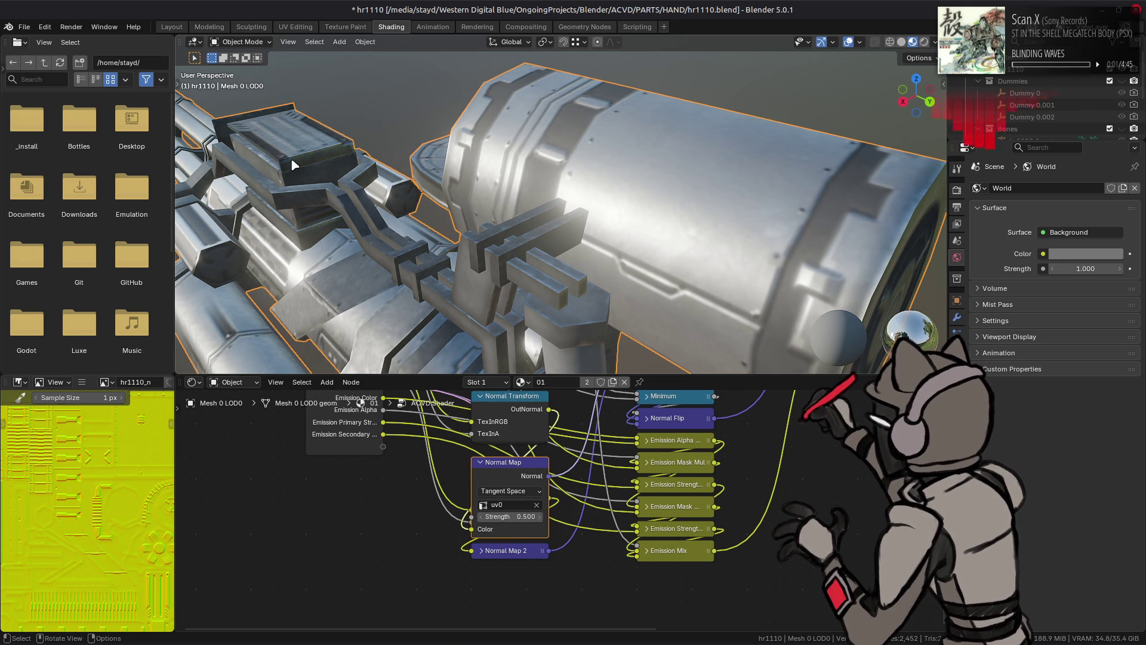
# Step: In the Layout workspace, orbit over the gun, enter Edit Mode and select a barrel-ring face
pyautogui.click(171, 29)
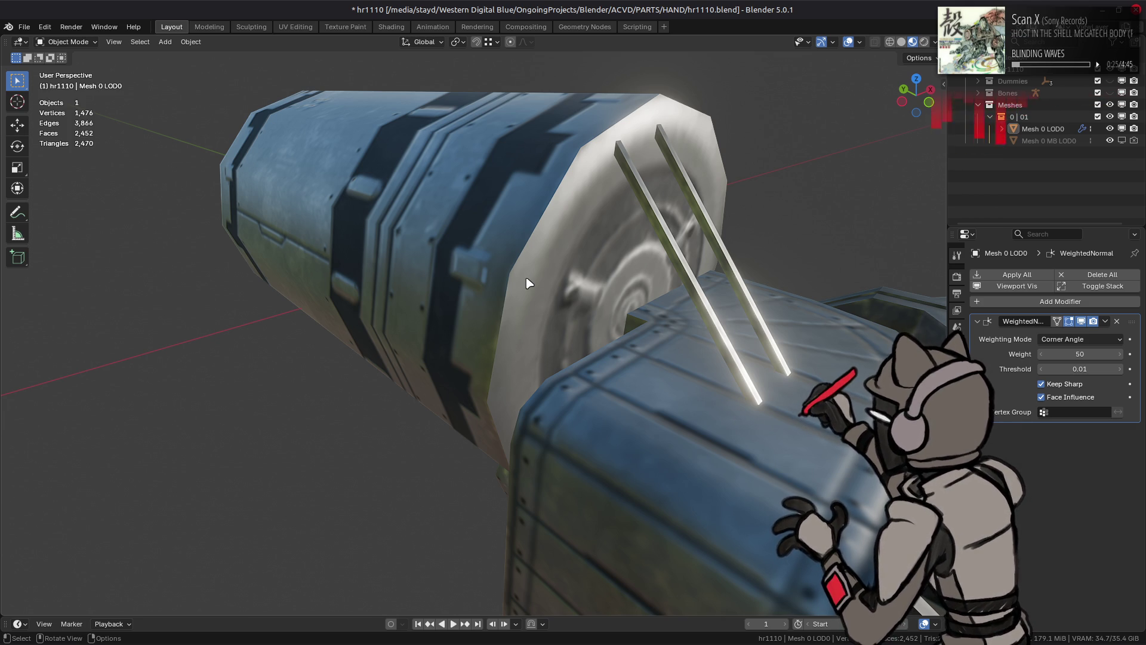
pyautogui.moveTo(530, 278); pyautogui.dragTo(473, 250, button='middle')
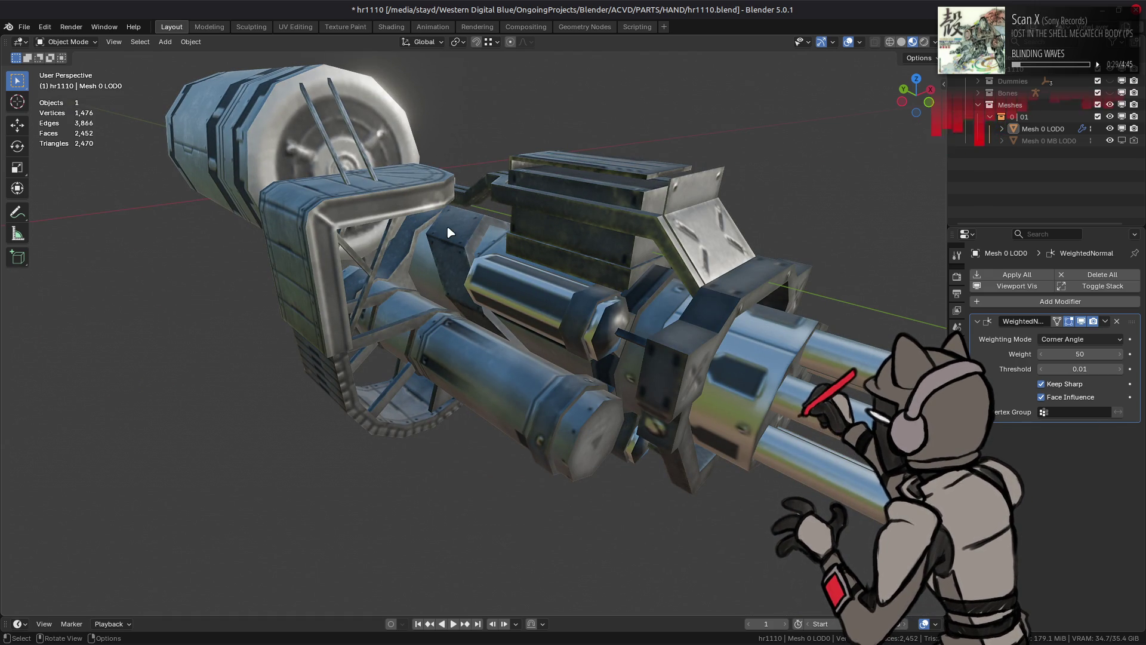
pyautogui.moveTo(326, 130); pyautogui.dragTo(253, 147, button='middle')
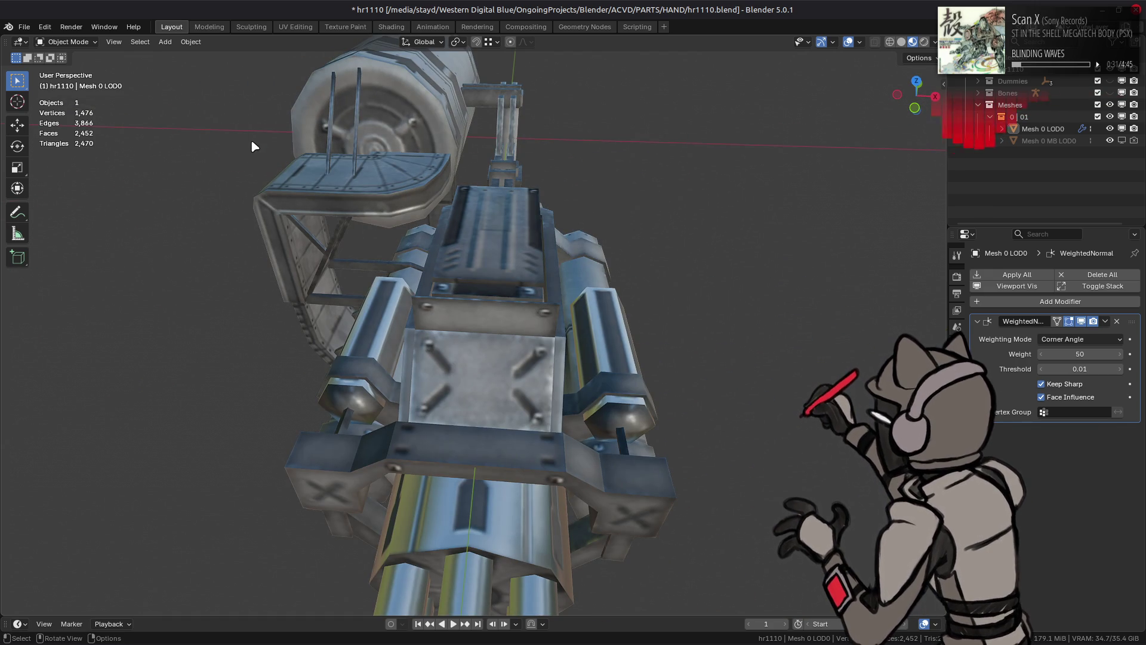
pyautogui.moveTo(524, 169)
pyautogui.mouseDown(button='middle')
pyautogui.moveTo(532, 253)
pyautogui.moveTo(584, 253)
pyautogui.moveTo(583, 263)
pyautogui.moveTo(435, 310)
pyautogui.moveTo(486, 307)
pyautogui.moveTo(491, 267)
pyautogui.moveTo(457, 288)
pyautogui.moveTo(550, 270)
pyautogui.moveTo(484, 359)
pyautogui.moveTo(524, 340)
pyautogui.moveTo(528, 254)
pyautogui.mouseUp(button='middle')
pyautogui.press('Tab')
pyautogui.press('Tab')
pyautogui.press('Tab')
pyautogui.press('Tab')
pyautogui.press('Tab')
pyautogui.click(534, 259)
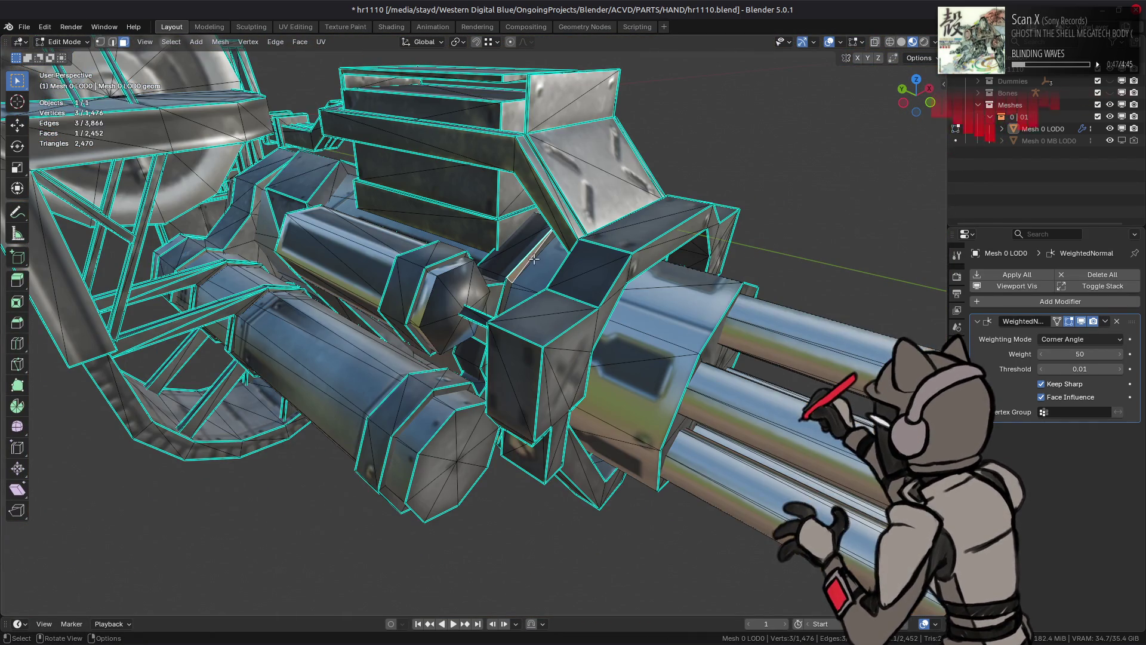
# Step: Isolate the linked barrel ring to inspect it, then unhide the whole gun and return to Object Mode
pyautogui.hotkey('ctrl', 'l')
pyautogui.hotkey('shift', 'h')
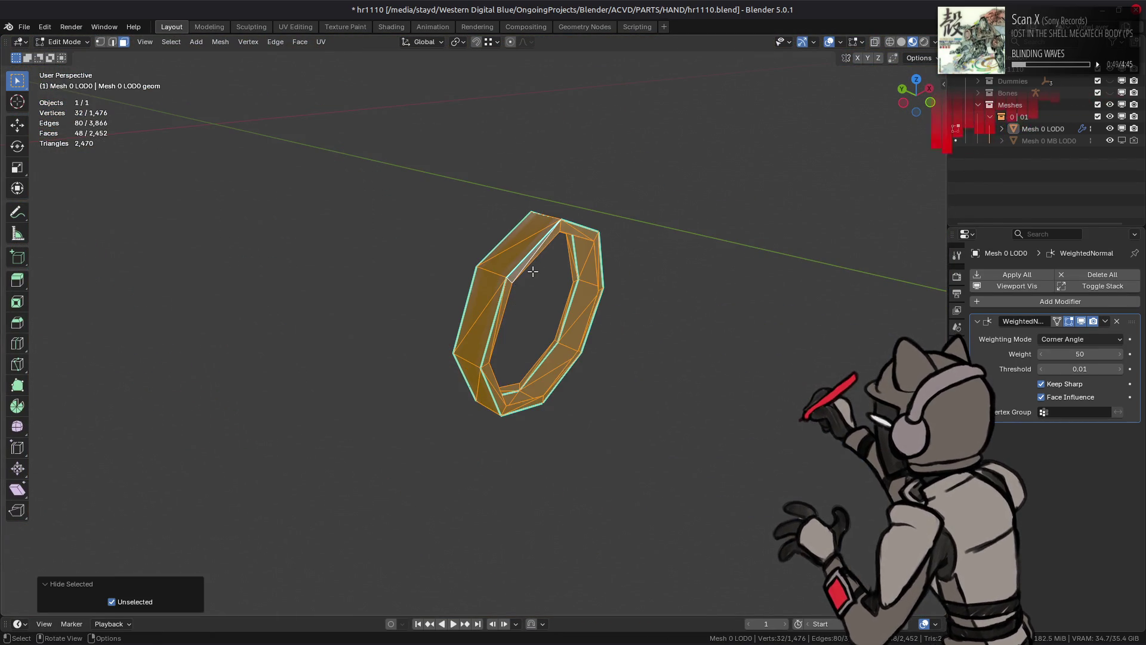
pyautogui.press('KP_Decimal')
pyautogui.hotkey('alt', 'a')
pyautogui.moveTo(554, 274)
pyautogui.mouseDown(button='middle')
pyautogui.moveTo(379, 307)
pyautogui.moveTo(412, 314)
pyautogui.moveTo(536, 247)
pyautogui.moveTo(586, 316)
pyautogui.mouseUp(button='middle')
pyautogui.press('a')
pyautogui.hotkey('alt', 'h')
pyautogui.press('Tab')
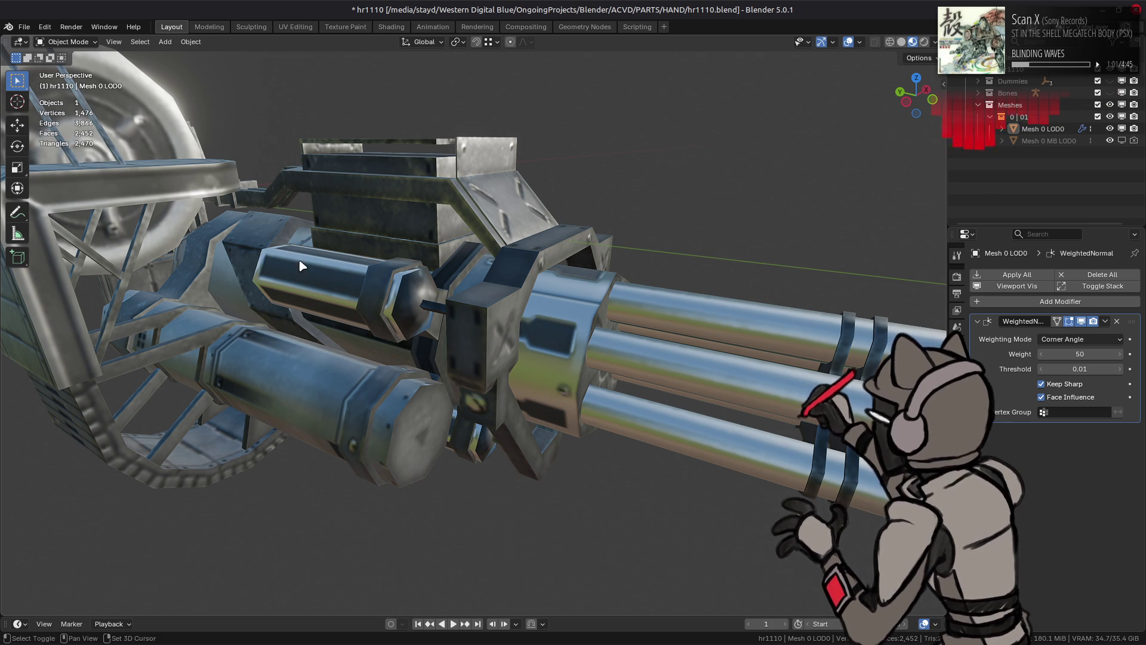
# Step: Switch the viewport to Solid shading with plain grey Attribute object color
pyautogui.moveTo(302, 266); pyautogui.dragTo(627, 354, button='middle')
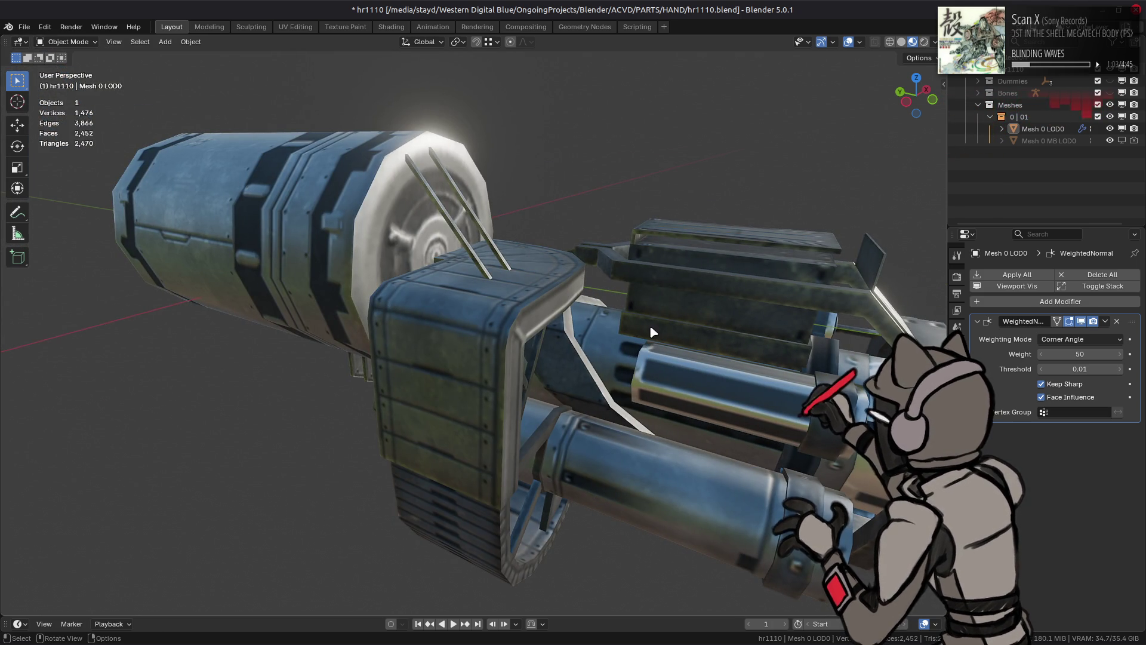
pyautogui.moveTo(558, 332)
pyautogui.mouseDown(button='middle')
pyautogui.moveTo(524, 252)
pyautogui.moveTo(511, 256)
pyautogui.moveTo(501, 264)
pyautogui.moveTo(527, 331)
pyautogui.moveTo(504, 366)
pyautogui.moveTo(545, 379)
pyautogui.moveTo(528, 378)
pyautogui.mouseUp(button='middle')
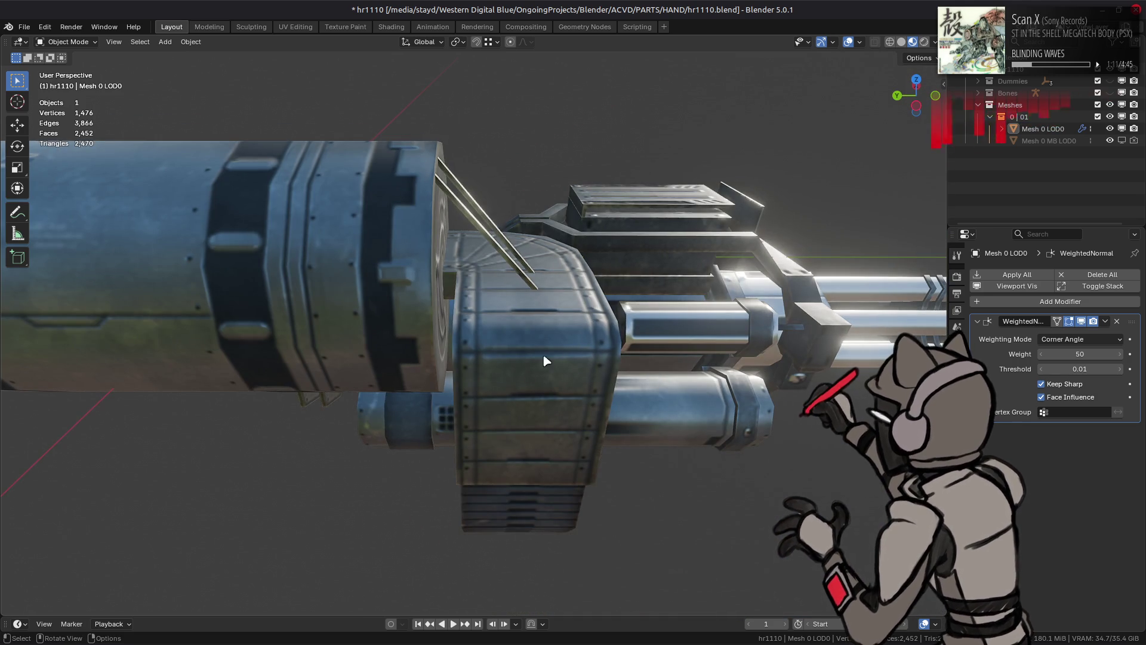
pyautogui.click(901, 42)
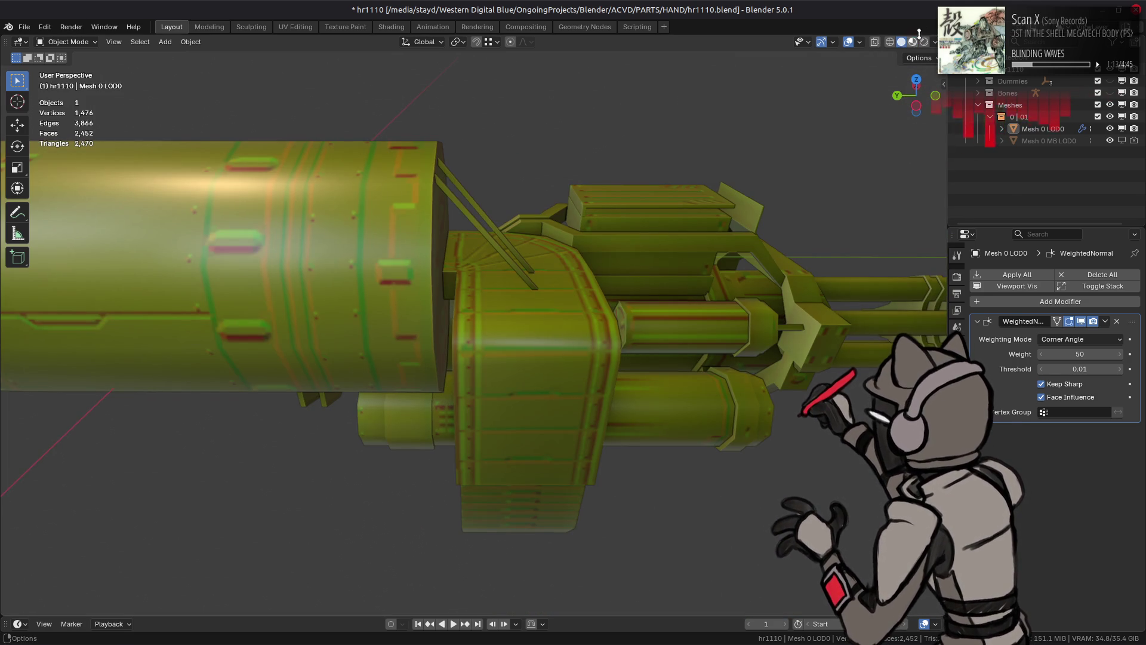
pyautogui.click(935, 42)
pyautogui.click(894, 224)
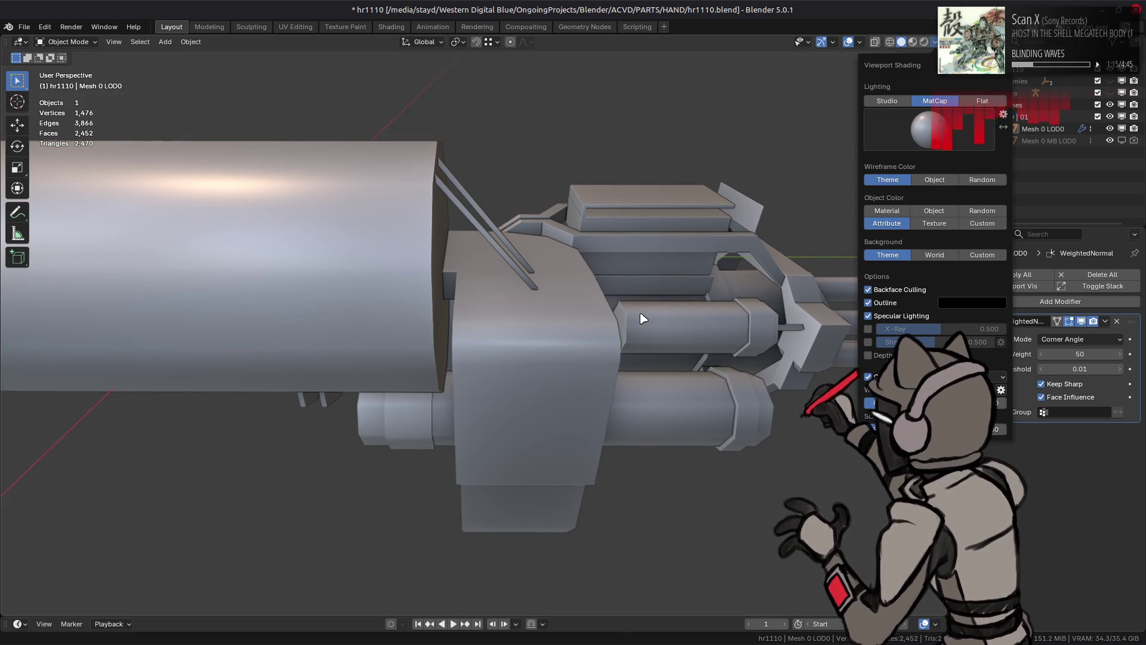
pyautogui.click(554, 357)
# Step: Enter Edit Mode on the gun mesh and select a top face of the housing block
pyautogui.press('Tab')
pyautogui.moveTo(553, 357)
pyautogui.mouseDown(button='middle')
pyautogui.moveTo(465, 287)
pyautogui.moveTo(386, 296)
pyautogui.mouseUp(button='middle')
pyautogui.scroll(3, 386, 296)
pyautogui.click(386, 298)
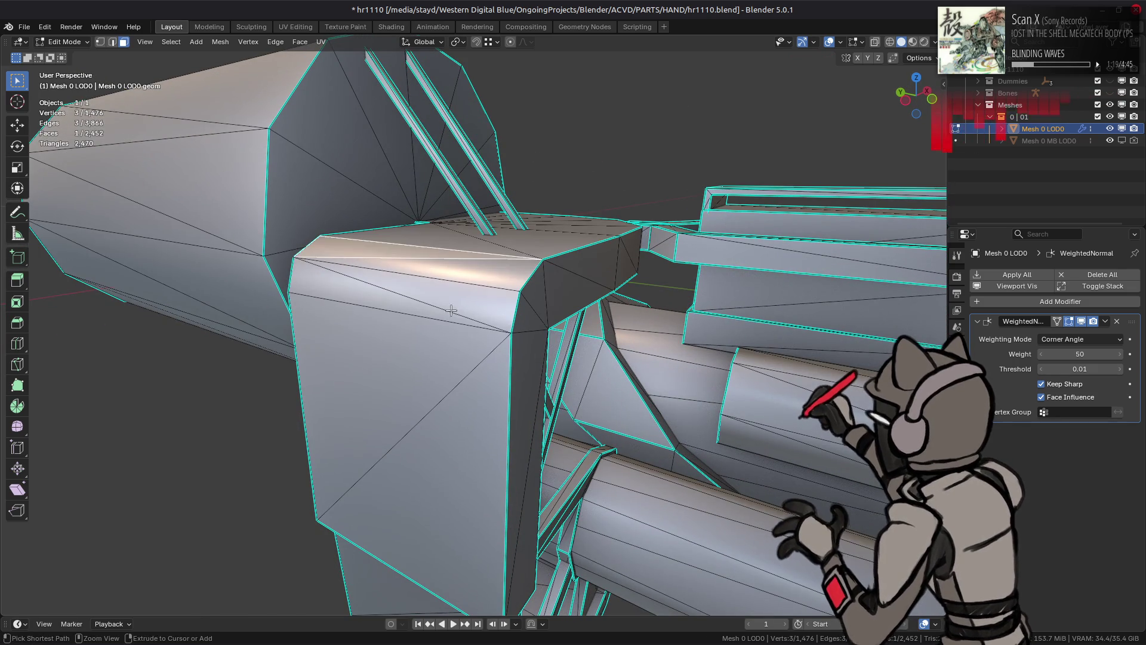
# Step: Set the selected top faces of the housing block to Weak face strength
pyautogui.keyDown('ctrl'); pyautogui.click(386, 298); pyautogui.keyUp('ctrl')
pyautogui.hotkey('alt', 'n')
pyautogui.moveTo(601, 355)
pyautogui.click(642, 360)
pyautogui.moveTo(642, 360)
pyautogui.mouseDown(button='middle')
pyautogui.moveTo(453, 303)
pyautogui.moveTo(571, 387)
pyautogui.moveTo(516, 387)
pyautogui.moveTo(440, 323)
pyautogui.mouseUp(button='middle')
pyautogui.hotkey('alt', 'a')
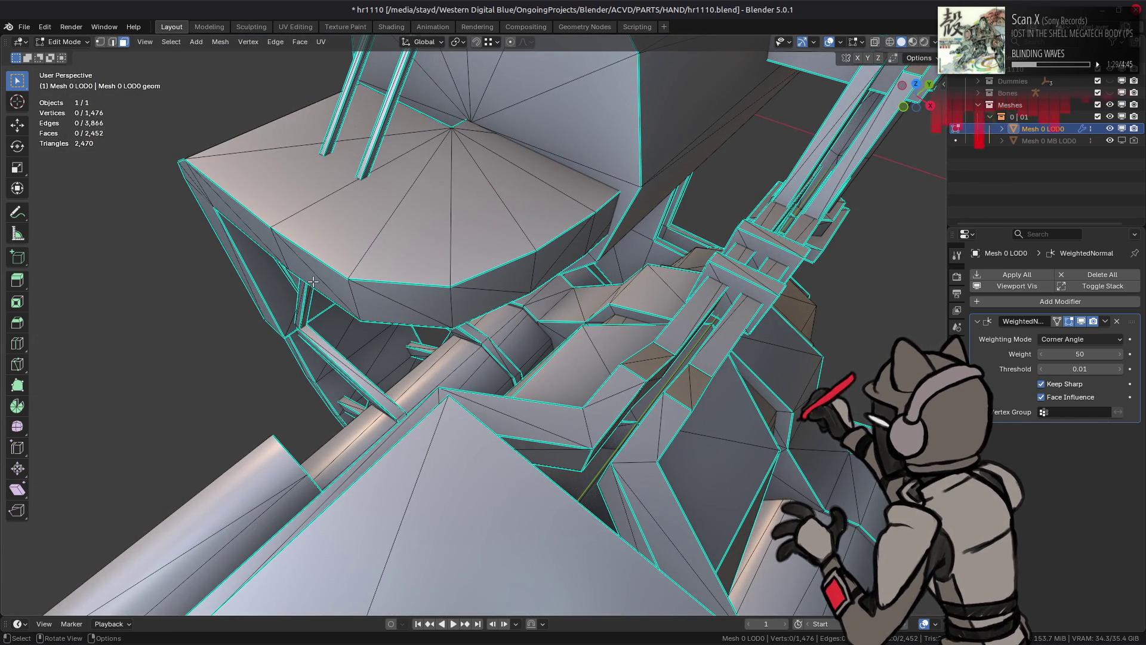
# Step: Try setting a face path along the curved side to Weak, then undo it
pyautogui.moveTo(328, 279); pyautogui.dragTo(345, 279, button='middle')
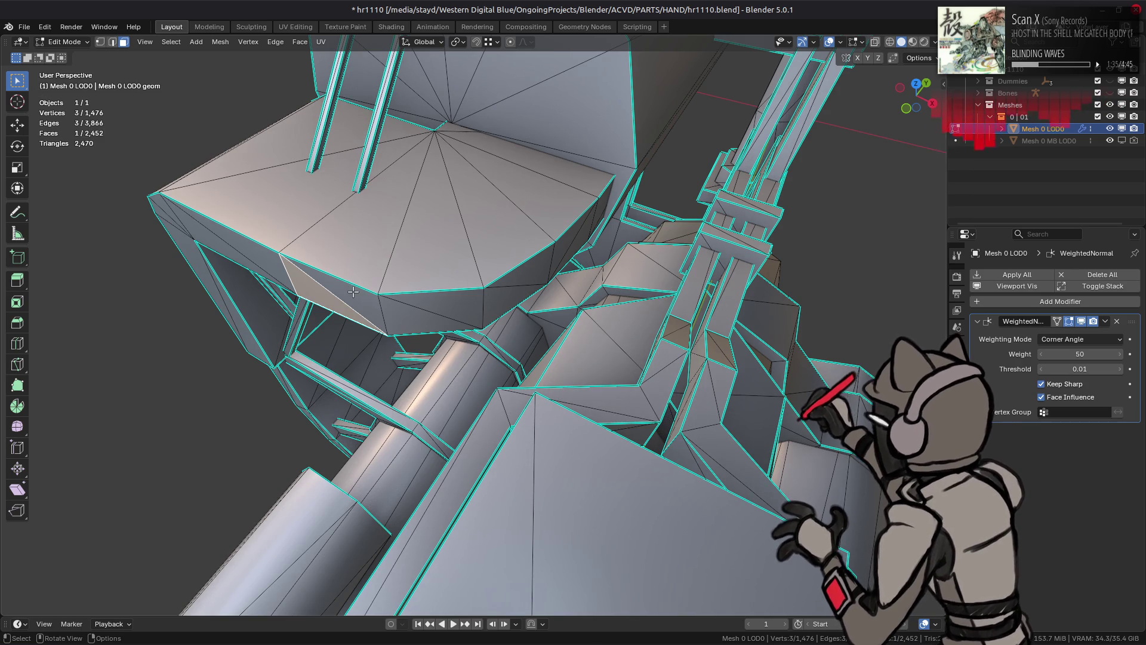
pyautogui.moveTo(625, 183); pyautogui.dragTo(510, 321, button='middle')
pyautogui.scroll(3, 510, 321)
pyautogui.scroll(-3, 510, 334)
pyautogui.scroll(4, 511, 358)
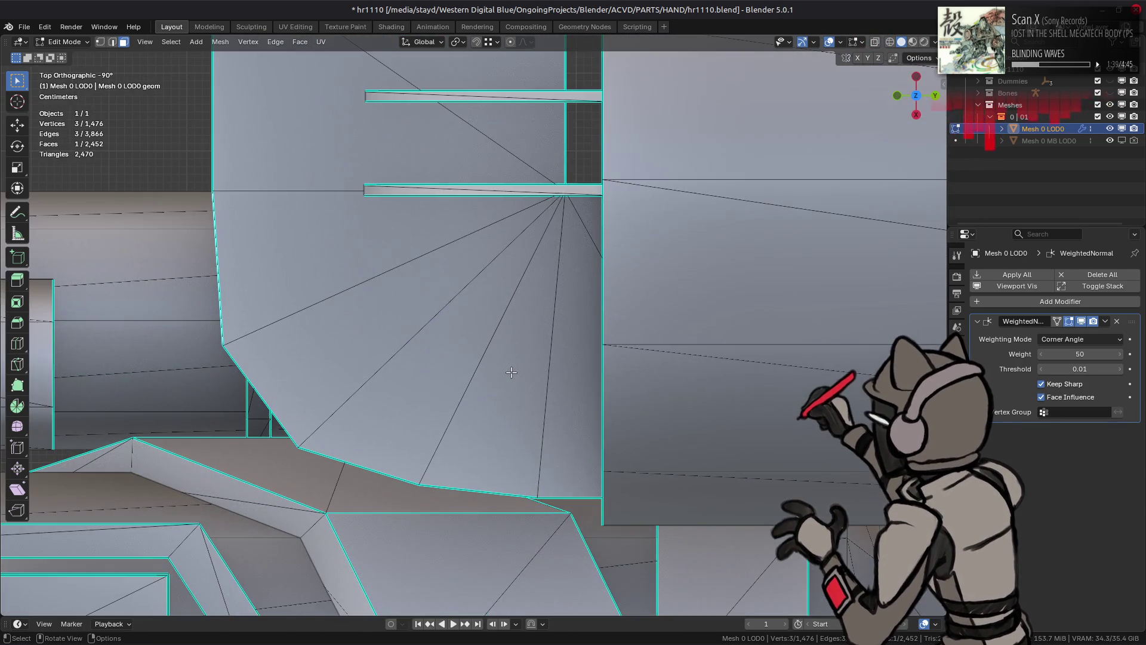
pyautogui.moveTo(511, 372)
pyautogui.mouseDown(button='middle')
pyautogui.moveTo(561, 254)
pyautogui.moveTo(501, 279)
pyautogui.mouseUp(button='middle')
pyautogui.keyDown('ctrl'); pyautogui.click(562, 254); pyautogui.keyUp('ctrl')
pyautogui.click(17, 125)
pyautogui.rightClick(345, 349)
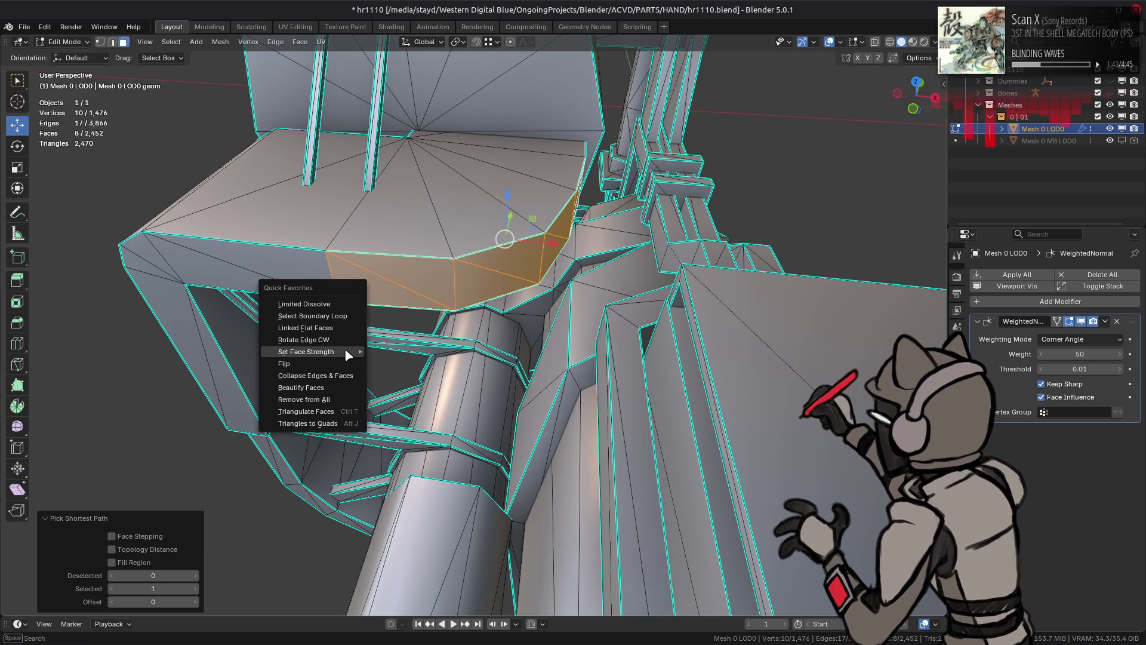
pyautogui.moveTo(346, 353)
pyautogui.click(406, 354)
pyautogui.moveTo(406, 353)
pyautogui.mouseDown(button='middle')
pyautogui.moveTo(540, 330)
pyautogui.moveTo(480, 328)
pyautogui.moveTo(418, 289)
pyautogui.mouseUp(button='middle')
pyautogui.hotkey('ctrl', 'z')
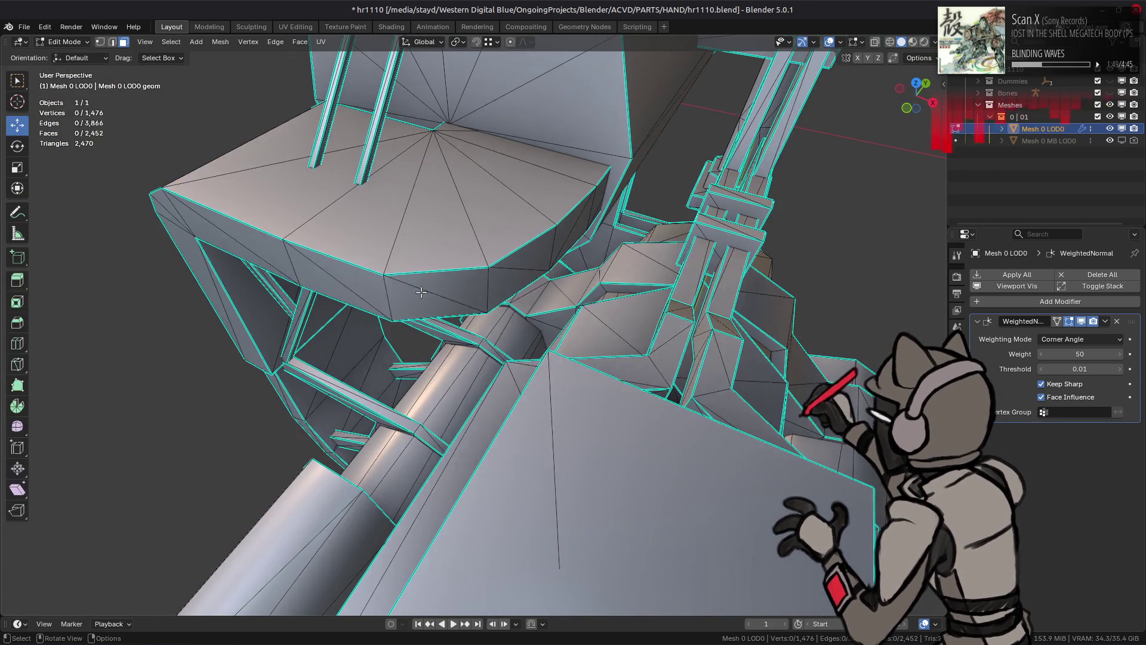
# Step: Set a band of faces on the housing's curved underside to Medium face strength
pyautogui.click(414, 293)
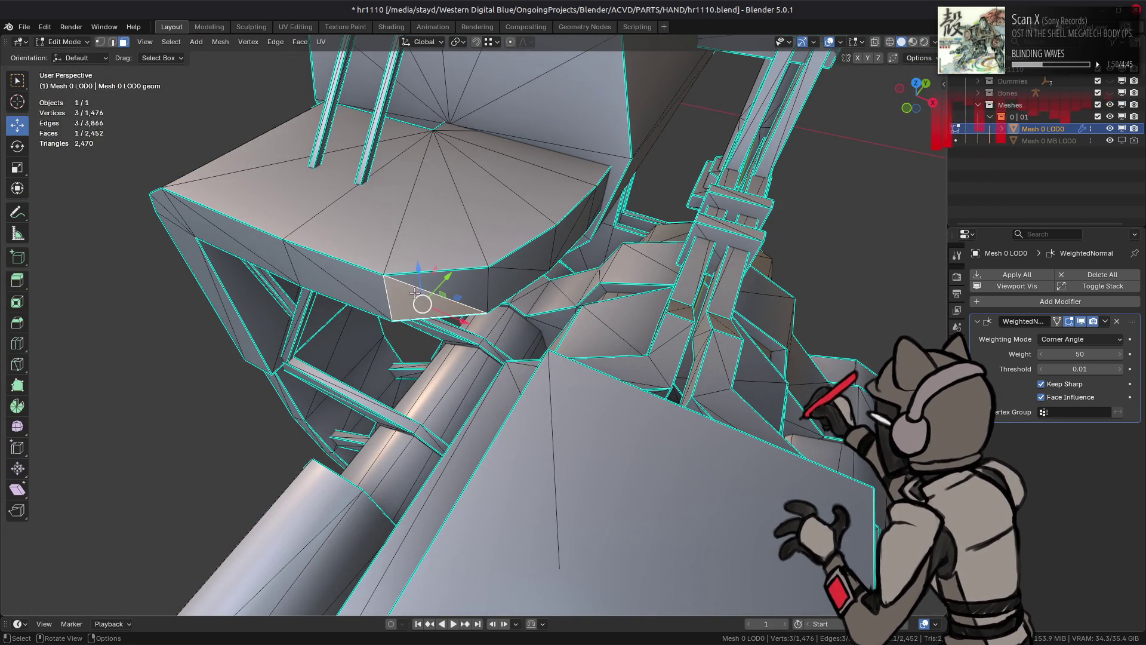
pyautogui.keyDown('alt'); pyautogui.click(366, 285); pyautogui.keyUp('alt')
pyautogui.press('q')
pyautogui.moveTo(489, 330)
pyautogui.click(538, 336)
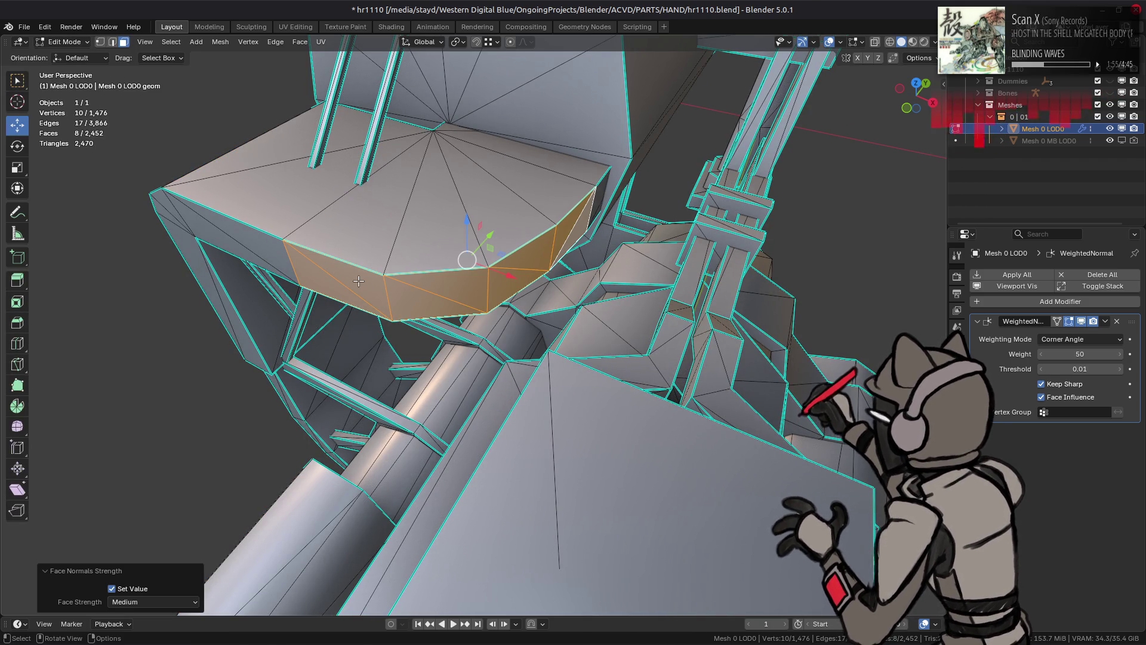
# Step: Set a shorter band of housing faces to Weak face strength
pyautogui.click(430, 299)
pyautogui.moveTo(430, 299); pyautogui.dragTo(454, 280, button='middle')
pyautogui.keyDown('ctrl'); pyautogui.click(495, 266); pyautogui.keyUp('ctrl')
pyautogui.press('q')
pyautogui.moveTo(603, 292)
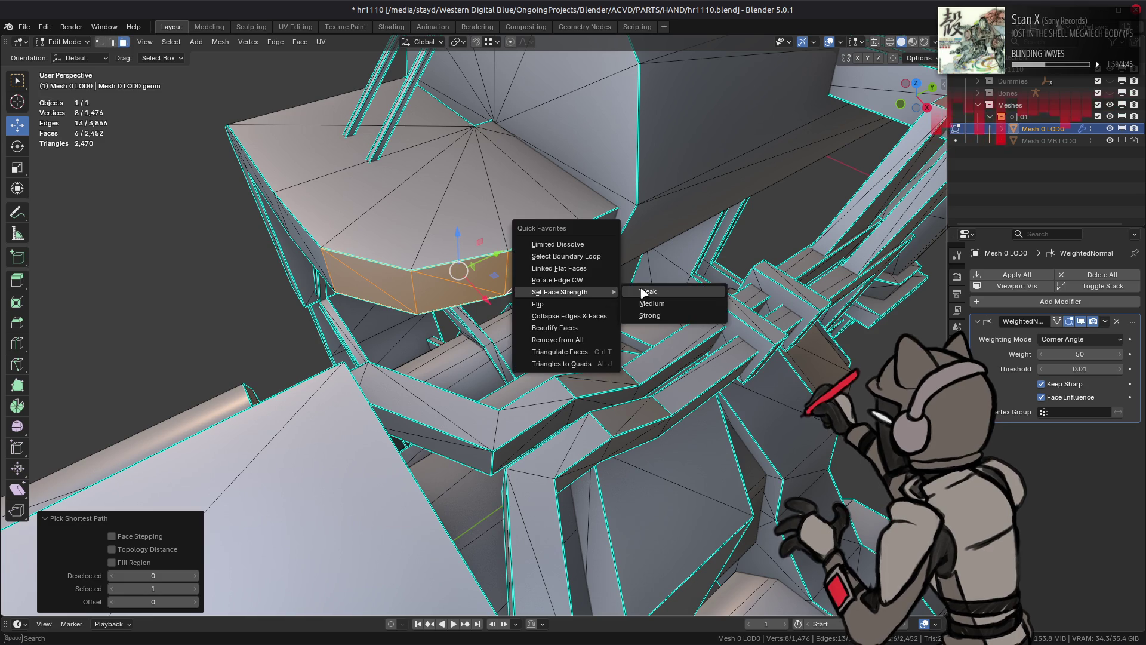
pyautogui.click(643, 292)
# Step: Give the faces along the housing's left edge Strong strength, then deselect and leave Edit Mode
pyautogui.click(593, 242)
pyautogui.moveTo(392, 276); pyautogui.dragTo(250, 258, button='middle')
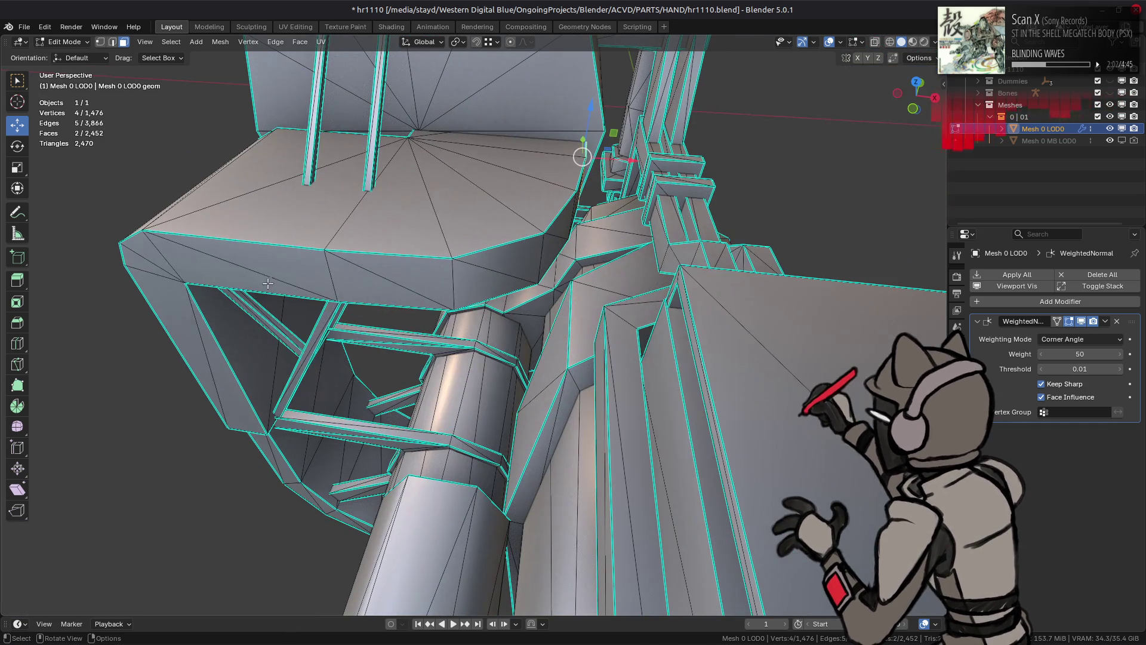
pyautogui.keyDown('shift'); pyautogui.click(250, 258); pyautogui.keyUp('shift')
pyautogui.keyDown('ctrl'); pyautogui.click(143, 276); pyautogui.keyUp('ctrl')
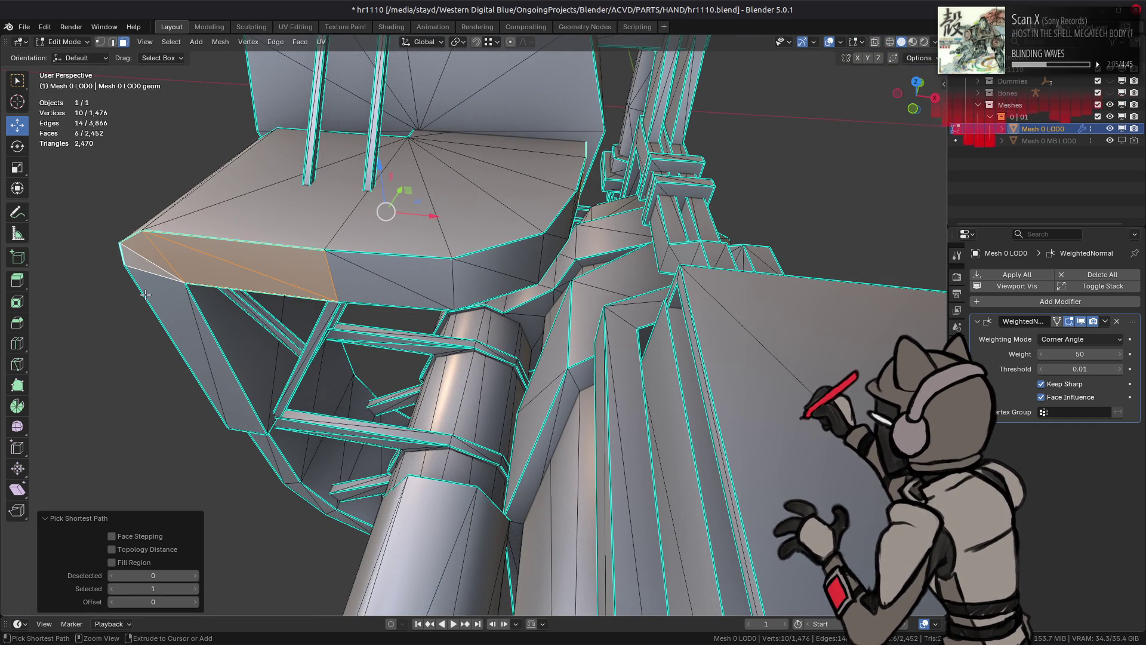
pyautogui.keyDown('ctrl'); pyautogui.click(173, 334); pyautogui.keyUp('ctrl')
pyautogui.keyDown('ctrl'); pyautogui.click(227, 388); pyautogui.keyUp('ctrl')
pyautogui.press('q')
pyautogui.moveTo(359, 374)
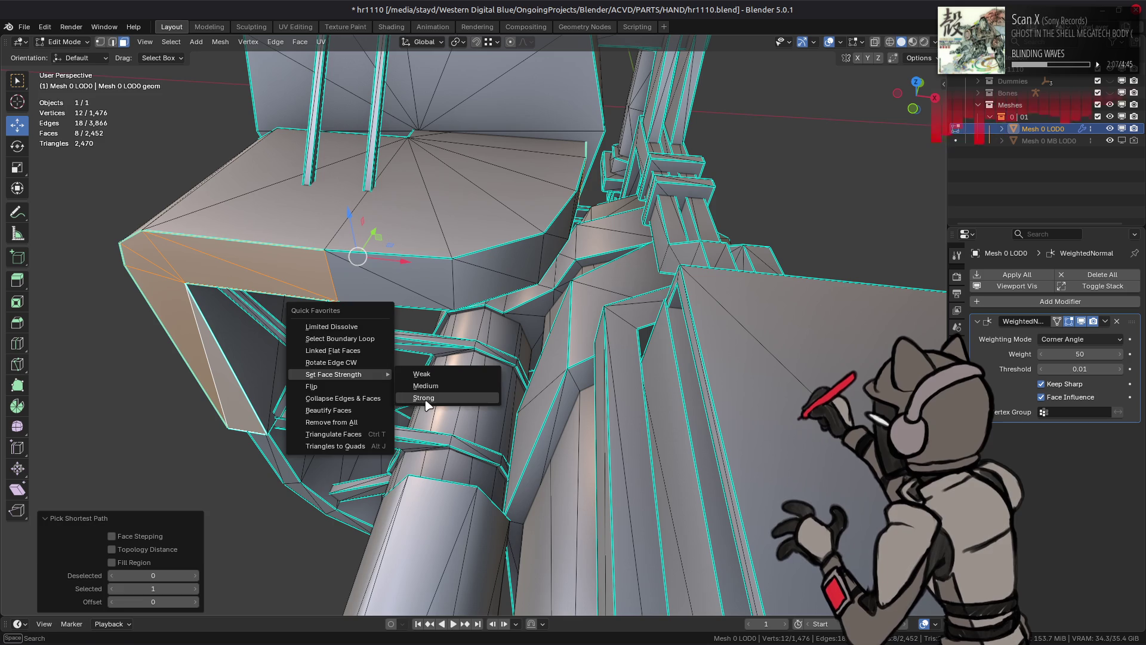
pyautogui.click(425, 398)
pyautogui.moveTo(425, 398); pyautogui.dragTo(446, 319, button='middle')
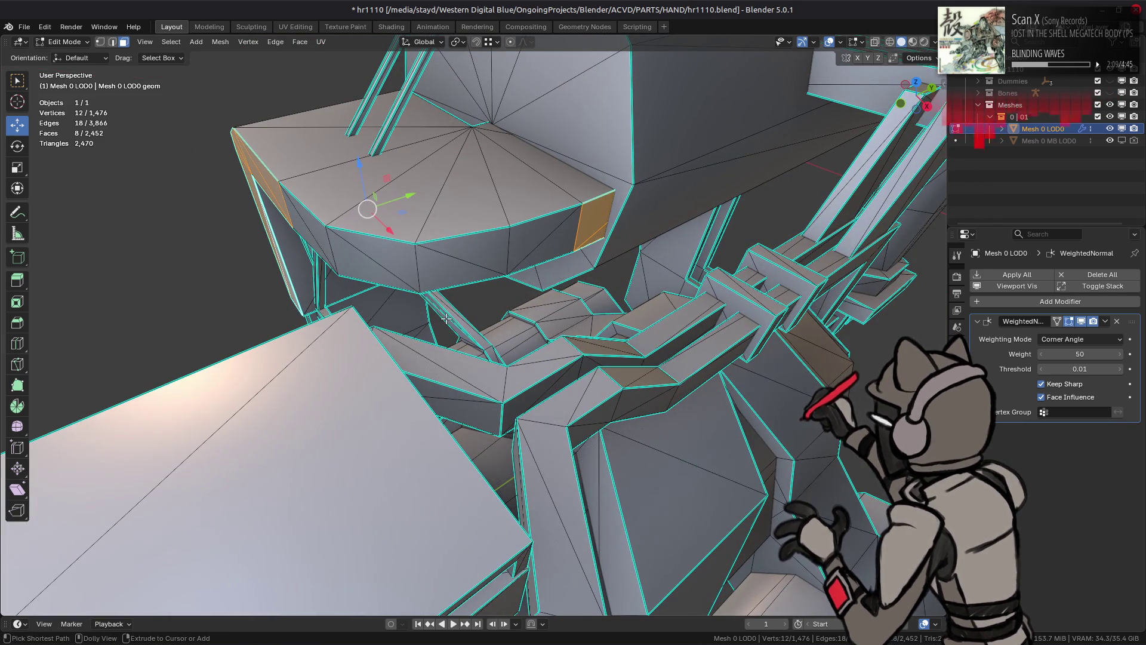
pyautogui.hotkey('alt', 'a')
pyautogui.moveTo(446, 319); pyautogui.dragTo(467, 291, button='middle')
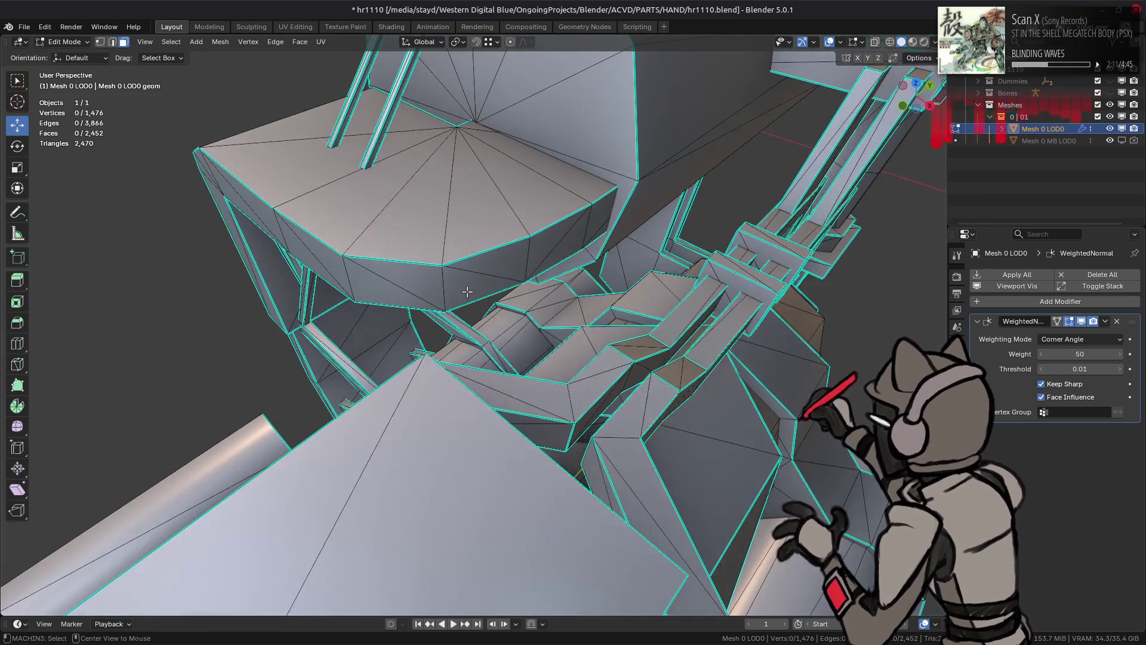
pyautogui.press('Tab')
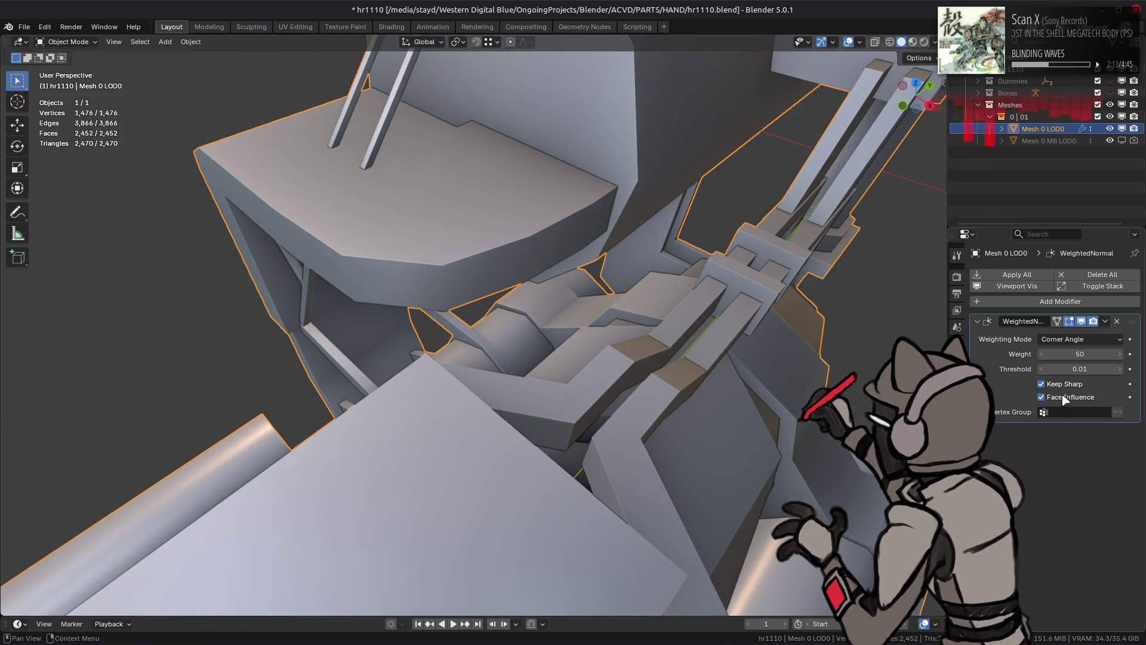
# Step: Give one face on the housing underside Weak face strength
pyautogui.moveTo(746, 397)
pyautogui.mouseDown(button='middle')
pyautogui.moveTo(706, 392)
pyautogui.moveTo(776, 401)
pyautogui.mouseUp(button='middle')
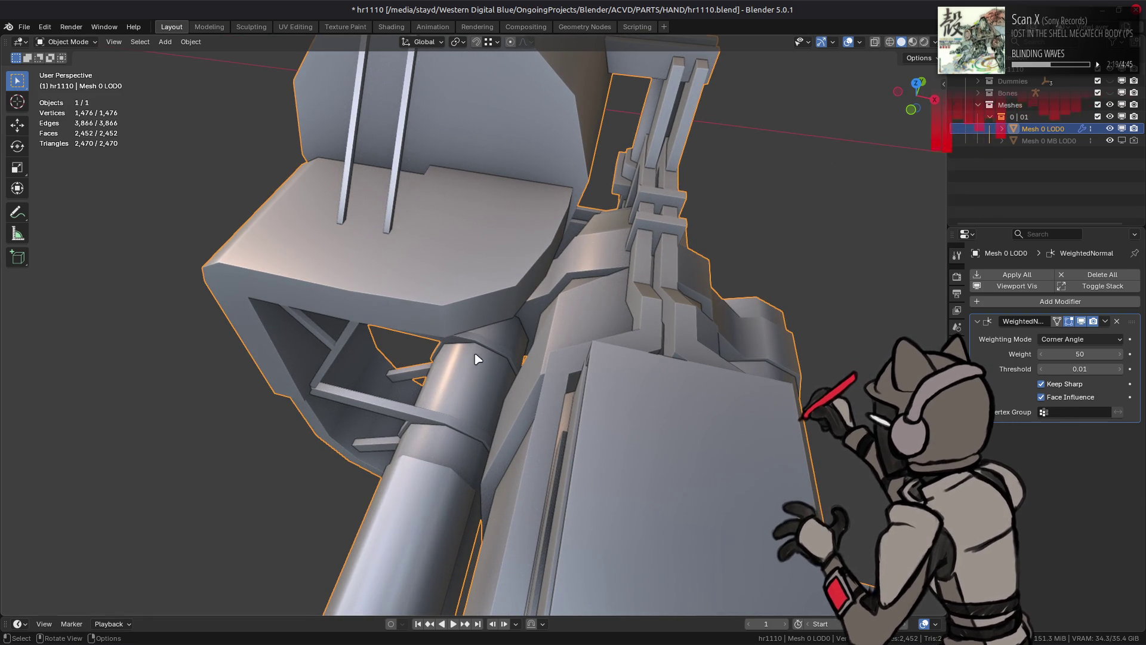
pyautogui.press('Tab')
pyautogui.click(397, 313)
pyautogui.press('q')
pyautogui.moveTo(601, 349)
pyautogui.click(649, 368)
pyautogui.hotkey('alt', 'a')
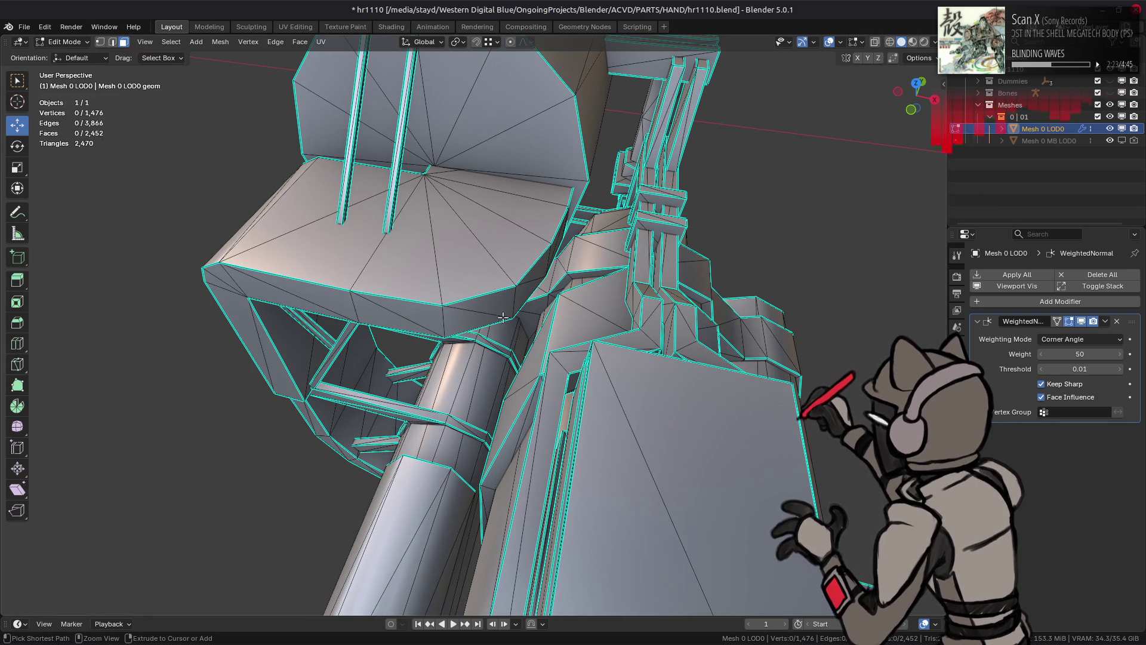
pyautogui.click(397, 314)
pyautogui.press('q')
pyautogui.moveTo(604, 330)
pyautogui.click(655, 329)
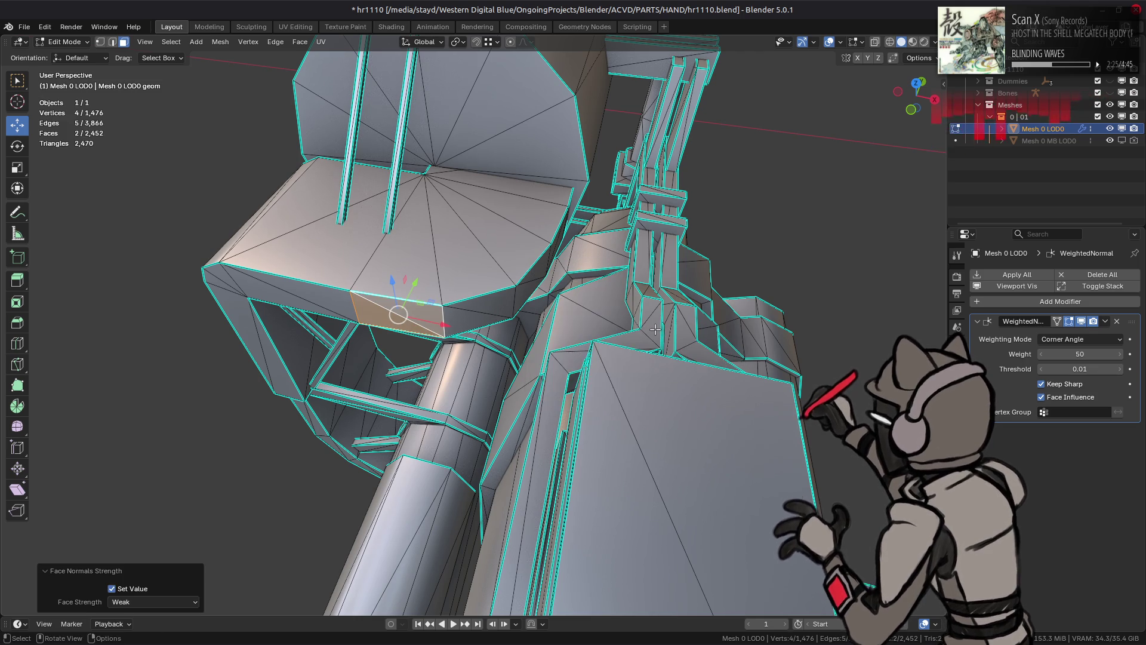
pyautogui.press('Tab')
# Step: Toggle the WeightedNormal Face Influence off and on to compare the shading
pyautogui.moveTo(655, 329); pyautogui.dragTo(674, 337, button='middle')
pyautogui.click(1070, 397)
pyautogui.click(1071, 403)
pyautogui.moveTo(541, 382); pyautogui.dragTo(621, 403, button='middle')
pyautogui.click(1064, 405)
pyautogui.click(1064, 404)
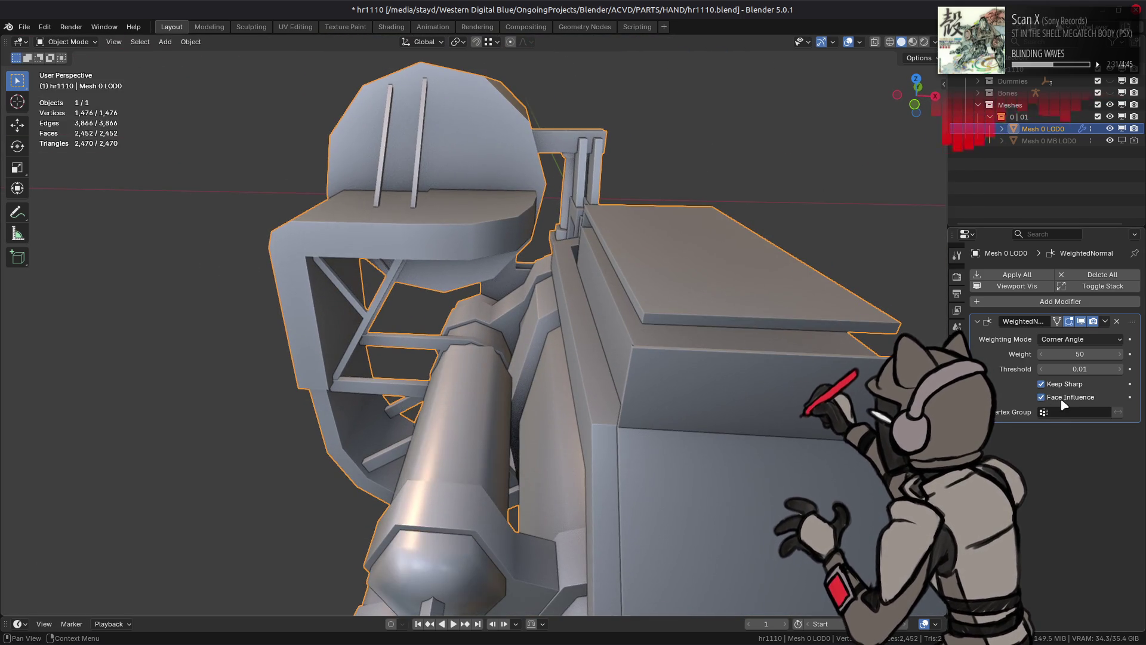
# Step: Switch to Material Preview, compare Face Influence again, and pick a face on a small piece
pyautogui.click(913, 42)
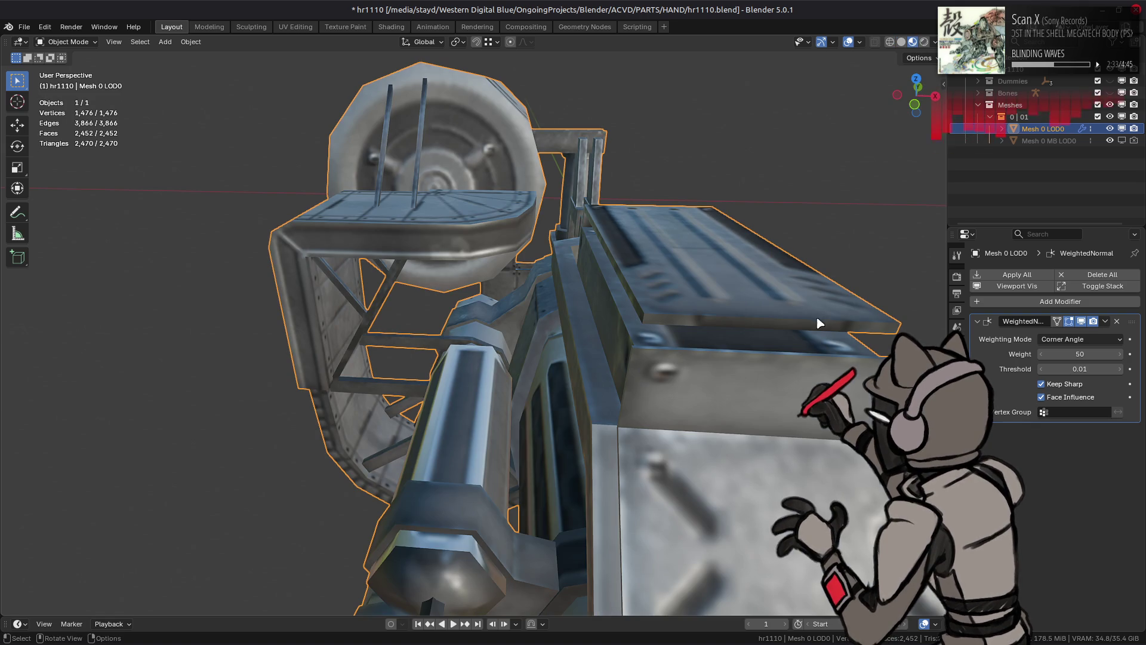
pyautogui.click(1069, 397)
pyautogui.click(1068, 397)
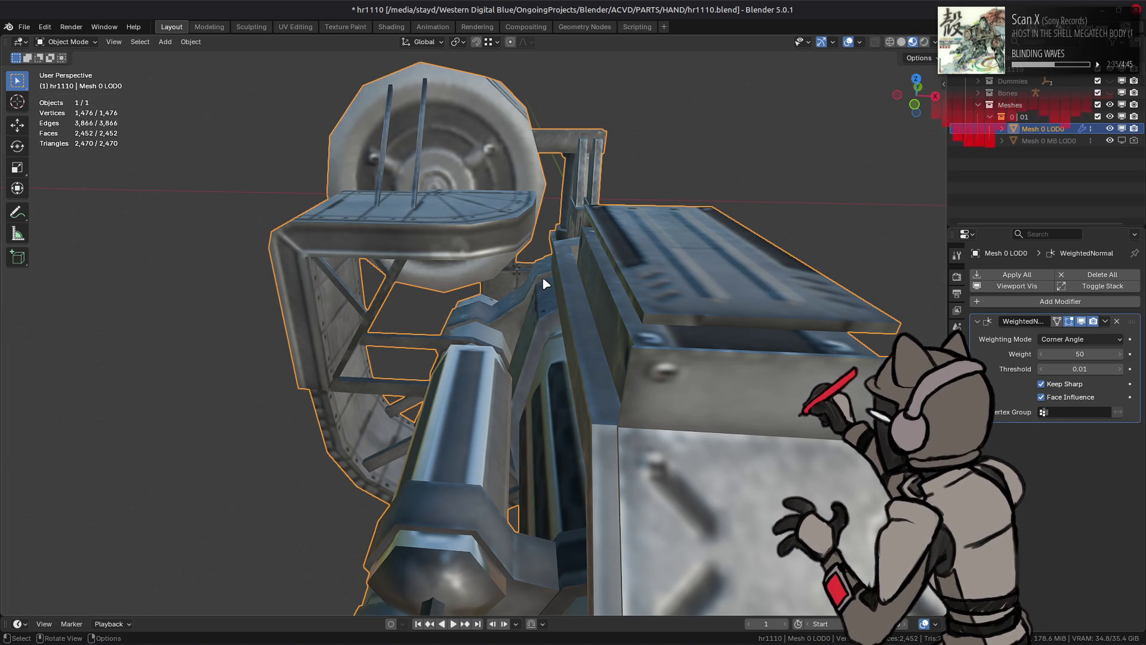
pyautogui.moveTo(537, 286)
pyautogui.mouseDown(button='middle')
pyautogui.moveTo(565, 294)
pyautogui.moveTo(494, 294)
pyautogui.moveTo(499, 408)
pyautogui.moveTo(503, 262)
pyautogui.moveTo(463, 261)
pyautogui.moveTo(476, 251)
pyautogui.moveTo(435, 284)
pyautogui.moveTo(507, 332)
pyautogui.mouseUp(button='middle')
pyautogui.press('Tab')
pyautogui.click(479, 251)
# Step: Isolate the small angular piece and select several of its faces for face strength
pyautogui.press('l')
pyautogui.hotkey('shift', 'h')
pyautogui.scroll(2, 483, 250)
pyautogui.hotkey('alt', 'a')
pyautogui.click(435, 284)
pyautogui.keyDown('shift'); pyautogui.click(508, 333); pyautogui.keyUp('shift')
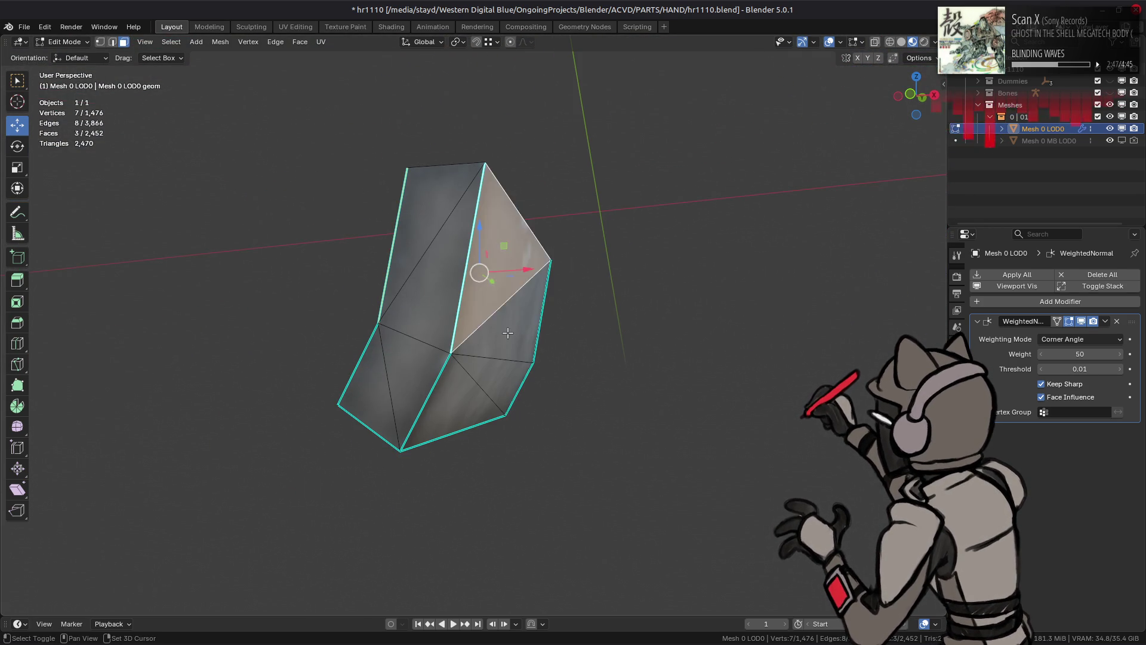
pyautogui.keyDown('shift'); pyautogui.click(507, 332); pyautogui.keyUp('shift')
pyautogui.press('q')
pyautogui.moveTo(601, 357)
# Step: Unhide the rest of the minigun and return to Object Mode to view the whole model
pyautogui.press('Tab')
pyautogui.moveTo(644, 378)
pyautogui.mouseDown(button='middle')
pyautogui.moveTo(624, 378)
pyautogui.moveTo(545, 315)
pyautogui.moveTo(418, 276)
pyautogui.moveTo(371, 306)
pyautogui.moveTo(379, 312)
pyautogui.mouseUp(button='middle')
pyautogui.press('Tab')
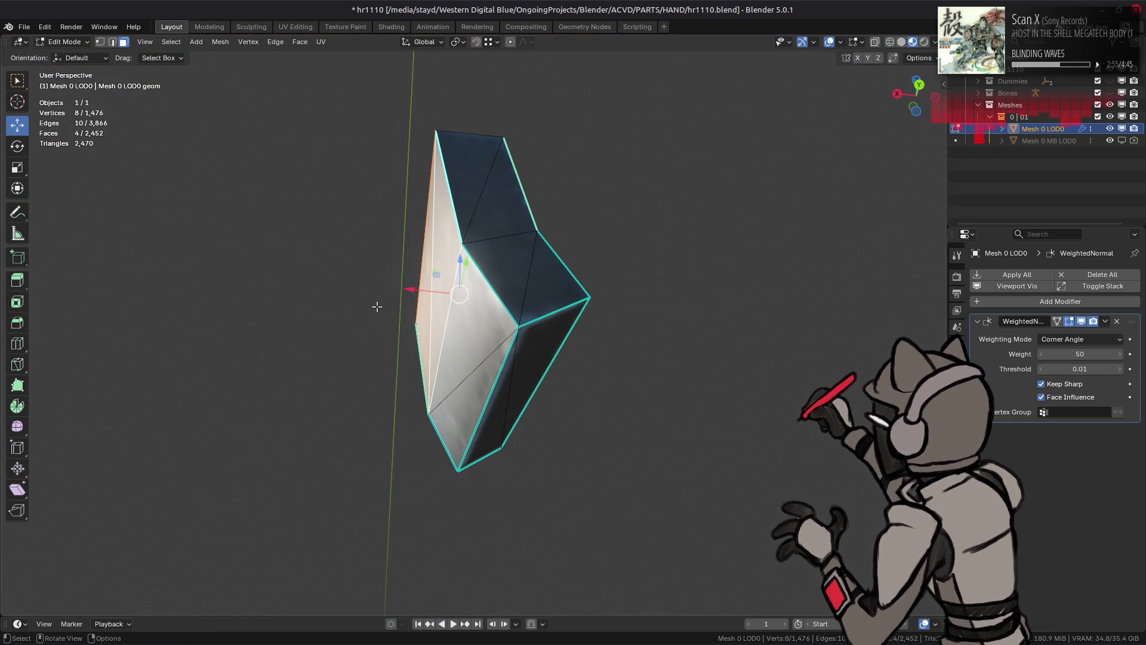
pyautogui.hotkey('alt', 'h')
pyautogui.press('Tab')
pyautogui.moveTo(377, 306)
pyautogui.mouseDown(button='middle')
pyautogui.moveTo(511, 341)
pyautogui.moveTo(469, 363)
pyautogui.mouseUp(button='middle')
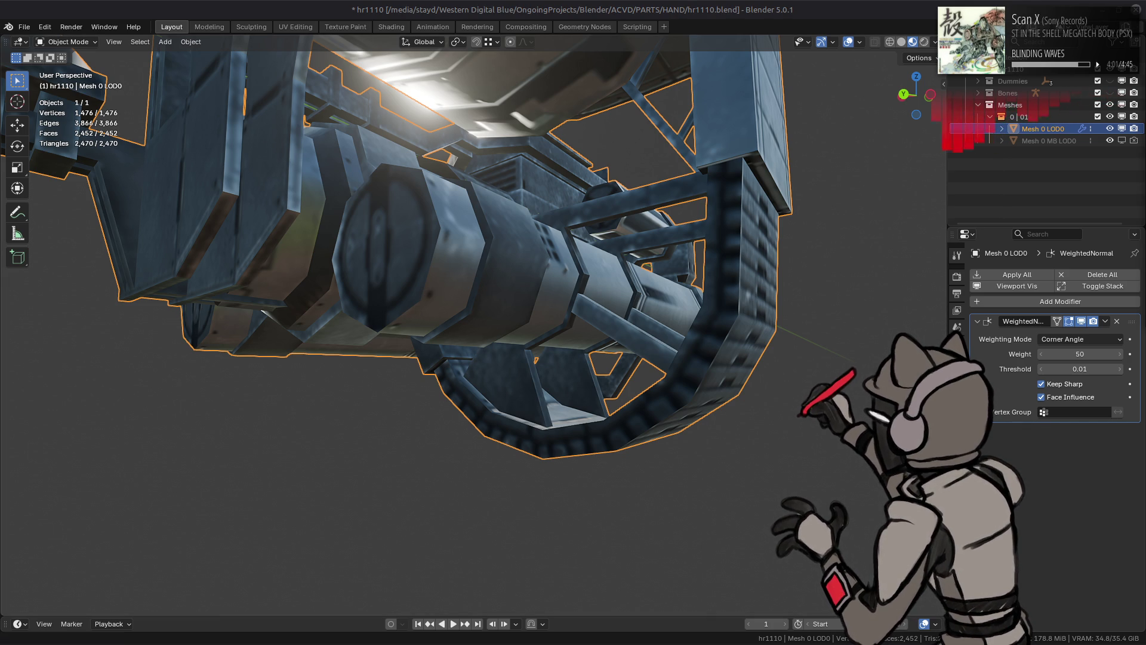
pyautogui.moveTo(614, 172)
pyautogui.mouseDown(button='middle')
pyautogui.moveTo(447, 218)
pyautogui.moveTo(451, 235)
pyautogui.mouseUp(button='middle')
pyautogui.scroll(-5, 549, 264)
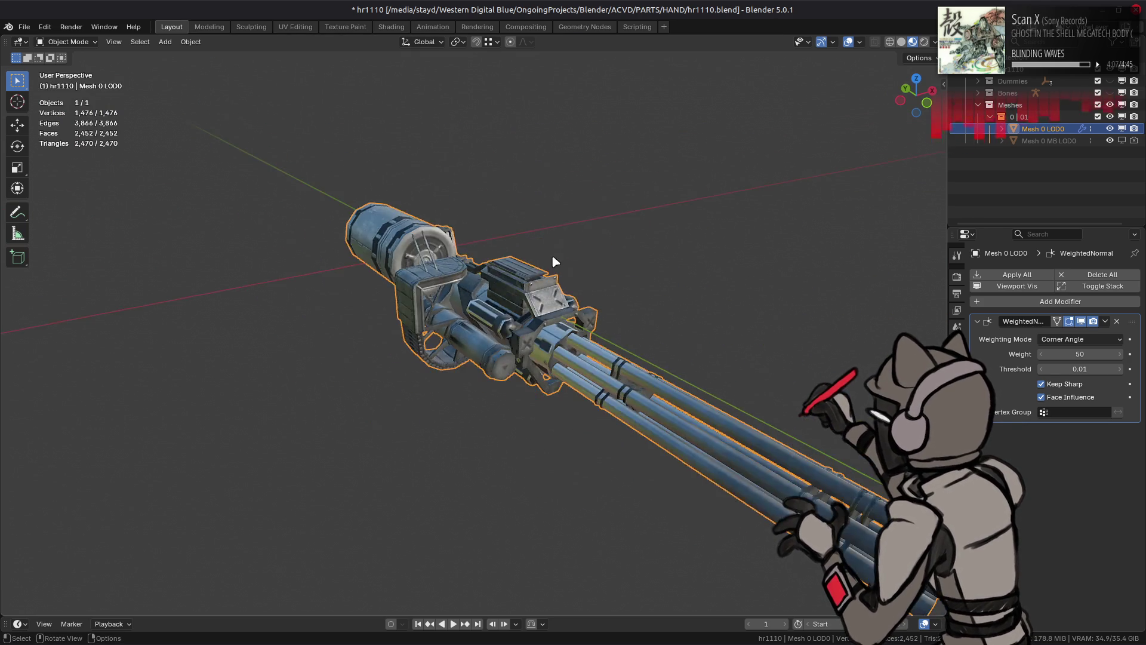
pyautogui.moveTo(520, 238); pyautogui.dragTo(554, 307, button='middle')
pyautogui.scroll(8, 555, 306)
pyautogui.moveTo(503, 341)
pyautogui.mouseDown(button='middle')
pyautogui.moveTo(477, 329)
pyautogui.moveTo(588, 346)
pyautogui.moveTo(476, 274)
pyautogui.moveTo(526, 286)
pyautogui.moveTo(473, 243)
pyautogui.moveTo(451, 286)
pyautogui.moveTo(504, 313)
pyautogui.moveTo(504, 302)
pyautogui.moveTo(440, 317)
pyautogui.moveTo(402, 276)
pyautogui.moveTo(459, 287)
pyautogui.moveTo(526, 265)
pyautogui.moveTo(636, 263)
pyautogui.mouseUp(button='middle')
# Step: In Edit Mode with face selection, select the whole linked drum
pyautogui.press('Tab')
pyautogui.press('2')
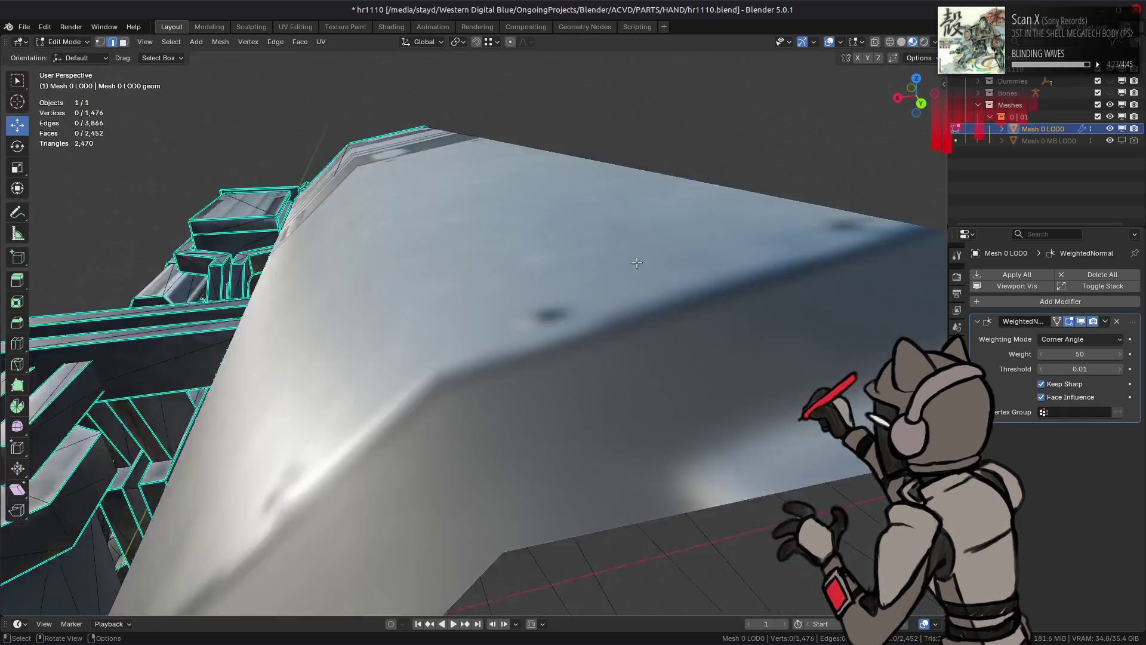
pyautogui.scroll(-5, 636, 262)
pyautogui.press('3')
pyautogui.click(554, 329)
pyautogui.hotkey('ctrl', 'l')
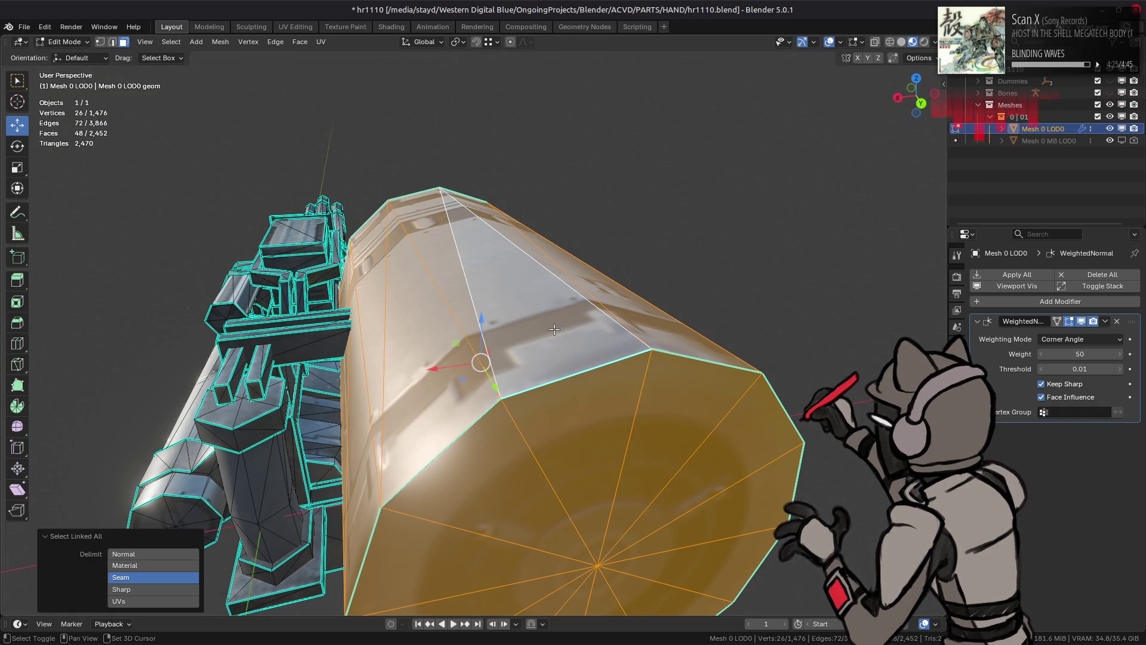
# Step: Duplicate the drum and move the copy -1.5 m along X
pyautogui.hotkey('shift', 'd')
pyautogui.press('x')
pyautogui.press('ctrl')
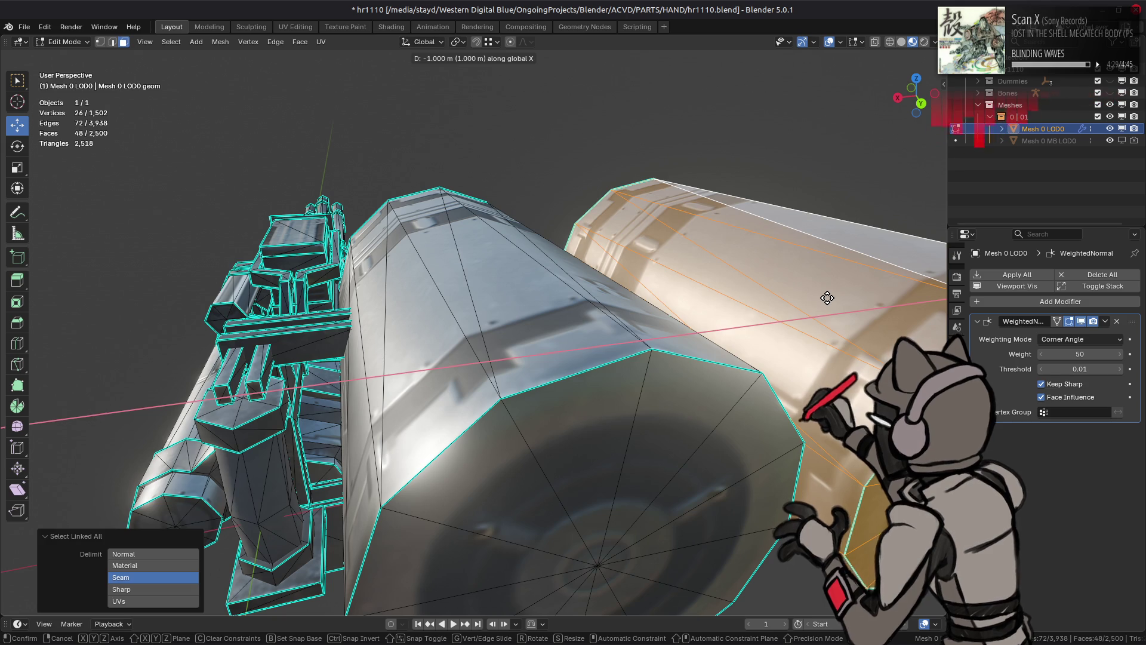
pyautogui.write('1.5-')
pyautogui.press('Return')
pyautogui.scroll(3, 531, 289)
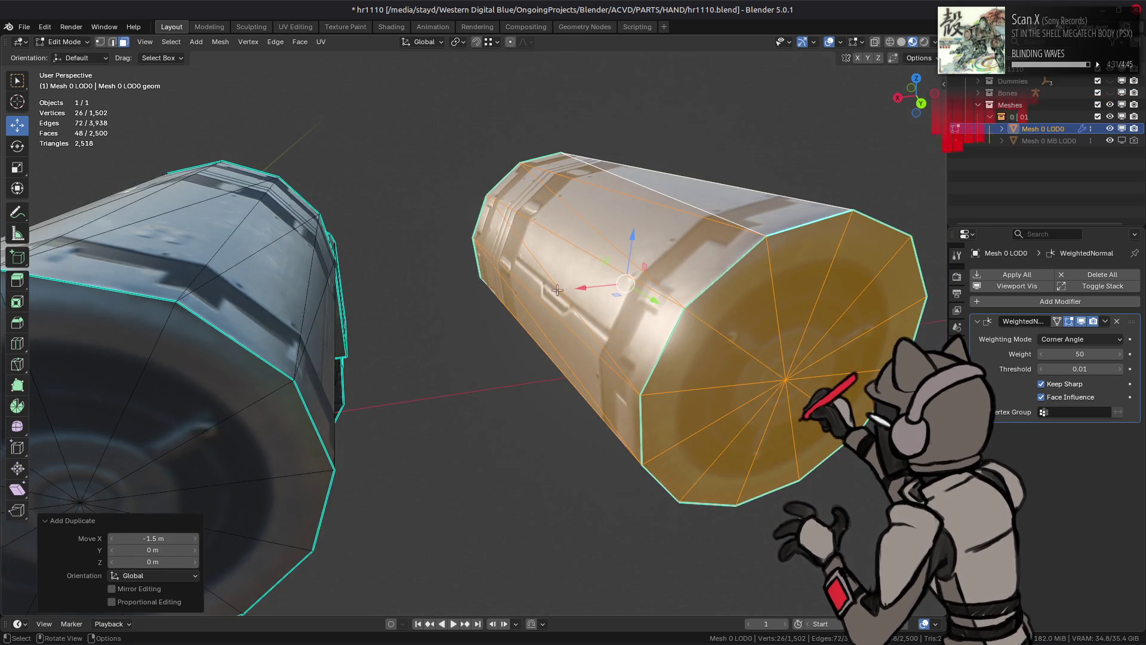
pyautogui.moveTo(531, 288); pyautogui.dragTo(519, 283, button='middle')
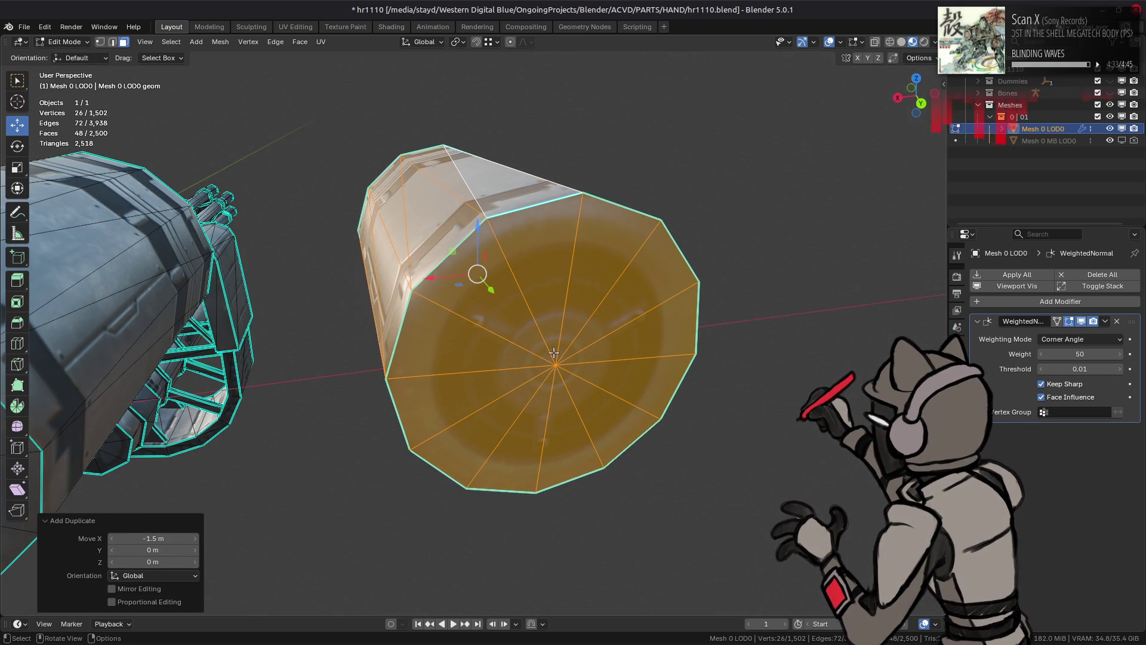
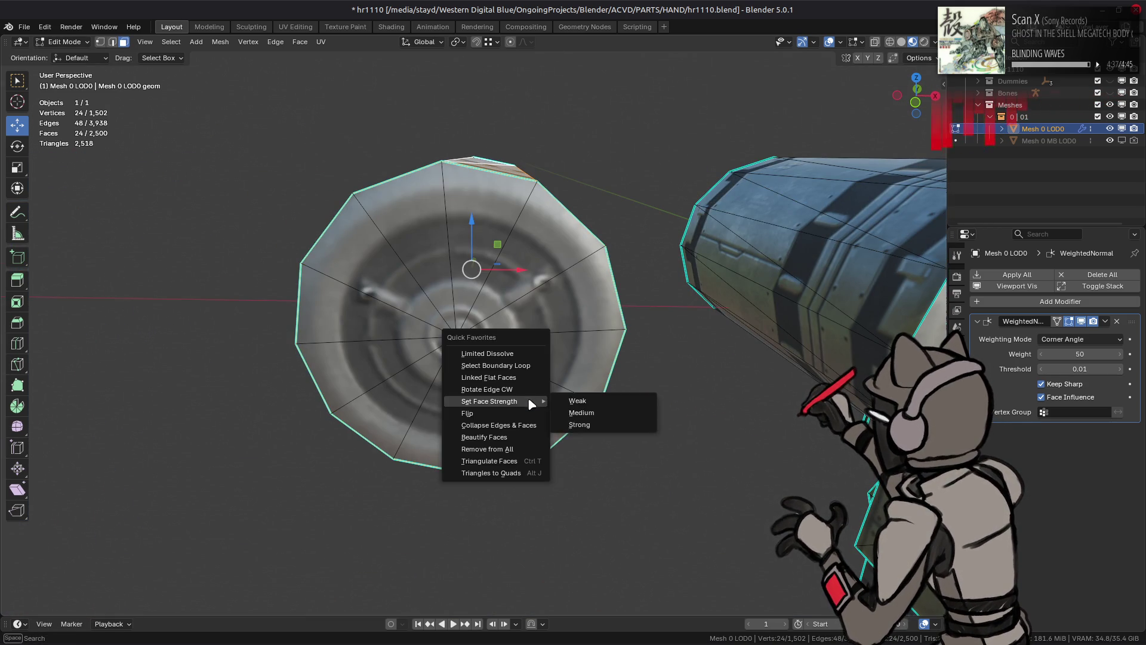
# Step: Merge the cap triangles into quads: topology influence 0.5, 89° max shape angle, compare options enabled
pyautogui.click(514, 474)
pyautogui.moveTo(466, 398); pyautogui.dragTo(398, 464, button='middle')
pyautogui.click(165, 523)
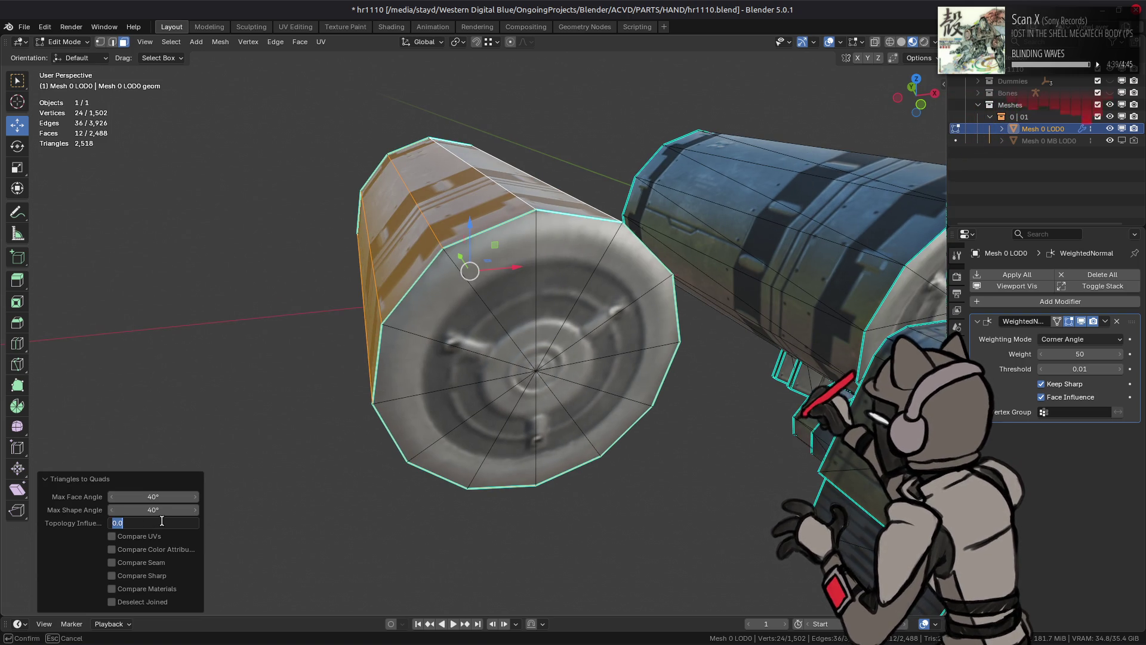
pyautogui.write('0.5')
pyautogui.press('Return')
pyautogui.click(159, 511)
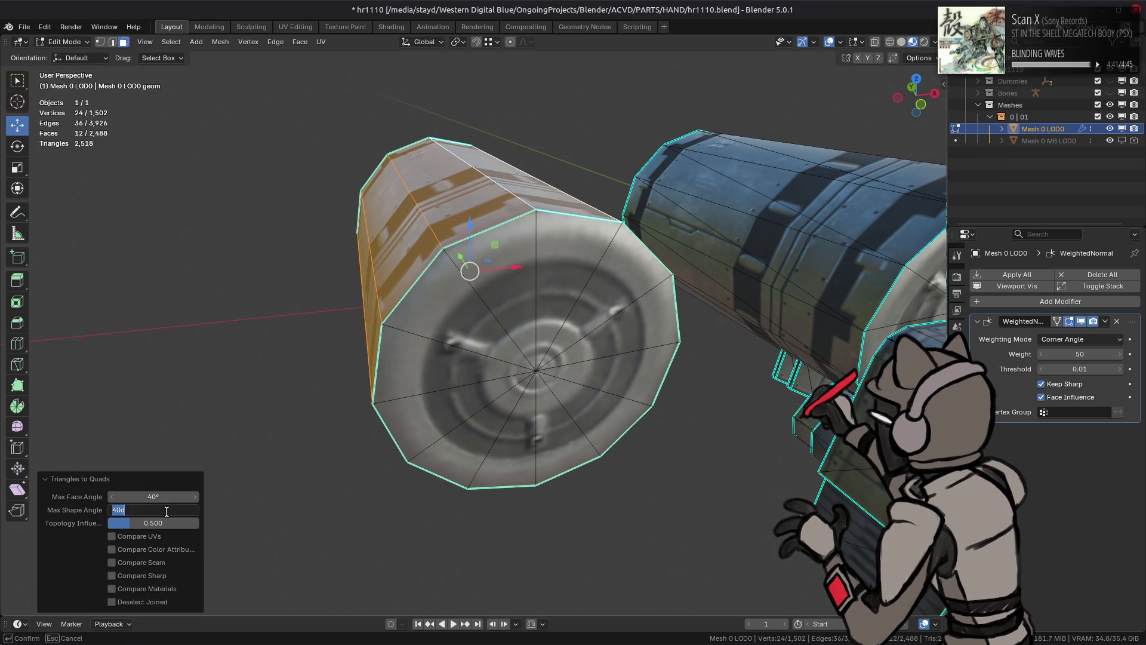
pyautogui.write('89')
pyautogui.press('Return')
pyautogui.moveTo(143, 536); pyautogui.dragTo(158, 590)
pyautogui.moveTo(460, 345); pyautogui.dragTo(484, 350, button='middle')
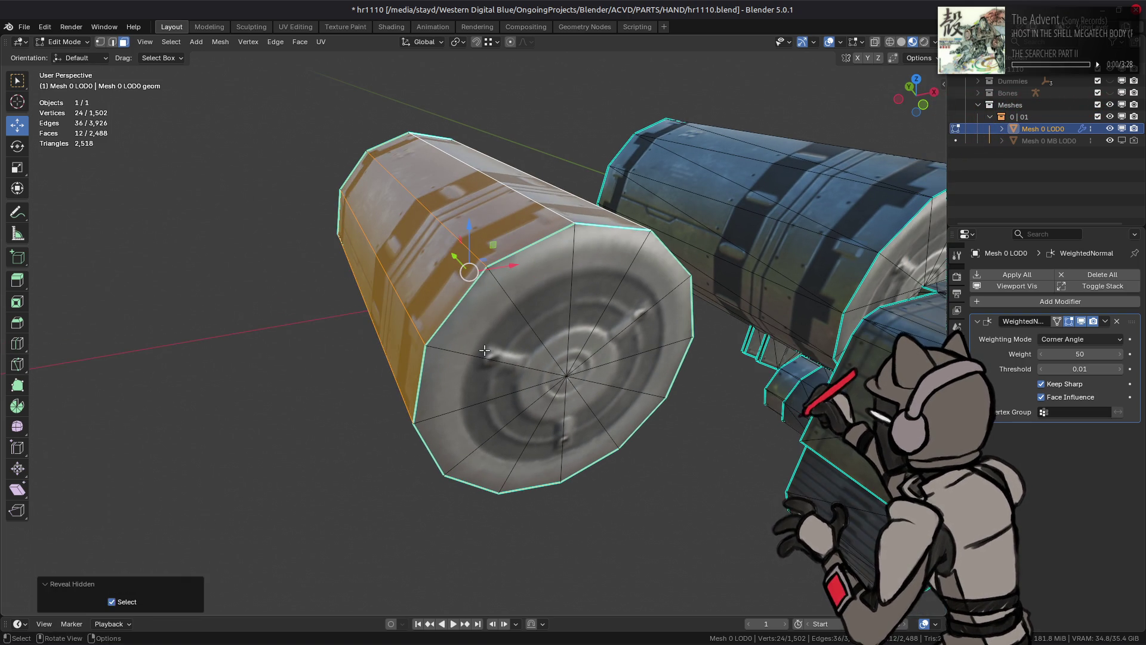
# Step: Dissolve the cap's centre vertex so the end cap becomes a single face
pyautogui.hotkey('alt', 'a')
pyautogui.press('1')
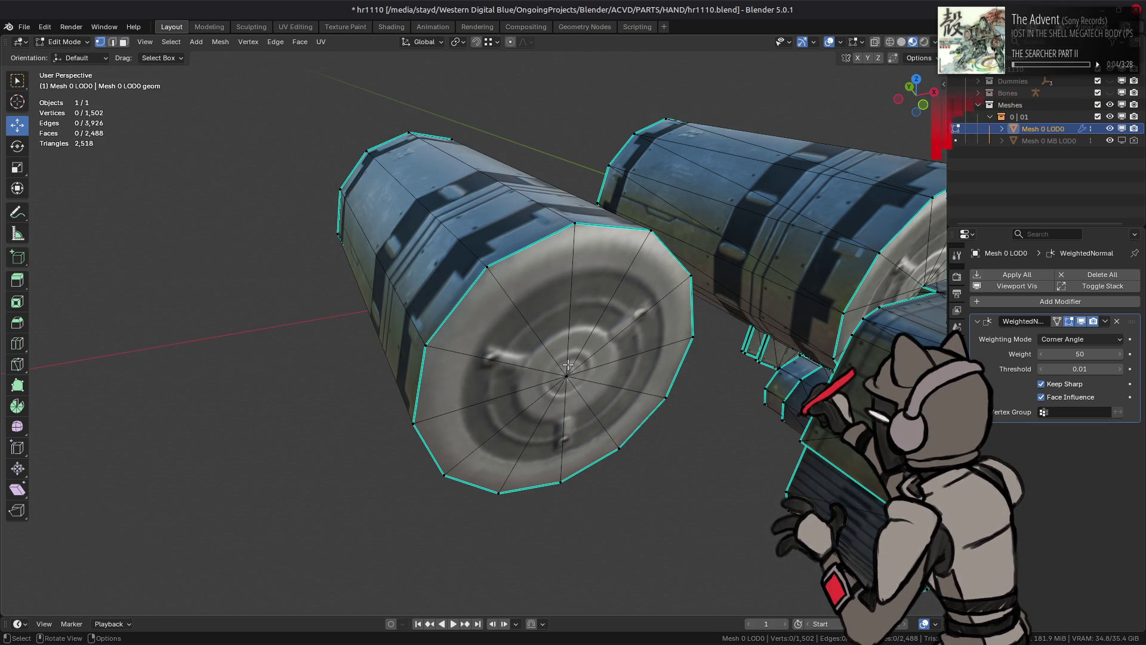
pyautogui.moveTo(382, 324)
pyautogui.mouseDown(button='middle')
pyautogui.moveTo(401, 382)
pyautogui.moveTo(375, 332)
pyautogui.mouseUp(button='middle')
pyautogui.click(334, 335)
pyautogui.rightClick(528, 403)
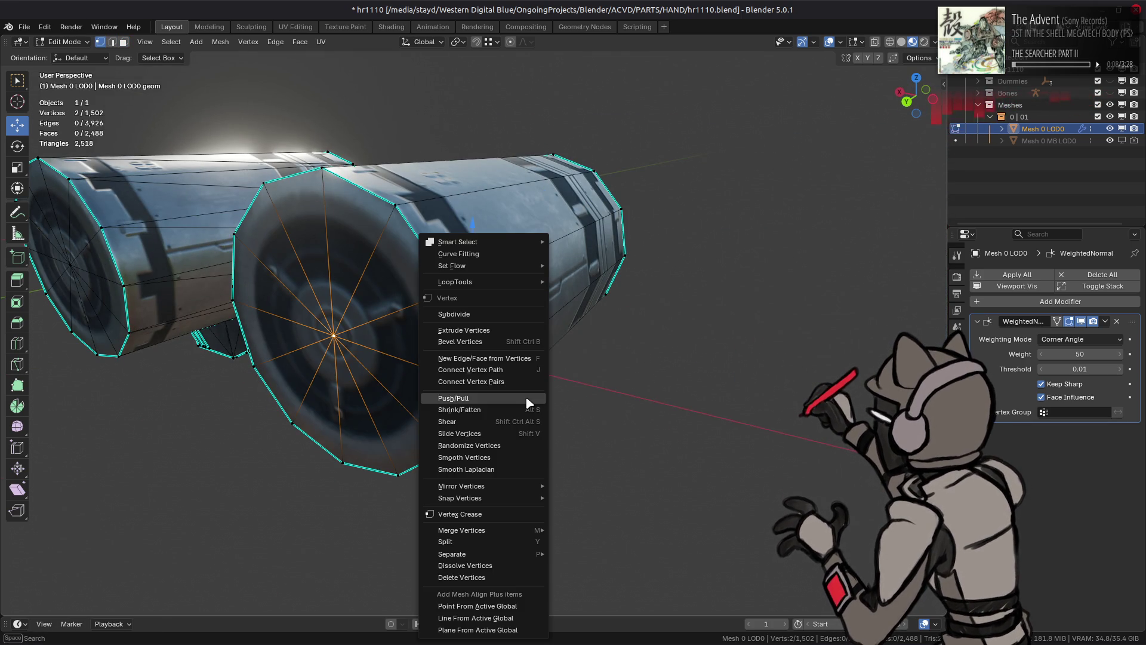
pyautogui.click(499, 565)
# Step: Inset both barrel cap faces by 0.05 m, then select the inner cap face
pyautogui.press('3')
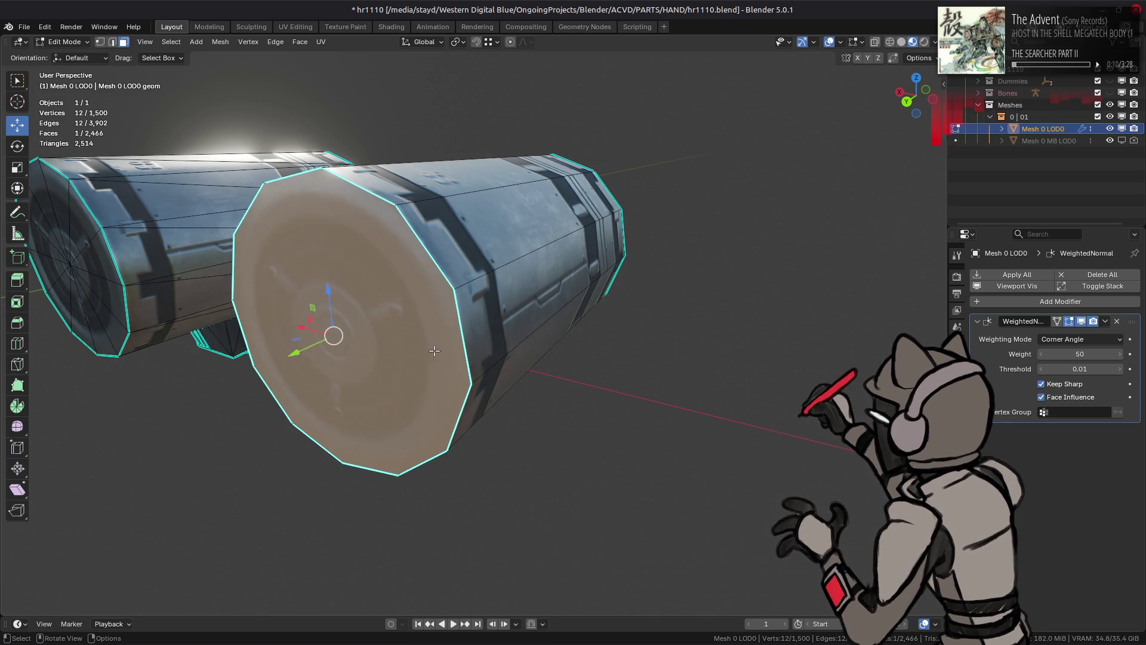
pyautogui.moveTo(434, 351); pyautogui.dragTo(540, 334, button='middle')
pyautogui.keyDown('shift'); pyautogui.click(540, 334); pyautogui.keyUp('shift')
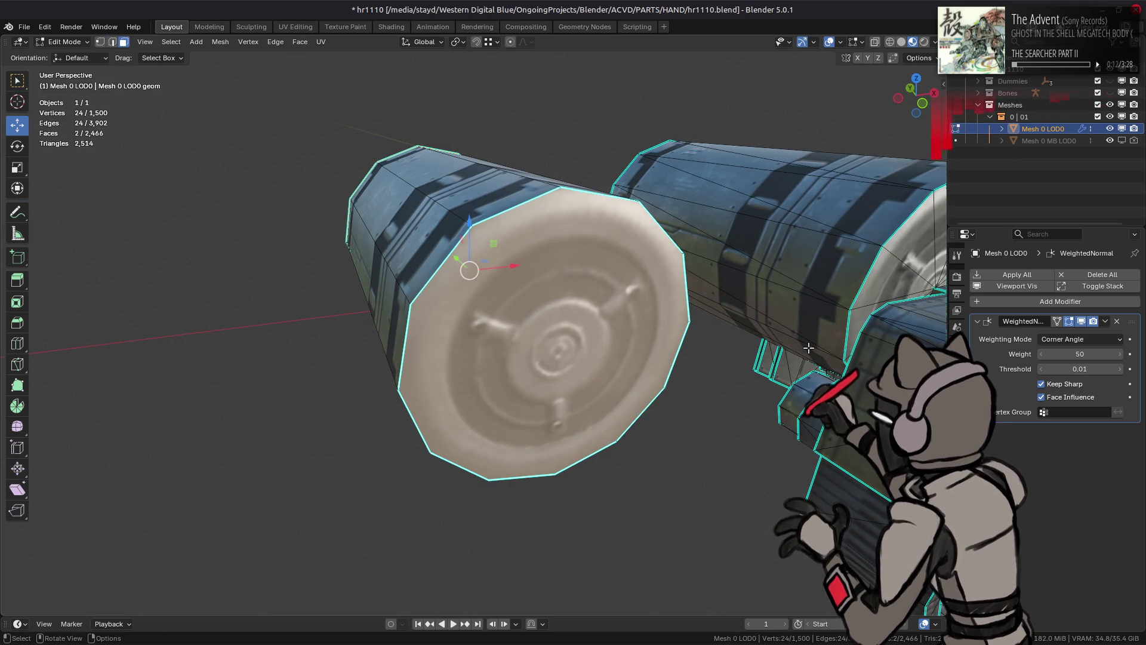
pyautogui.press('i')
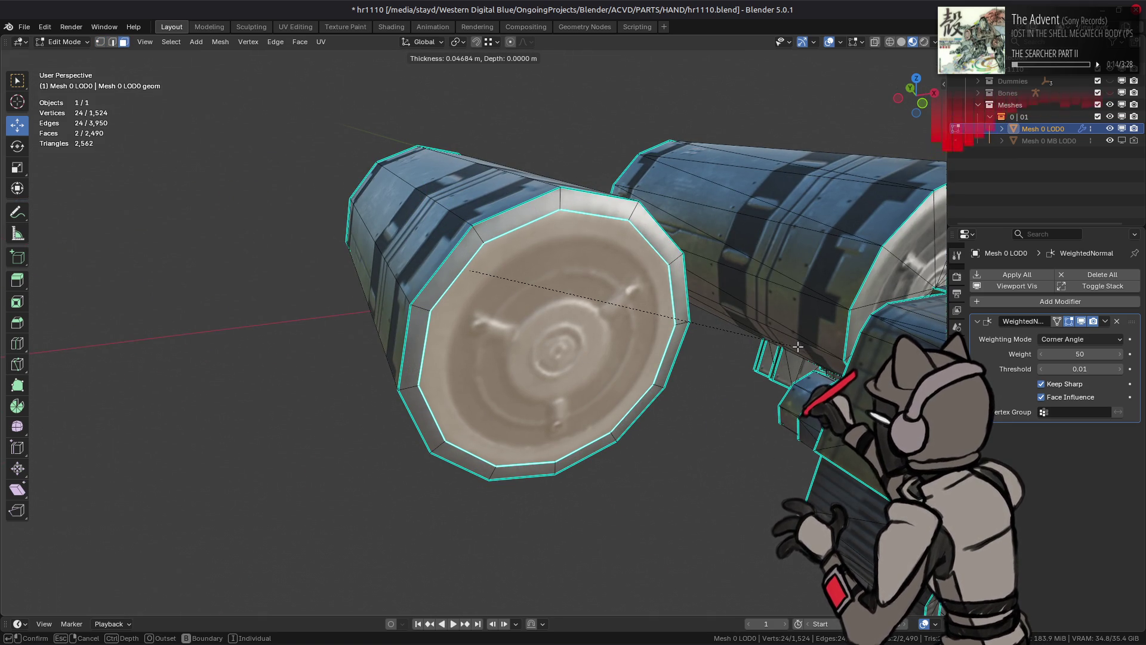
pyautogui.write('.05')
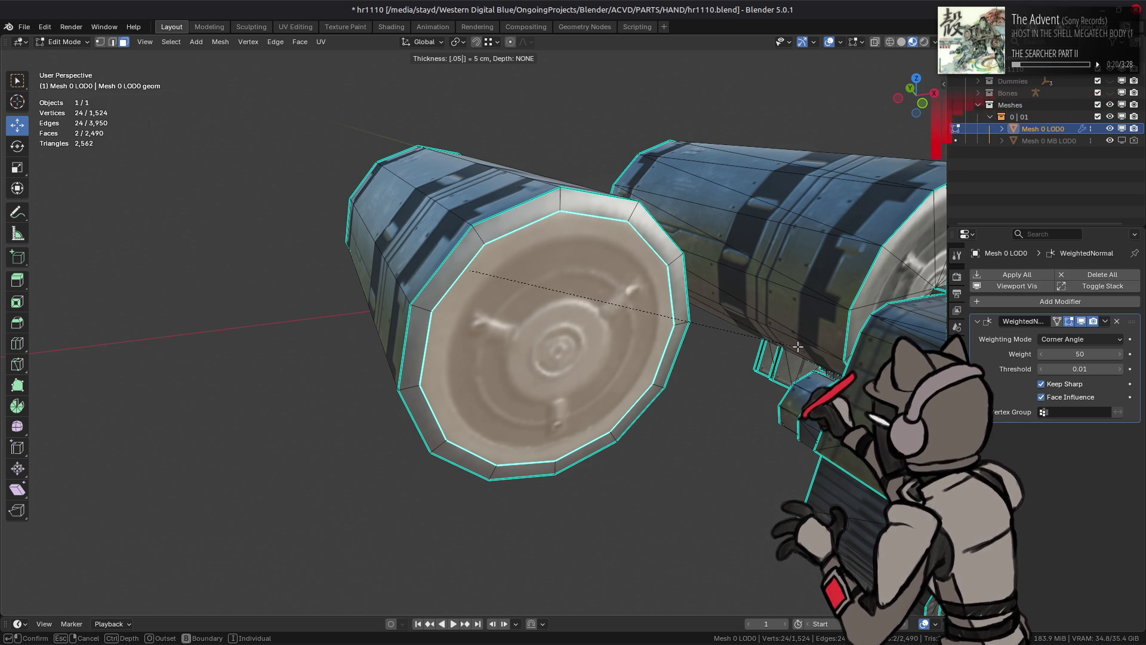
pyautogui.press('Return')
pyautogui.hotkey('alt', 'a')
pyautogui.press('Tab')
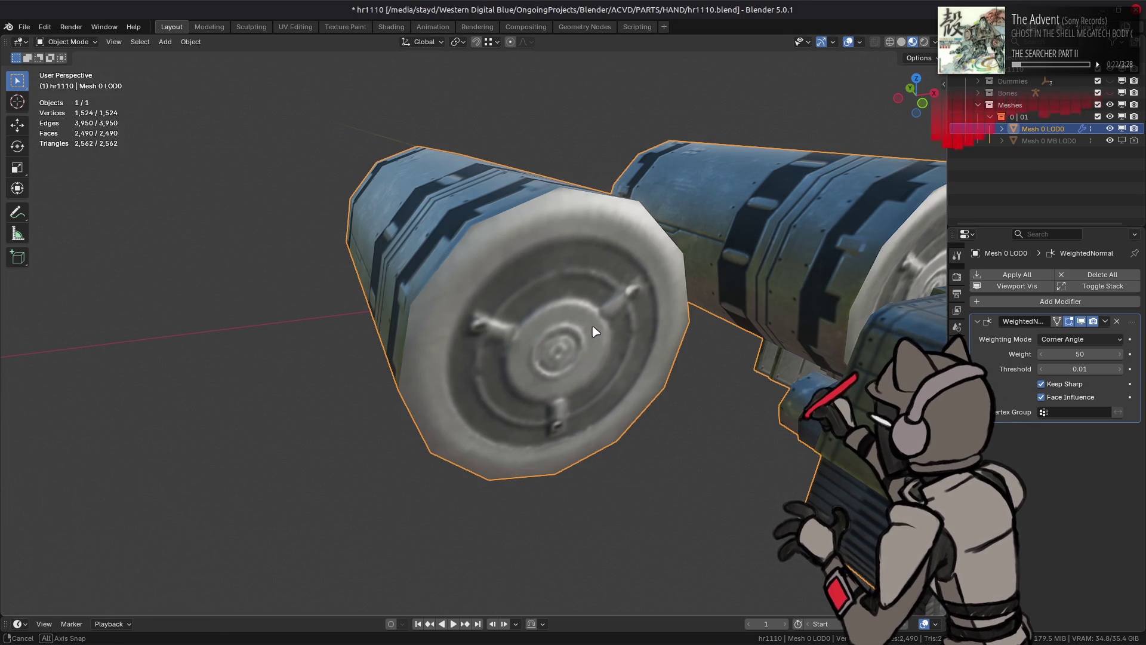
pyautogui.press('Tab')
pyautogui.click(590, 374)
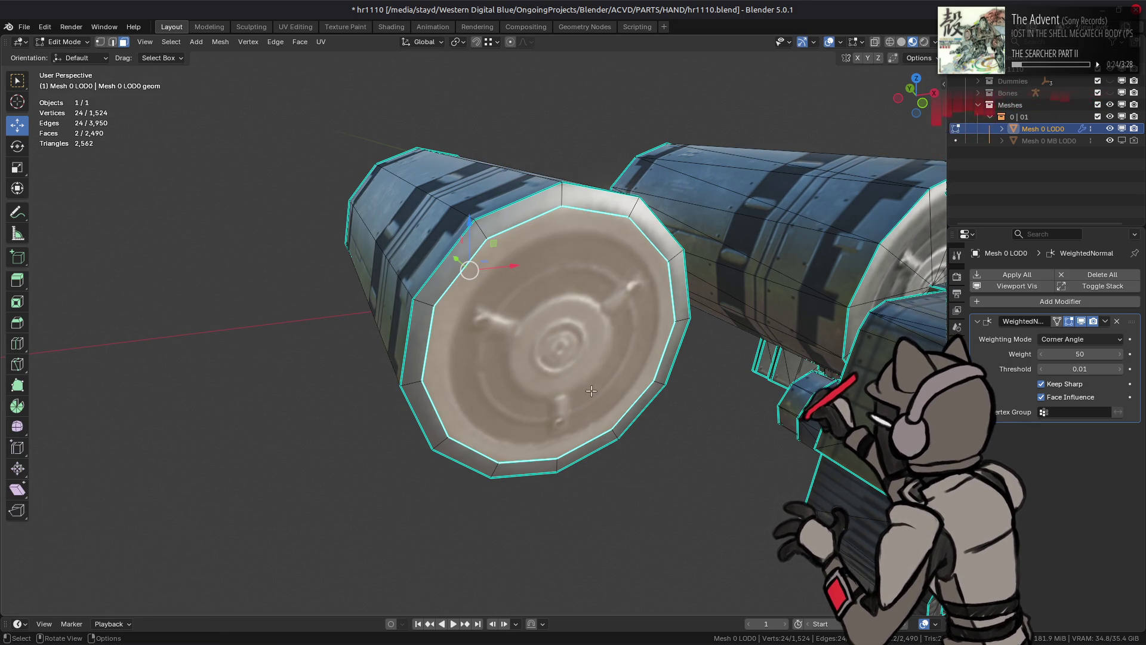
# Step: Clear Sharp around the inner cap face and set its face strength to Strong
pyautogui.rightClick(591, 374)
pyautogui.click(561, 476)
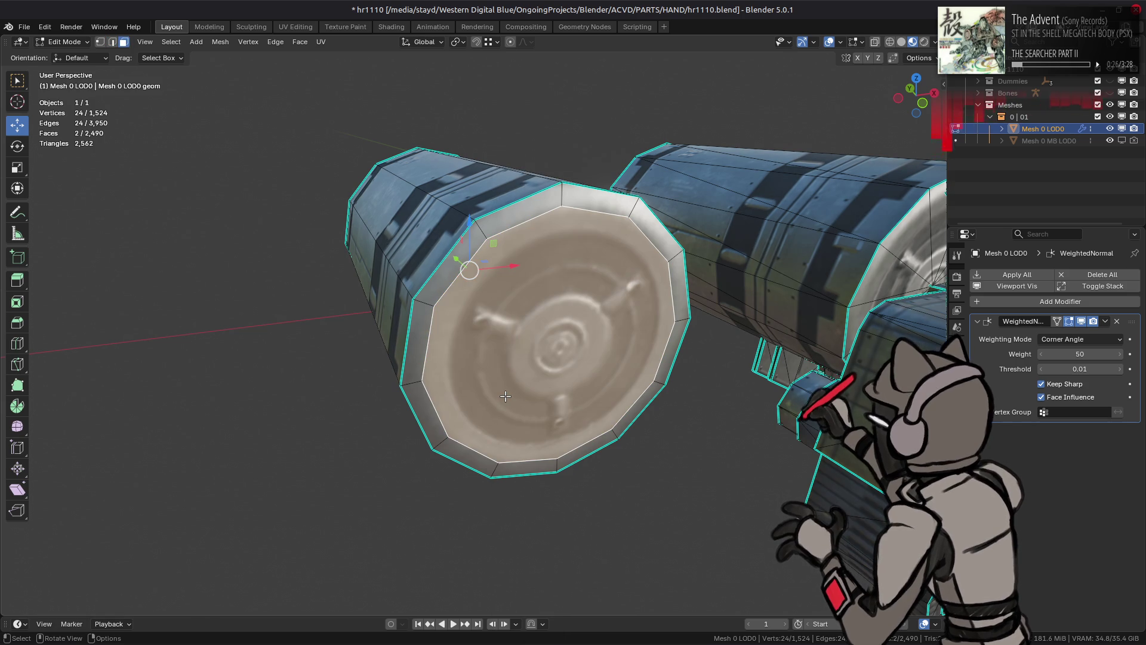
pyautogui.press('q')
pyautogui.moveTo(522, 328)
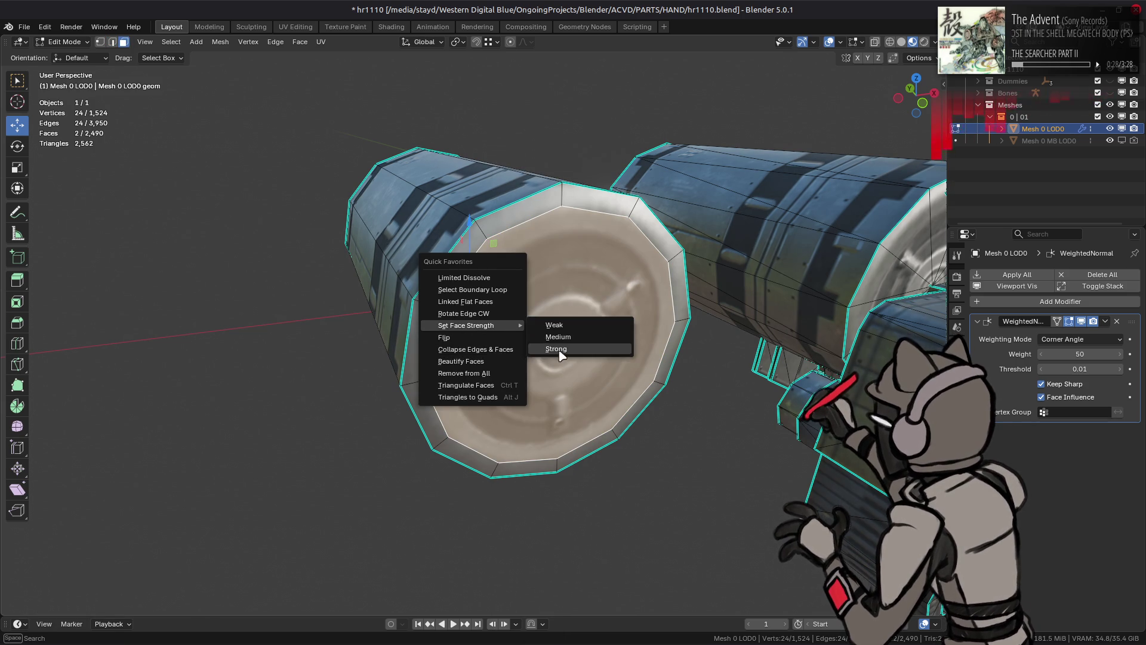
pyautogui.click(561, 355)
# Step: Select a ring of barrel faces, then the cap's rim edge loop
pyautogui.press('Tab')
pyautogui.press('Tab')
pyautogui.press('2')
pyautogui.hotkey('alt', 'a')
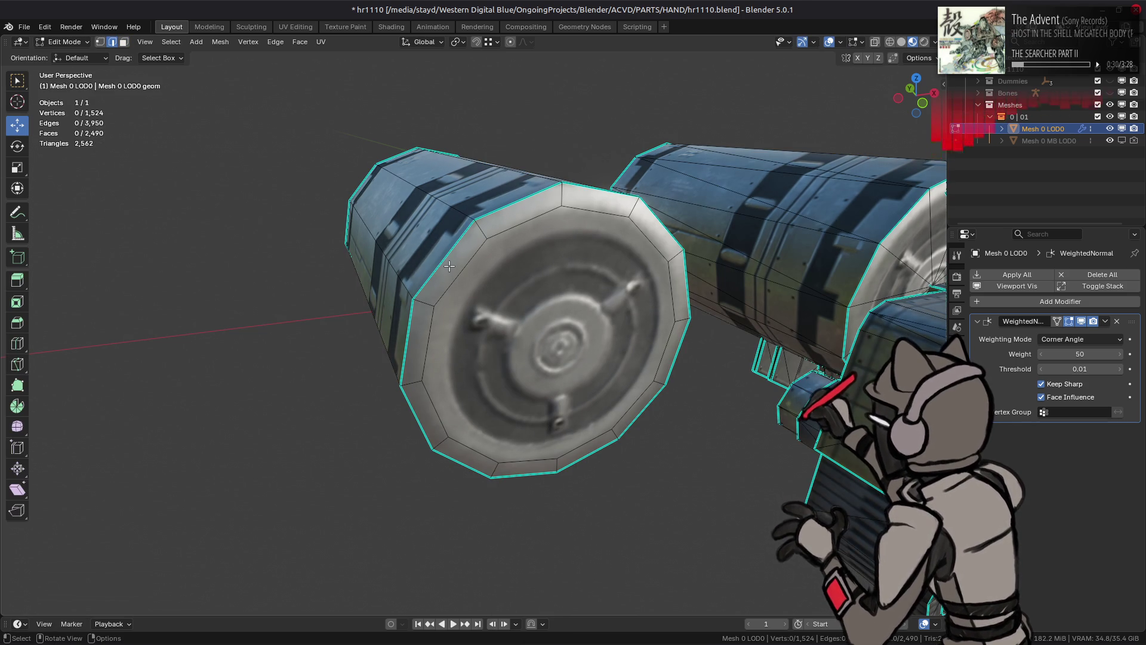
pyautogui.press('3')
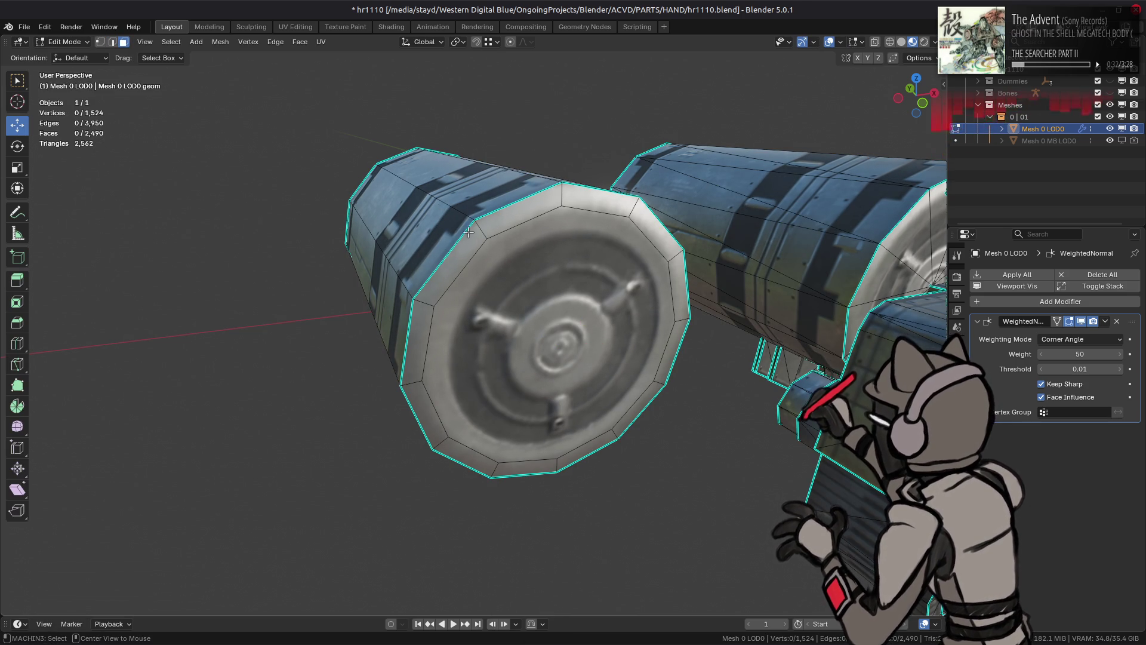
pyautogui.keyDown('alt'); pyautogui.click(466, 228); pyautogui.keyUp('alt')
pyautogui.press('2')
pyautogui.keyDown('alt'); pyautogui.click(458, 246); pyautogui.keyUp('alt')
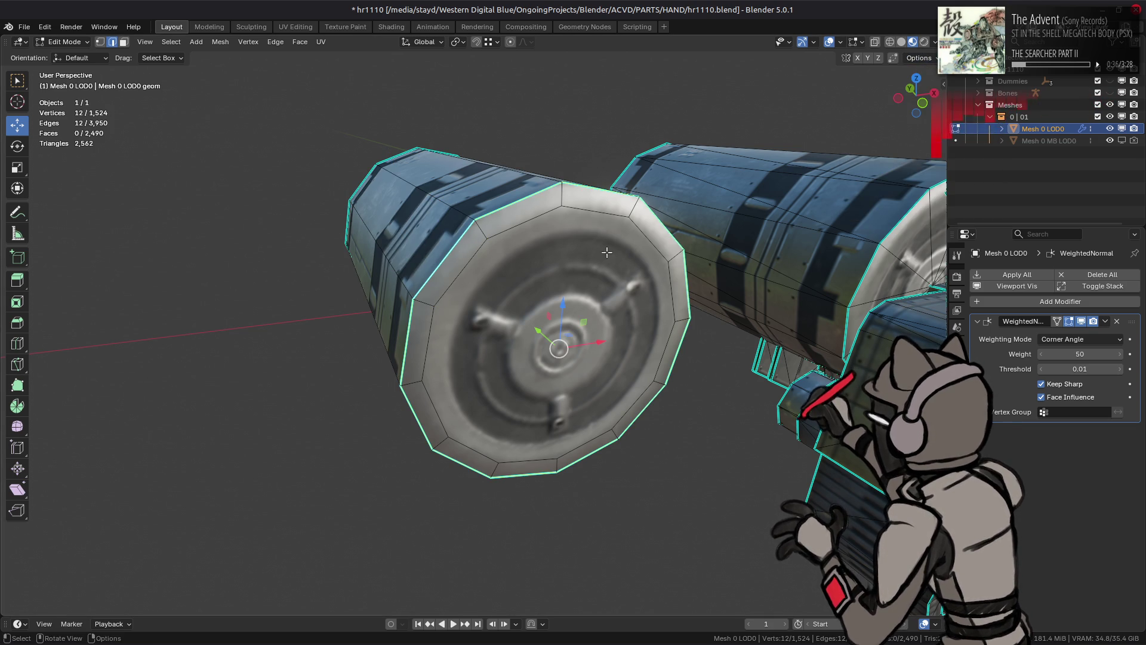
# Step: Move the cap's rim edge loop 0.02 m along the Y axis
pyautogui.press('g')
pyautogui.press('y')
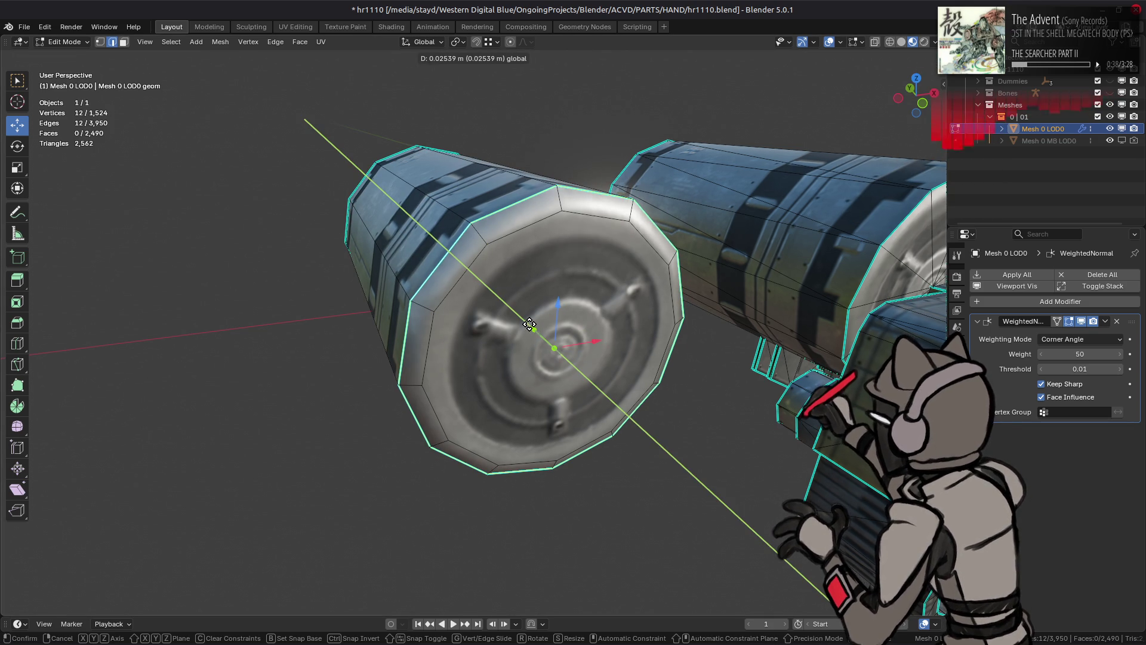
pyautogui.write('.05')
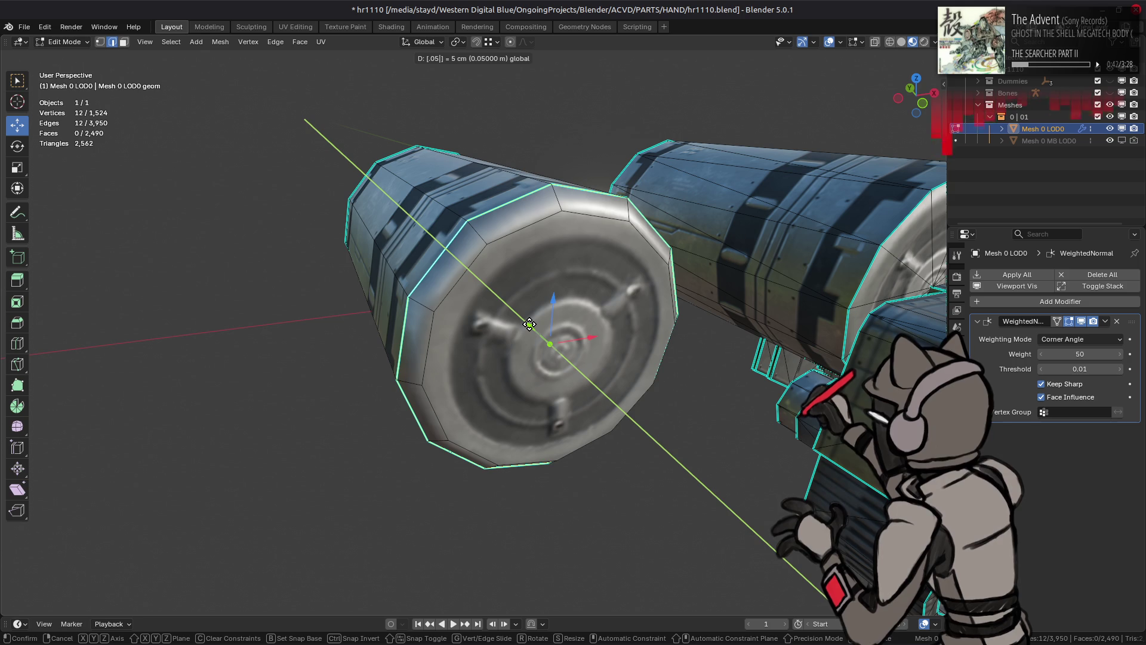
pyautogui.press('BackSpace')
pyautogui.write('2')
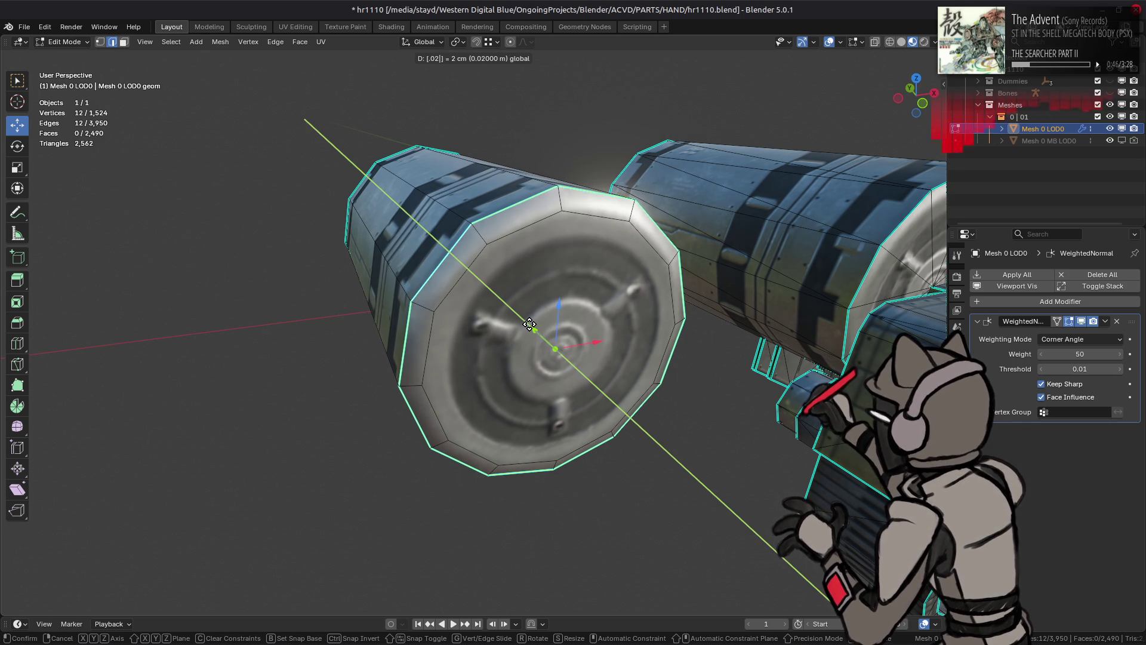
pyautogui.press('Return')
pyautogui.moveTo(530, 324)
pyautogui.mouseDown(button='middle')
pyautogui.moveTo(440, 306)
pyautogui.moveTo(486, 315)
pyautogui.mouseUp(button='middle')
pyautogui.press('Tab')
pyautogui.hotkey('alt', 'a')
pyautogui.press('Tab')
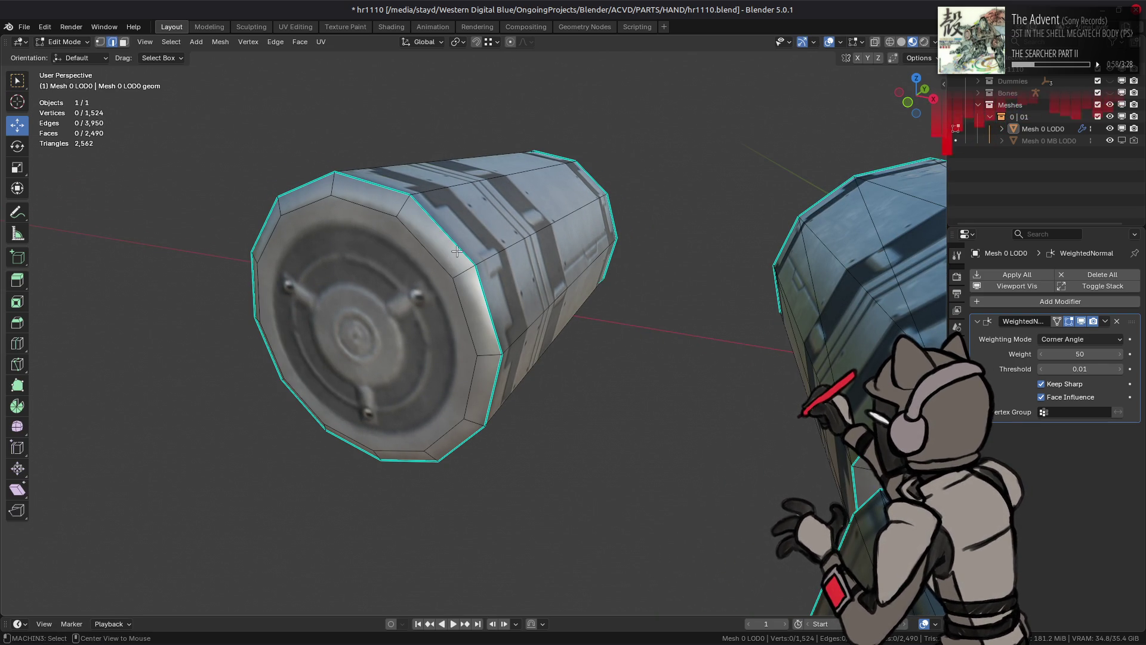
# Step: Clear Sharp on the cap's outer rim edges and set a face strength on the rim face ring
pyautogui.keyDown('alt'); pyautogui.click(458, 257); pyautogui.keyUp('alt')
pyautogui.rightClick(390, 322)
pyautogui.click(346, 475)
pyautogui.press('3')
pyautogui.keyDown('alt'); pyautogui.click(476, 388); pyautogui.keyUp('alt')
pyautogui.press('q')
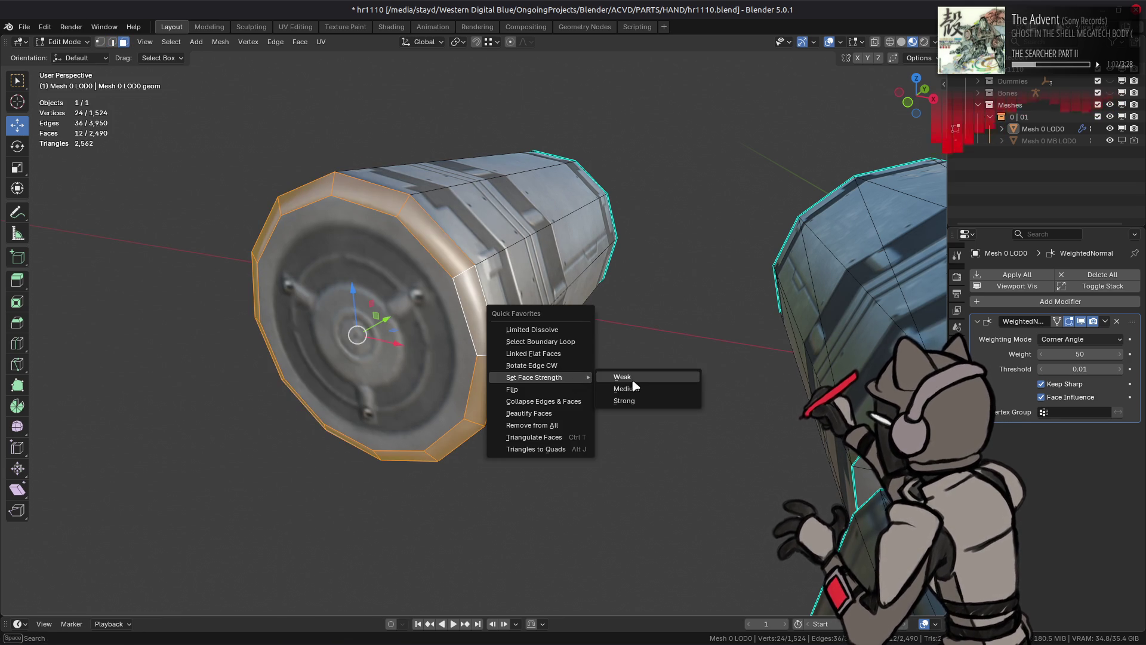
pyautogui.click(632, 382)
# Step: Select the cap's outer edge loop, then compare Solid and Material Preview shading
pyautogui.press('Tab')
pyautogui.moveTo(561, 336)
pyautogui.mouseDown(button='middle')
pyautogui.moveTo(512, 348)
pyautogui.moveTo(557, 332)
pyautogui.moveTo(622, 340)
pyautogui.mouseUp(button='middle')
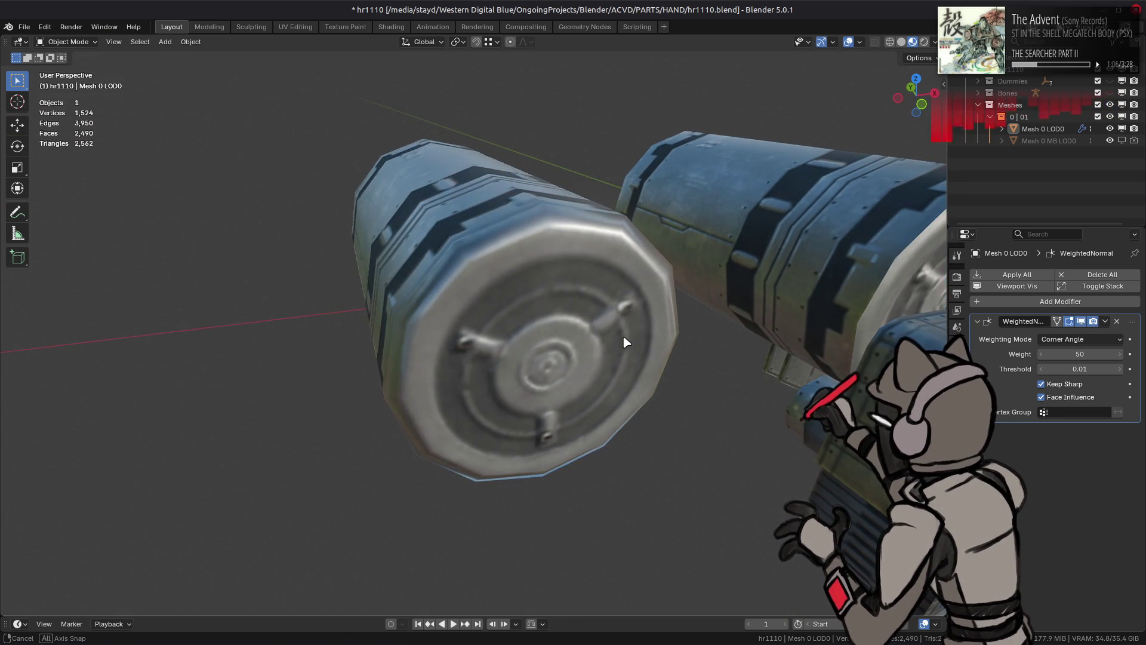
pyautogui.press('Tab')
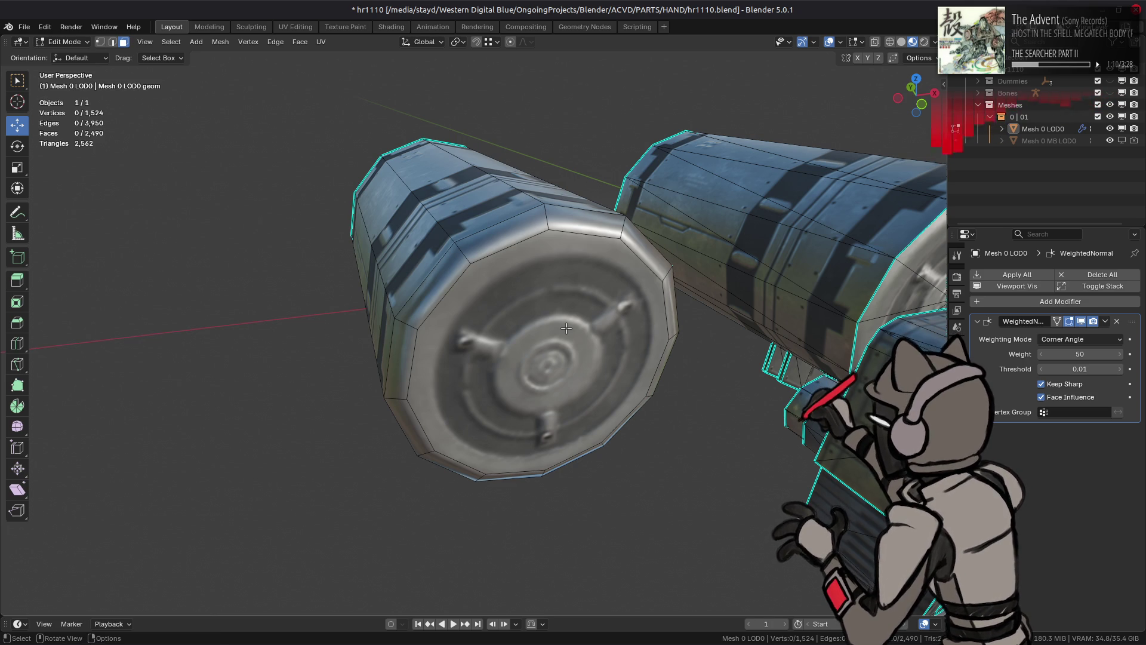
pyautogui.press('2')
pyautogui.keyDown('alt'); pyautogui.click(566, 328); pyautogui.keyUp('alt')
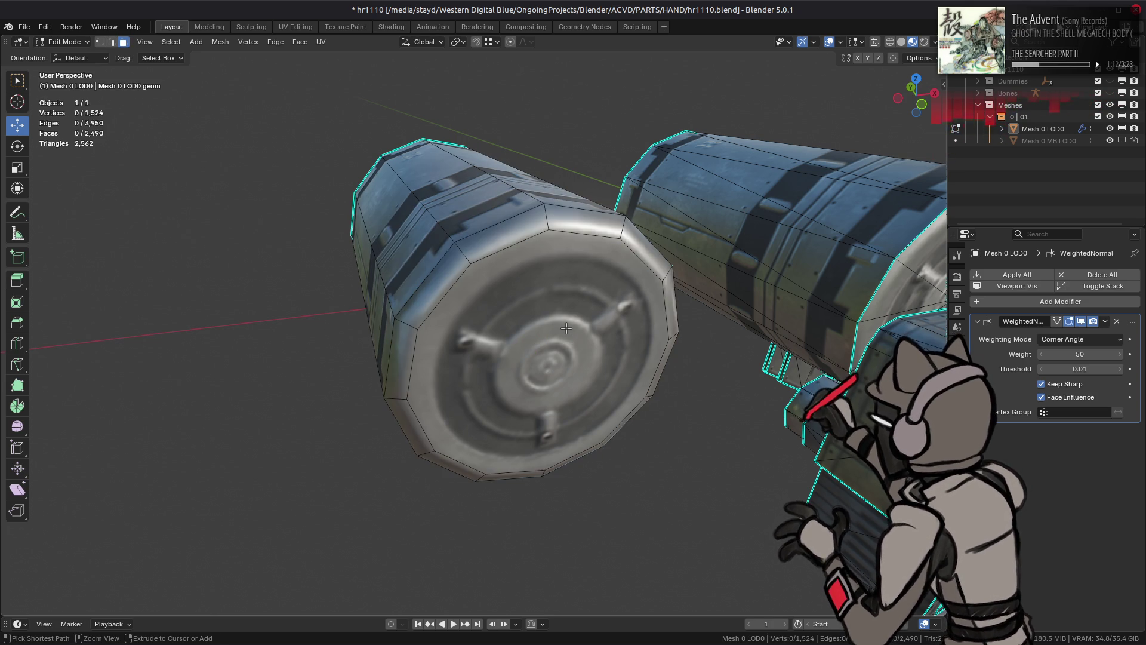
pyautogui.press('Tab')
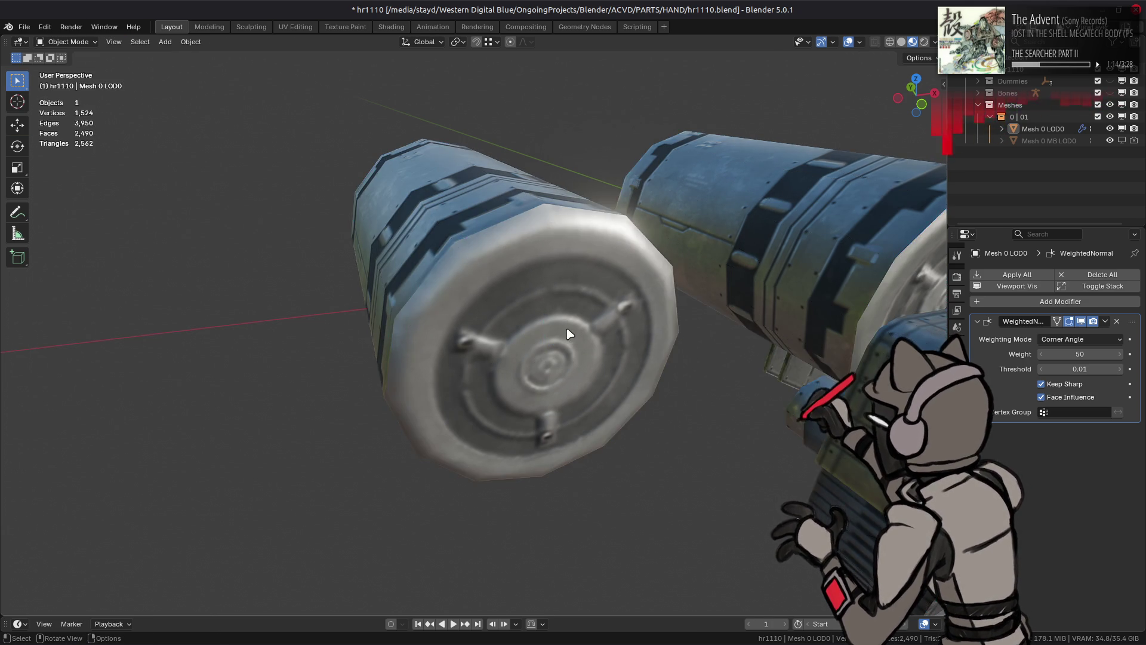
pyautogui.click(902, 41)
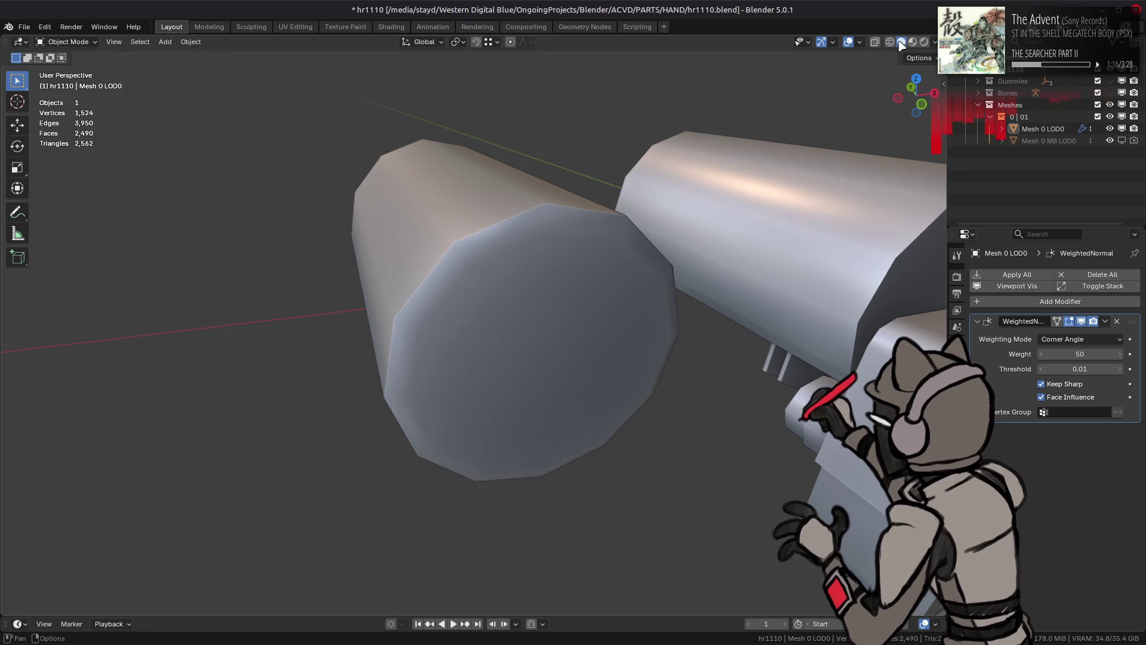
pyautogui.click(913, 42)
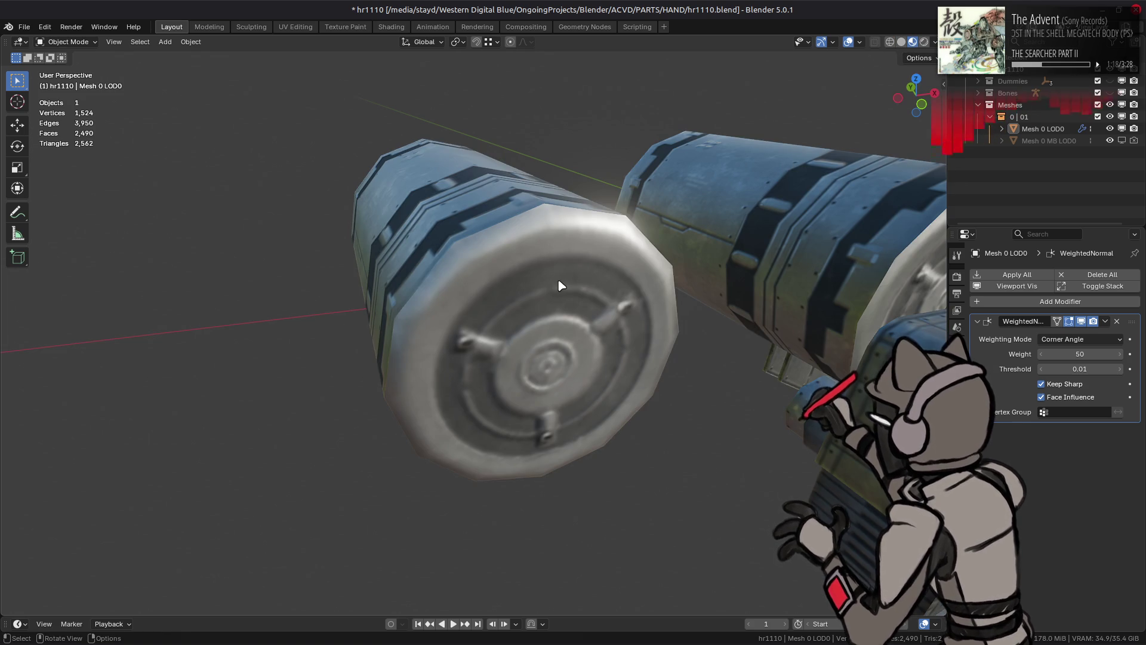
pyautogui.moveTo(460, 277); pyautogui.dragTo(478, 281, button='middle')
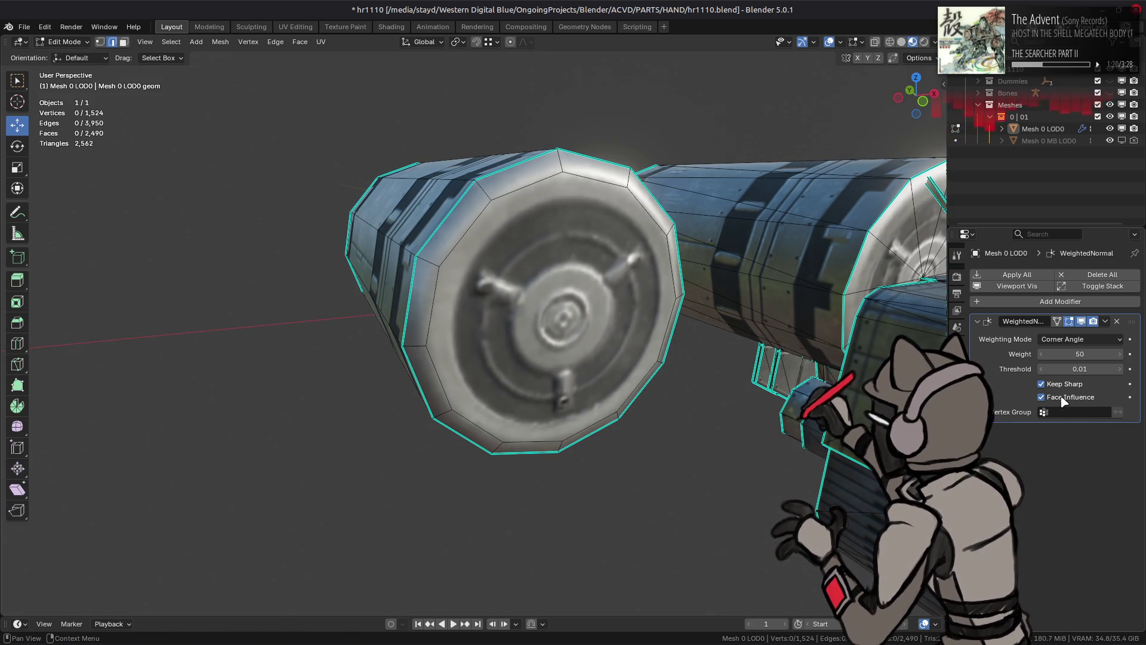
# Step: Toggle the Weighted Normal modifier's Face Influence off and back on to compare shading
pyautogui.click(1042, 397)
pyautogui.moveTo(767, 371)
pyautogui.mouseDown(button='middle')
pyautogui.moveTo(779, 374)
pyautogui.moveTo(686, 358)
pyautogui.mouseUp(button='middle')
pyautogui.click(1041, 397)
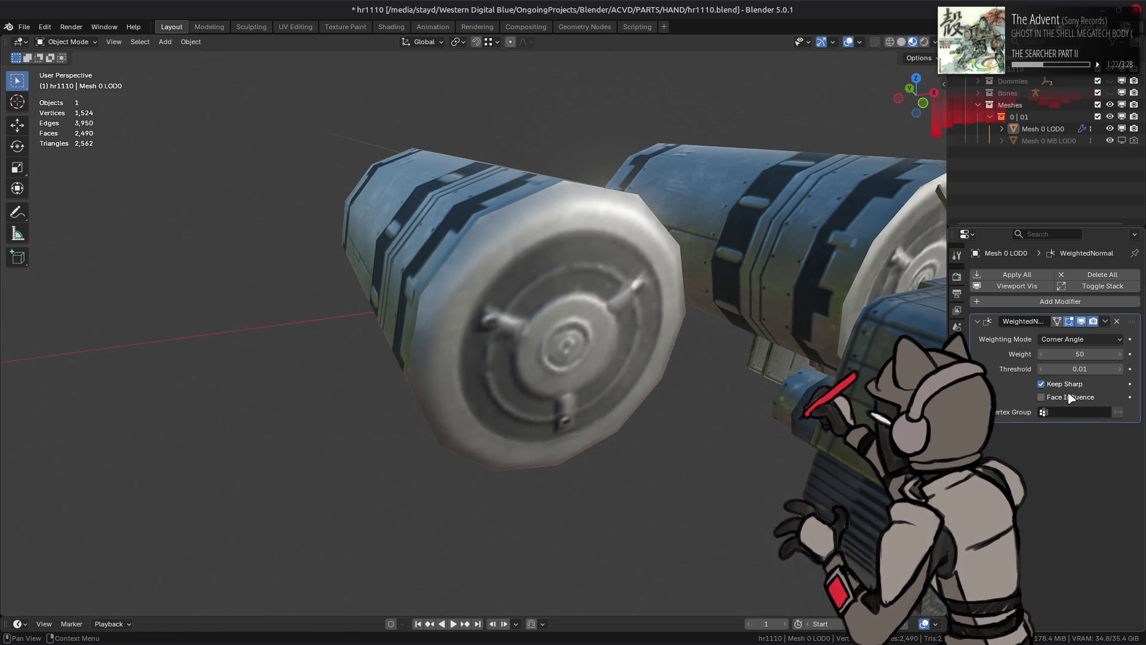
pyautogui.moveTo(681, 321); pyautogui.dragTo(608, 325, button='middle')
pyautogui.scroll(3, 596, 325)
# Step: Select the cap's rim edge loop and nudge it slightly along Y
pyautogui.press('Tab')
pyautogui.keyDown('alt'); pyautogui.click(485, 248); pyautogui.keyUp('alt')
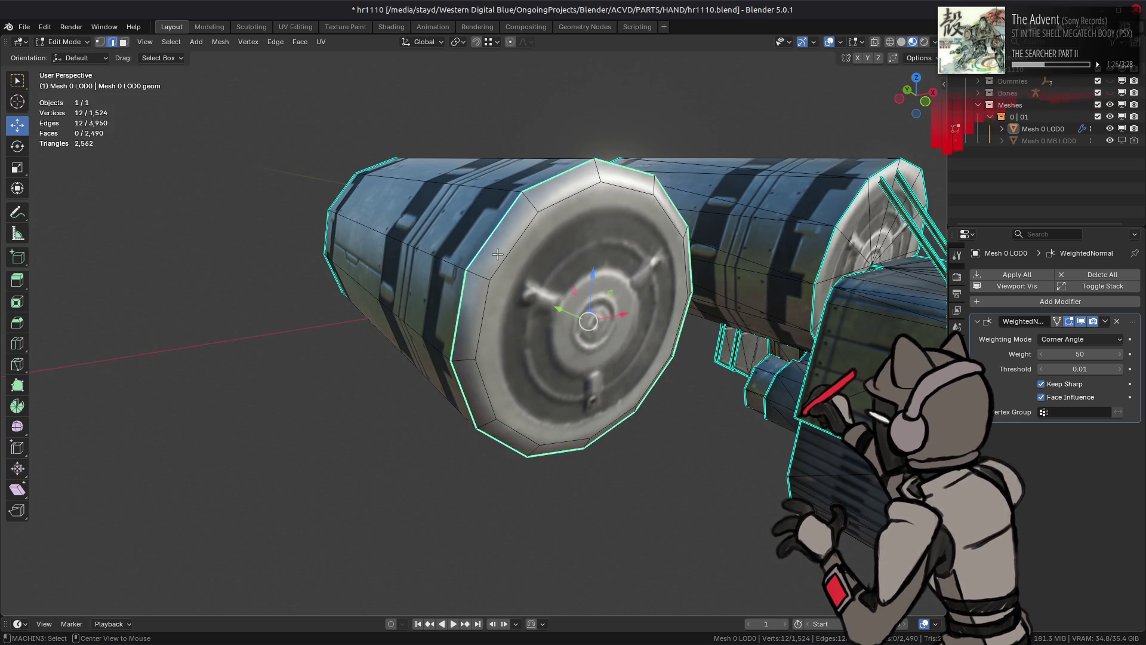
pyautogui.moveTo(485, 248); pyautogui.dragTo(593, 298, button='middle')
pyautogui.moveTo(595, 320); pyautogui.dragTo(592, 315)
pyautogui.press('Tab')
# Step: Face the near drum's end cap and select its end-cap edge loop in Edit Mode
pyautogui.moveTo(593, 316); pyautogui.dragTo(438, 294, button='middle')
pyautogui.moveTo(506, 302); pyautogui.dragTo(568, 303, button='middle')
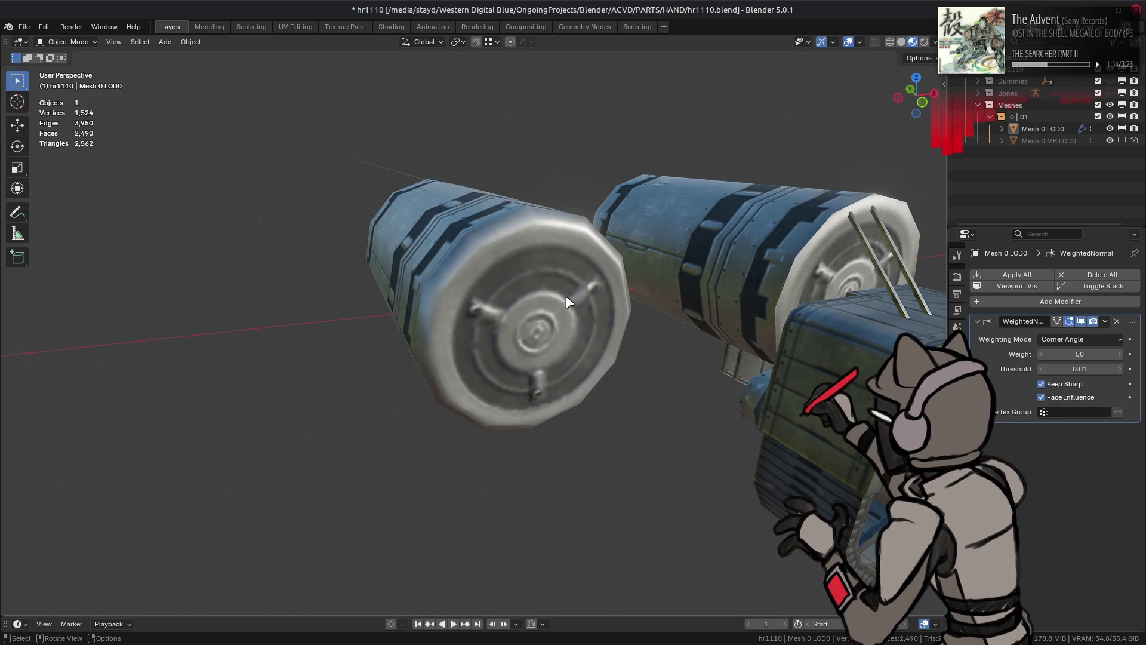
pyautogui.moveTo(568, 302)
pyautogui.mouseDown(button='middle')
pyautogui.moveTo(634, 312)
pyautogui.moveTo(528, 300)
pyautogui.moveTo(710, 316)
pyautogui.moveTo(576, 307)
pyautogui.mouseUp(button='middle')
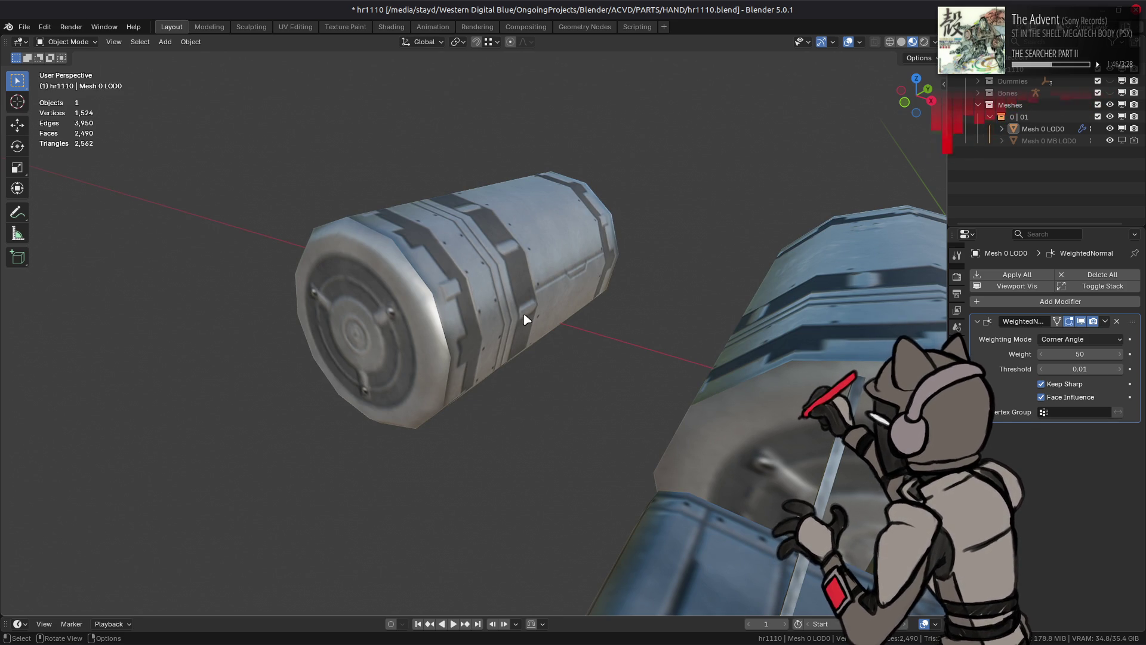
pyautogui.moveTo(525, 321)
pyautogui.mouseDown(button='middle')
pyautogui.moveTo(499, 313)
pyautogui.moveTo(499, 327)
pyautogui.moveTo(466, 335)
pyautogui.moveTo(495, 351)
pyautogui.mouseUp(button='middle')
pyautogui.press('Tab')
pyautogui.keyDown('alt'); pyautogui.click(496, 351); pyautogui.keyUp('alt')
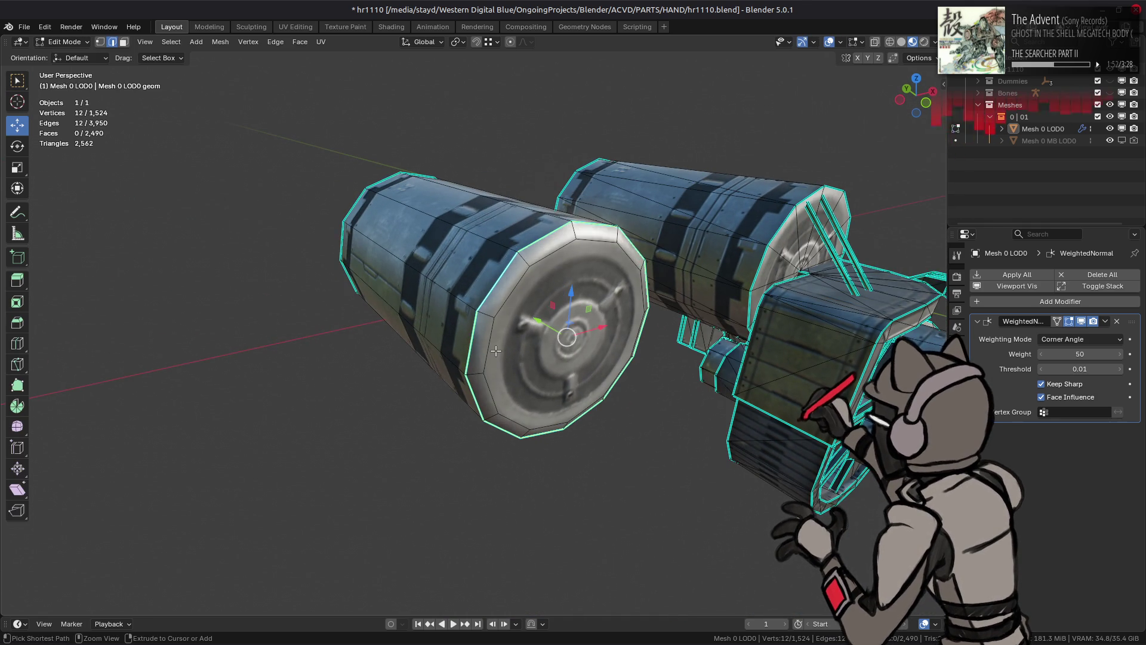
# Step: Move the drum's end-cap edge loop 0.025 m back along Y
pyautogui.click(335, 304)
pyautogui.moveTo(335, 304)
pyautogui.mouseDown(button='middle')
pyautogui.moveTo(350, 324)
pyautogui.moveTo(388, 328)
pyautogui.mouseUp(button='middle')
pyautogui.keyDown('alt'); pyautogui.click(350, 324); pyautogui.keyUp('alt')
pyautogui.write('gy')
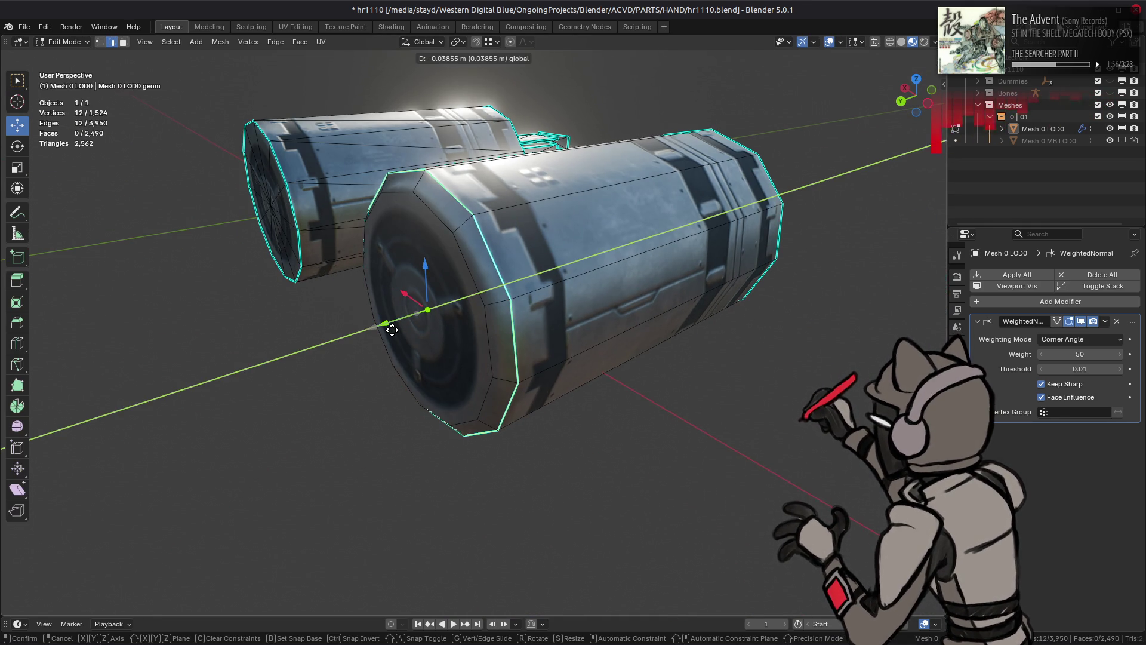
pyautogui.write('.')
pyautogui.write('25')
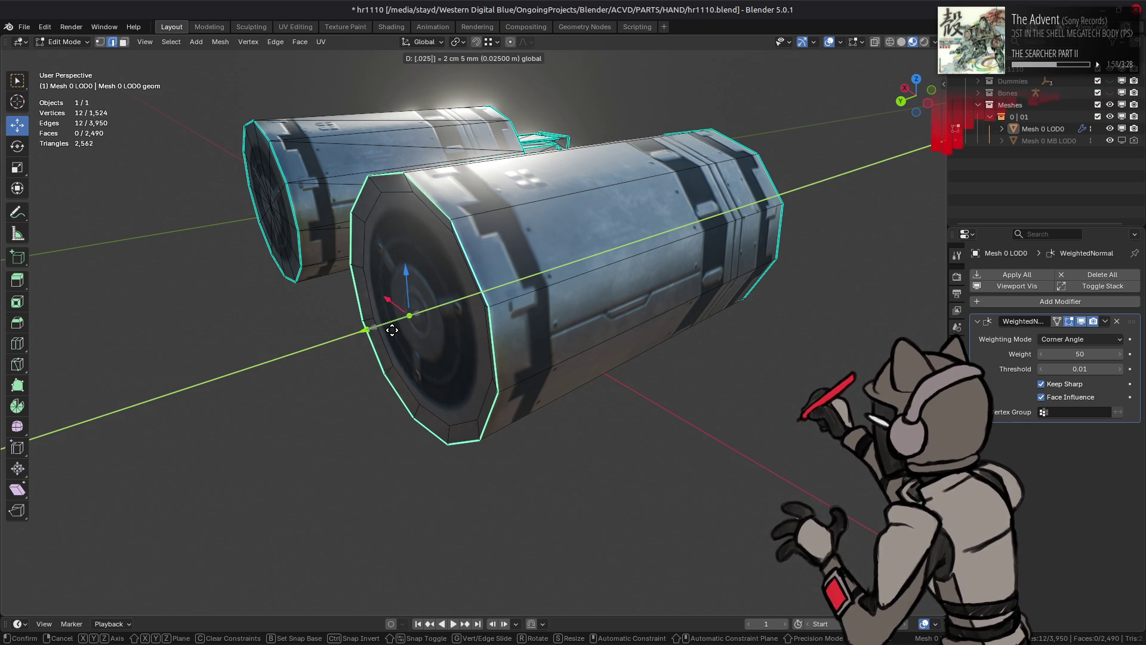
pyautogui.write('-')
pyautogui.press('Return')
# Step: Set the drum's cap face strength to Strong and check the shading in Object Mode
pyautogui.press('3')
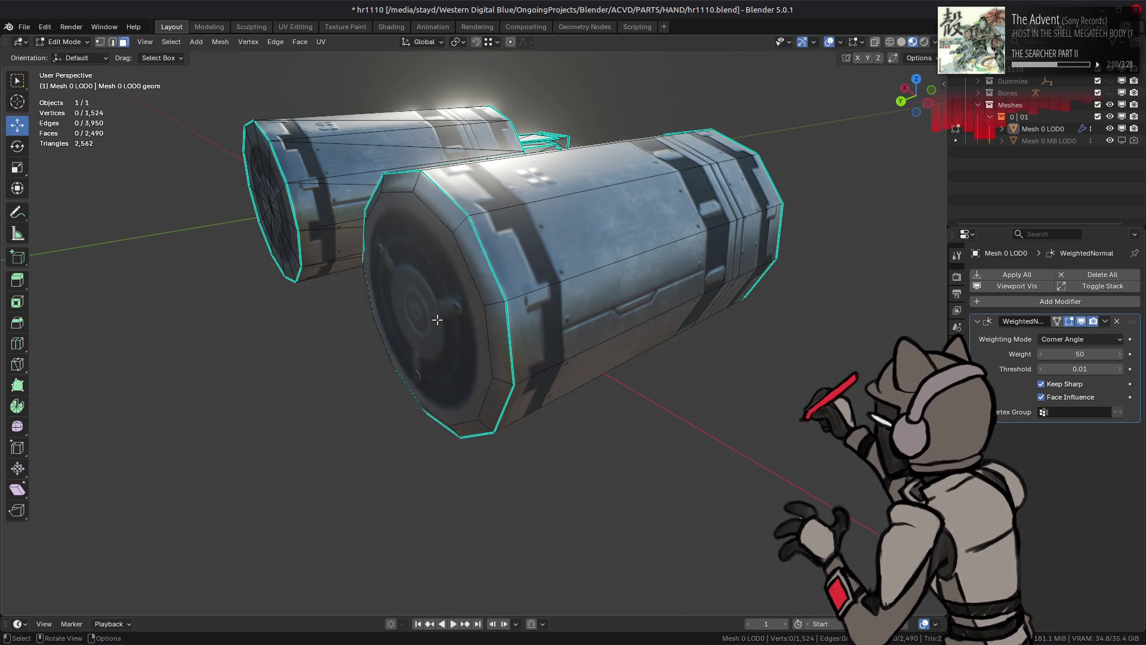
pyautogui.click(409, 314)
pyautogui.press('q')
pyautogui.moveTo(478, 346)
pyautogui.click(545, 369)
pyautogui.press('Tab')
pyautogui.moveTo(545, 376)
pyautogui.mouseDown(button='middle')
pyautogui.moveTo(435, 306)
pyautogui.moveTo(632, 303)
pyautogui.moveTo(540, 266)
pyautogui.moveTo(525, 274)
pyautogui.moveTo(577, 276)
pyautogui.moveTo(565, 285)
pyautogui.mouseUp(button='middle')
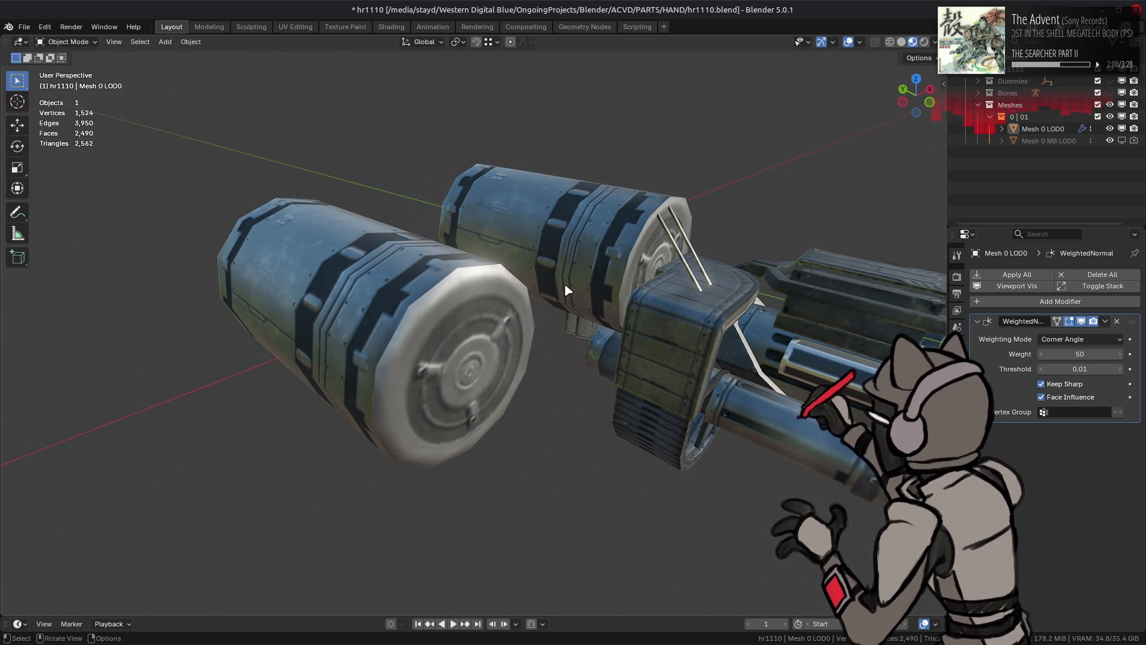
pyautogui.moveTo(566, 290)
pyautogui.mouseDown(button='middle')
pyautogui.moveTo(425, 297)
pyautogui.moveTo(441, 298)
pyautogui.mouseUp(button='middle')
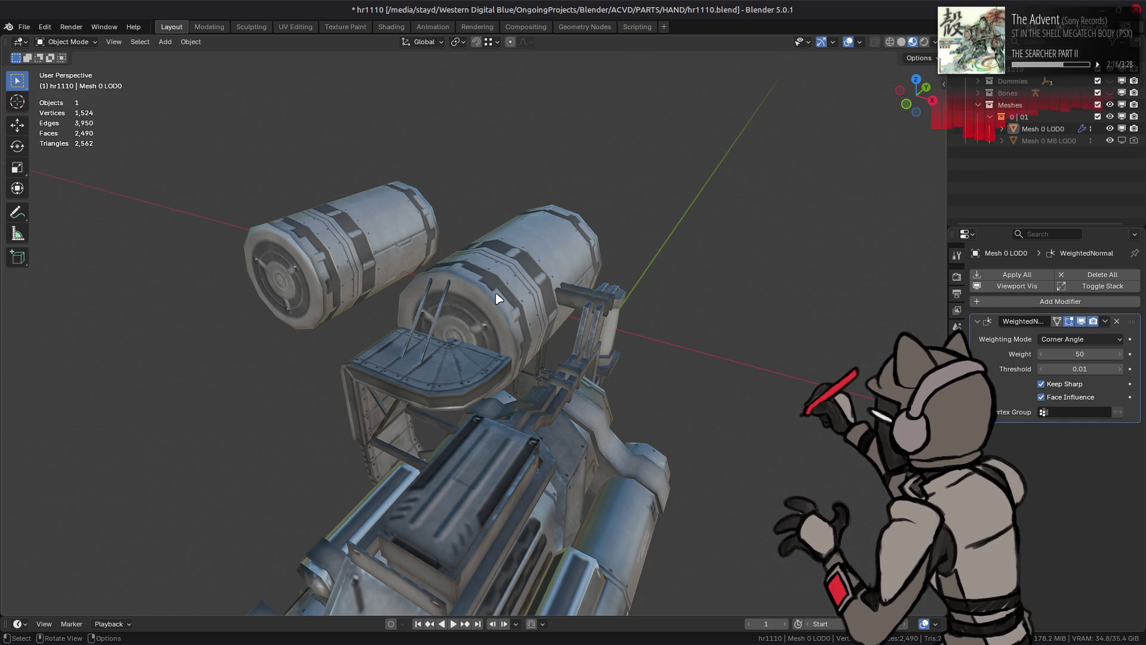
# Step: Select the weapon mesh and orbit in to a closer side view of the drums
pyautogui.scroll(2, 499, 299)
pyautogui.click(514, 263)
pyautogui.press('Tab')
pyautogui.click(482, 277)
pyautogui.moveTo(482, 277)
pyautogui.mouseDown(button='middle')
pyautogui.moveTo(548, 272)
pyautogui.moveTo(452, 312)
pyautogui.moveTo(599, 314)
pyautogui.moveTo(562, 322)
pyautogui.moveTo(614, 333)
pyautogui.moveTo(689, 324)
pyautogui.moveTo(323, 297)
pyautogui.moveTo(578, 244)
pyautogui.mouseUp(button='middle')
pyautogui.press('Tab')
pyautogui.scroll(2, 454, 314)
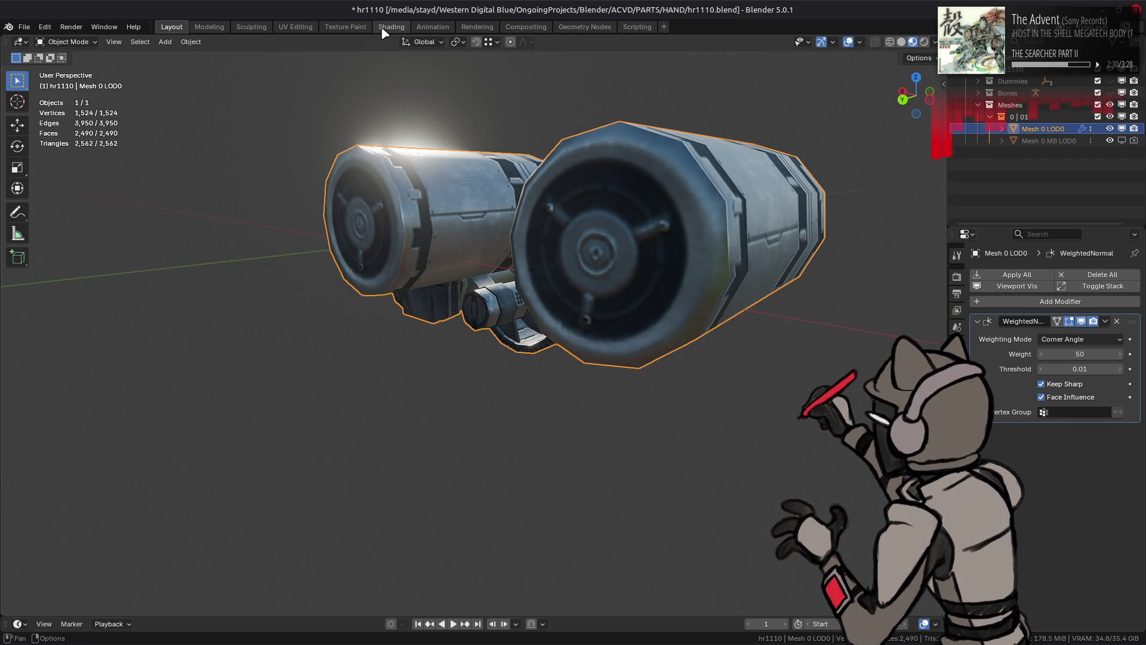
pyautogui.moveTo(472, 197)
pyautogui.mouseDown(button='middle')
pyautogui.moveTo(511, 218)
pyautogui.moveTo(490, 212)
pyautogui.moveTo(471, 236)
pyautogui.moveTo(373, 22)
pyautogui.mouseUp(button='middle')
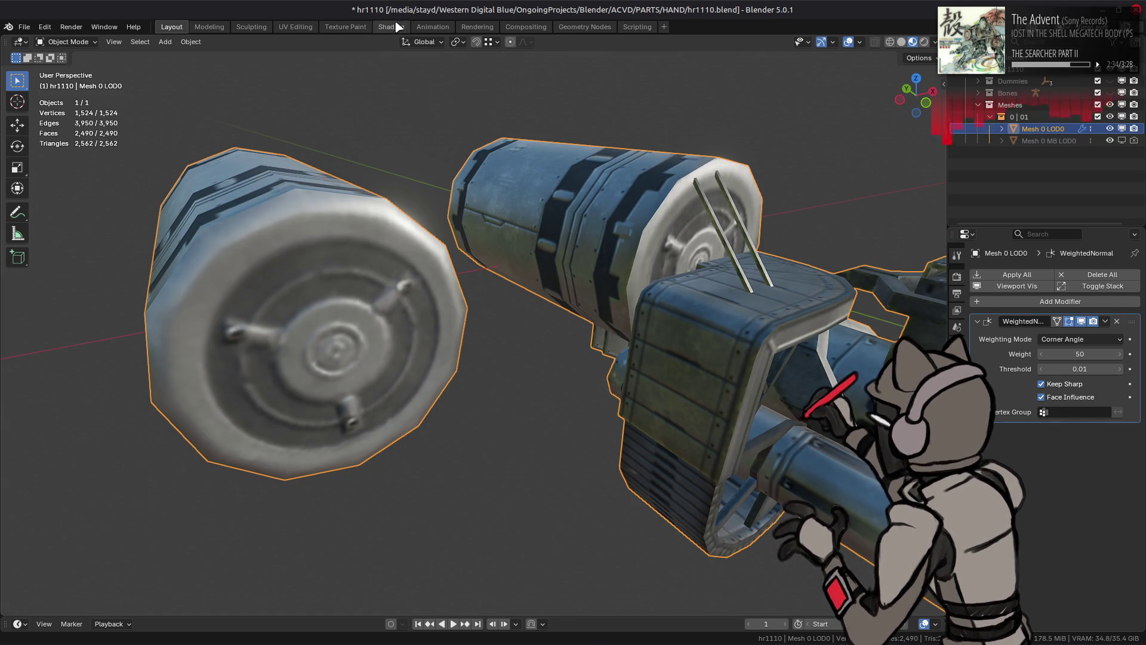
# Step: Switch to the Shading workspace and set the Normal Map strength to 1
pyautogui.click(391, 27)
pyautogui.write('1')
pyautogui.press('Return')
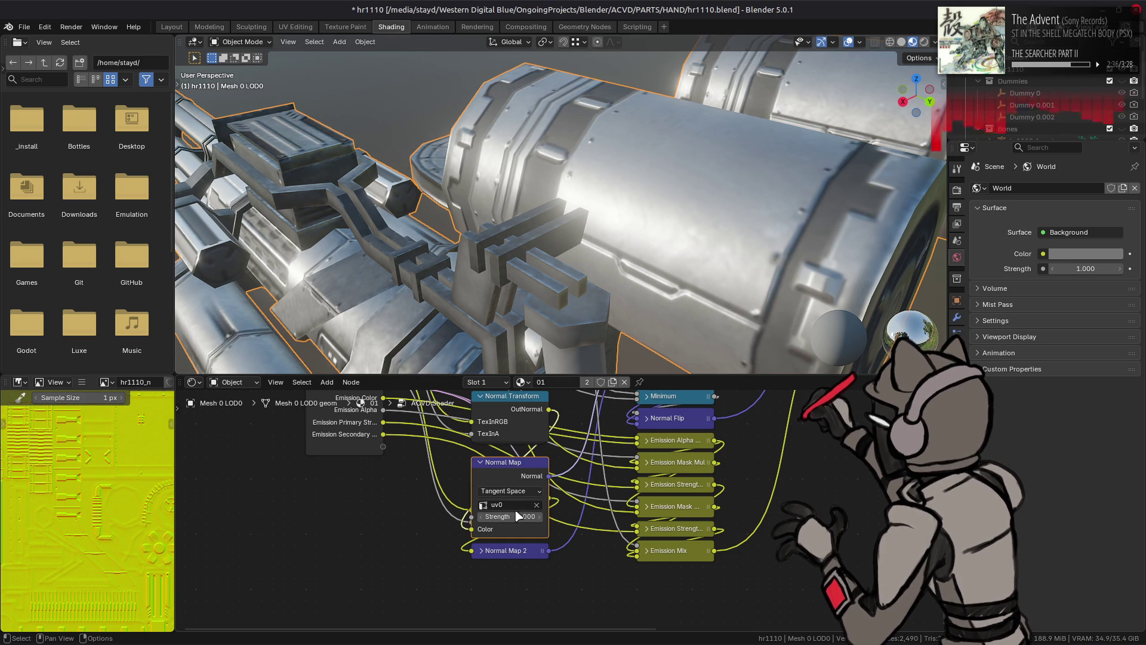
# Step: Switch to Layout and back to Shading, orbiting to a wider view of both drums
pyautogui.click(172, 27)
pyautogui.moveTo(382, 197)
pyautogui.mouseDown(button='middle')
pyautogui.moveTo(414, 226)
pyautogui.moveTo(276, 226)
pyautogui.moveTo(273, 242)
pyautogui.moveTo(352, 217)
pyautogui.moveTo(363, 229)
pyautogui.moveTo(303, 242)
pyautogui.moveTo(393, 229)
pyautogui.mouseUp(button='middle')
pyautogui.click(391, 27)
pyautogui.moveTo(520, 289)
pyautogui.mouseDown(button='middle')
pyautogui.moveTo(768, 256)
pyautogui.moveTo(561, 316)
pyautogui.mouseUp(button='middle')
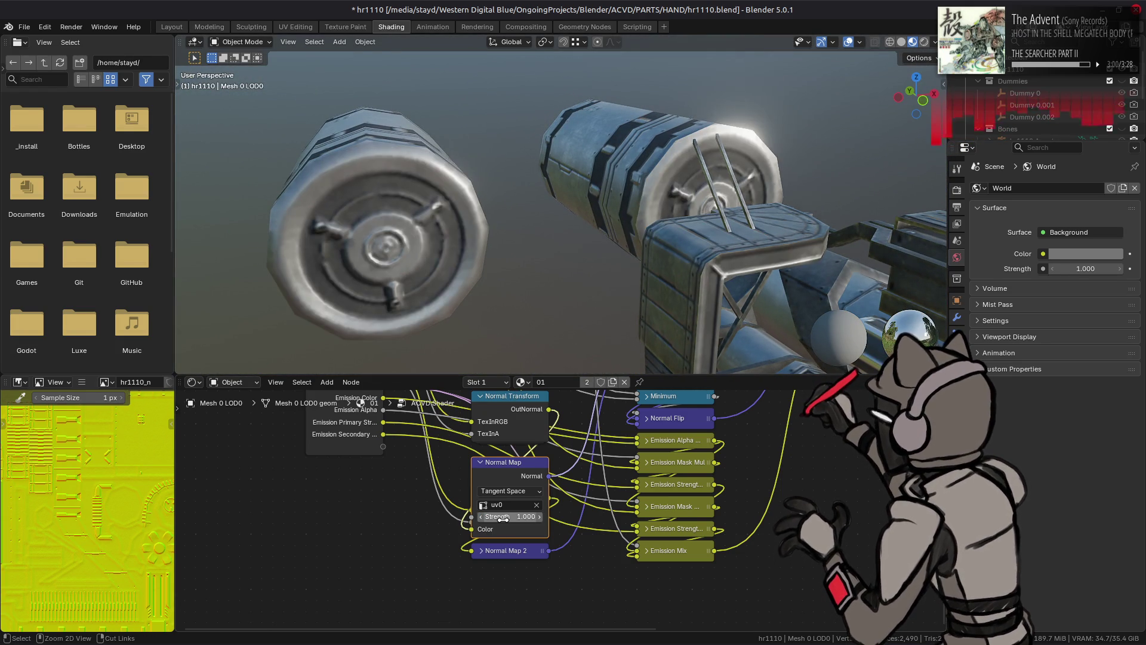
pyautogui.moveTo(479, 248); pyautogui.dragTo(531, 225, button='middle')
# Step: Compare drum shading at normal map strength 0 and 1 using undo/redo
pyautogui.hotkey('ctrl', 'shift', 'z')
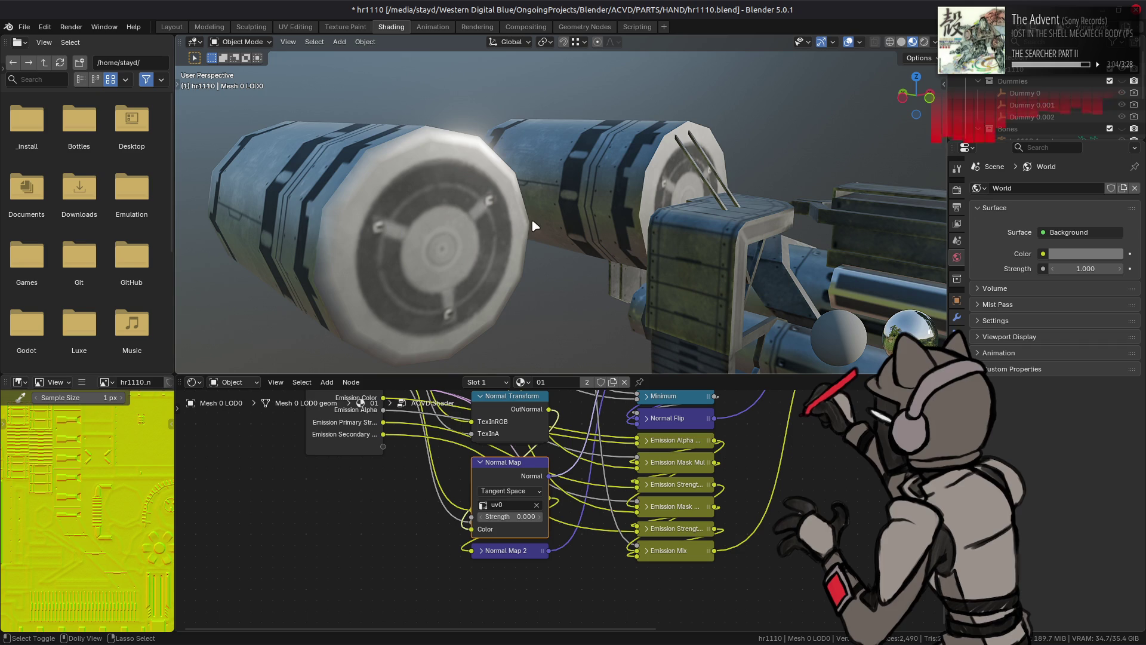
pyautogui.hotkey('ctrl', 'z')
pyautogui.hotkey('ctrl', 'shift', 'z')
pyautogui.moveTo(434, 134)
pyautogui.mouseDown(button='middle')
pyautogui.moveTo(619, 155)
pyautogui.moveTo(687, 147)
pyautogui.mouseUp(button='middle')
pyautogui.hotkey('ctrl', 'z')
pyautogui.hotkey('ctrl', 'shift', 'z')
pyautogui.hotkey('ctrl', 'z')
pyautogui.hotkey('ctrl', 'shift', 'z')
pyautogui.hotkey('ctrl', 'shift', 'z')
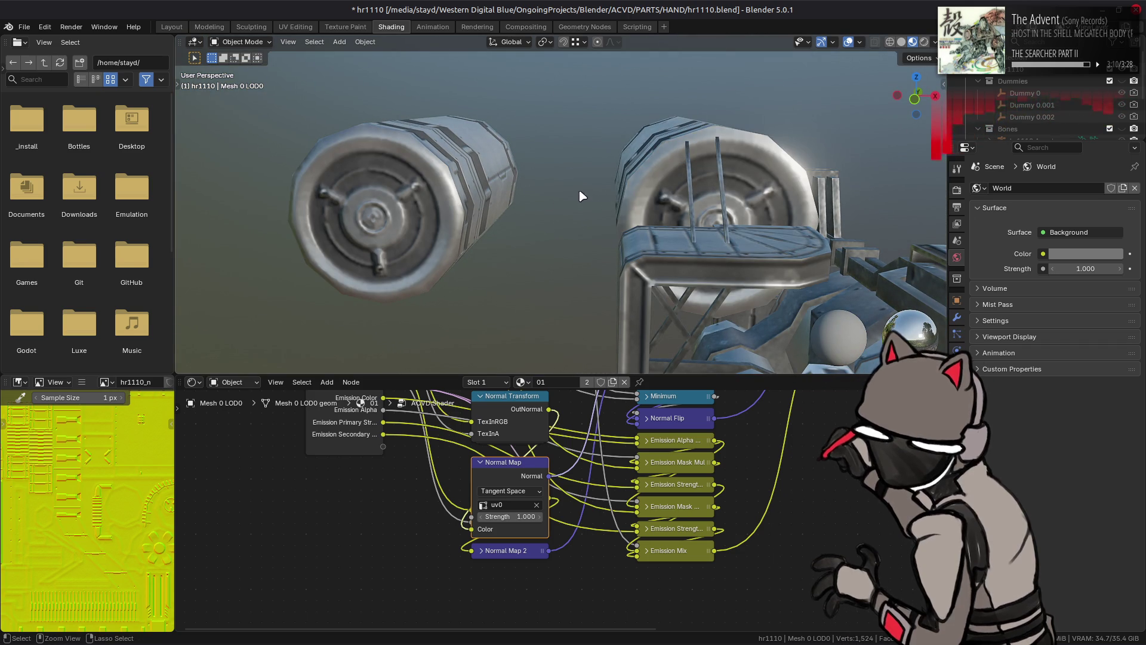
pyautogui.click(178, 28)
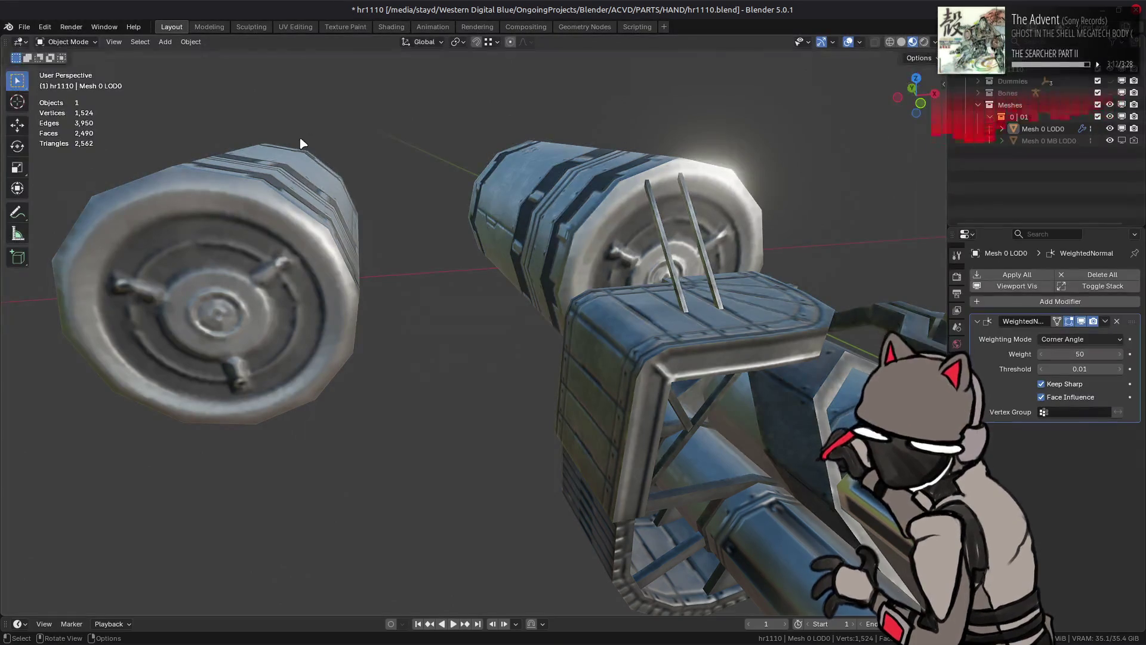
pyautogui.moveTo(430, 178); pyautogui.dragTo(499, 177, button='middle')
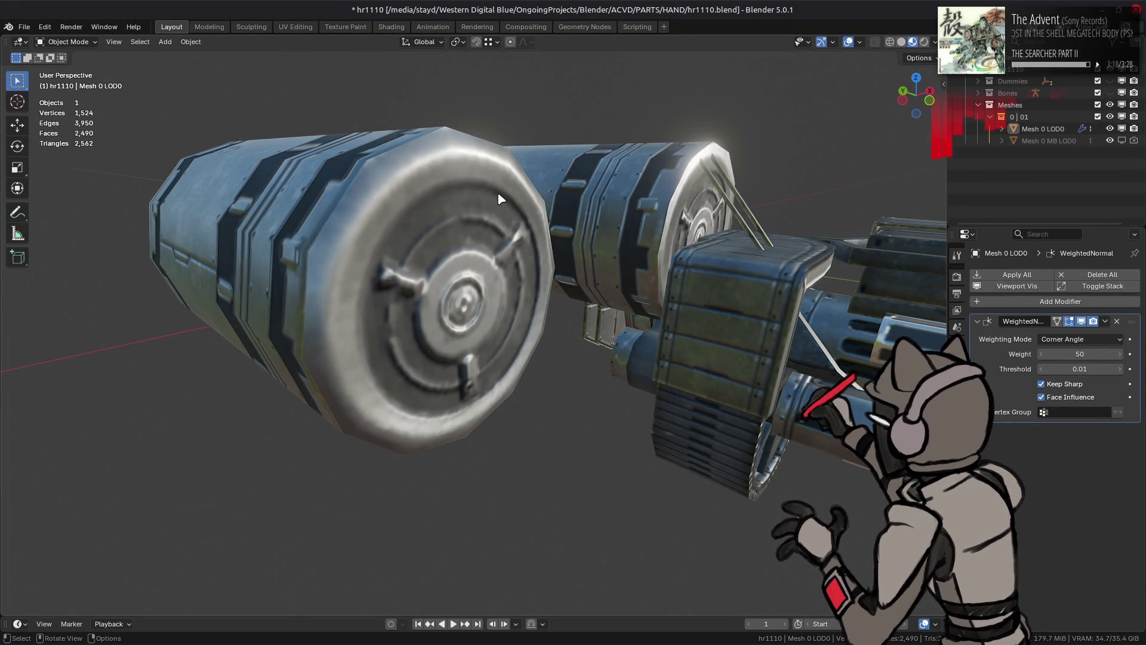
# Step: Enter Edit Mode and return to Object Mode while orbiting and zooming around the drums
pyautogui.scroll(-1, 484, 210)
pyautogui.press('Tab')
pyautogui.moveTo(450, 234)
pyautogui.mouseDown(button='middle')
pyautogui.moveTo(428, 261)
pyautogui.moveTo(396, 243)
pyautogui.moveTo(442, 254)
pyautogui.mouseUp(button='middle')
pyautogui.scroll(2, 460, 258)
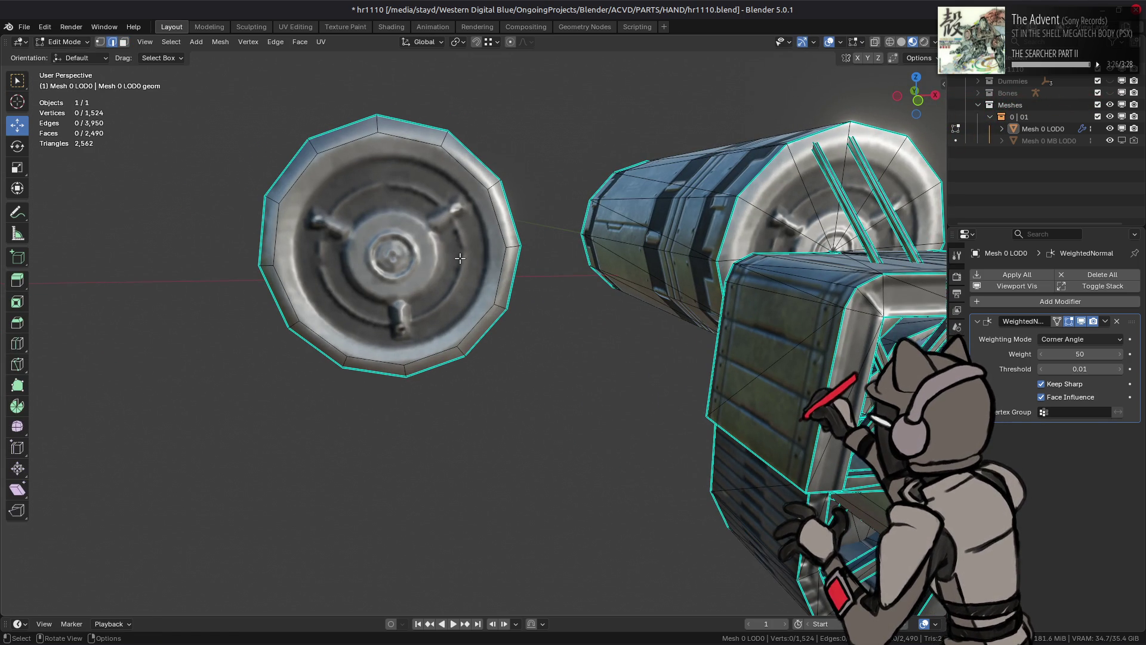
pyautogui.moveTo(456, 251); pyautogui.dragTo(455, 246, button='middle')
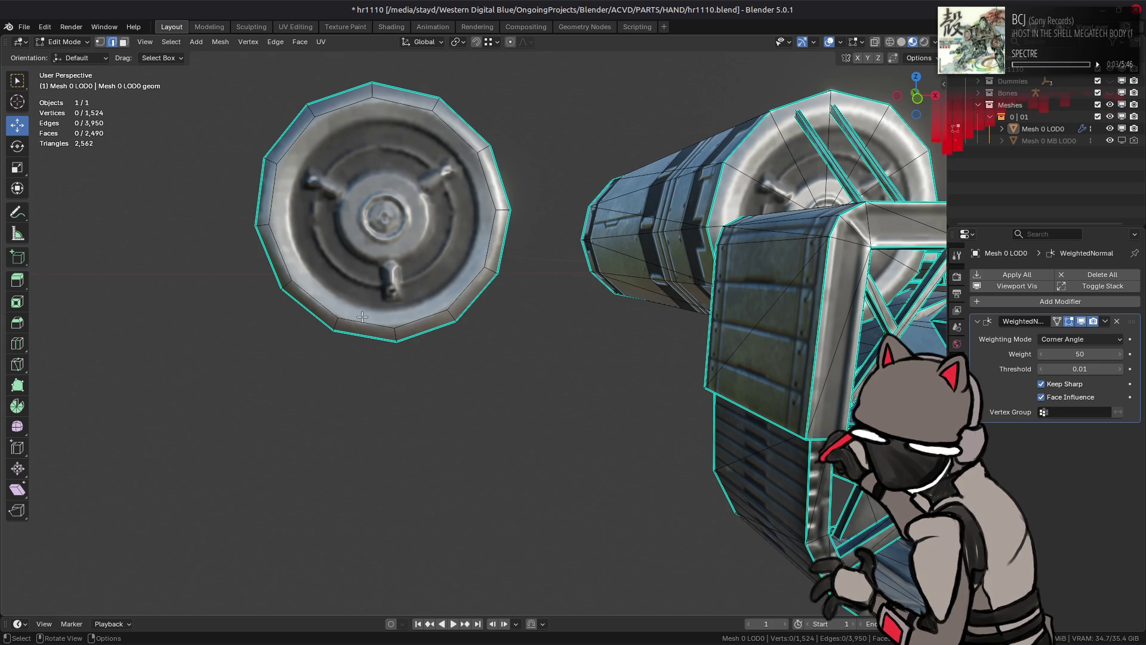
pyautogui.press('Tab')
pyautogui.scroll(-3, 505, 258)
pyautogui.moveTo(505, 258)
pyautogui.mouseDown(button='middle')
pyautogui.moveTo(451, 263)
pyautogui.moveTo(517, 271)
pyautogui.moveTo(473, 269)
pyautogui.moveTo(410, 299)
pyautogui.moveTo(485, 297)
pyautogui.mouseUp(button='middle')
# Step: Re-enter Edit Mode in face select mode and select a face on the far drum
pyautogui.press('Tab')
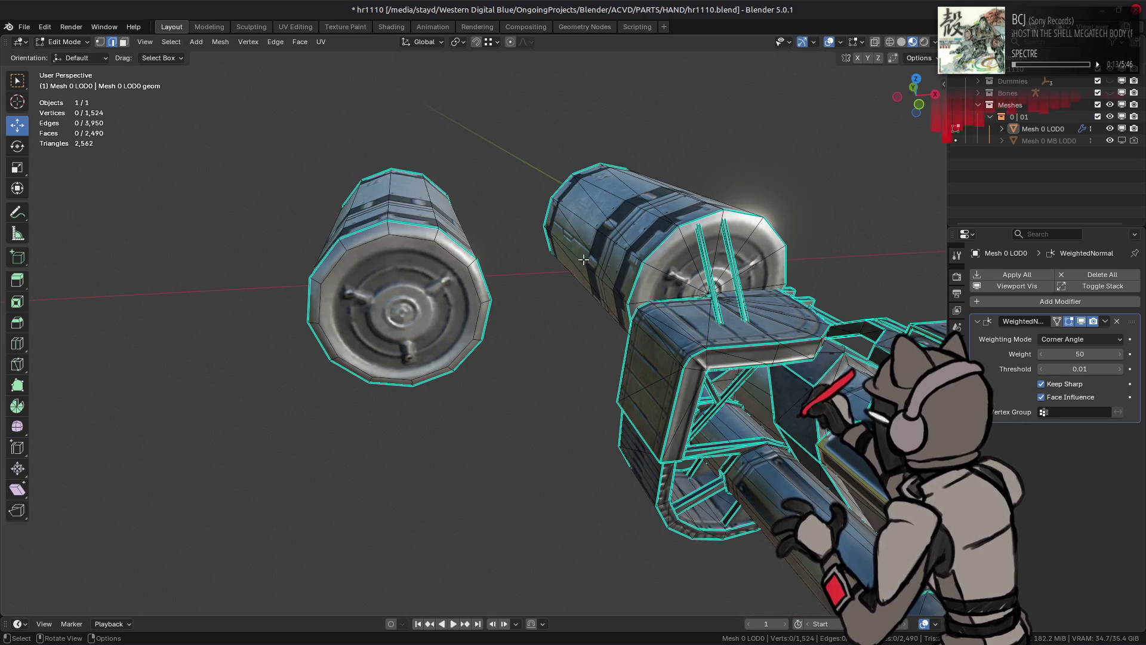
pyautogui.press('3')
pyautogui.click(642, 239)
# Step: Select the far barrel drum and separate it from the weapon mesh into its own object
pyautogui.hotkey('ctrl', 'l')
pyautogui.rightClick(625, 245)
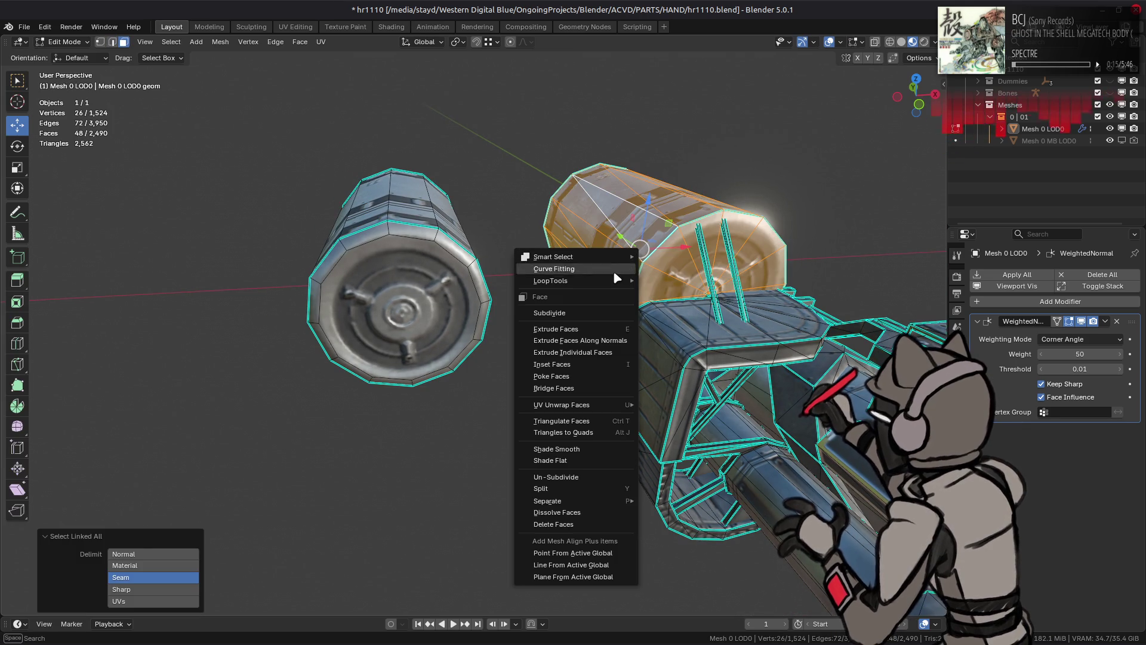
pyautogui.click(537, 512)
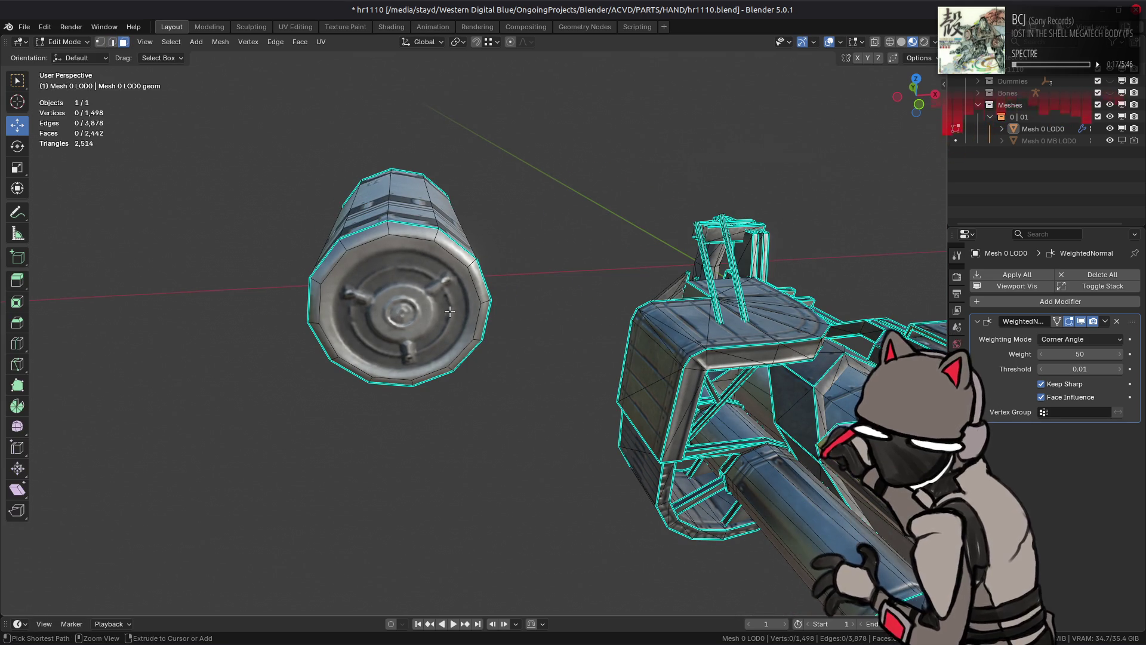
pyautogui.hotkey('ctrl', 'z')
pyautogui.click(220, 42)
pyautogui.moveTo(293, 154)
pyautogui.click(352, 147)
# Step: Move the split drum to the Outliner's top level, rename it 'og drum', hide it, then re-edit Mesh 0 LOD0
pyautogui.click(64, 42)
pyautogui.click(60, 55)
pyautogui.click(1048, 140)
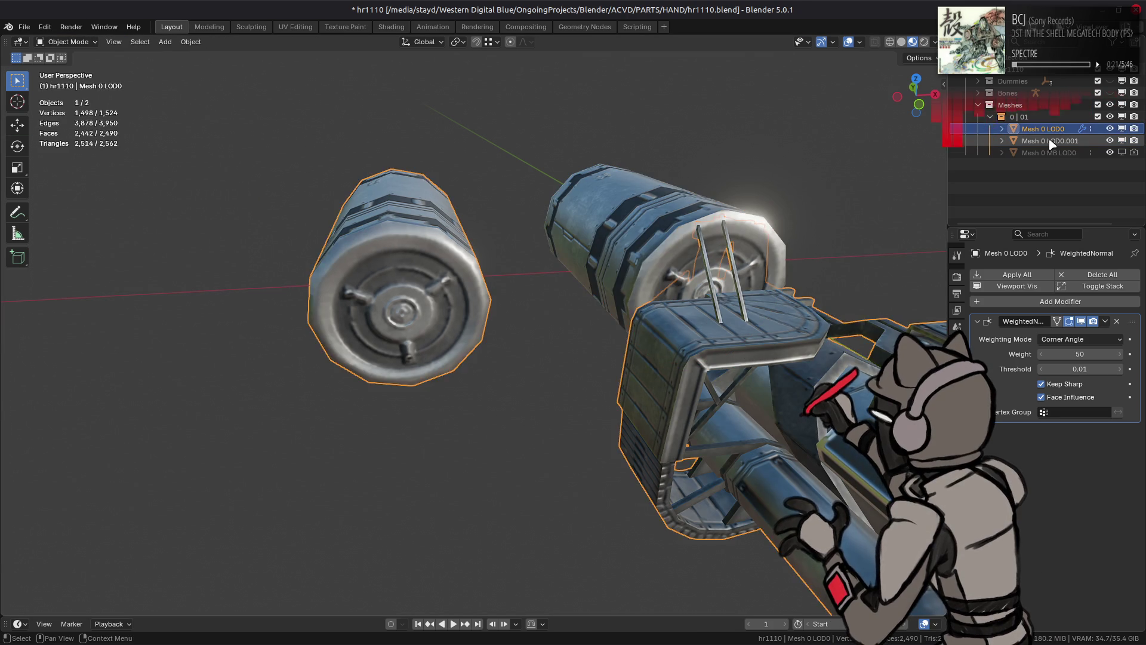
pyautogui.moveTo(1049, 140); pyautogui.dragTo(1015, 167)
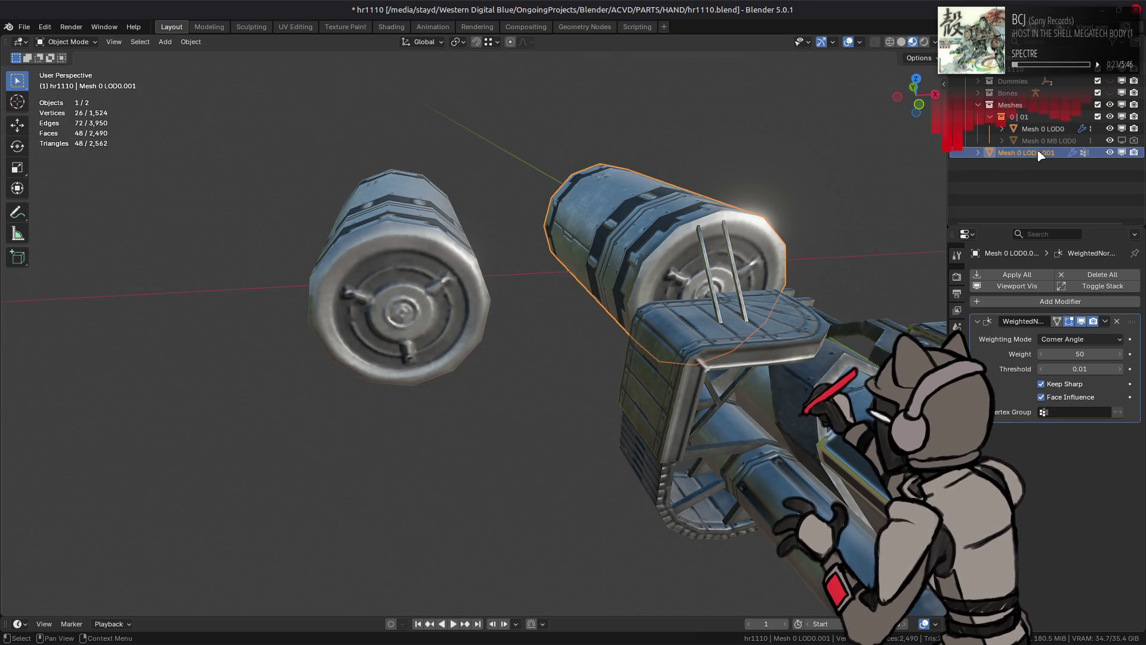
pyautogui.doubleClick(1037, 152)
pyautogui.write('og dru')
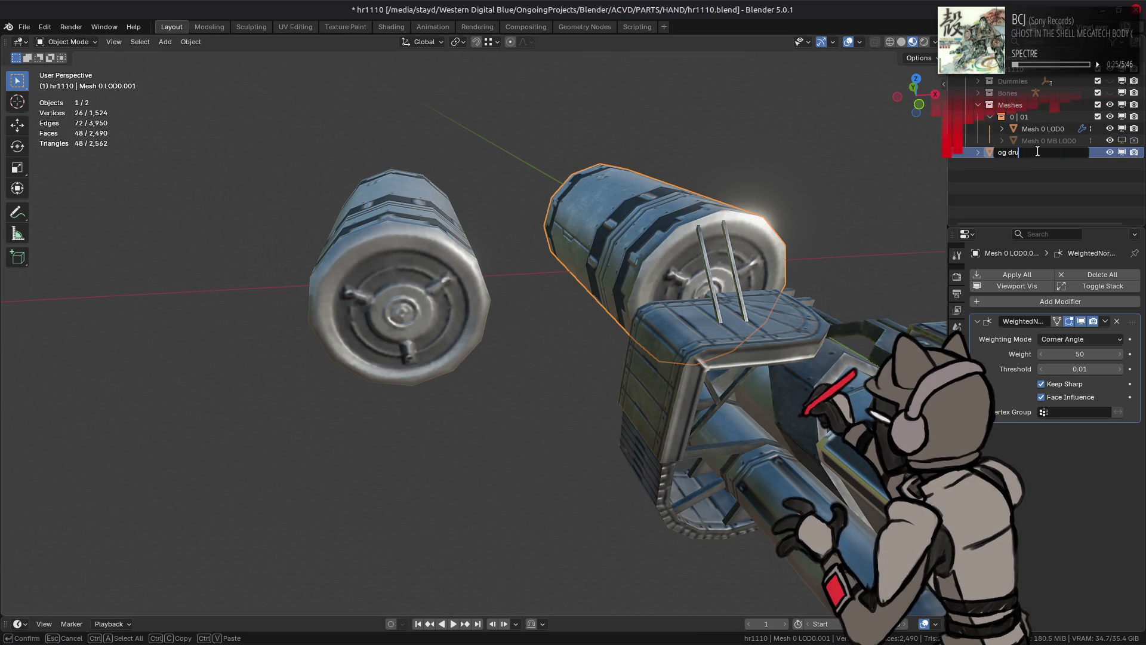
pyautogui.write('m')
pyautogui.press('Return')
pyautogui.press('h')
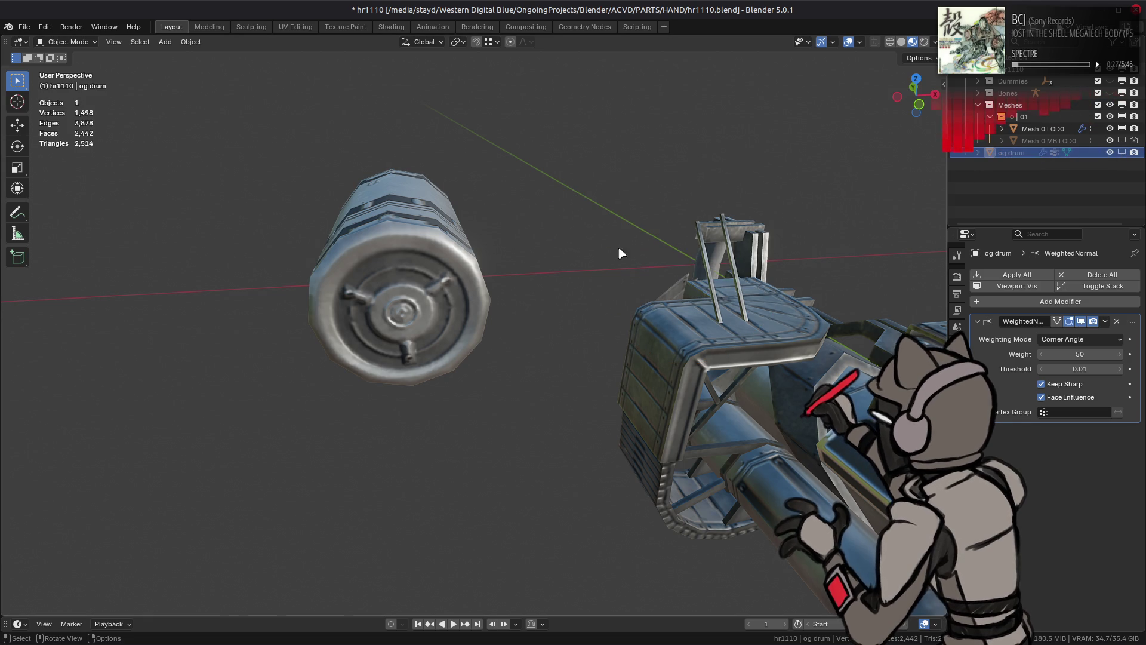
pyautogui.click(445, 253)
pyautogui.press('Tab')
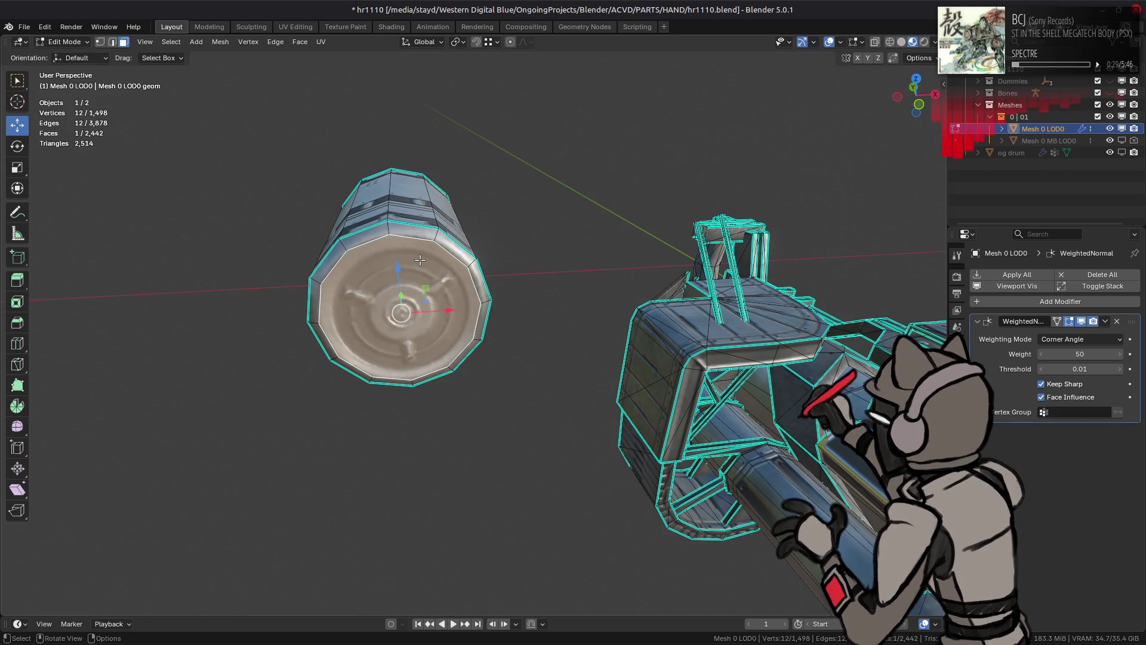
# Step: Move the remaining drum 1 m along X
pyautogui.hotkey('ctrl', 'l')
pyautogui.moveTo(460, 259); pyautogui.dragTo(470, 261)
pyautogui.press('1')
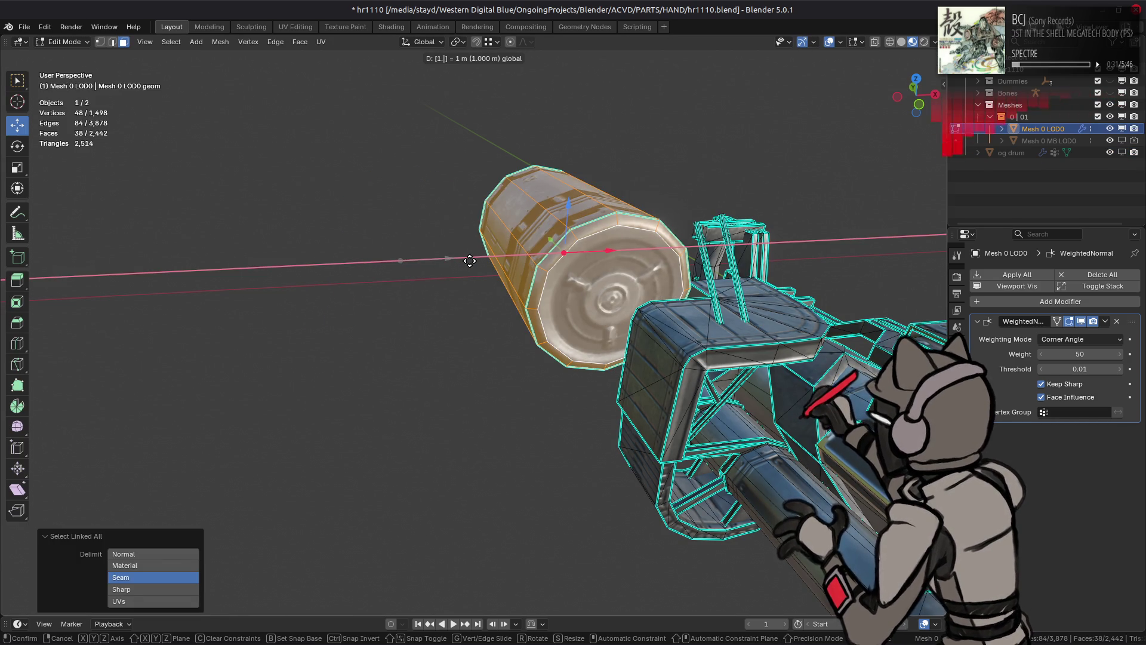
pyautogui.press('Return')
# Step: Triangulate the drum's end cap faces using the Clip n-gon method
pyautogui.moveTo(468, 255)
pyautogui.mouseDown(button='middle')
pyautogui.moveTo(573, 287)
pyautogui.moveTo(657, 289)
pyautogui.mouseUp(button='middle')
pyautogui.click(590, 292)
pyautogui.keyDown('shift'); pyautogui.click(388, 268); pyautogui.keyUp('shift')
pyautogui.click(300, 42)
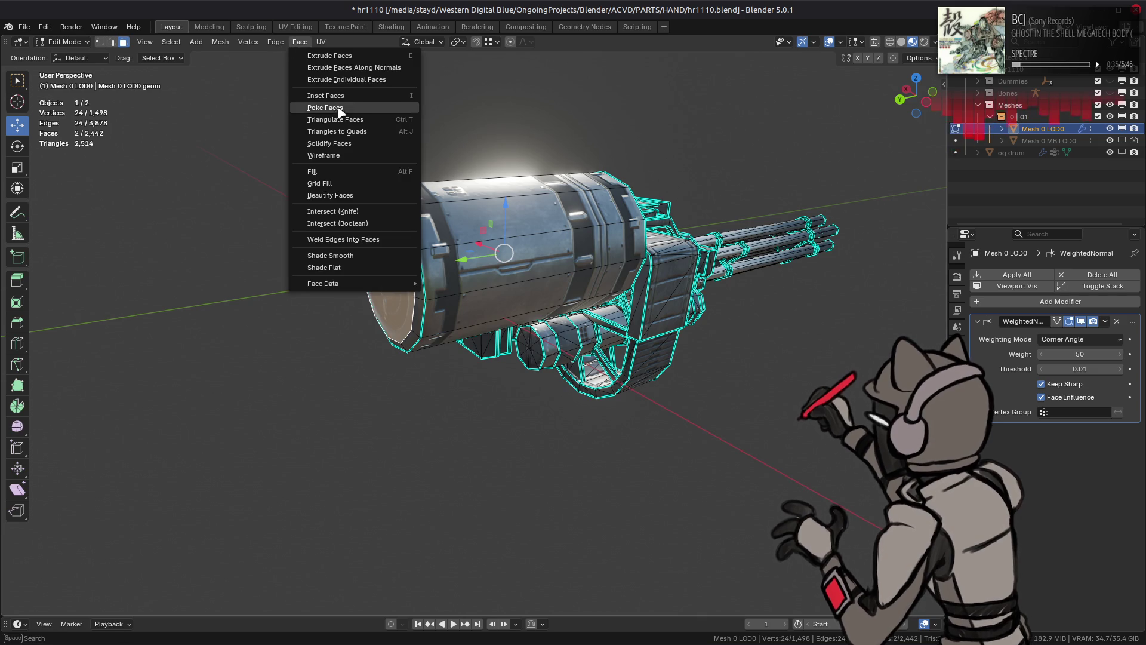
pyautogui.click(336, 119)
pyautogui.click(149, 601)
pyautogui.click(153, 615)
pyautogui.moveTo(494, 404)
pyautogui.mouseDown(button='middle')
pyautogui.moveTo(369, 384)
pyautogui.moveTo(666, 351)
pyautogui.mouseUp(button='middle')
pyautogui.click(666, 351)
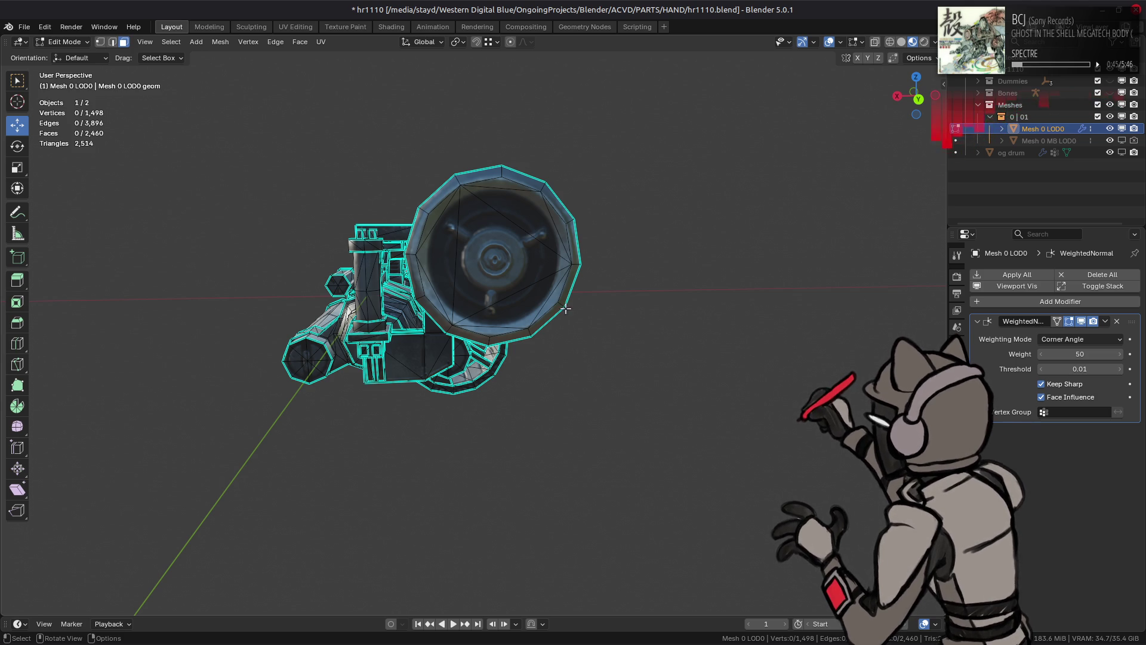
# Step: Isolate the bent panel part by hiding everything except its linked faces
pyautogui.moveTo(432, 245)
pyautogui.mouseDown(button='middle')
pyautogui.moveTo(406, 293)
pyautogui.moveTo(537, 280)
pyautogui.moveTo(642, 342)
pyautogui.moveTo(210, 358)
pyautogui.mouseUp(button='middle')
pyautogui.click(405, 292)
pyautogui.hotkey('ctrl', 'l')
pyautogui.hotkey('shift', 'h')
# Step: Mark the selected edges of the small angled plate as sharp
pyautogui.hotkey('alt', 'a')
pyautogui.scroll(4, 202, 344)
pyautogui.keyDown('shift'); pyautogui.click(276, 272); pyautogui.keyUp('shift')
pyautogui.moveTo(402, 289)
pyautogui.mouseDown(button='middle')
pyautogui.moveTo(537, 334)
pyautogui.moveTo(647, 268)
pyautogui.mouseUp(button='middle')
pyautogui.scroll(-3, 647, 268)
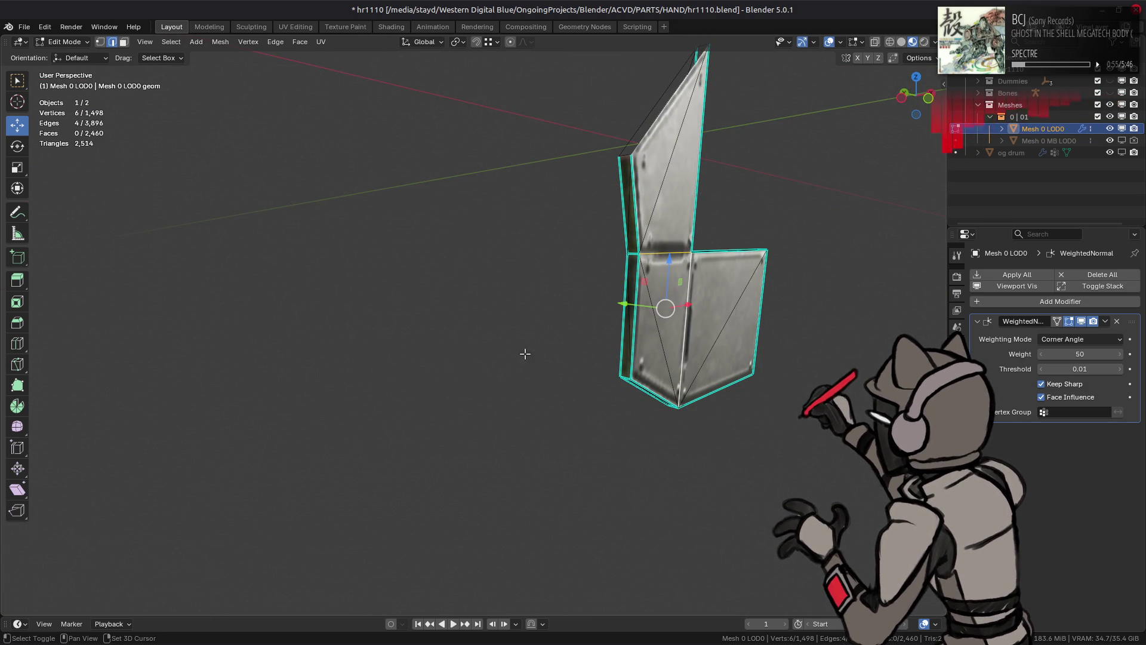
pyautogui.rightClick(435, 376)
pyautogui.click(435, 460)
pyautogui.press('KP_Decimal')
pyautogui.moveTo(435, 335); pyautogui.dragTo(479, 335, button='middle')
# Step: Deselect, inspect the isolated panel piece, and return to the full weapon model
pyautogui.hotkey('alt', 'a')
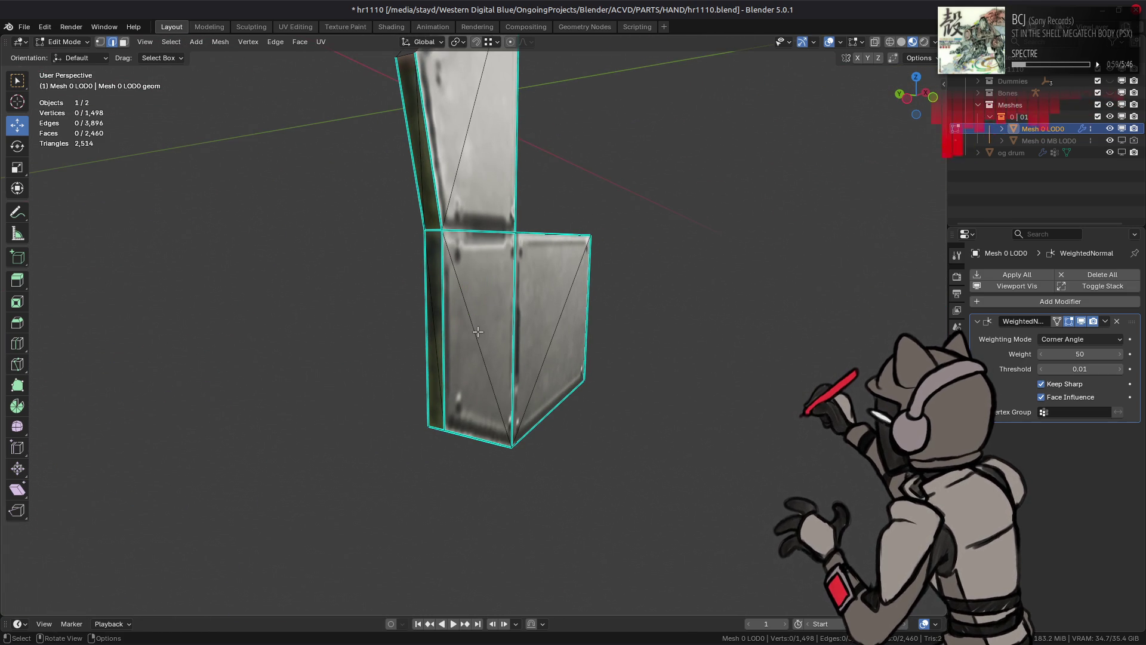
pyautogui.moveTo(487, 337)
pyautogui.mouseDown(button='middle')
pyautogui.moveTo(432, 253)
pyautogui.moveTo(258, 310)
pyautogui.moveTo(248, 356)
pyautogui.moveTo(330, 337)
pyautogui.mouseUp(button='middle')
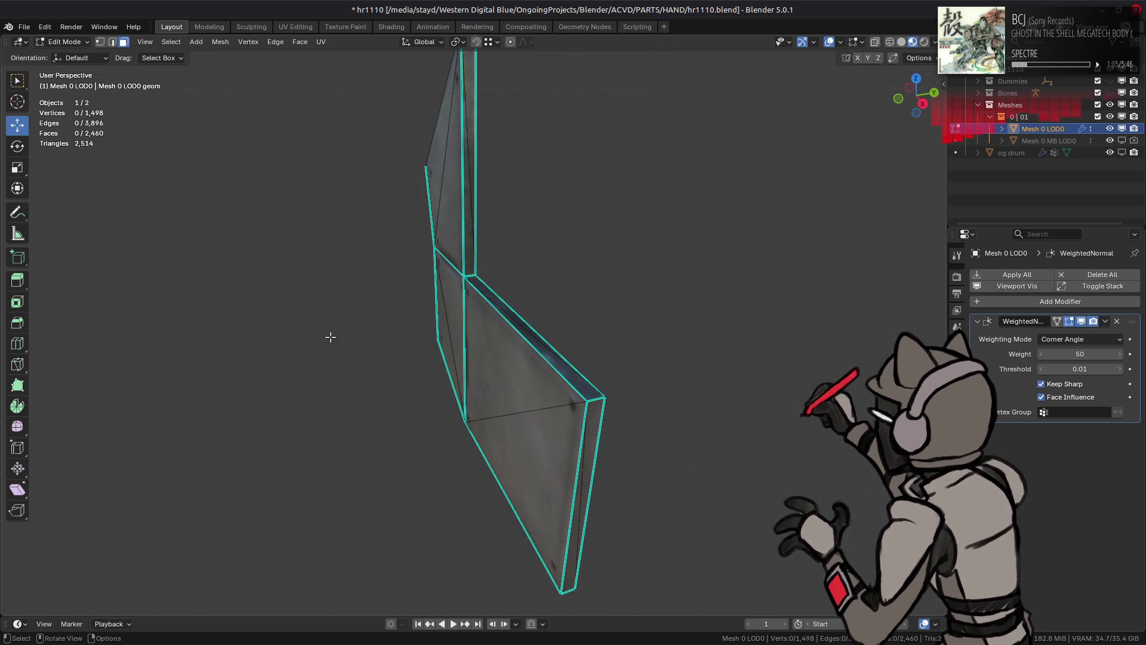
pyautogui.press('KP_Divide')
pyautogui.moveTo(430, 316); pyautogui.dragTo(639, 276, button='middle')
# Step: Isolate the hand part in local view and mark its selected edges sharp
pyautogui.scroll(4, 628, 280)
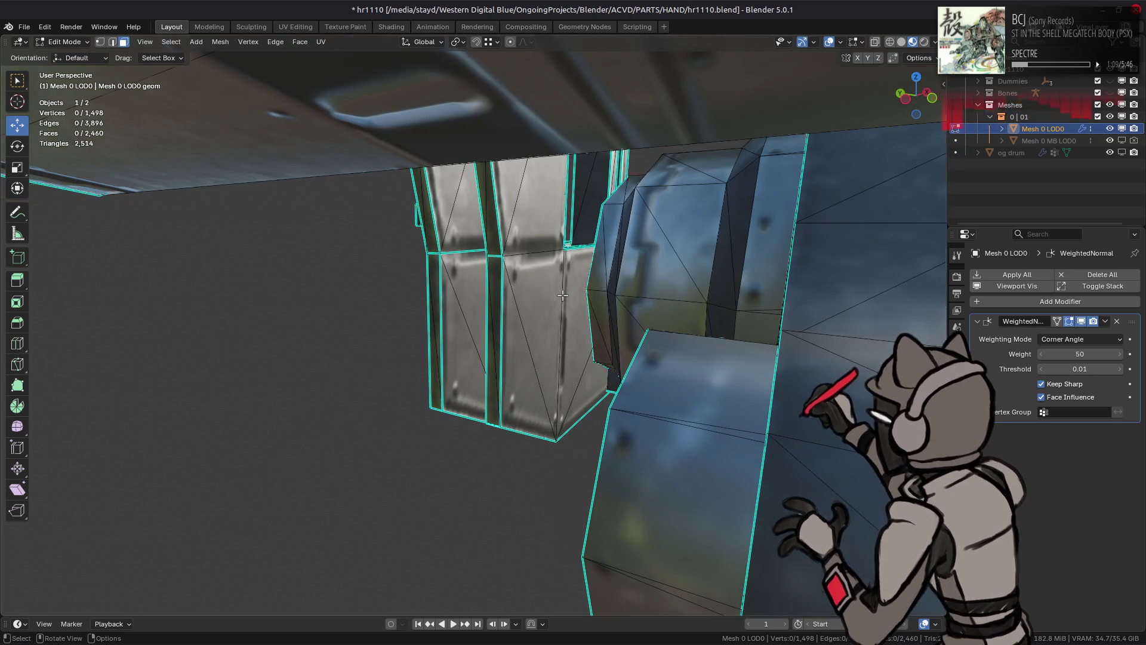
pyautogui.click(549, 294)
pyautogui.press('k')
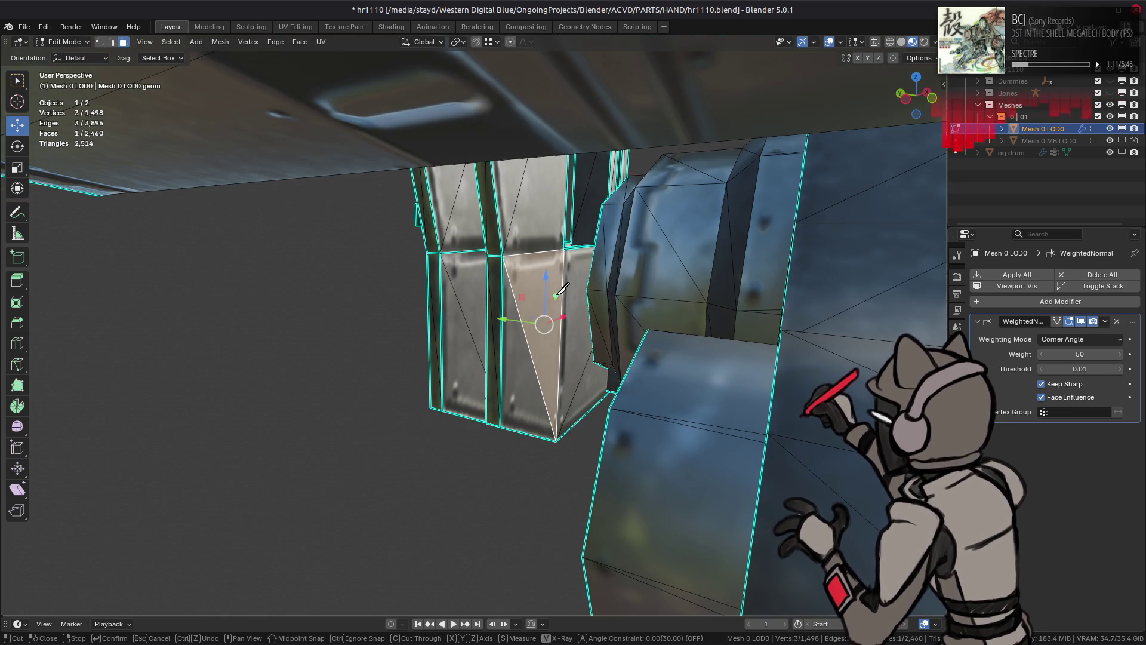
pyautogui.press('Escape')
pyautogui.hotkey('ctrl', 'l')
pyautogui.press('KP_Divide')
pyautogui.click(555, 348)
pyautogui.moveTo(555, 348); pyautogui.dragTo(659, 272, button='middle')
pyautogui.rightClick(544, 357)
pyautogui.click(542, 370)
# Step: Isolate the angled plate part by hiding everything except its linked faces
pyautogui.scroll(-5, 517, 350)
pyautogui.moveTo(517, 350)
pyautogui.mouseDown(button='middle')
pyautogui.moveTo(576, 263)
pyautogui.moveTo(704, 274)
pyautogui.moveTo(539, 286)
pyautogui.moveTo(429, 232)
pyautogui.mouseUp(button='middle')
pyautogui.scroll(5, 704, 274)
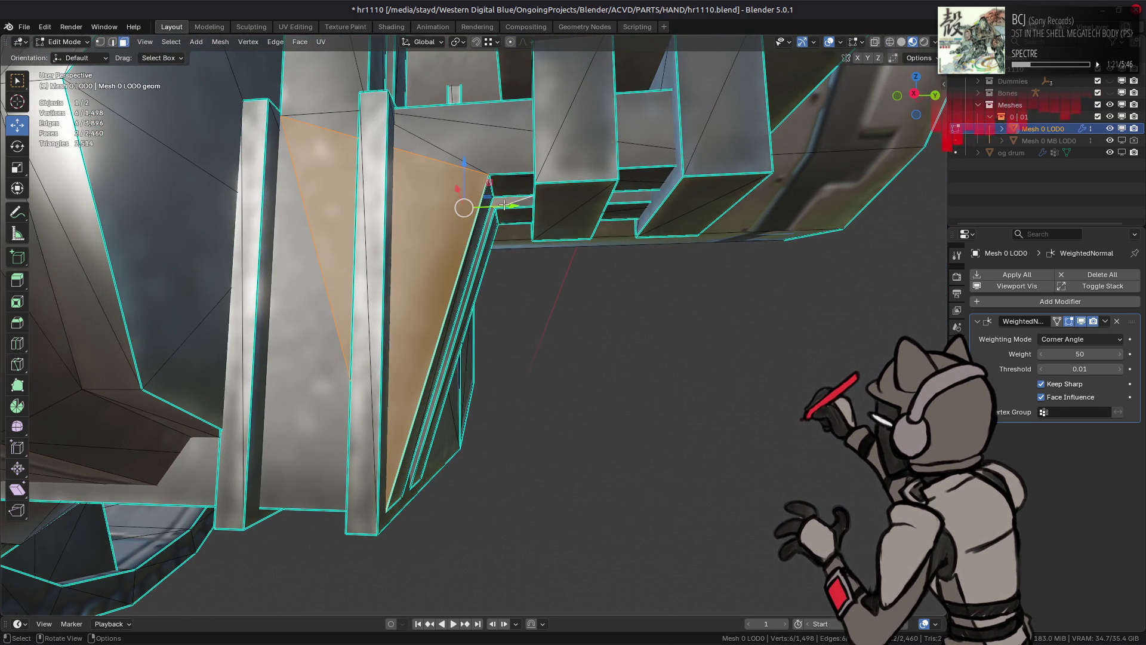
pyautogui.hotkey('ctrl', 'l')
pyautogui.hotkey('shift', 'h')
pyautogui.moveTo(508, 248)
pyautogui.mouseDown(button='middle')
pyautogui.moveTo(579, 356)
pyautogui.moveTo(450, 315)
pyautogui.moveTo(593, 312)
pyautogui.moveTo(614, 288)
pyautogui.moveTo(596, 272)
pyautogui.moveTo(486, 261)
pyautogui.moveTo(394, 291)
pyautogui.moveTo(615, 310)
pyautogui.moveTo(504, 295)
pyautogui.moveTo(657, 236)
pyautogui.moveTo(597, 328)
pyautogui.mouseUp(button='middle')
pyautogui.scroll(-5, 536, 281)
# Step: Try Beautify Faces on the plate, undo it, and reveal all hidden geometry
pyautogui.press('q')
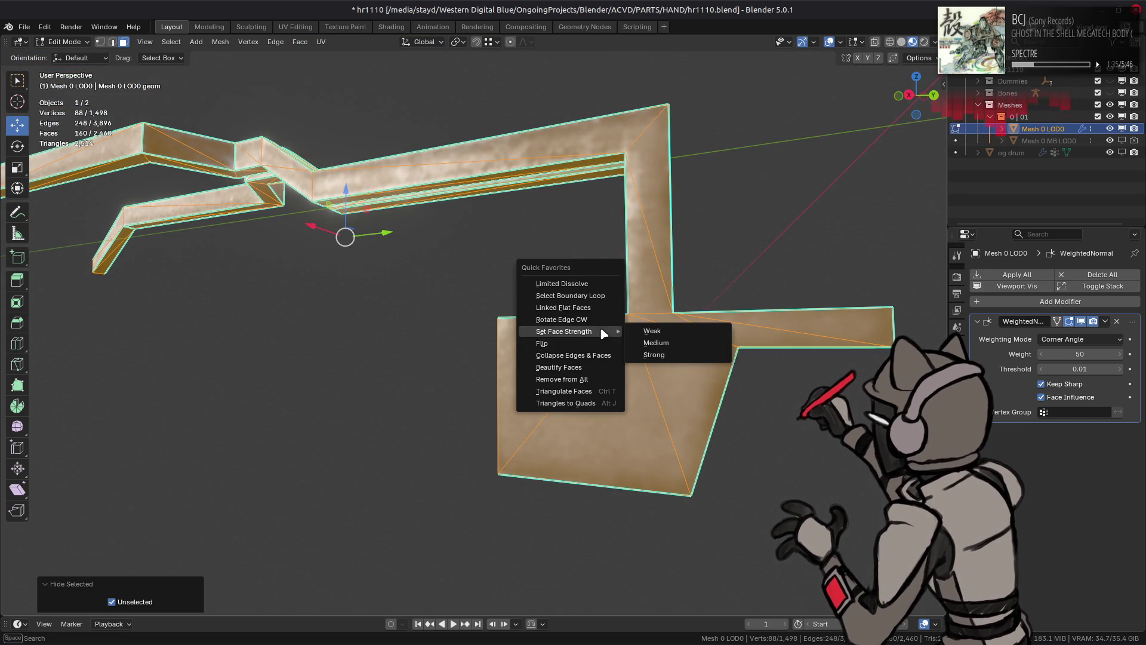
pyautogui.click(575, 368)
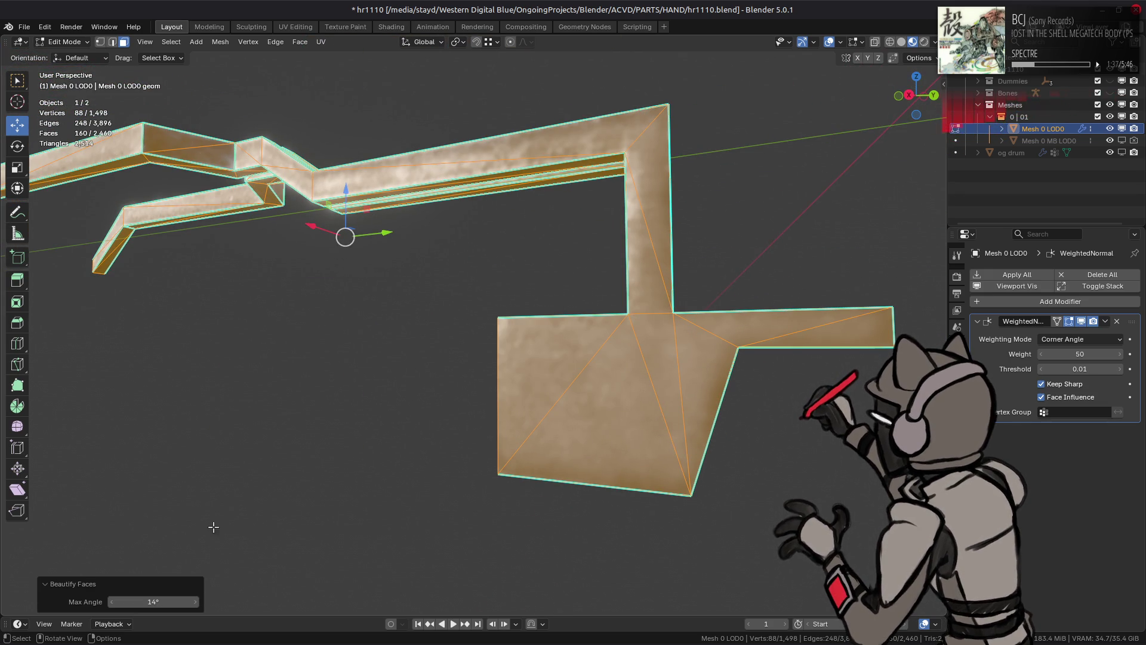
pyautogui.hotkey('ctrl', 'z')
pyautogui.moveTo(457, 289)
pyautogui.mouseDown(button='middle')
pyautogui.moveTo(486, 253)
pyautogui.moveTo(485, 292)
pyautogui.mouseUp(button='middle')
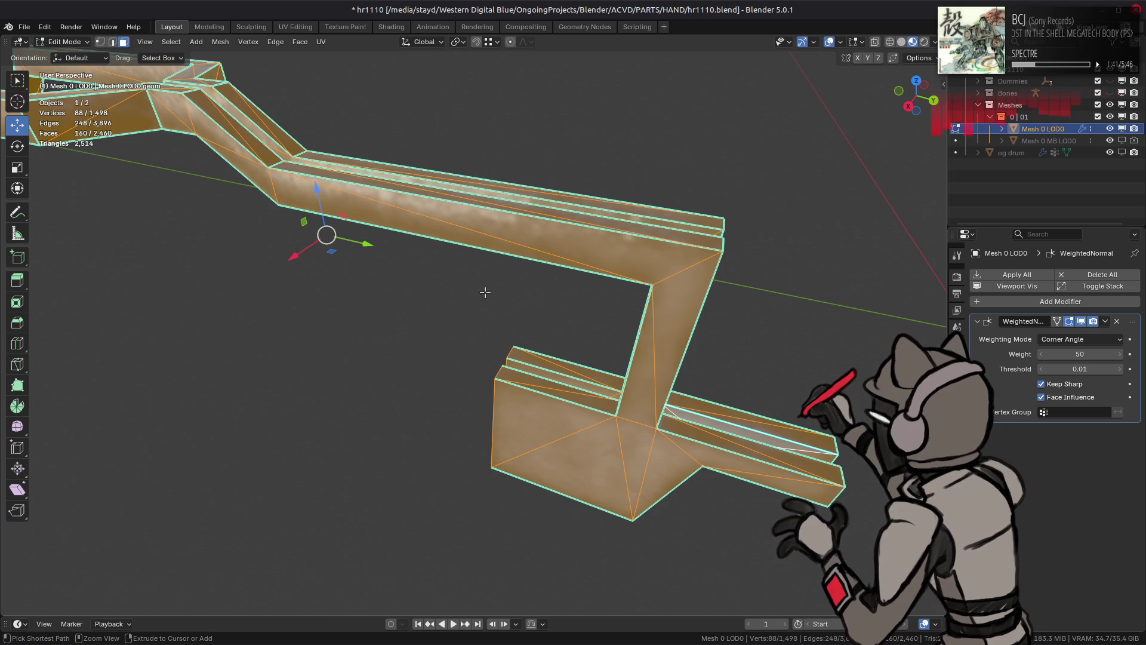
pyautogui.hotkey('alt', 'a')
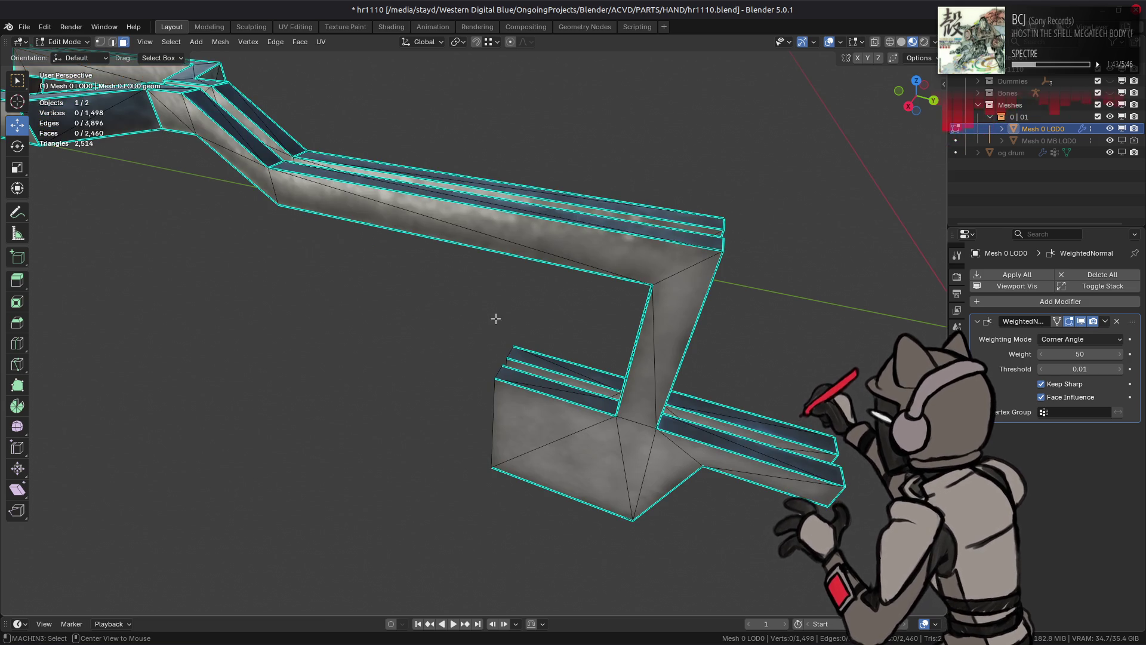
pyautogui.hotkey('alt', 'h')
pyautogui.hotkey('alt', 'a')
# Step: Beautify the bracket's linked triangle faces with a 14° max angle
pyautogui.moveTo(475, 344)
pyautogui.mouseDown(button='middle')
pyautogui.moveTo(650, 206)
pyautogui.moveTo(752, 206)
pyautogui.mouseUp(button='middle')
pyautogui.click(651, 206)
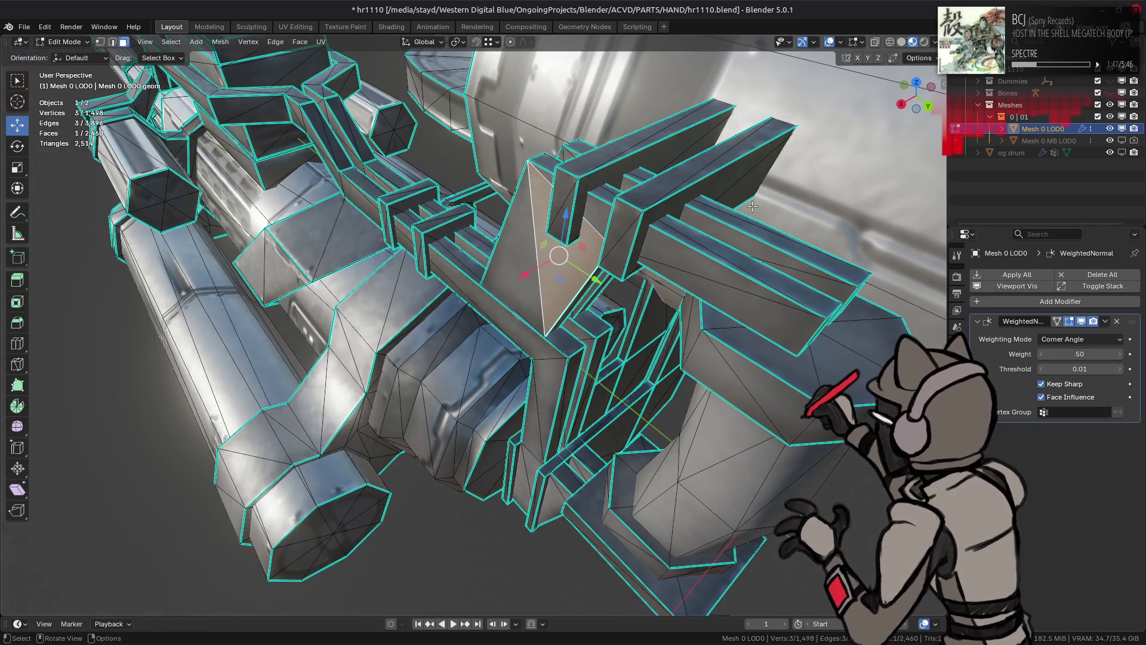
pyautogui.keyDown('shift'); pyautogui.click(832, 279); pyautogui.keyUp('shift')
pyautogui.press('k')
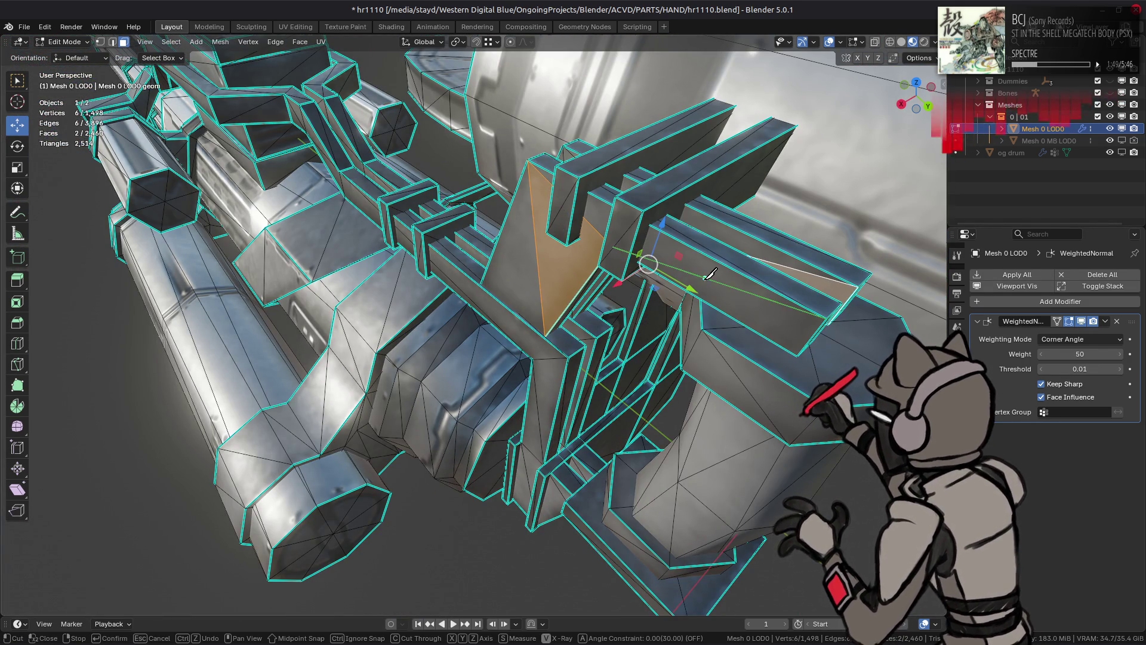
pyautogui.press('Escape')
pyautogui.hotkey('ctrl', 'l')
pyautogui.hotkey('ctrl', 'f')
pyautogui.click(629, 283)
pyautogui.moveTo(629, 282)
pyautogui.mouseDown(button='middle')
pyautogui.moveTo(684, 266)
pyautogui.moveTo(672, 227)
pyautogui.moveTo(522, 332)
pyautogui.mouseUp(button='middle')
pyautogui.hotkey('alt', 'a')
# Step: Isolate the barrel cylinder and frame it in view
pyautogui.scroll(4, 523, 333)
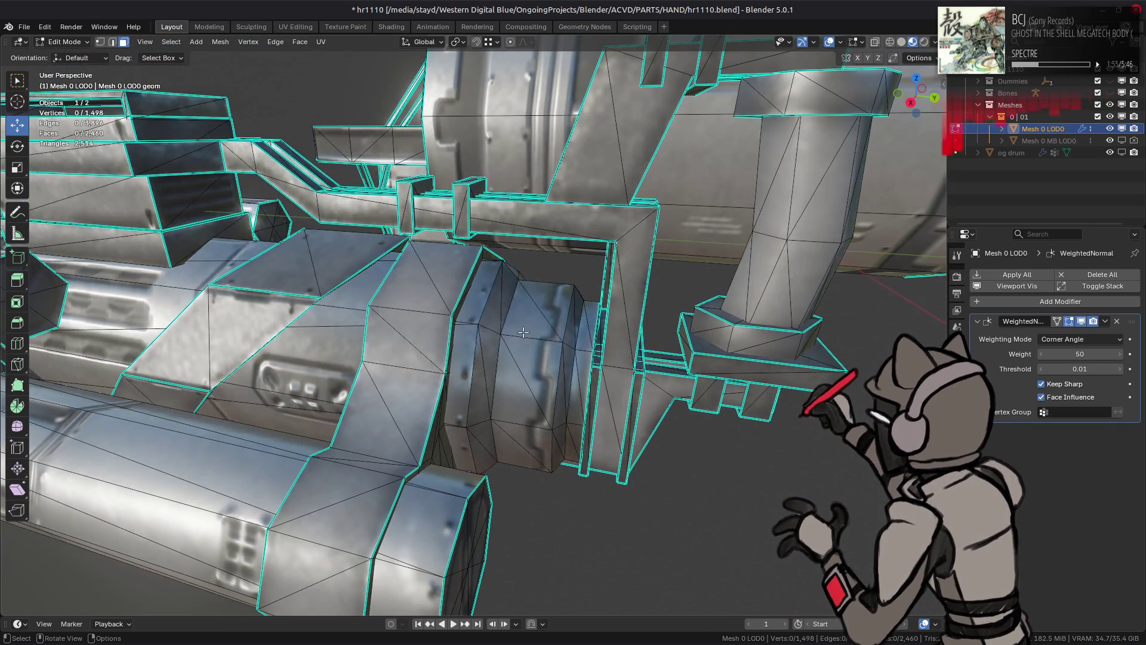
pyautogui.hotkey('ctrl', 'l')
pyautogui.hotkey('shift', 'h')
pyautogui.press('KP_Decimal')
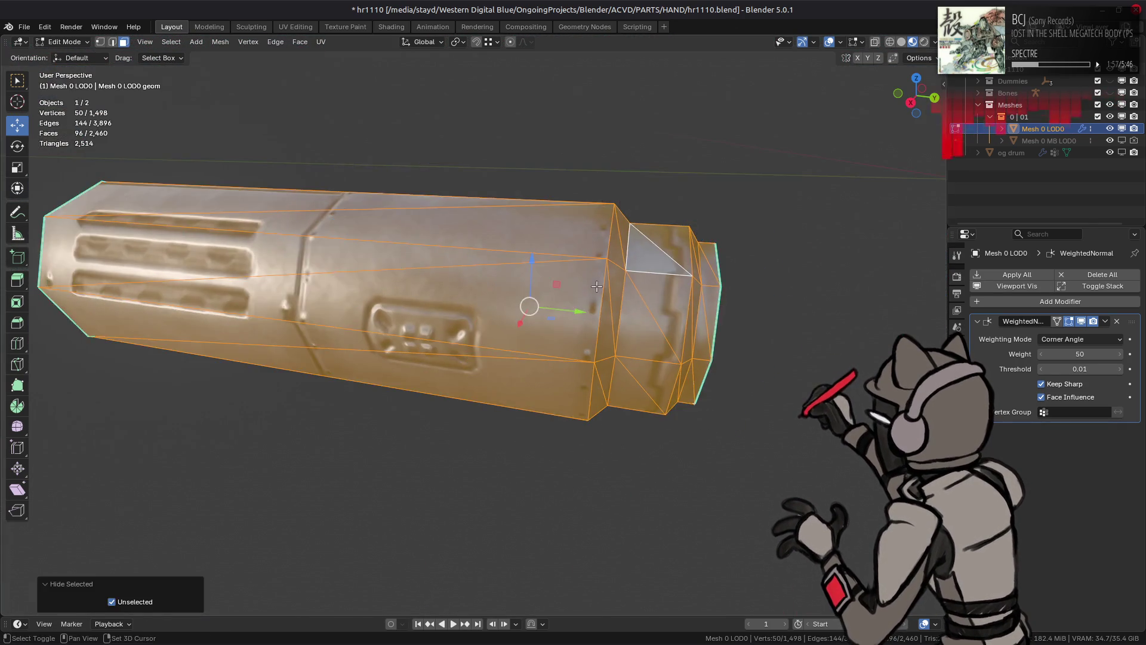
# Step: Inspect the barrel cylinder and turn on the wireframe and mesh statistics overlays
pyautogui.hotkey('alt', 'a')
pyautogui.moveTo(537, 305)
pyautogui.mouseDown(button='middle')
pyautogui.moveTo(468, 288)
pyautogui.moveTo(534, 280)
pyautogui.moveTo(626, 315)
pyautogui.mouseUp(button='middle')
pyautogui.moveTo(455, 321)
pyautogui.mouseDown(button='middle')
pyautogui.moveTo(630, 297)
pyautogui.moveTo(760, 318)
pyautogui.moveTo(435, 307)
pyautogui.moveTo(456, 312)
pyautogui.moveTo(427, 346)
pyautogui.moveTo(582, 329)
pyautogui.moveTo(538, 312)
pyautogui.moveTo(632, 334)
pyautogui.moveTo(554, 336)
pyautogui.moveTo(556, 295)
pyautogui.moveTo(573, 345)
pyautogui.mouseUp(button='middle')
pyautogui.press('Tab')
pyautogui.press('Tab')
pyautogui.scroll(3, 588, 307)
pyautogui.scroll(-3, 587, 306)
pyautogui.press('Tab')
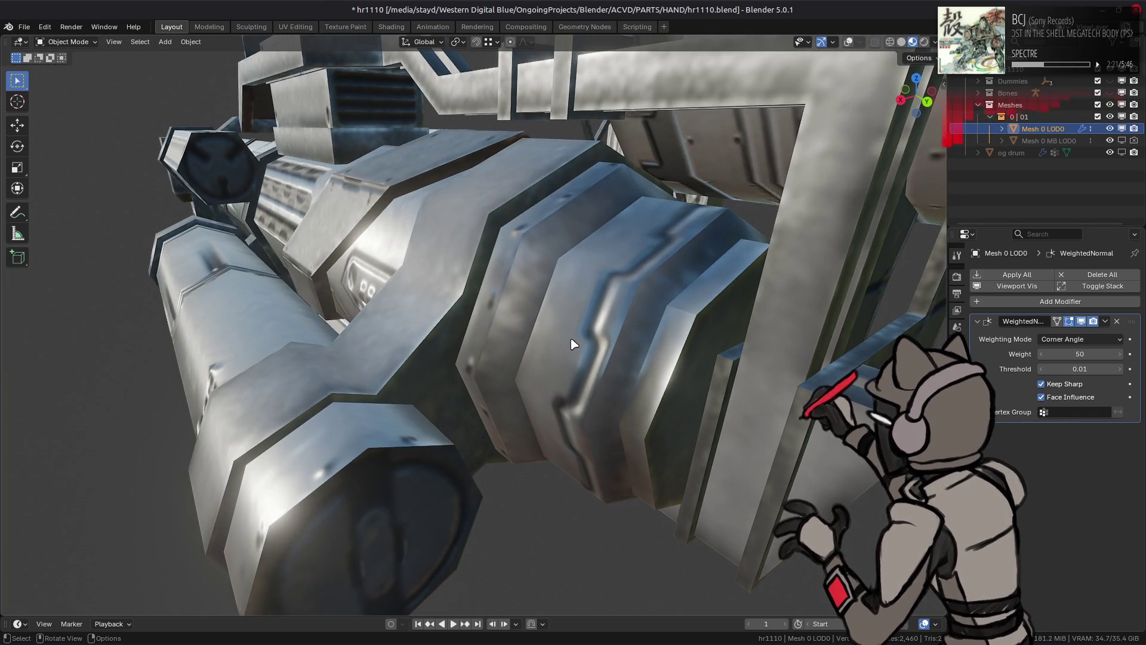
pyautogui.press('Tab')
pyautogui.hotkey('shift', 'alt', 'z')
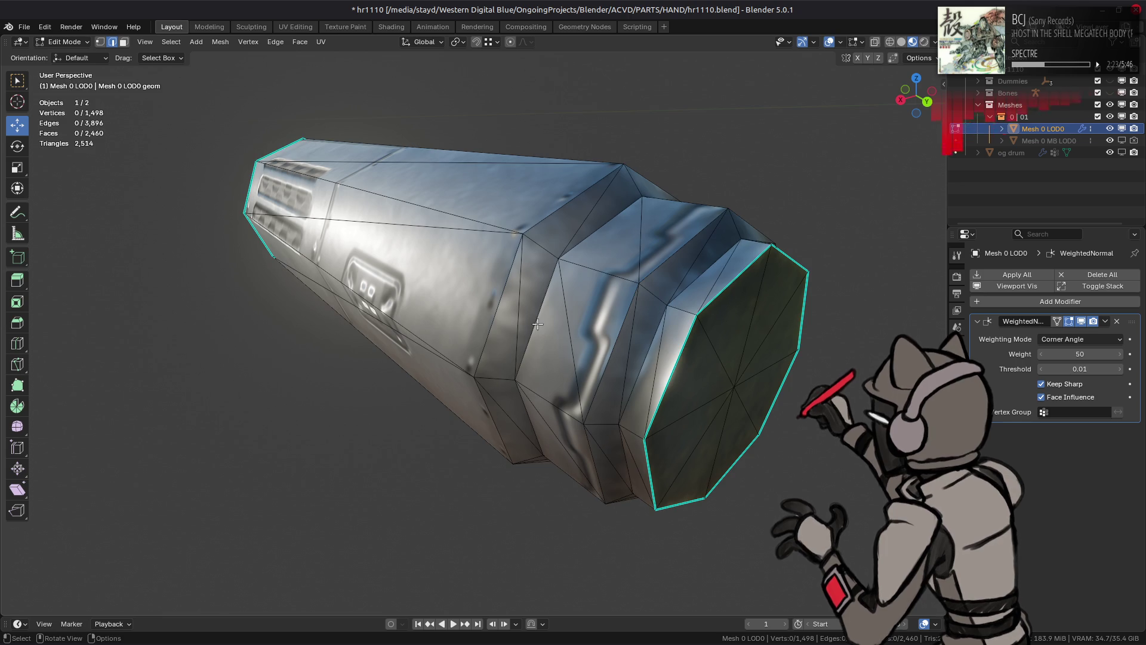
pyautogui.moveTo(392, 259); pyautogui.dragTo(484, 298, button='middle')
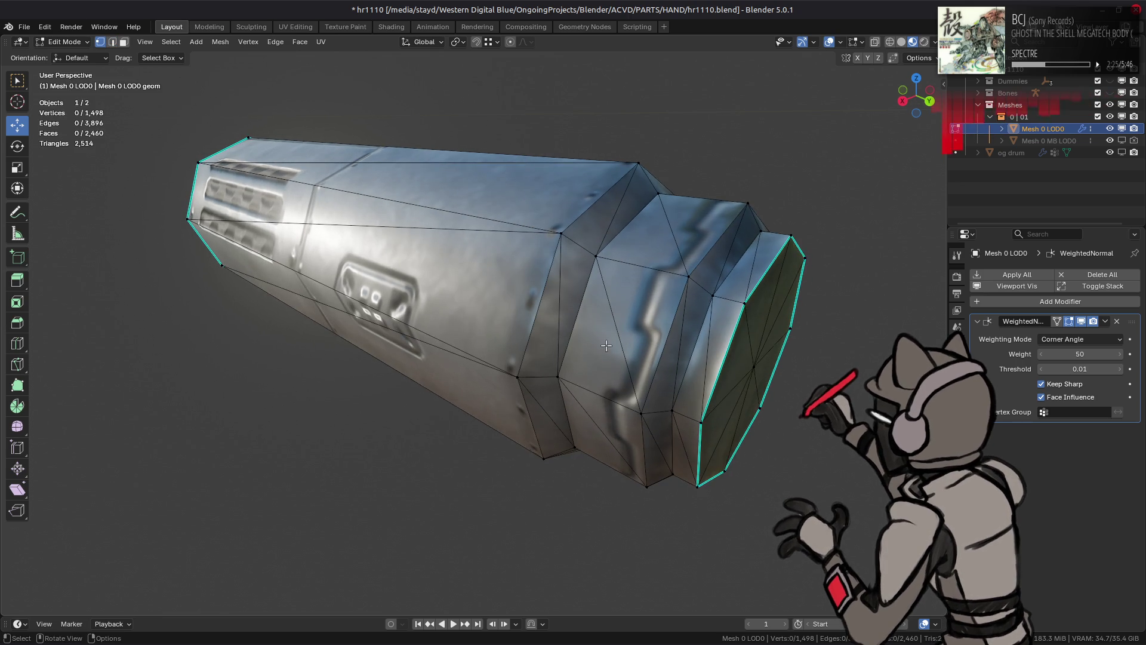
# Step: Convert the barrel cylinder's triangles, excluding the end cap, into quads
pyautogui.press('3')
pyautogui.press('l')
pyautogui.moveTo(613, 344)
pyautogui.mouseDown(button='middle')
pyautogui.moveTo(487, 374)
pyautogui.moveTo(550, 297)
pyautogui.moveTo(597, 335)
pyautogui.moveTo(495, 372)
pyautogui.mouseUp(button='middle')
pyautogui.keyDown('shift'); pyautogui.click(647, 356); pyautogui.keyUp('shift')
pyautogui.scroll(-4, 495, 371)
pyautogui.press('q')
pyautogui.click(476, 405)
pyautogui.scroll(5, 510, 393)
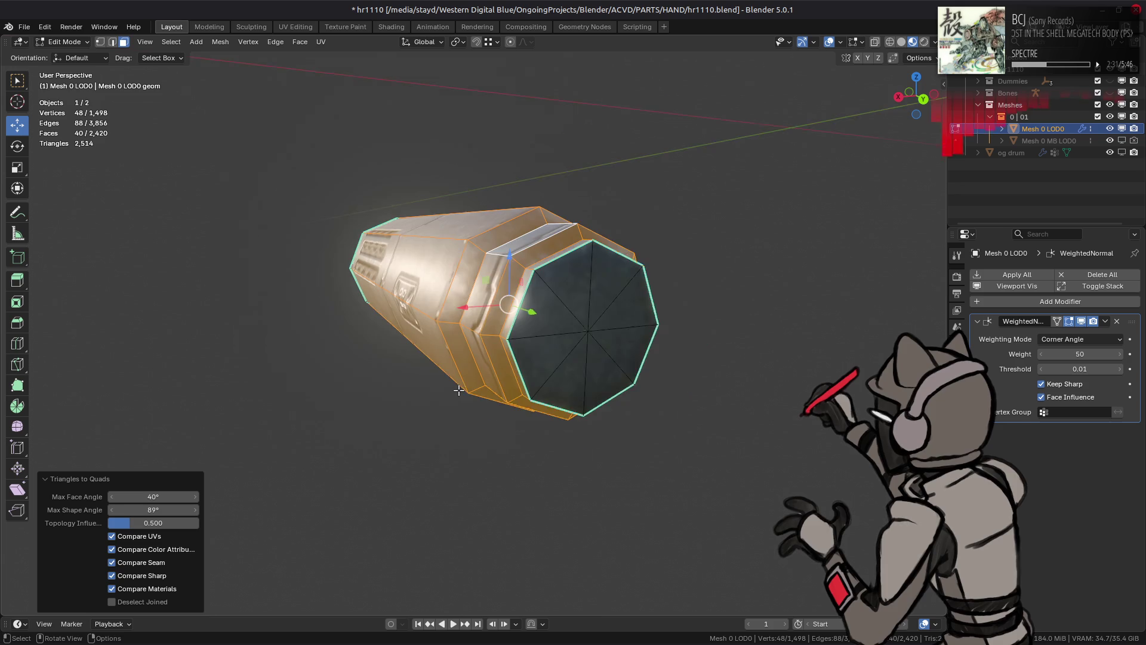
# Step: Mark the barrel's tip edge ring sharp and compare solid against material preview shading
pyautogui.hotkey('alt', 'j')
pyautogui.press('2')
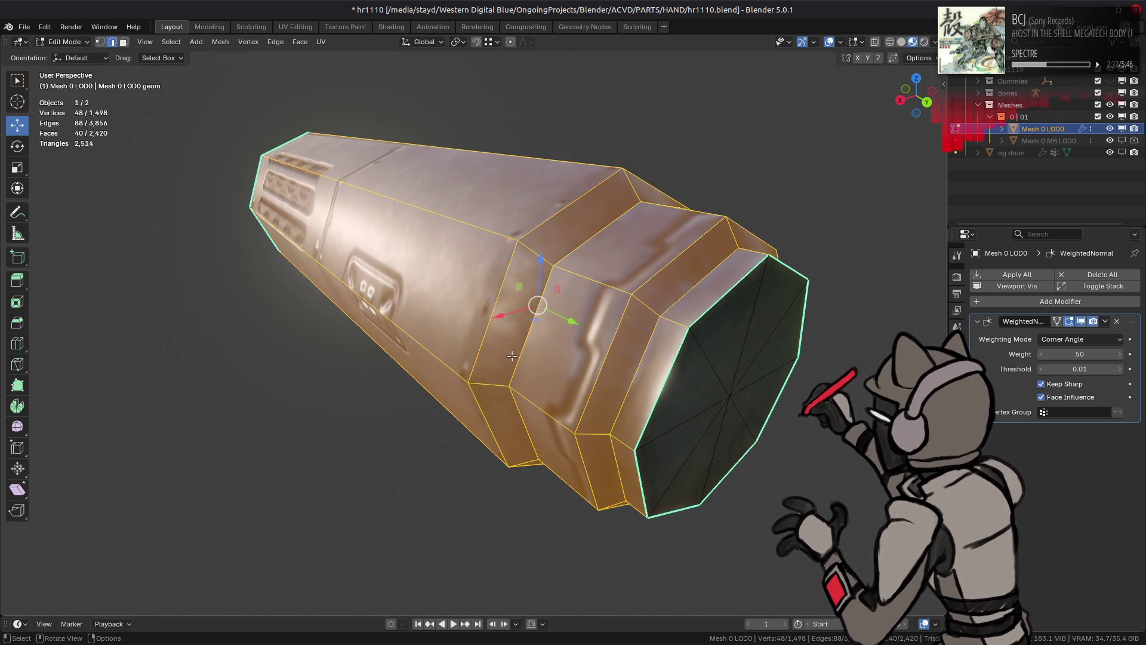
pyautogui.hotkey('alt', 'a')
pyautogui.rightClick(397, 421)
pyautogui.click(390, 414)
pyautogui.hotkey('alt', 'a')
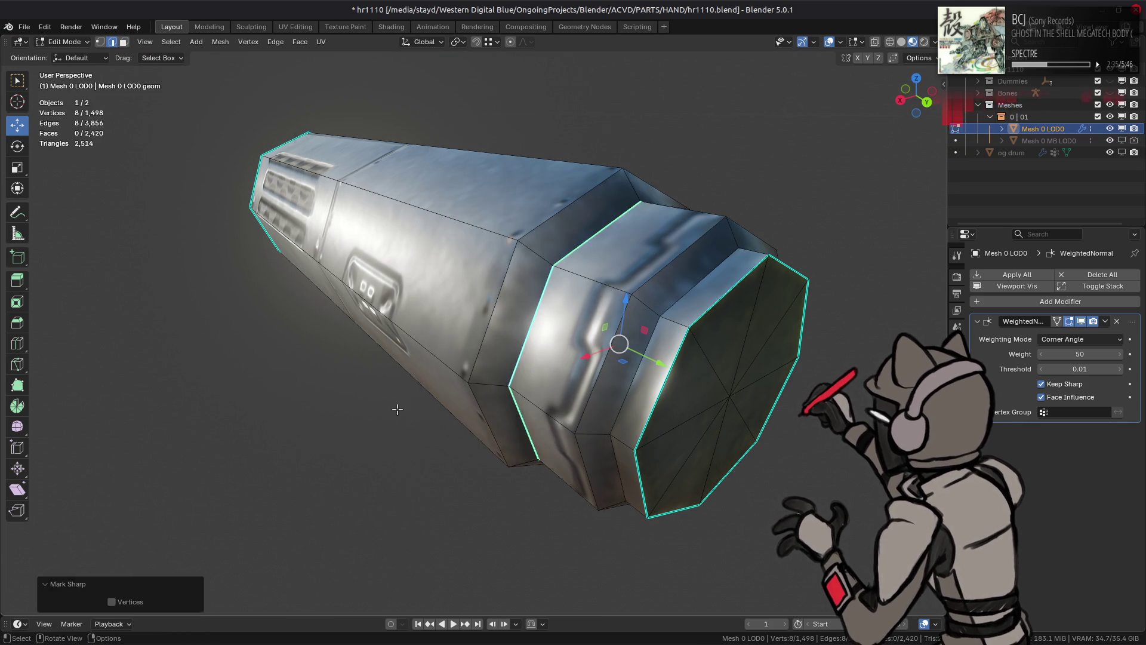
pyautogui.keyDown('alt'); pyautogui.click(535, 339); pyautogui.keyUp('alt')
pyautogui.moveTo(458, 364)
pyautogui.mouseDown(button='middle')
pyautogui.moveTo(371, 365)
pyautogui.moveTo(467, 365)
pyautogui.mouseUp(button='middle')
pyautogui.click(902, 42)
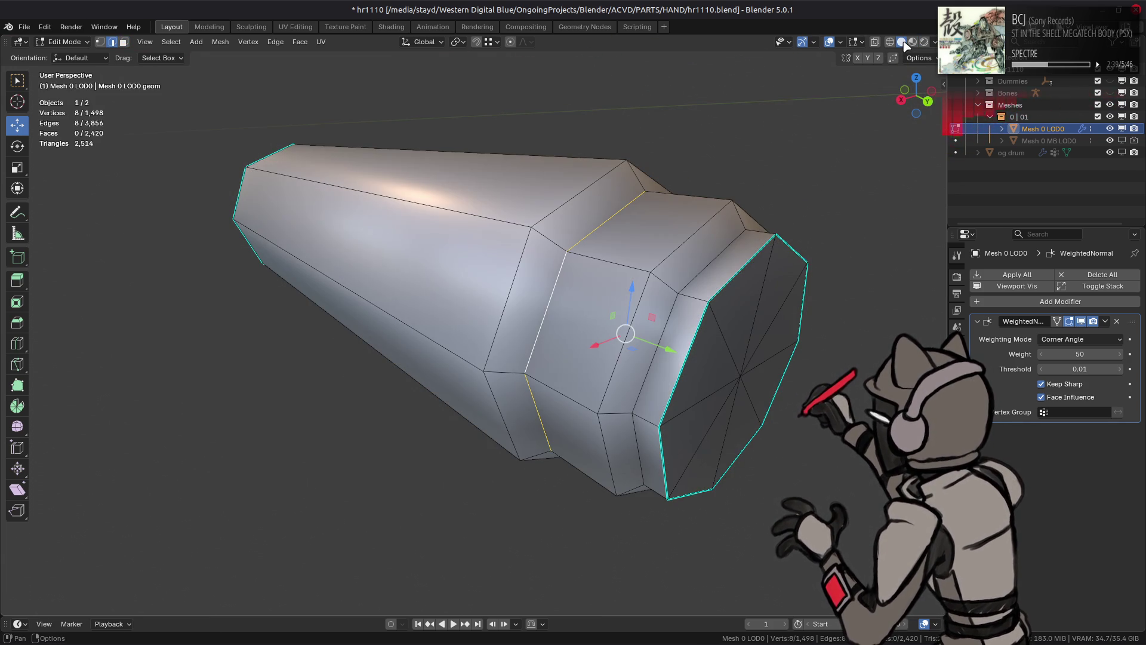
pyautogui.click(913, 42)
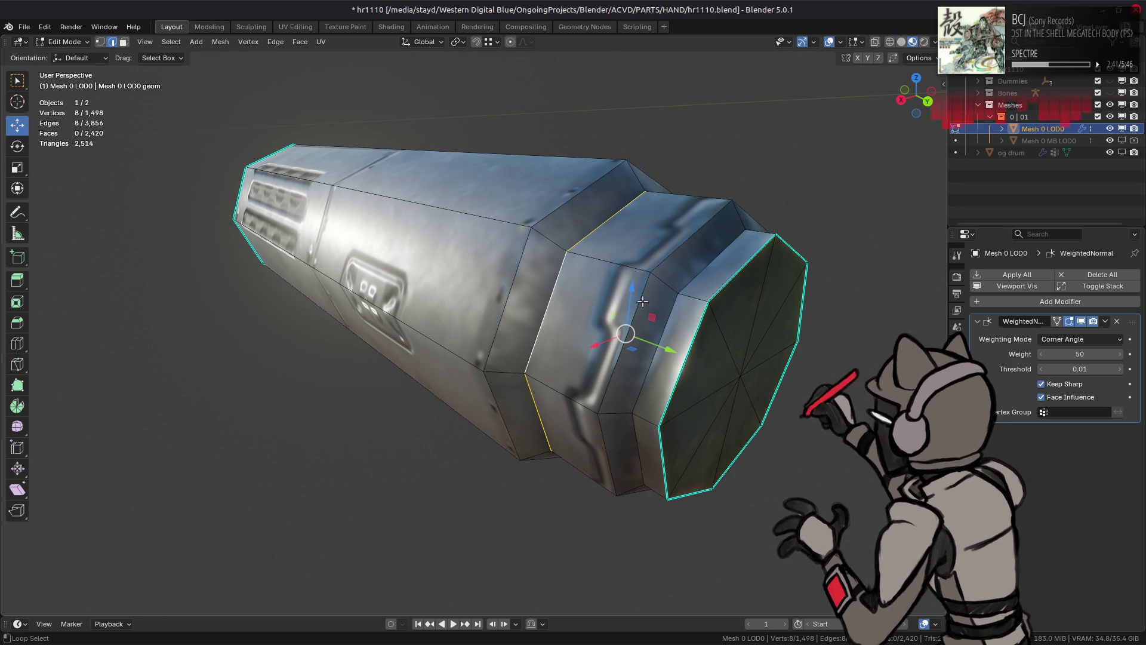
# Step: Select further band edge loops on the barrel, then deselect and reveal all hidden geometry
pyautogui.keyDown('alt'); pyautogui.keyDown('shift'); pyautogui.click(510, 292); pyautogui.keyUp('shift'); pyautogui.keyUp('alt')
pyautogui.rightClick(394, 429)
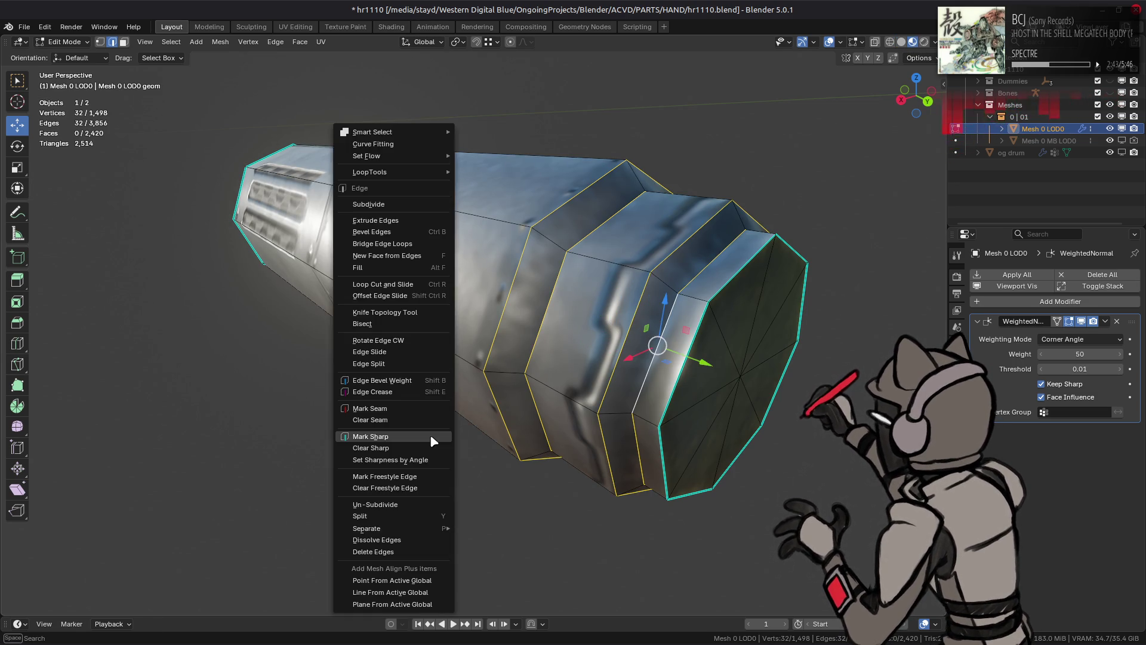
pyautogui.moveTo(418, 388); pyautogui.dragTo(454, 382, button='middle')
pyautogui.keyDown('alt'); pyautogui.keyDown('shift'); pyautogui.click(486, 374); pyautogui.keyUp('shift'); pyautogui.keyUp('alt')
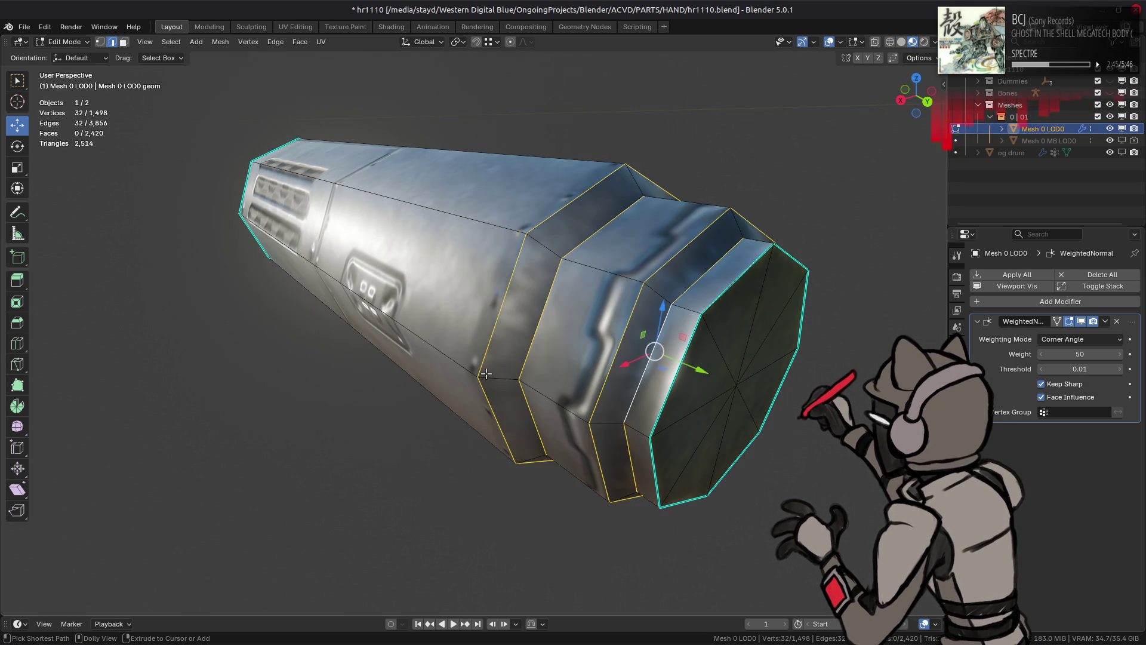
pyautogui.hotkey('alt', 'a')
pyautogui.hotkey('alt', 'h')
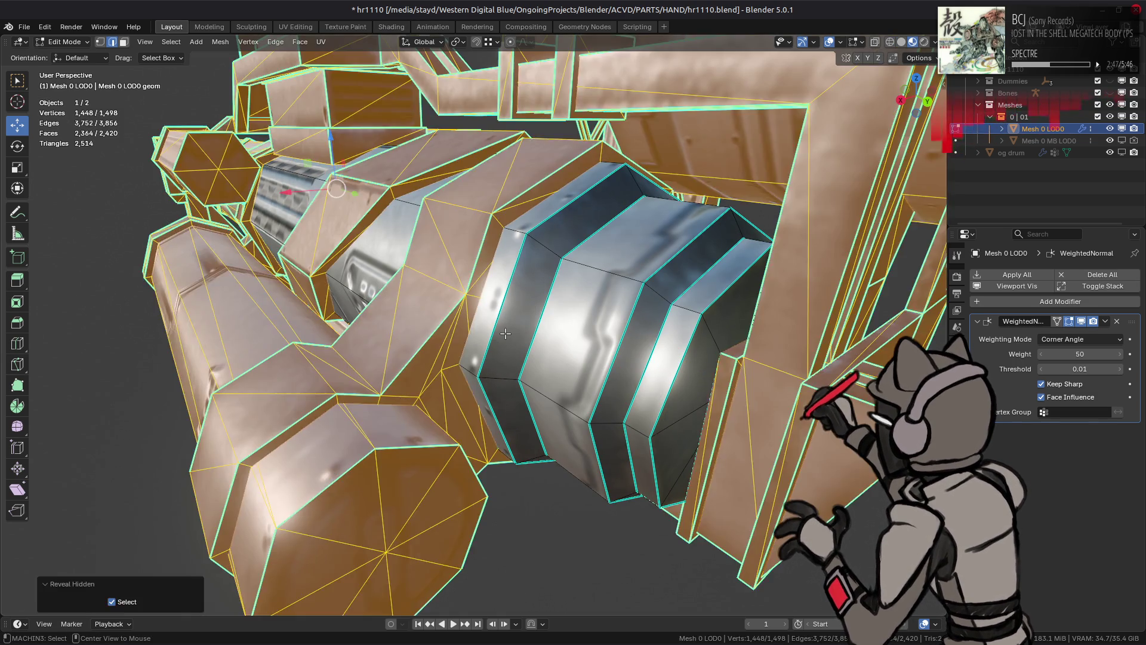
# Step: Preview the Diffuse Color render pass in the viewport, then switch back to Combined
pyautogui.press('Tab')
pyautogui.scroll(5, 524, 333)
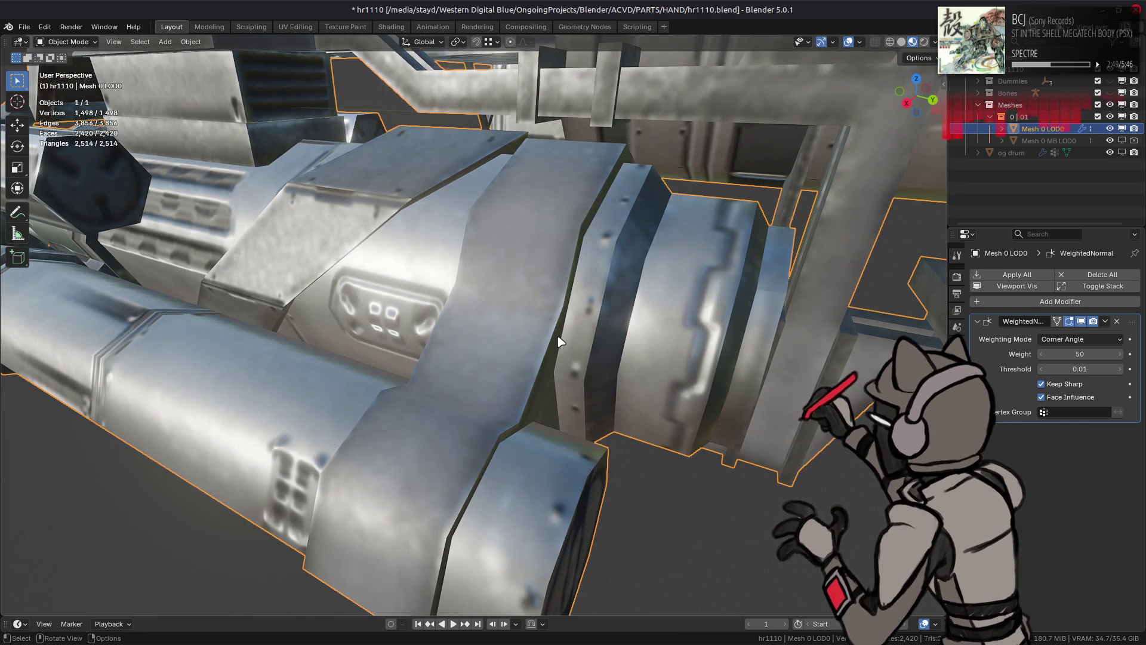
pyautogui.click(935, 41)
pyautogui.click(935, 284)
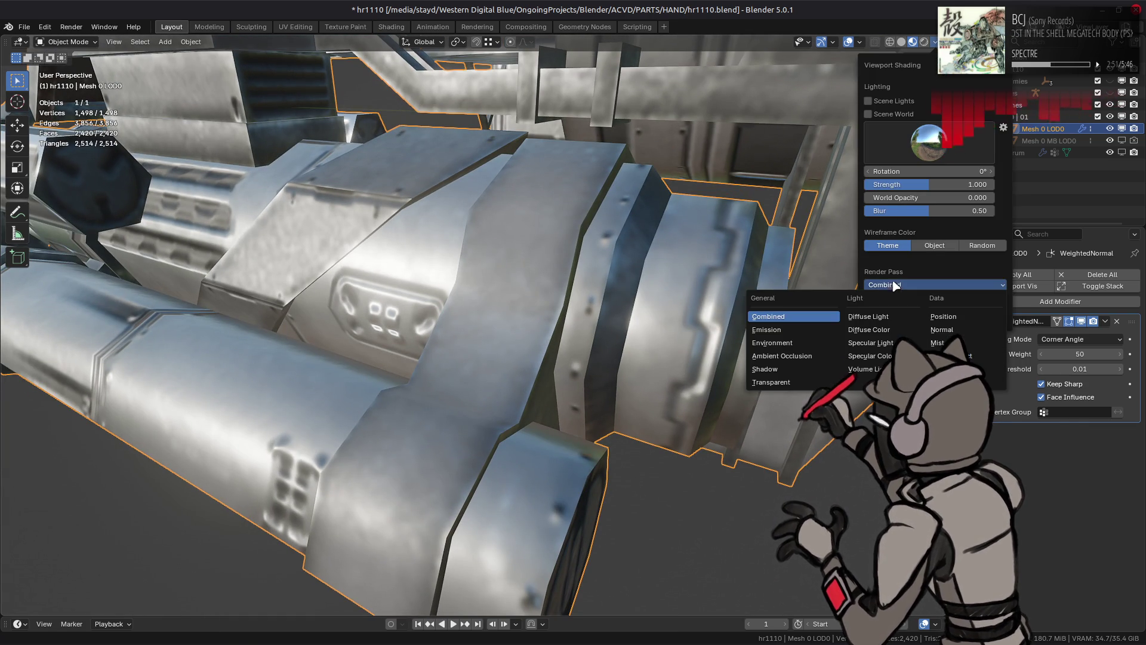
pyautogui.click(824, 328)
pyautogui.moveTo(793, 296); pyautogui.dragTo(698, 299, button='middle')
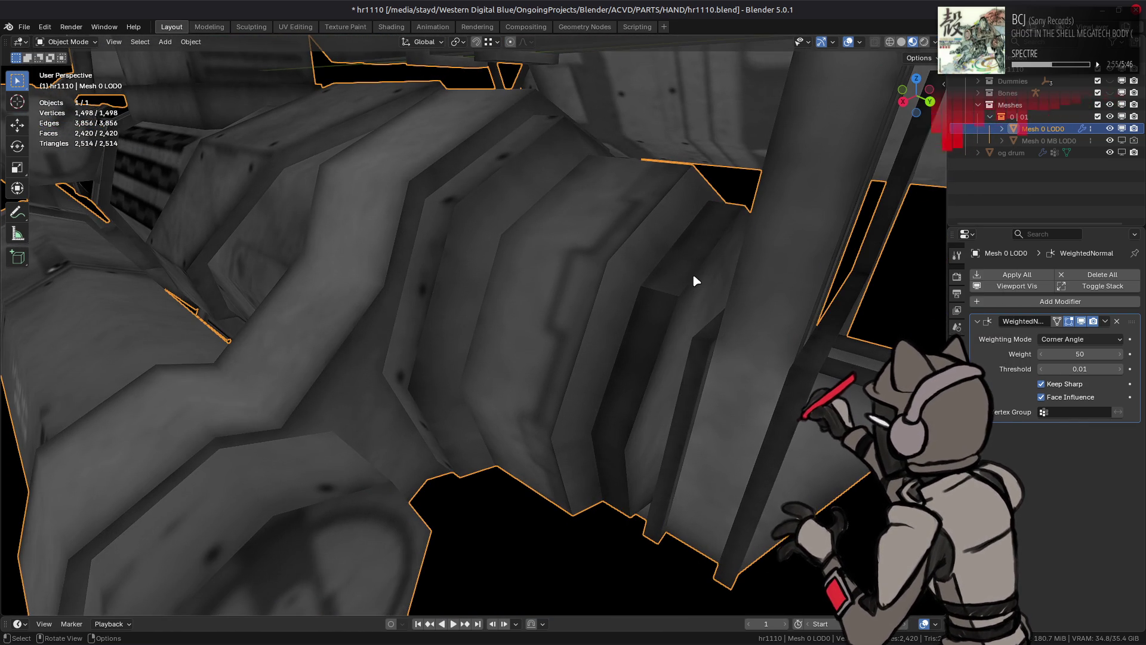
pyautogui.click(935, 42)
pyautogui.click(895, 285)
pyautogui.click(770, 301)
# Step: In Edit Mode, isolate the barrel ring by selecting it linked and hiding everything else
pyautogui.press('Tab')
pyautogui.moveTo(602, 274); pyautogui.dragTo(580, 300, button='middle')
pyautogui.press('3')
pyautogui.click(580, 299)
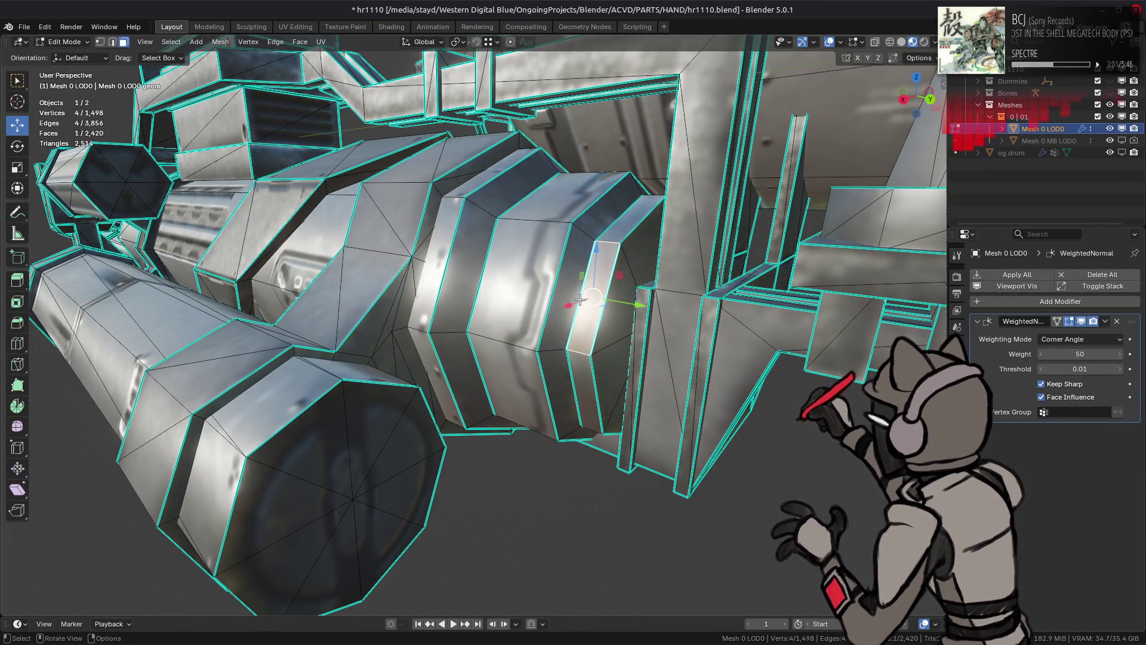
pyautogui.hotkey('ctrl', 'l')
pyautogui.hotkey('shift', 'h')
pyautogui.press('KP_Decimal')
# Step: Dissolve the centre vertices of the ring's two end caps
pyautogui.press('1')
pyautogui.click(653, 324)
pyautogui.moveTo(653, 325)
pyautogui.mouseDown(button='middle')
pyautogui.moveTo(332, 303)
pyautogui.moveTo(595, 273)
pyautogui.moveTo(460, 315)
pyautogui.mouseUp(button='middle')
pyautogui.keyDown('shift'); pyautogui.click(503, 287); pyautogui.keyUp('shift')
pyautogui.rightClick(468, 515)
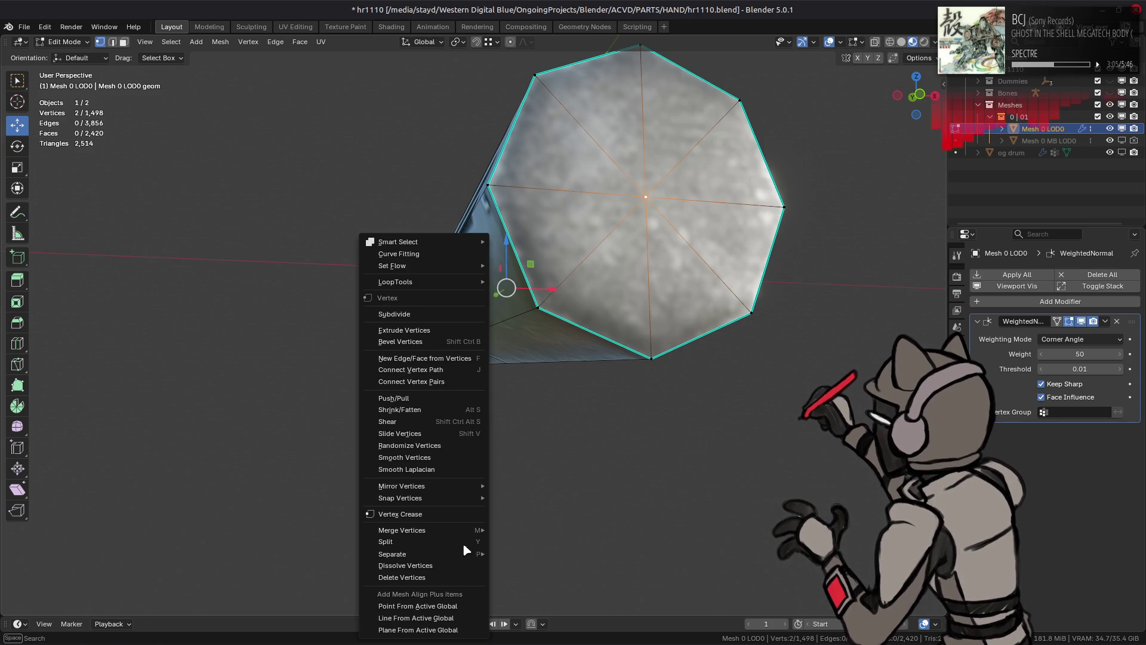
pyautogui.click(453, 566)
# Step: Select both end-cap faces of the ring
pyautogui.press('3')
pyautogui.click(603, 197)
pyautogui.moveTo(603, 197); pyautogui.dragTo(528, 286, button='middle')
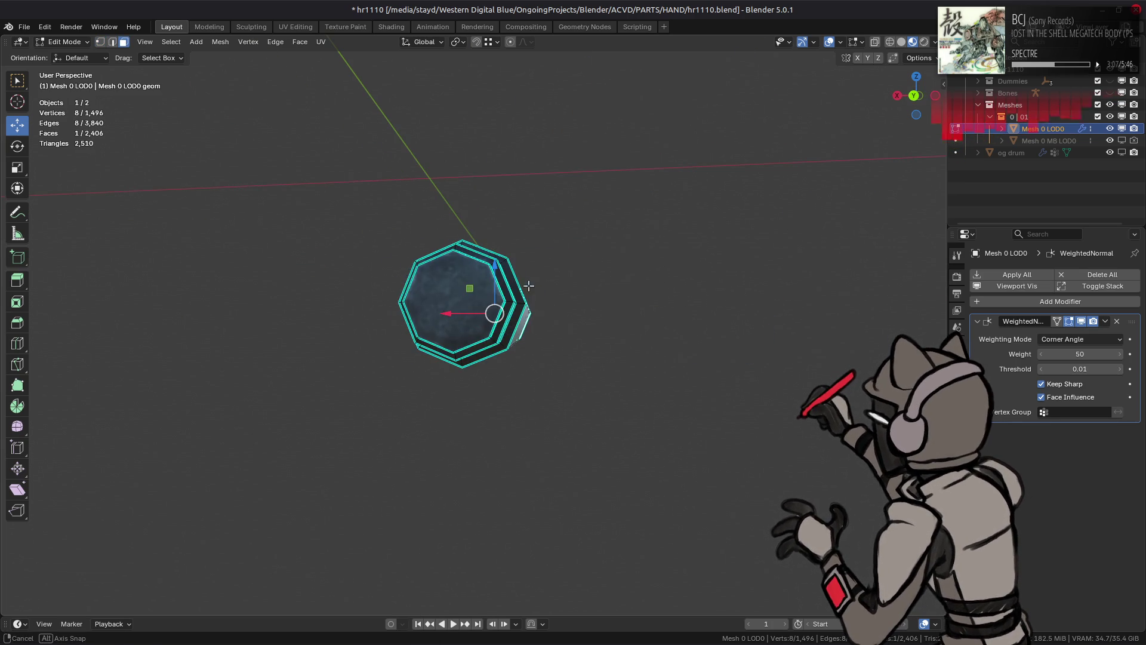
pyautogui.keyDown('shift'); pyautogui.click(435, 287); pyautogui.keyUp('shift')
pyautogui.click(300, 41)
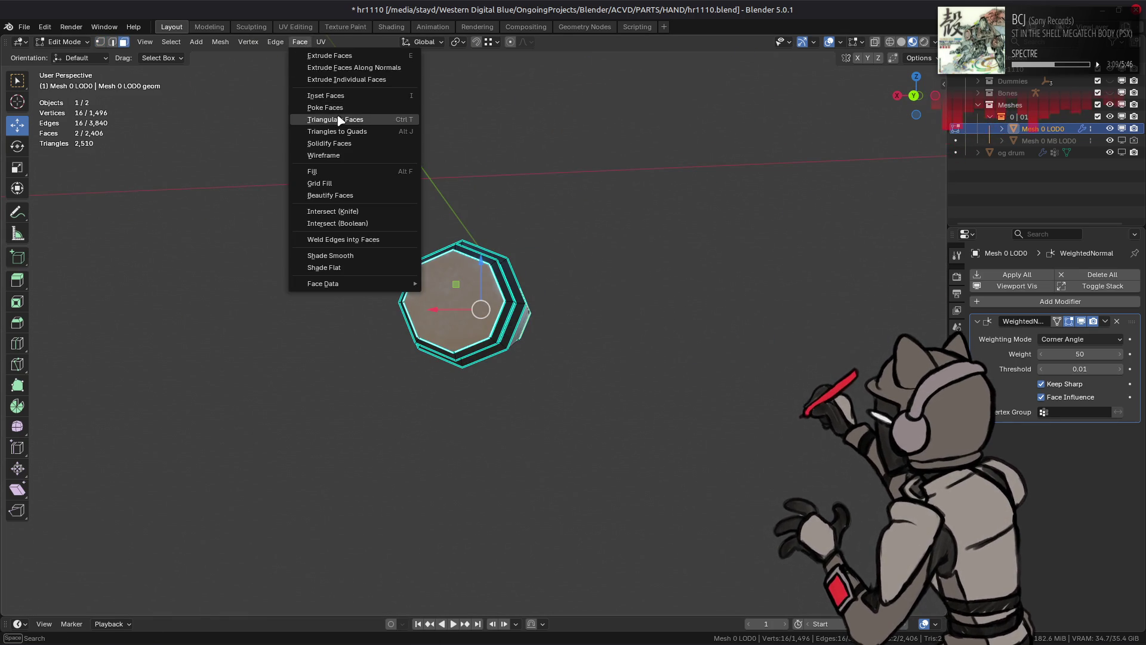
# Step: Triangulate the two octagonal cap faces using the Clip n-gon method
pyautogui.click(325, 119)
pyautogui.click(182, 601)
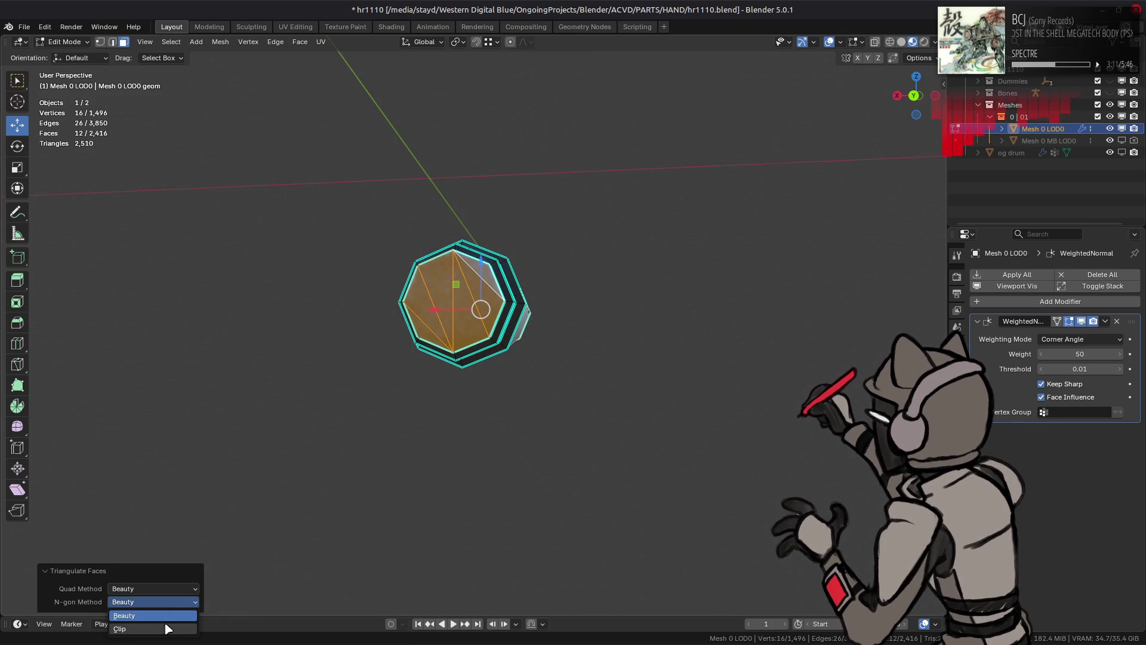
pyautogui.click(168, 628)
pyautogui.moveTo(366, 391)
pyautogui.mouseDown(button='middle')
pyautogui.moveTo(421, 328)
pyautogui.moveTo(397, 302)
pyautogui.moveTo(354, 295)
pyautogui.mouseUp(button='middle')
# Step: Reveal all geometry and apply Beautify Faces to the small boxy part
pyautogui.hotkey('alt', 'h')
pyautogui.hotkey('alt', 'a')
pyautogui.click(518, 317)
pyautogui.moveTo(518, 318); pyautogui.dragTo(432, 234, button='middle')
pyautogui.keyDown('shift'); pyautogui.click(432, 234); pyautogui.keyUp('shift')
pyautogui.hotkey('ctrl', 'l')
pyautogui.press('q')
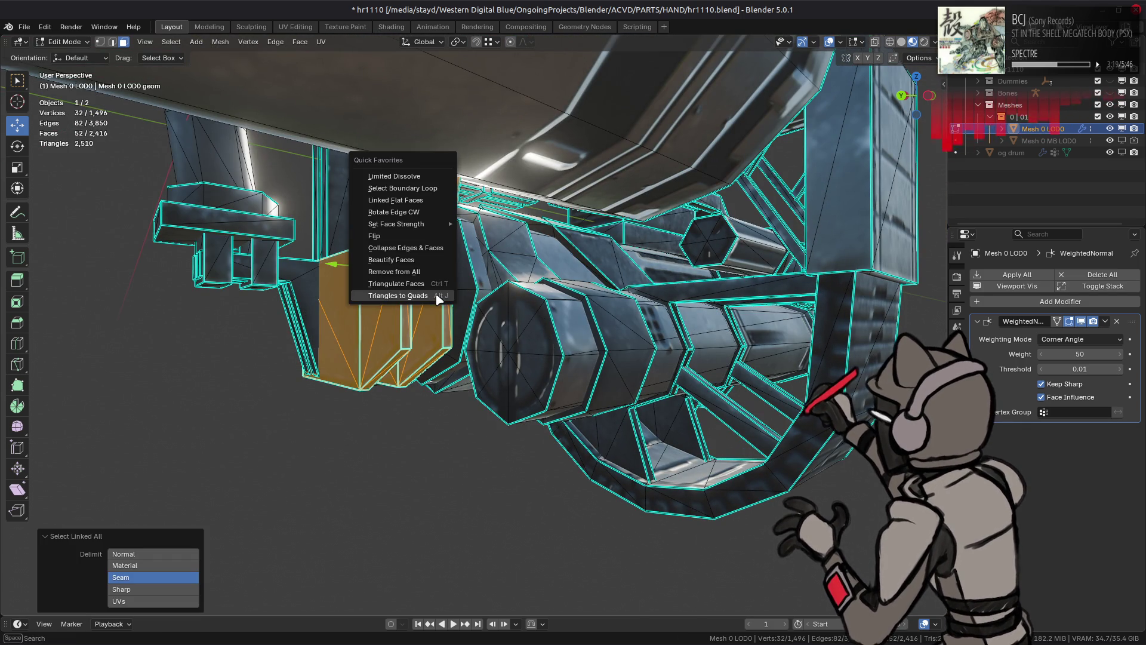
pyautogui.click(394, 260)
# Step: Isolate the long barrel cylinder and select a vertex on its cap
pyautogui.moveTo(394, 259); pyautogui.dragTo(550, 311, button='middle')
pyautogui.hotkey('alt', 'a')
pyautogui.moveTo(403, 321)
pyautogui.mouseDown(button='middle')
pyautogui.moveTo(484, 331)
pyautogui.moveTo(663, 267)
pyautogui.moveTo(382, 370)
pyautogui.mouseUp(button='middle')
pyautogui.hotkey('ctrl', 'l')
pyautogui.hotkey('shift', 'h')
pyautogui.press('1')
pyautogui.click(663, 266)
pyautogui.rightClick(565, 454)
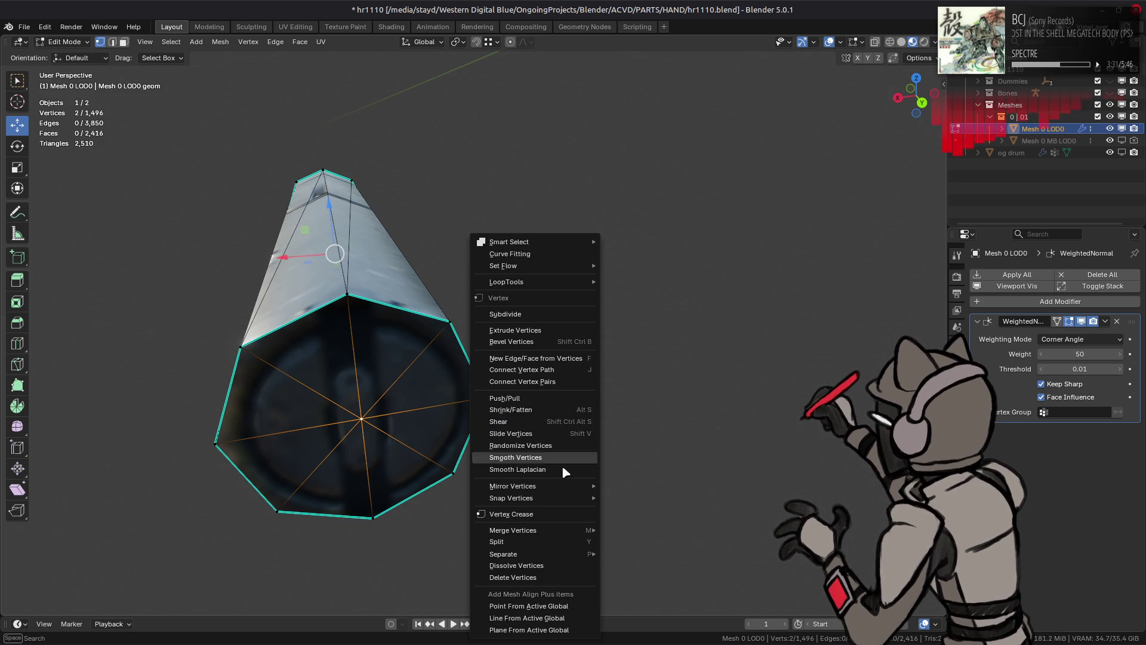
# Step: Dissolve the cylinder's extra cap vertices and triangulate both caps with the Clip method
pyautogui.click(543, 558)
pyautogui.press('3')
pyautogui.moveTo(397, 430)
pyautogui.mouseDown(button='middle')
pyautogui.moveTo(509, 356)
pyautogui.moveTo(459, 266)
pyautogui.mouseUp(button='middle')
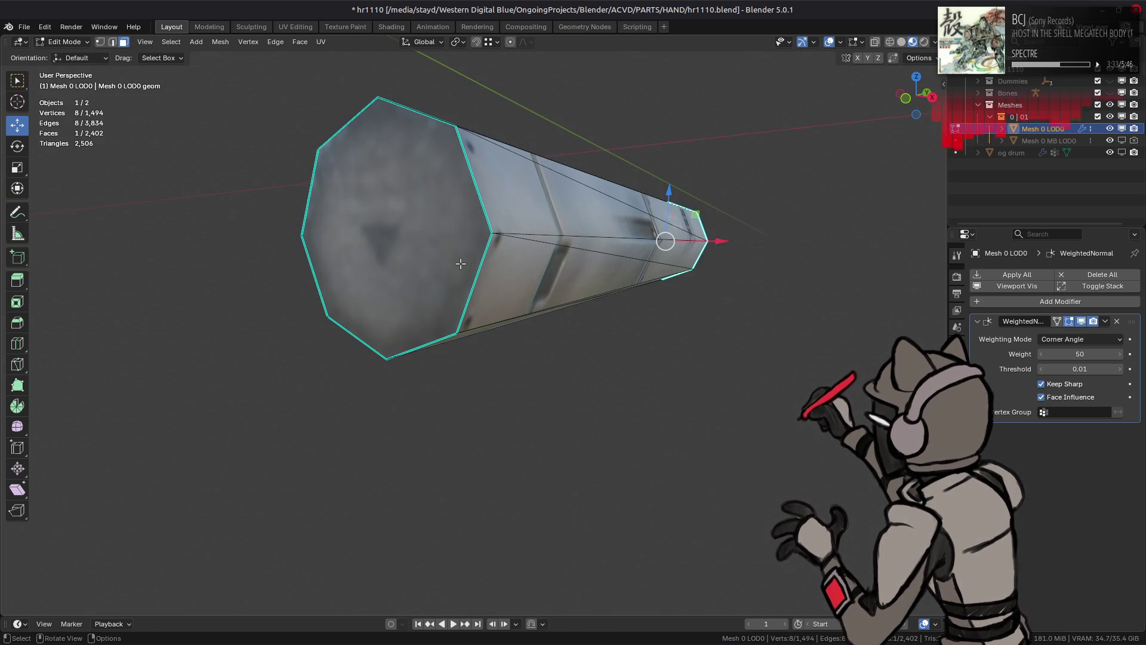
pyautogui.keyDown('shift'); pyautogui.click(462, 266); pyautogui.keyUp('shift')
pyautogui.press('q')
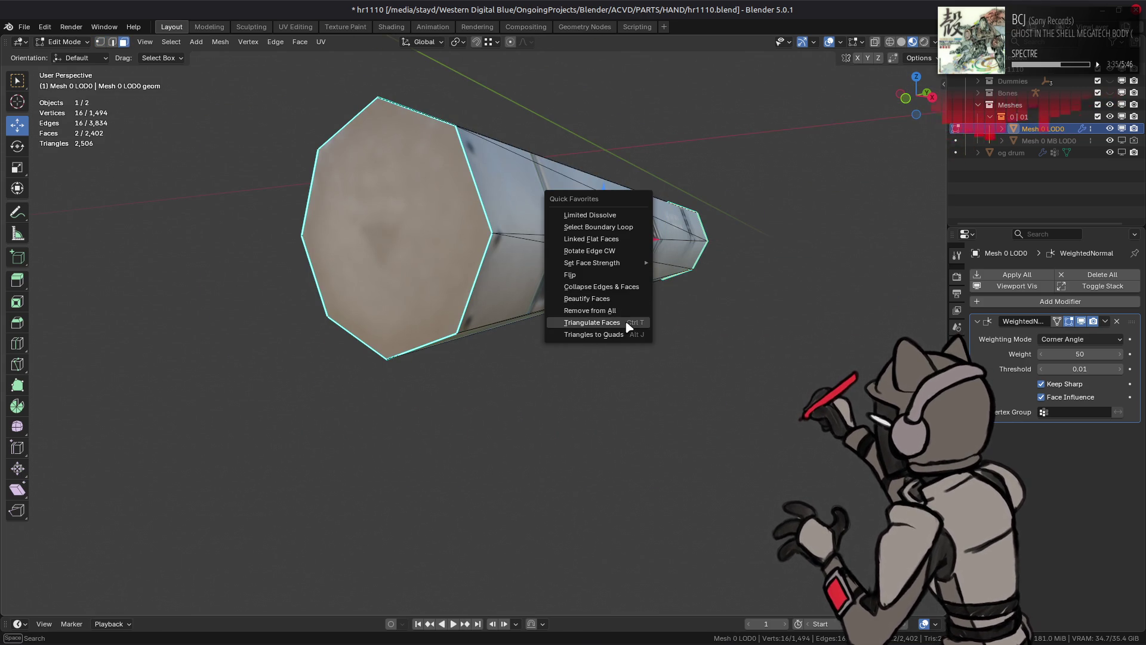
pyautogui.click(623, 322)
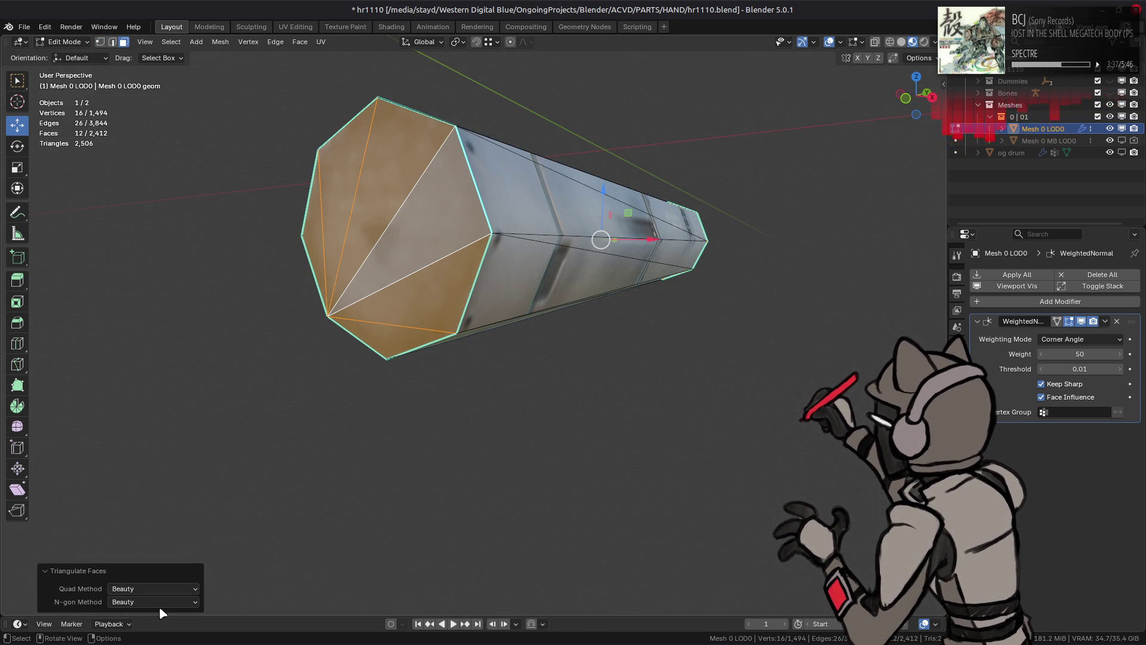
pyautogui.click(154, 629)
# Step: Reveal all geometry, then isolate the ring-shaped bracket and clear its selection
pyautogui.moveTo(599, 328)
pyautogui.mouseDown(button='middle')
pyautogui.moveTo(393, 339)
pyautogui.moveTo(539, 175)
pyautogui.moveTo(475, 220)
pyautogui.moveTo(338, 247)
pyautogui.moveTo(631, 265)
pyautogui.moveTo(583, 252)
pyautogui.mouseUp(button='middle')
pyautogui.hotkey('alt', 'h')
pyautogui.hotkey('alt', 'a')
pyautogui.click(539, 175)
pyautogui.keyDown('shift'); pyautogui.click(631, 265); pyautogui.keyUp('shift')
pyautogui.hotkey('ctrl', 'l')
pyautogui.hotkey('shift', 'h')
pyautogui.click(530, 279)
pyautogui.scroll(4, 525, 279)
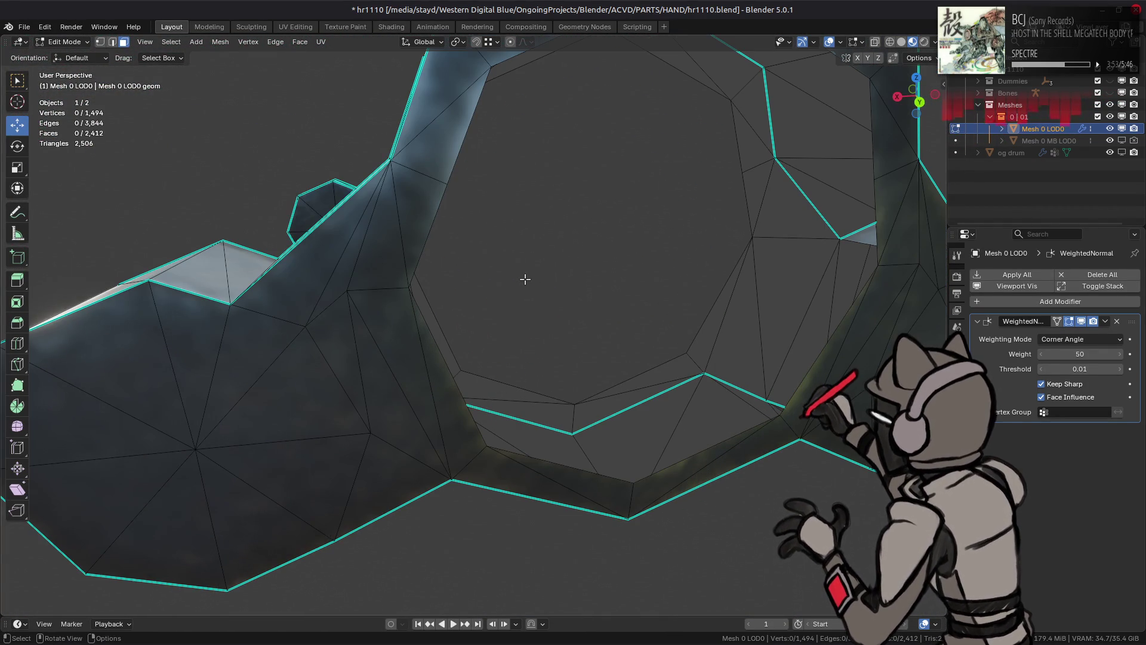
pyautogui.moveTo(523, 279)
pyautogui.mouseDown(button='middle')
pyautogui.moveTo(628, 300)
pyautogui.moveTo(576, 313)
pyautogui.mouseUp(button='middle')
pyautogui.press('a')
pyautogui.scroll(-2, 597, 297)
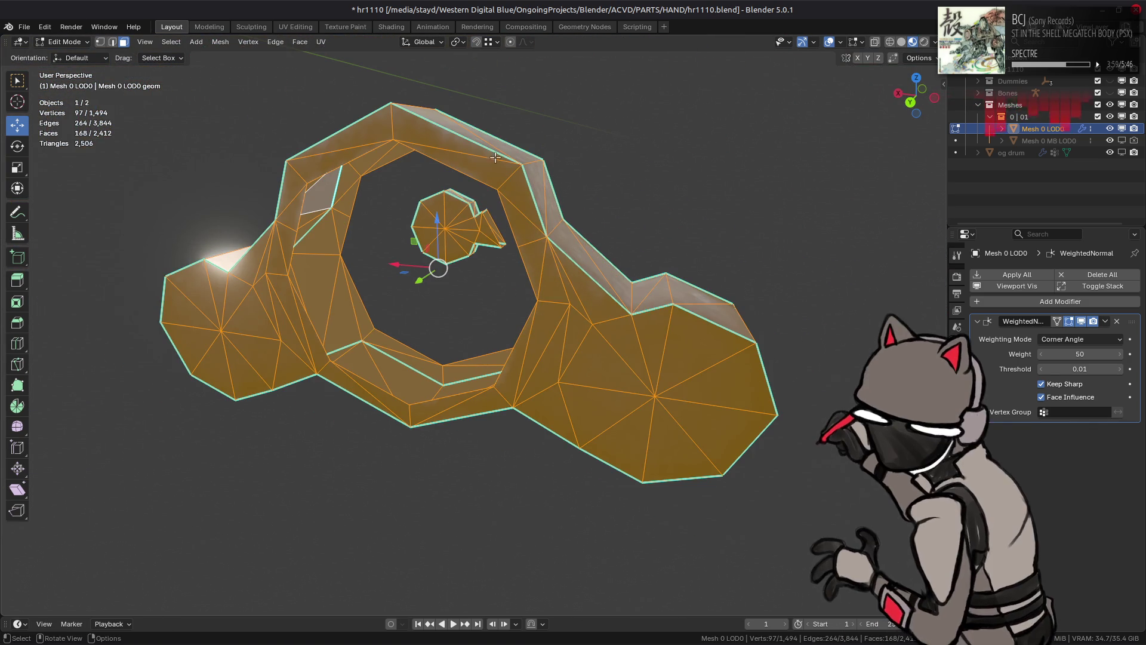
pyautogui.moveTo(405, 323); pyautogui.dragTo(489, 287, button='middle')
pyautogui.scroll(3, 562, 252)
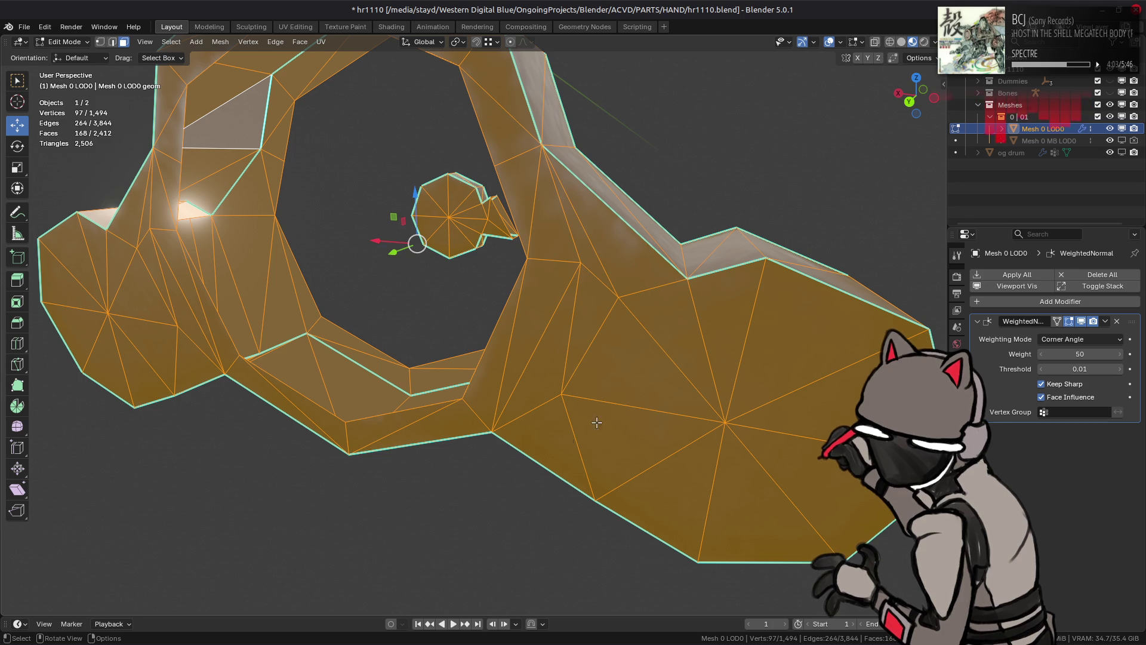
pyautogui.press('1')
pyautogui.click(581, 262)
pyautogui.keyDown('shift'); pyautogui.click(561, 394); pyautogui.keyUp('shift')
pyautogui.keyDown('shift'); pyautogui.click(617, 297); pyautogui.keyUp('shift')
pyautogui.rightClick(393, 398)
pyautogui.keyDown('shift'); pyautogui.click(732, 423); pyautogui.keyUp('shift')
pyautogui.moveTo(793, 416); pyautogui.dragTo(265, 370, button='middle')
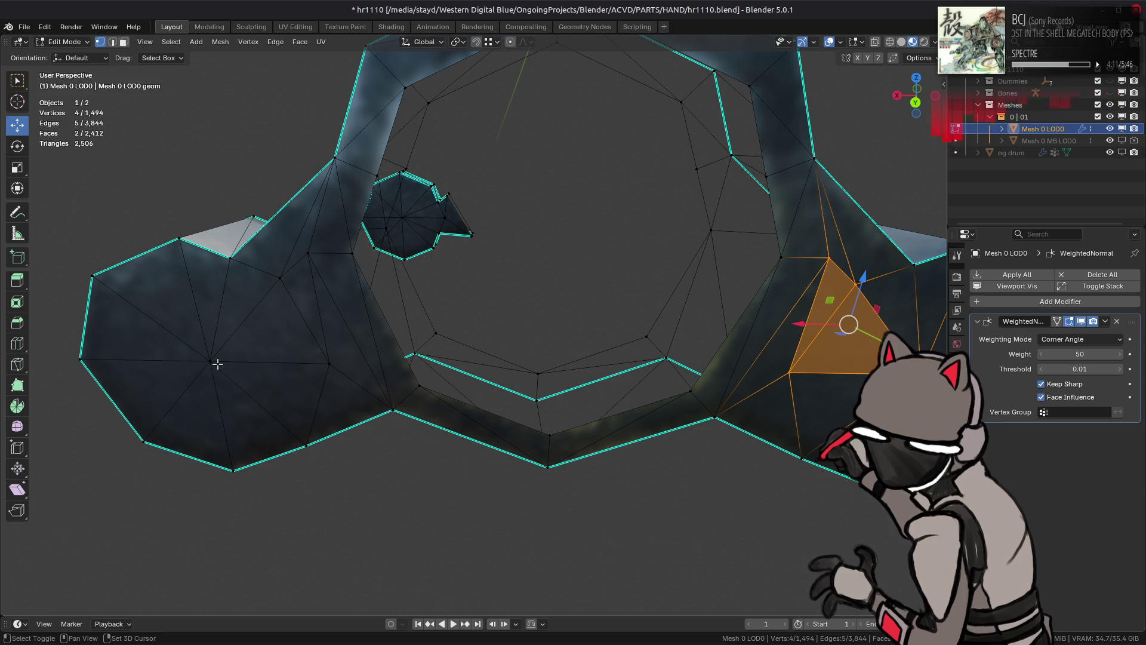
pyautogui.hotkey('ctrl', 'l')
pyautogui.press('q')
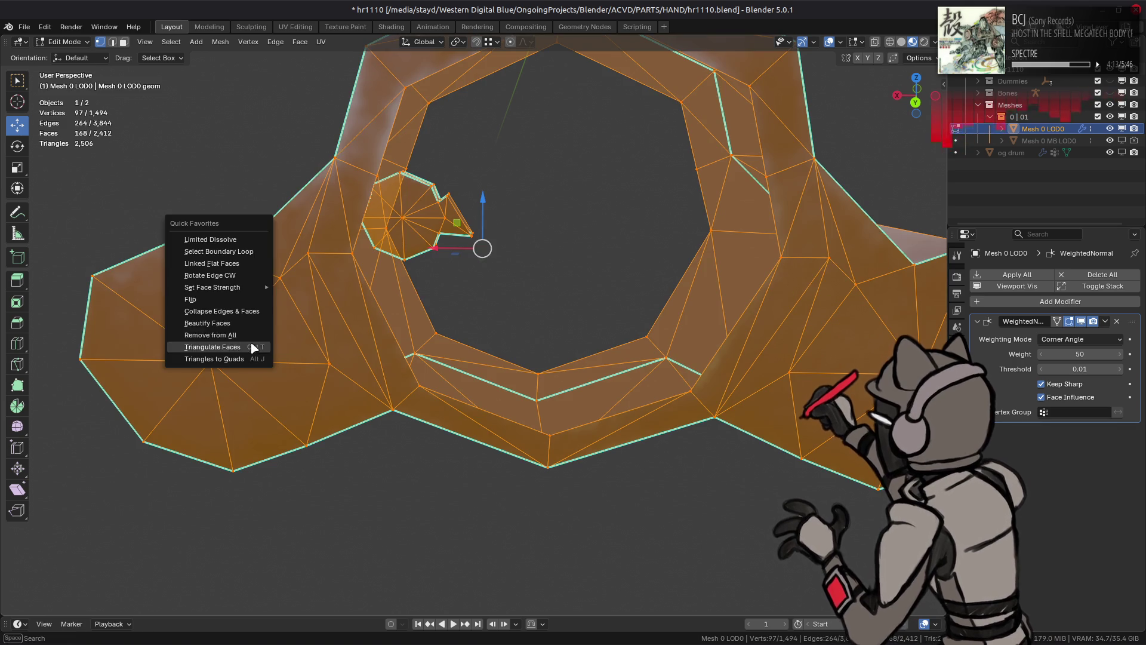
pyautogui.click(233, 242)
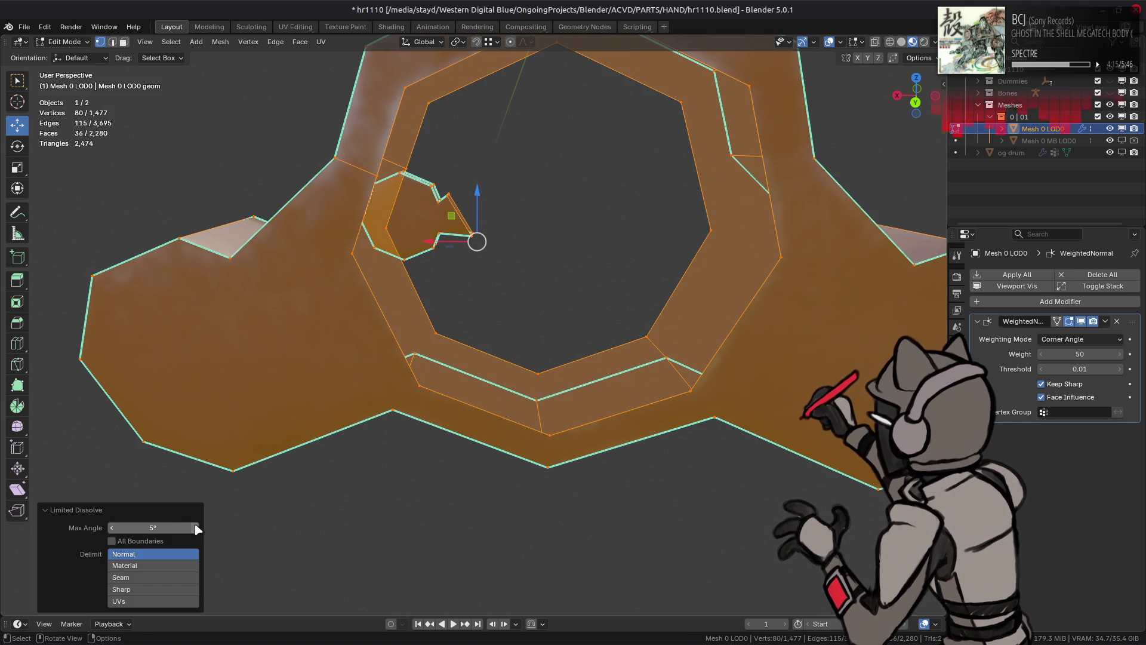
pyautogui.press('Return')
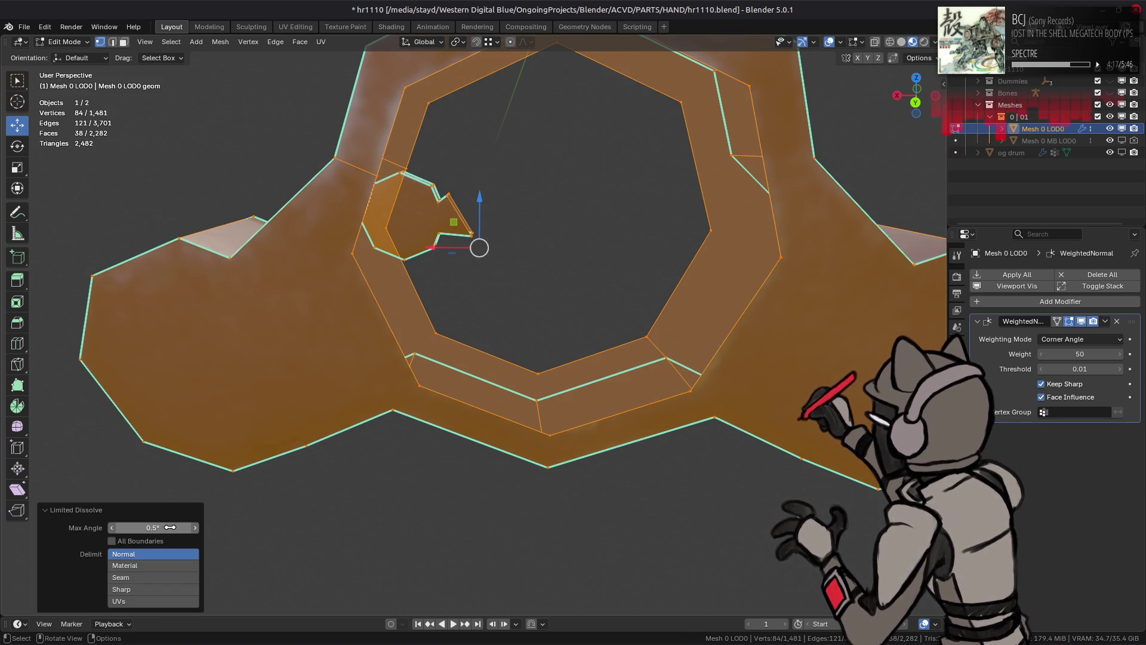
pyautogui.write('0.1')
pyautogui.press('Return')
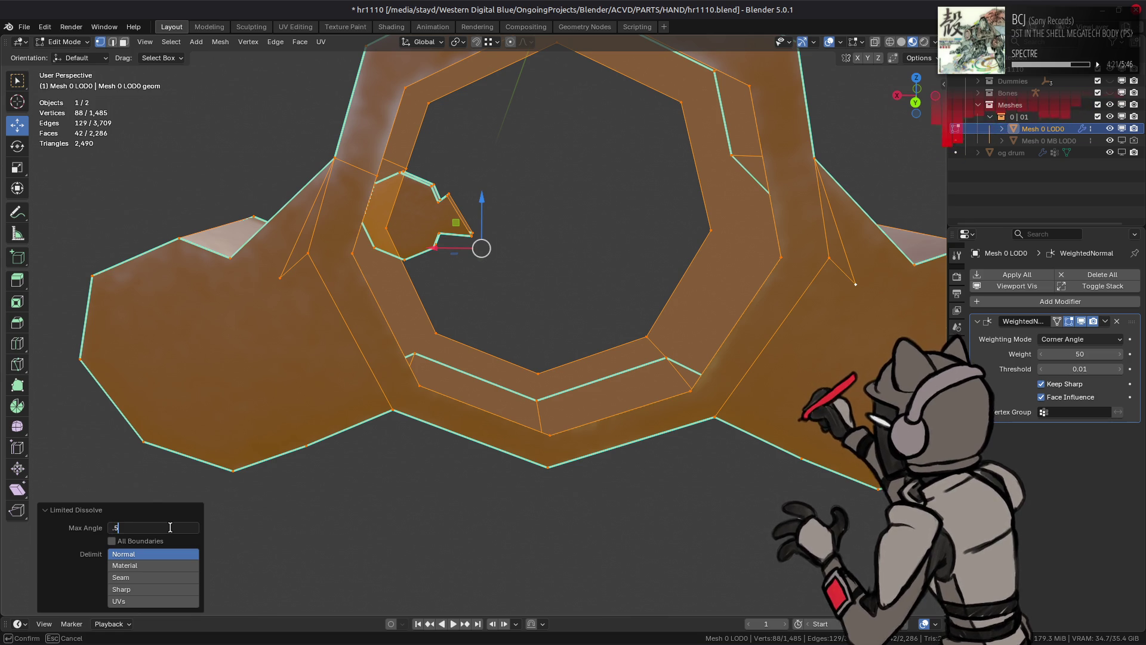
pyautogui.press('Return')
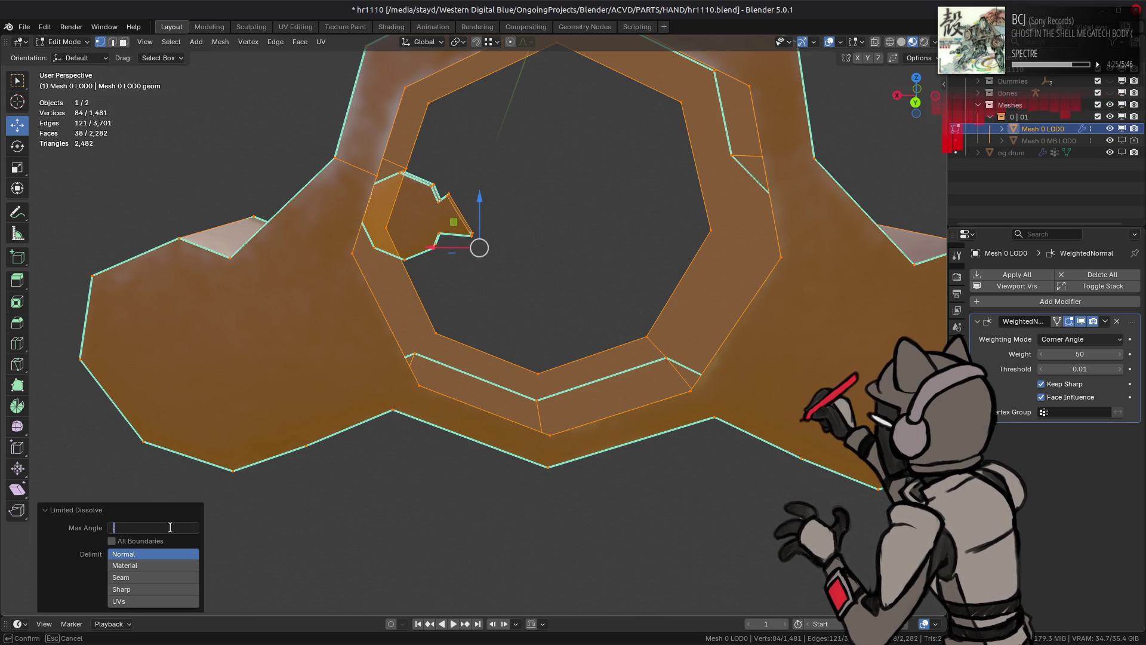
pyautogui.moveTo(532, 276); pyautogui.dragTo(517, 285, button='middle')
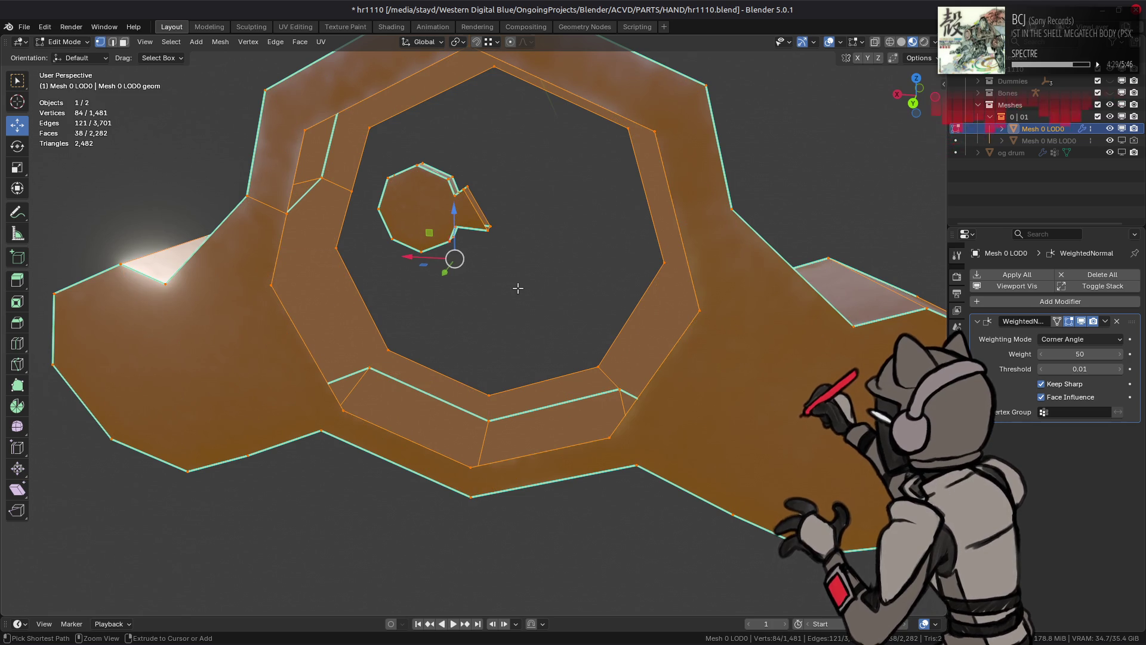
pyautogui.hotkey('ctrl', 't')
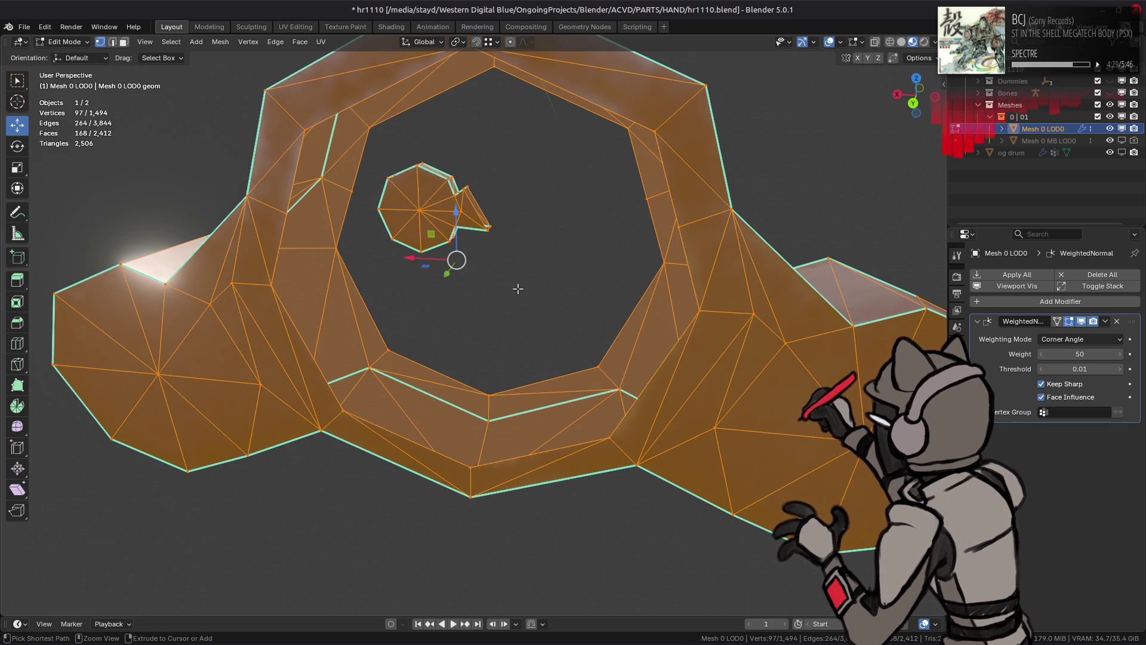
pyautogui.hotkey('ctrl', 'z')
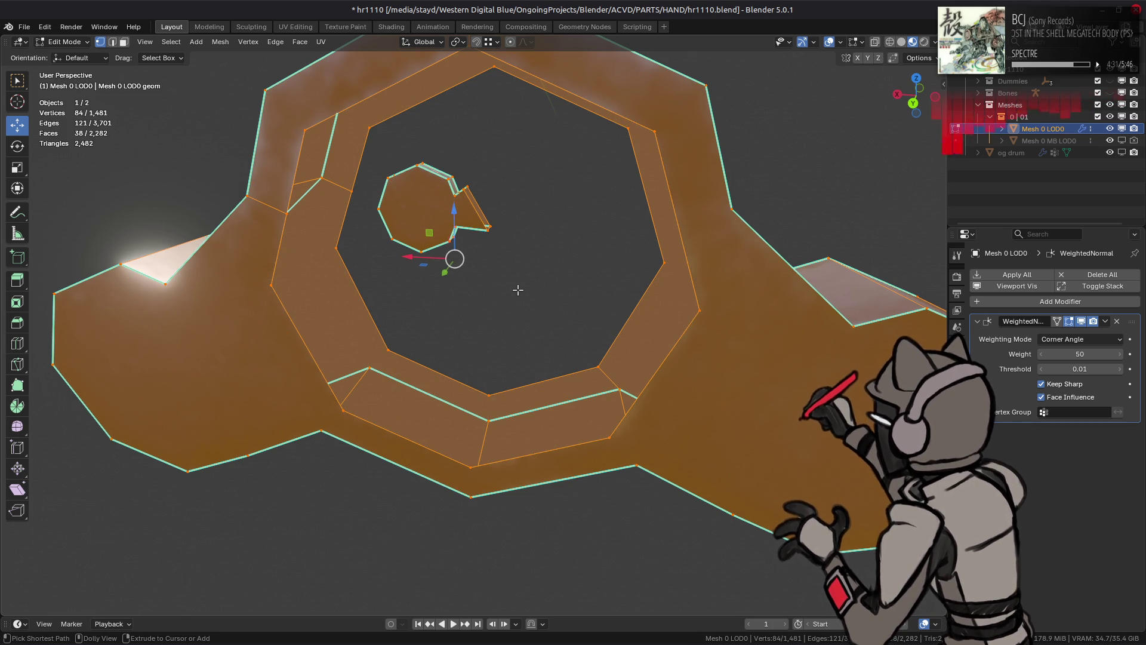
pyautogui.hotkey('ctrl', 'shift', 'z')
pyautogui.hotkey('ctrl', 'z')
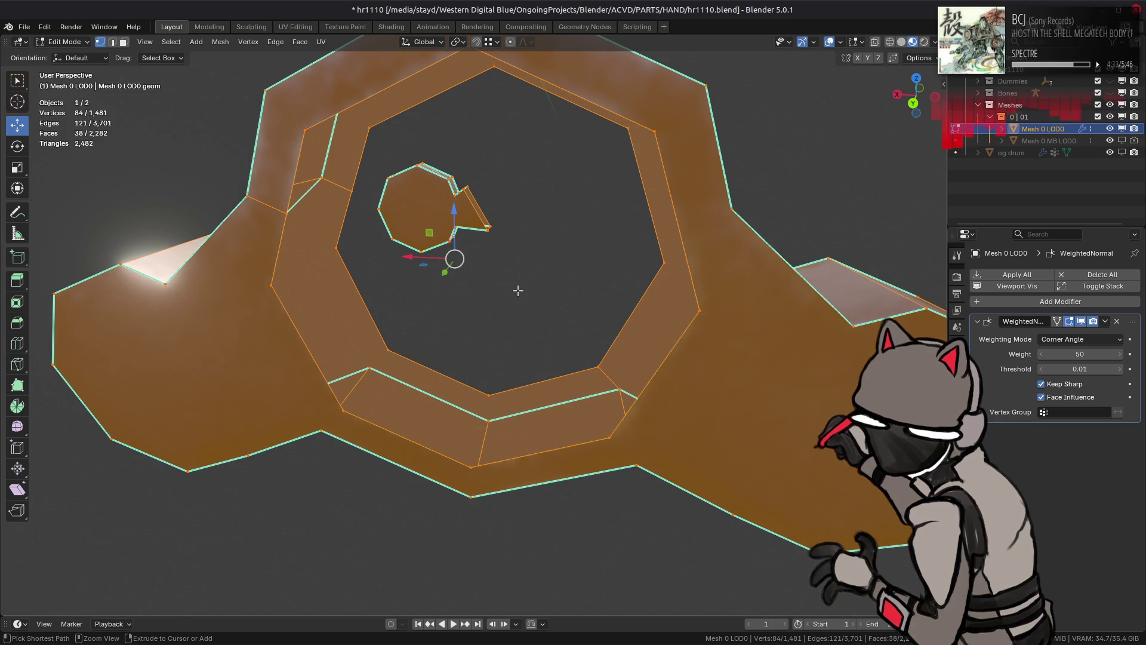
pyautogui.hotkey('ctrl', 'shift', 'z')
pyautogui.hotkey('ctrl', 'z')
pyautogui.moveTo(700, 288)
pyautogui.mouseDown(button='middle')
pyautogui.moveTo(520, 302)
pyautogui.moveTo(511, 288)
pyautogui.mouseUp(button='middle')
pyautogui.moveTo(522, 275); pyautogui.dragTo(520, 292, button='middle')
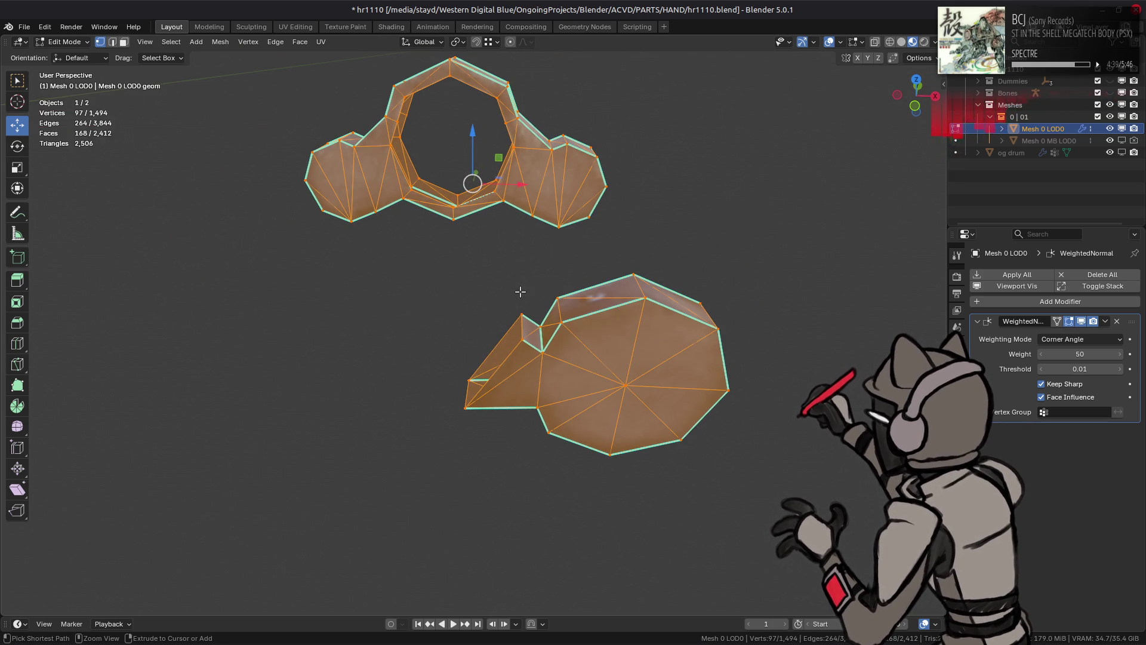
# Step: Reapply the Limited Dissolve on the bracket and triangulate it, keeping Beauty for n-gons
pyautogui.hotkey('ctrl', 'x')
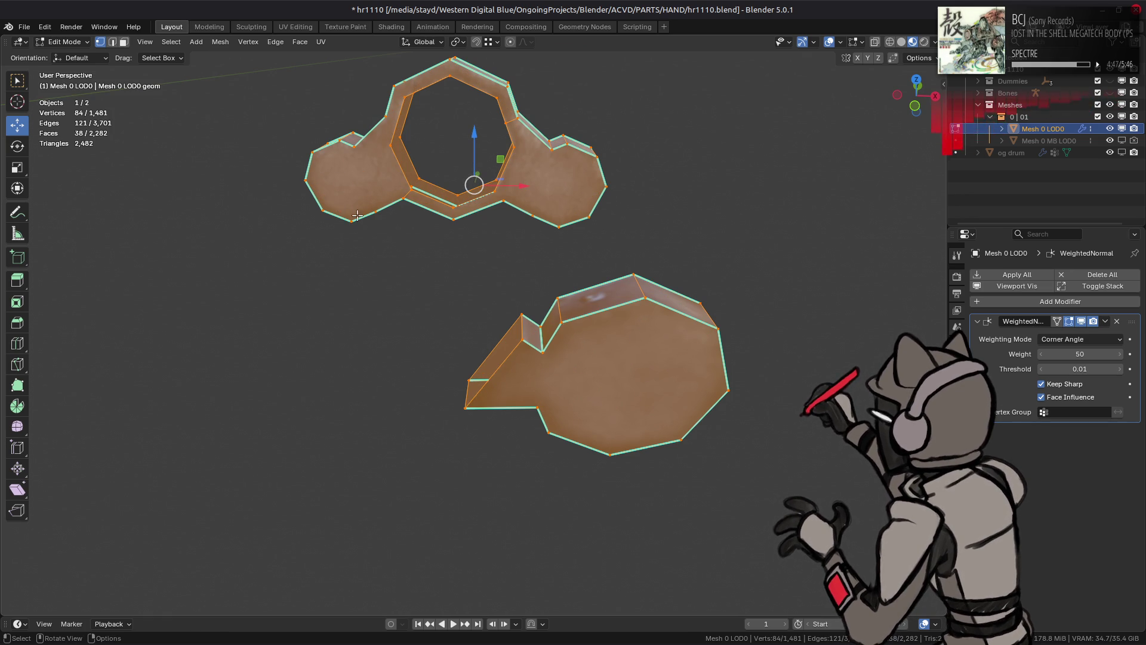
pyautogui.press('q')
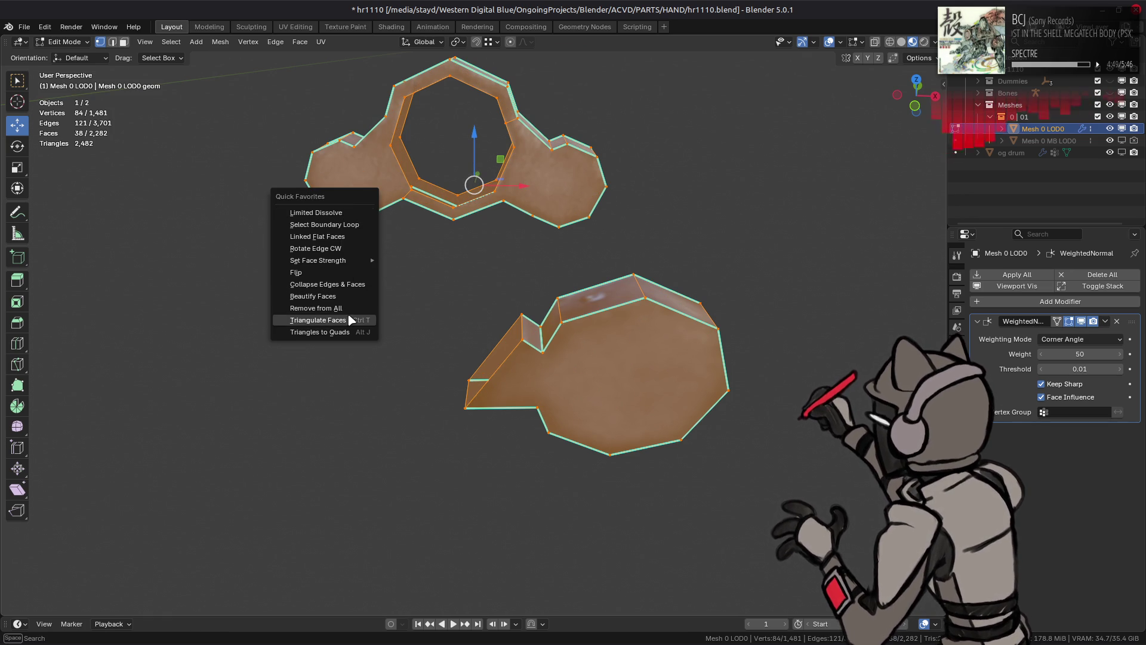
pyautogui.click(349, 321)
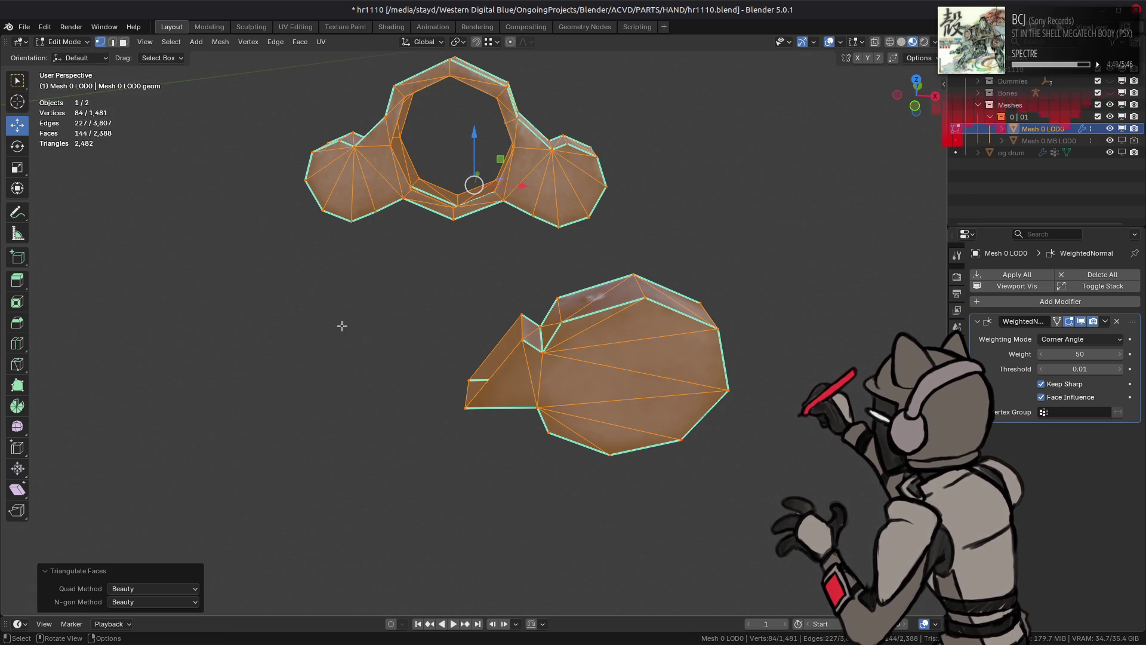
pyautogui.click(188, 604)
pyautogui.click(169, 629)
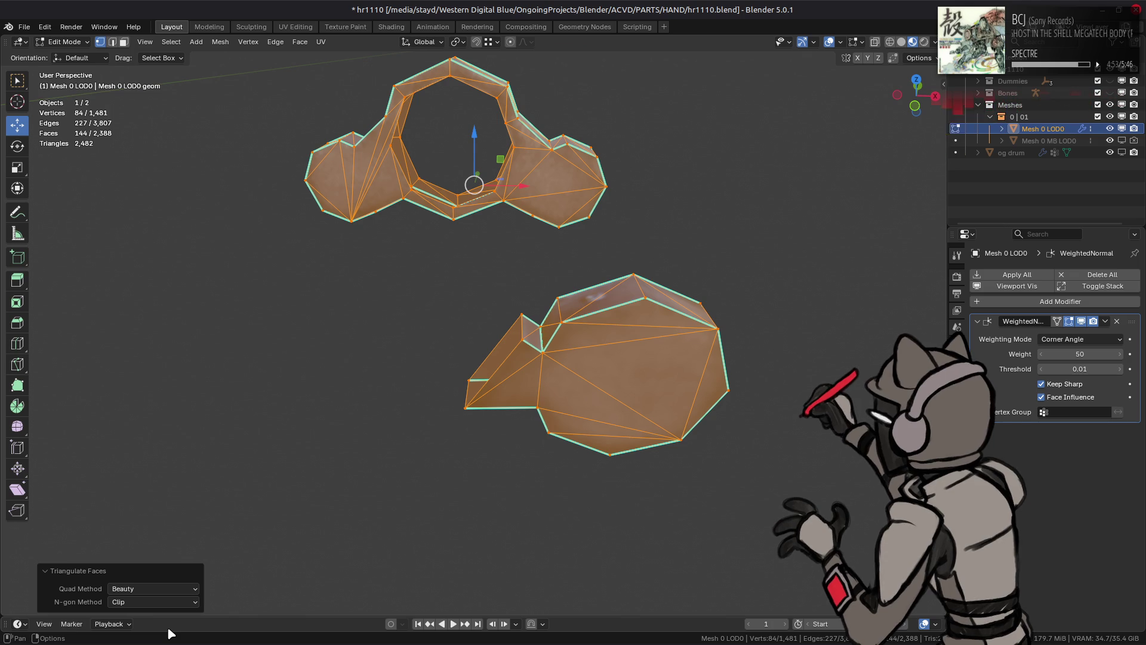
pyautogui.click(171, 602)
pyautogui.click(172, 615)
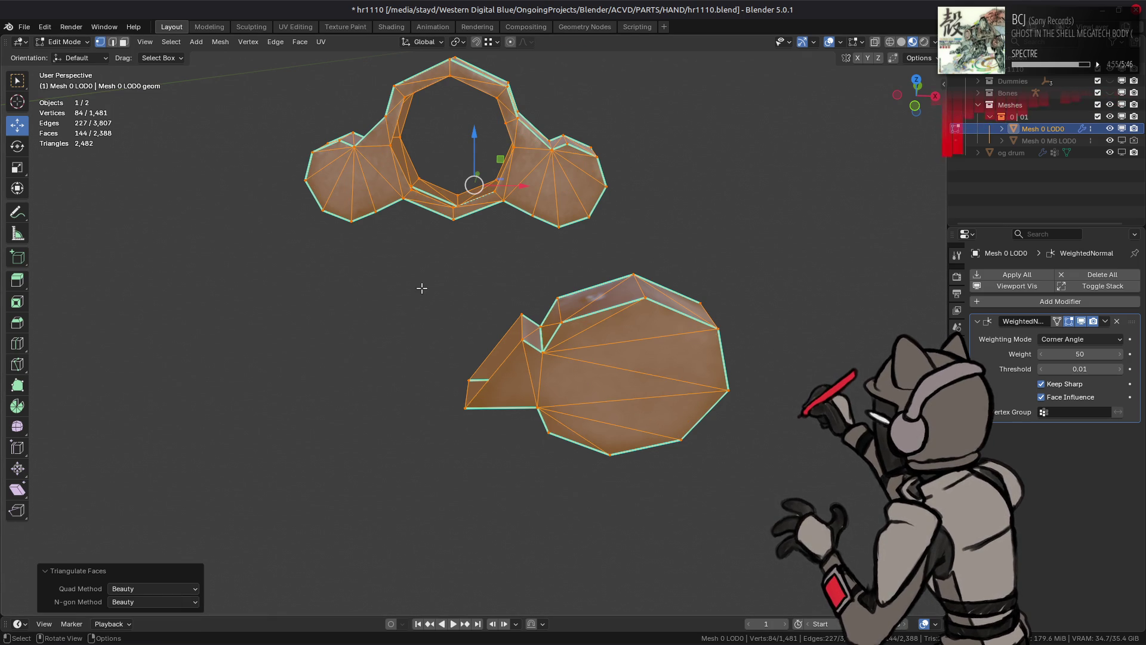
# Step: Clear the selection and pick an edge on the bracket
pyautogui.hotkey('alt', 'a')
pyautogui.moveTo(414, 271); pyautogui.dragTo(655, 276, button='middle')
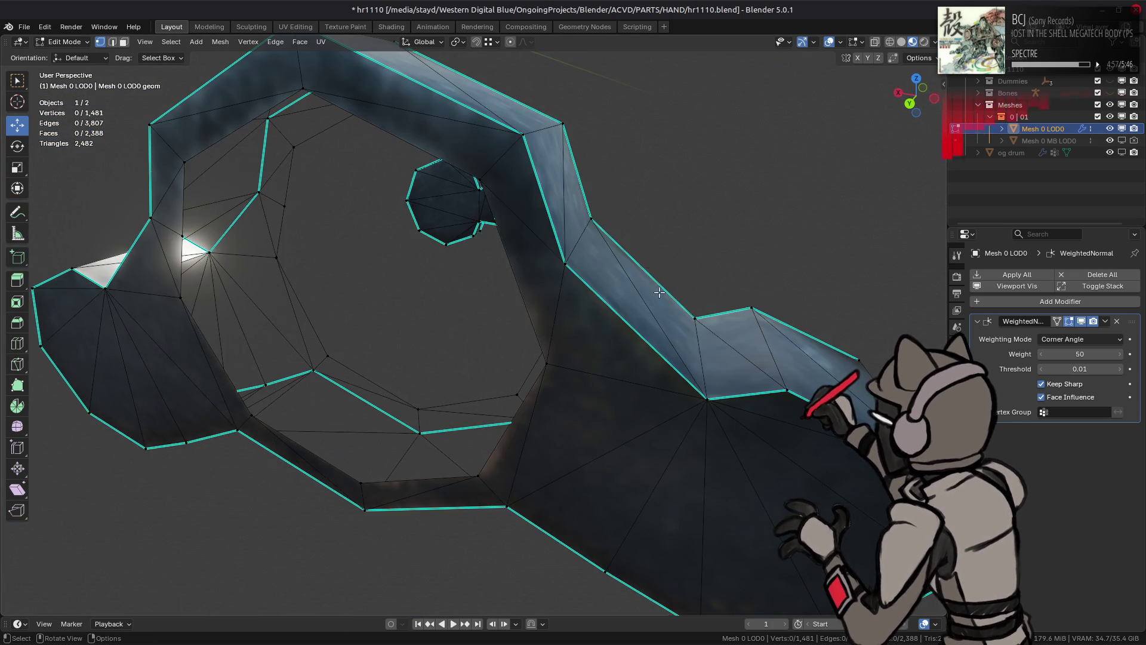
pyautogui.click(679, 344)
pyautogui.moveTo(680, 345); pyautogui.dragTo(505, 339, button='middle')
# Step: Mark two bracket edges sharp, then apply an edge operation to another edge seen from above
pyautogui.keyDown('shift'); pyautogui.click(303, 339); pyautogui.keyUp('shift')
pyautogui.rightClick(418, 374)
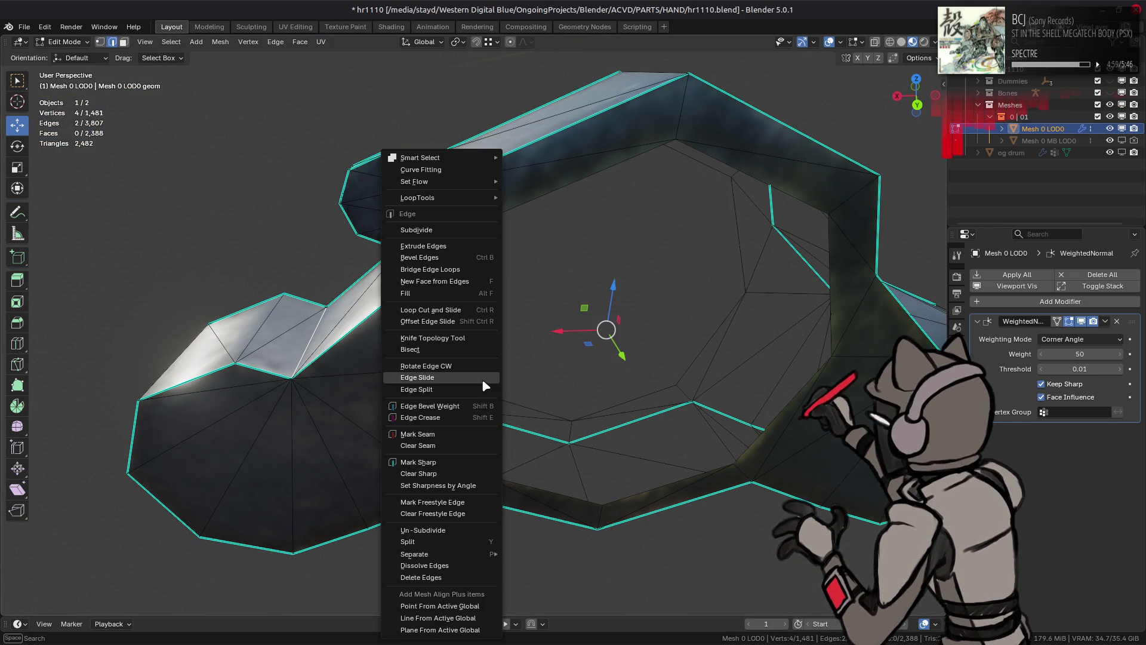
pyautogui.click(430, 464)
pyautogui.moveTo(430, 464)
pyautogui.mouseDown(button='middle')
pyautogui.moveTo(374, 256)
pyautogui.moveTo(580, 253)
pyautogui.moveTo(520, 228)
pyautogui.moveTo(450, 161)
pyautogui.mouseUp(button='middle')
pyautogui.click(448, 161)
pyautogui.rightClick(476, 284)
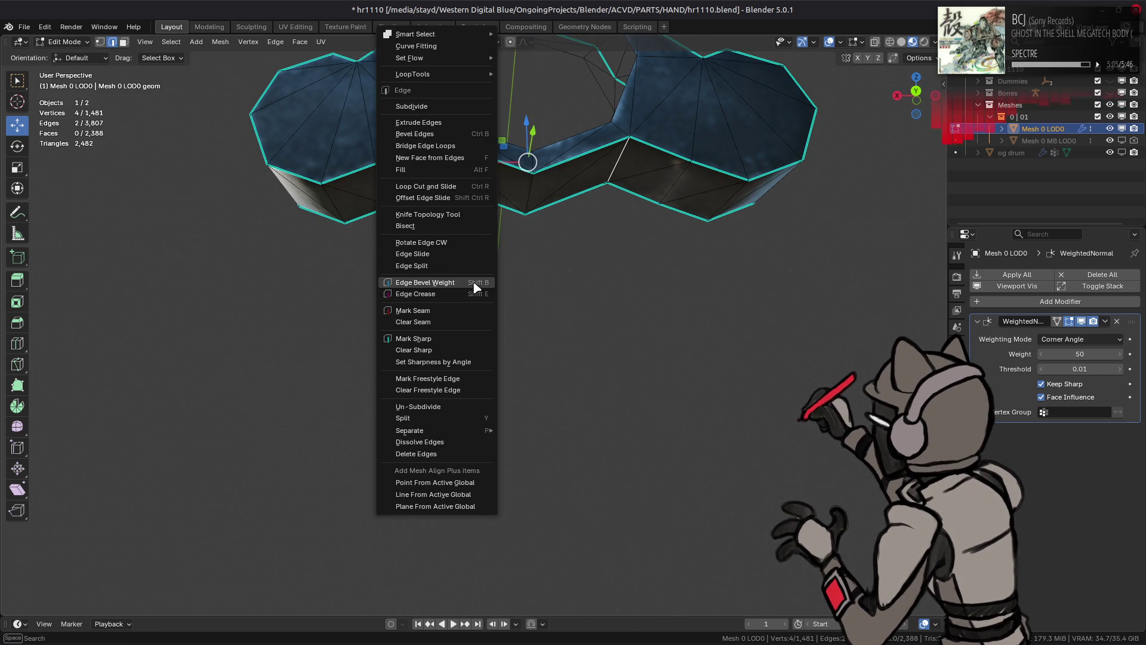
pyautogui.click(461, 335)
# Step: Select a path of faces along the bracket's outer strip and switch to the UV Editing workspace
pyautogui.moveTo(545, 272)
pyautogui.mouseDown(button='middle')
pyautogui.moveTo(532, 277)
pyautogui.moveTo(514, 195)
pyautogui.moveTo(568, 161)
pyautogui.mouseUp(button='middle')
pyautogui.hotkey('shift', 'alt', 'z')
pyautogui.press('3')
pyautogui.click(545, 174)
pyautogui.keyDown('ctrl'); pyautogui.click(582, 119); pyautogui.keyUp('ctrl')
pyautogui.keyDown('ctrl'); pyautogui.click(445, 137); pyautogui.keyUp('ctrl')
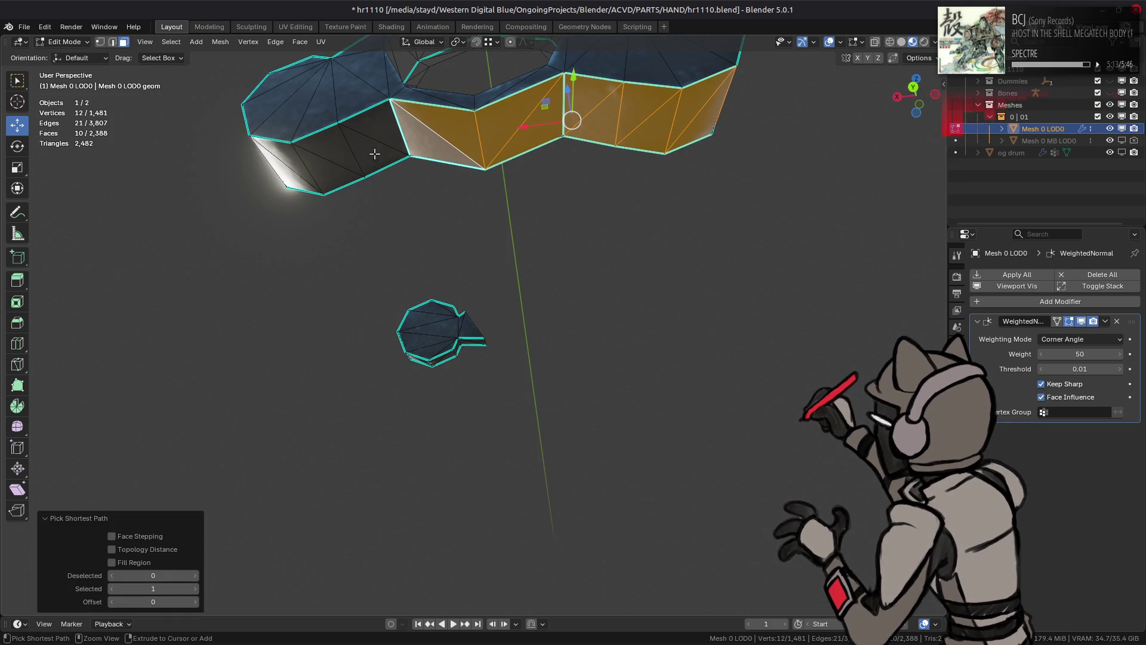
pyautogui.keyDown('ctrl'); pyautogui.click(309, 169); pyautogui.keyUp('ctrl')
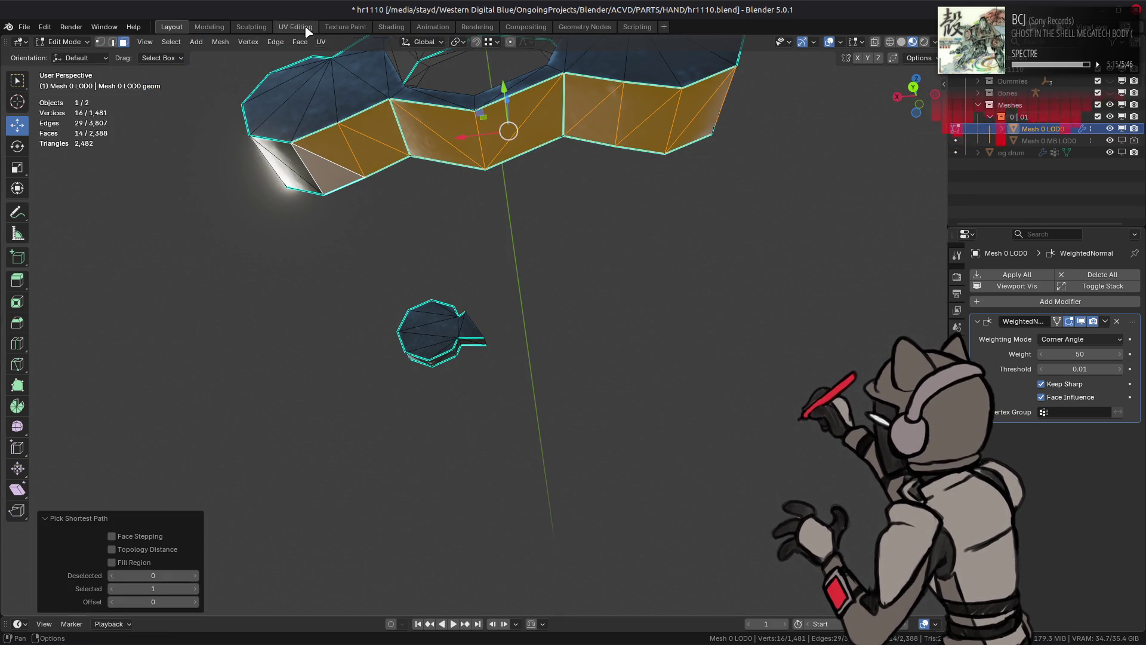
pyautogui.click(296, 27)
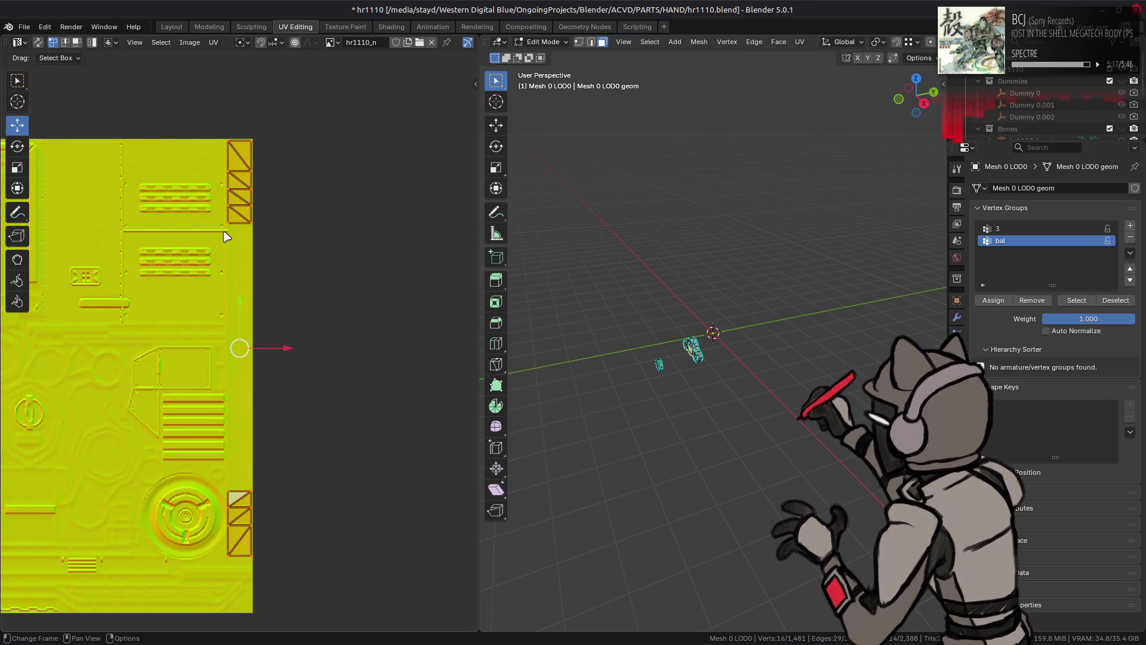
# Step: Back in Layout, preview the Diffuse Color render pass in the viewport
pyautogui.click(172, 27)
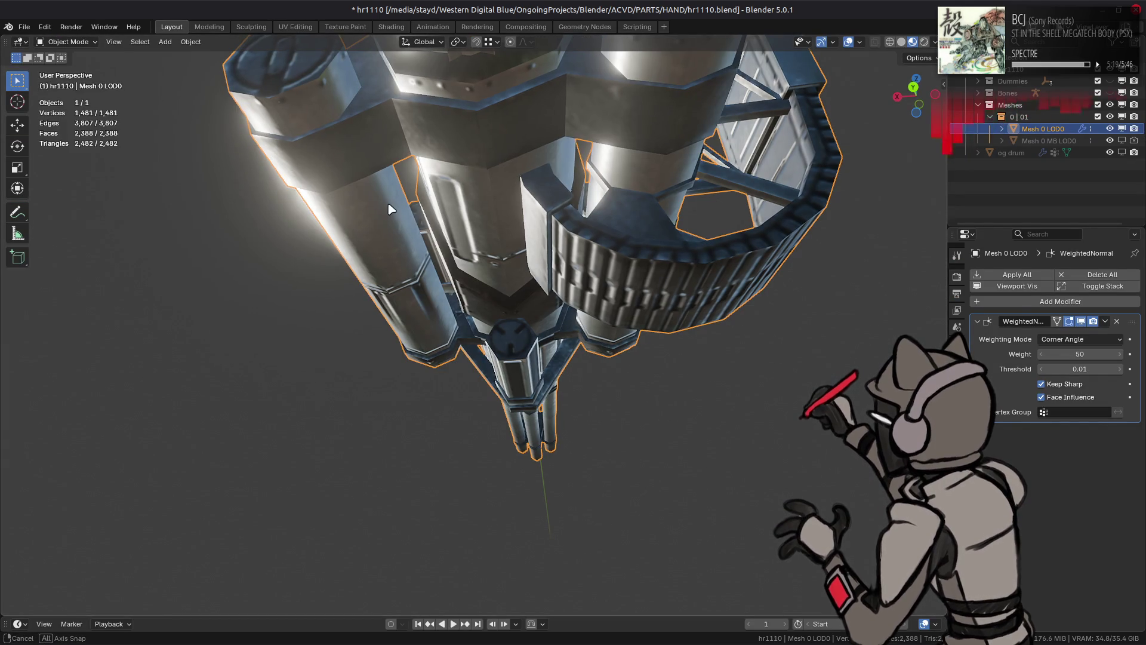
pyautogui.click(935, 42)
pyautogui.click(918, 286)
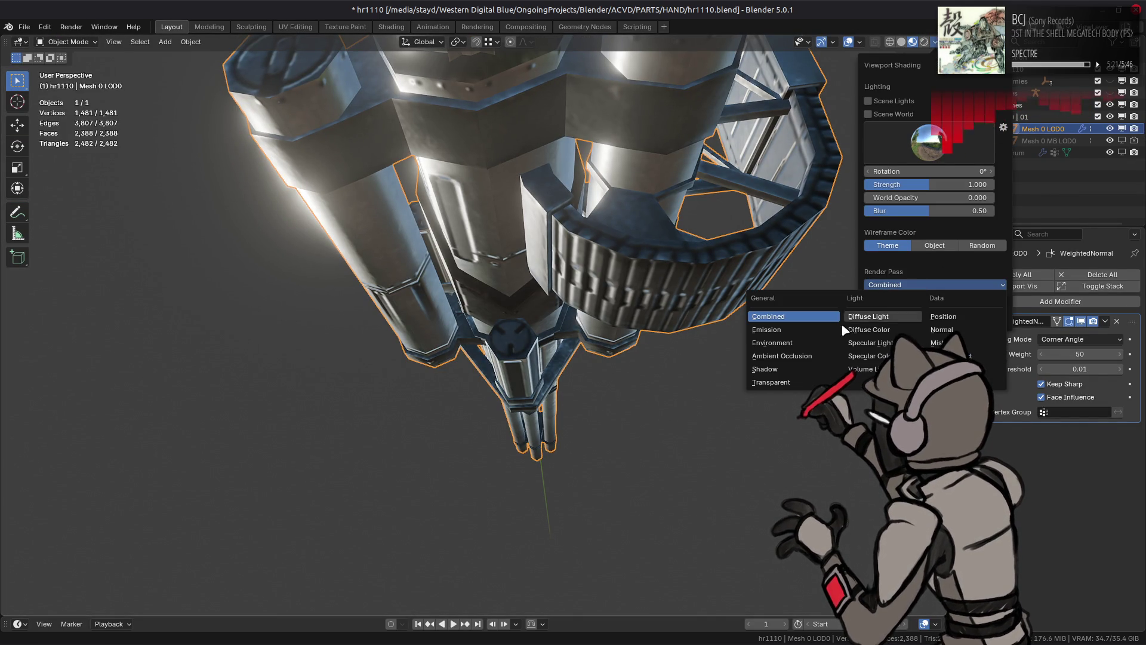
pyautogui.click(878, 334)
pyautogui.moveTo(532, 219)
pyautogui.mouseDown(button='middle')
pyautogui.moveTo(653, 159)
pyautogui.moveTo(639, 184)
pyautogui.moveTo(654, 205)
pyautogui.moveTo(800, 299)
pyautogui.moveTo(785, 312)
pyautogui.moveTo(722, 263)
pyautogui.moveTo(742, 191)
pyautogui.mouseUp(button='middle')
pyautogui.scroll(2, 655, 205)
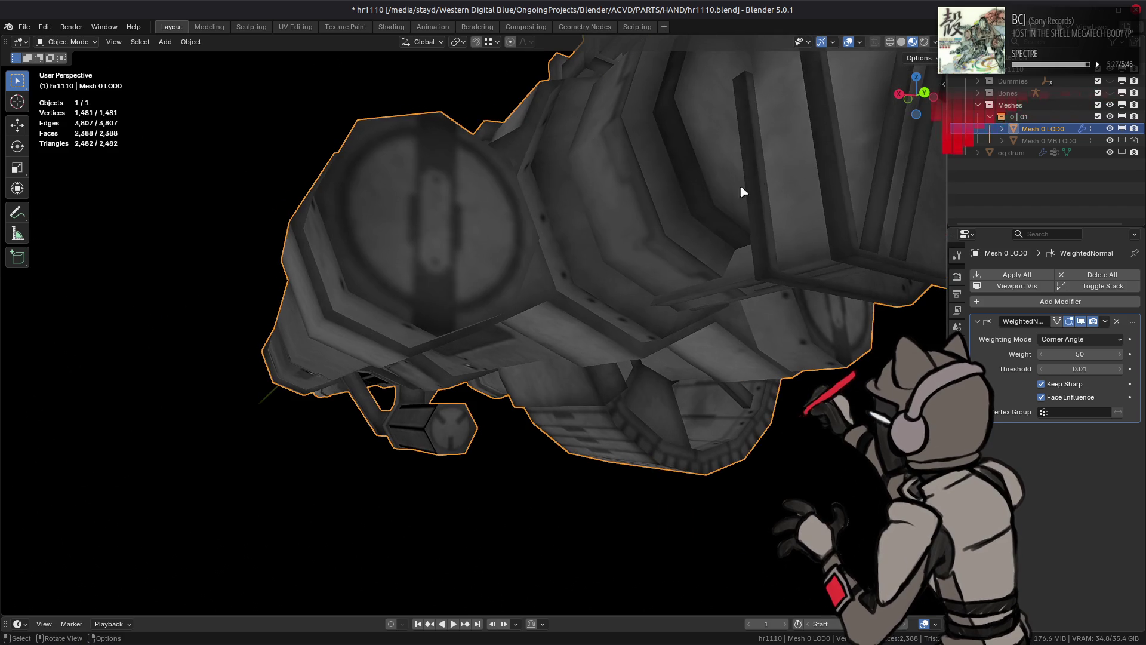
# Step: Preview the Specular Color pass, then return to Combined and enter Edit Mode
pyautogui.click(935, 41)
pyautogui.click(922, 286)
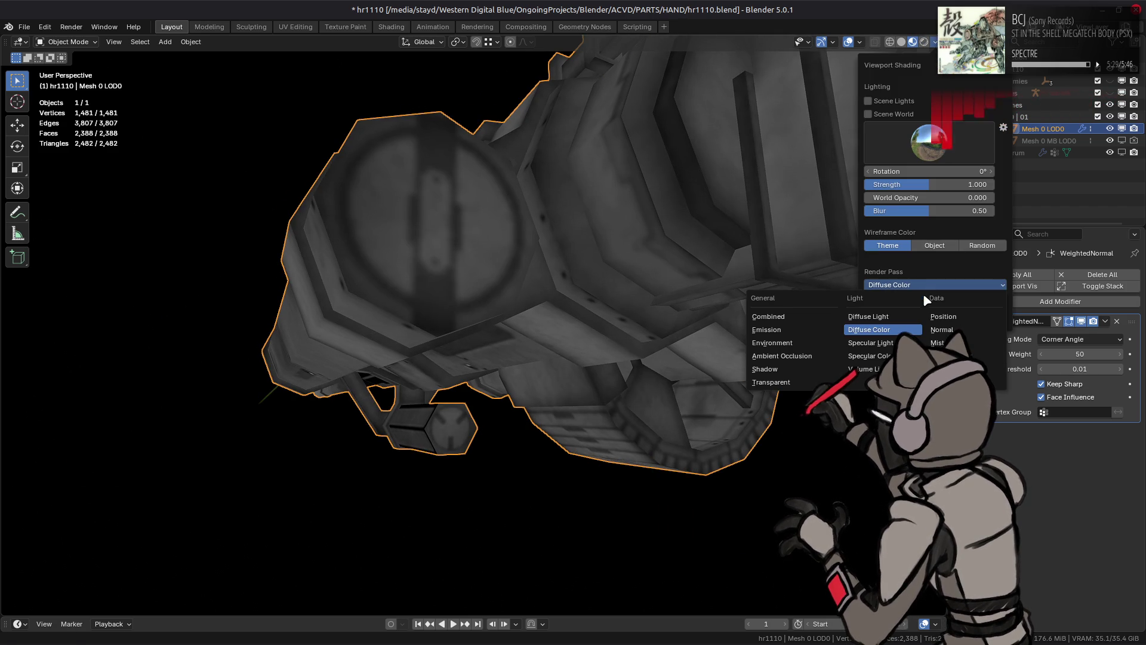
pyautogui.click(871, 343)
pyautogui.moveTo(607, 289)
pyautogui.mouseDown(button='middle')
pyautogui.moveTo(568, 225)
pyautogui.moveTo(532, 259)
pyautogui.moveTo(591, 267)
pyautogui.moveTo(611, 218)
pyautogui.moveTo(589, 257)
pyautogui.moveTo(892, 68)
pyautogui.mouseUp(button='middle')
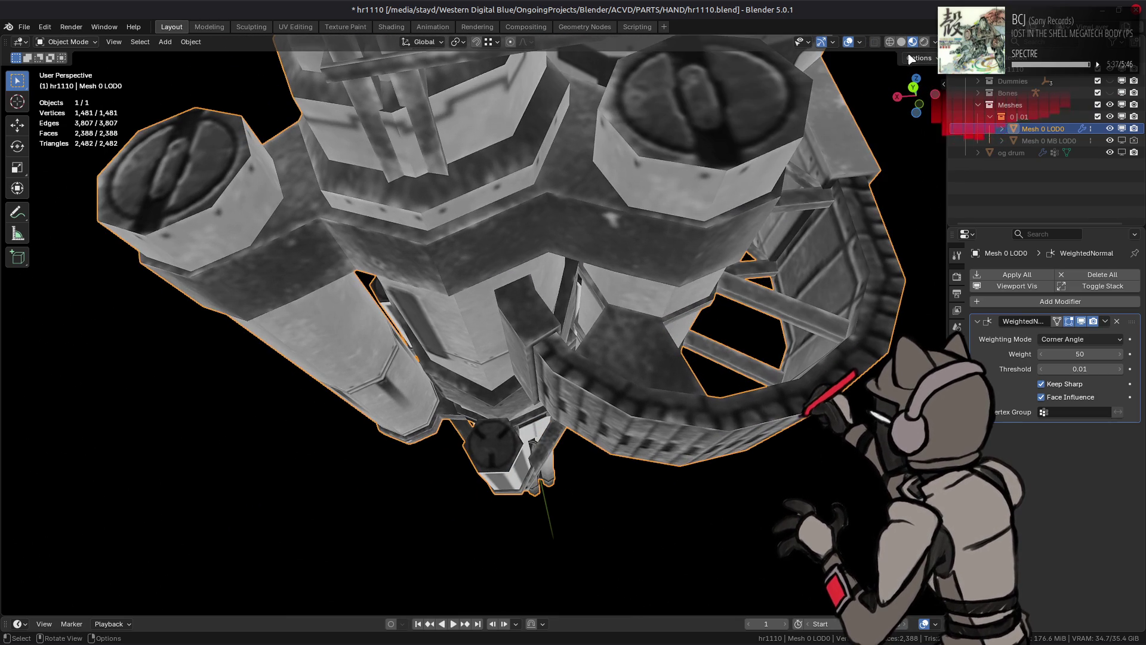
pyautogui.click(934, 42)
pyautogui.click(934, 285)
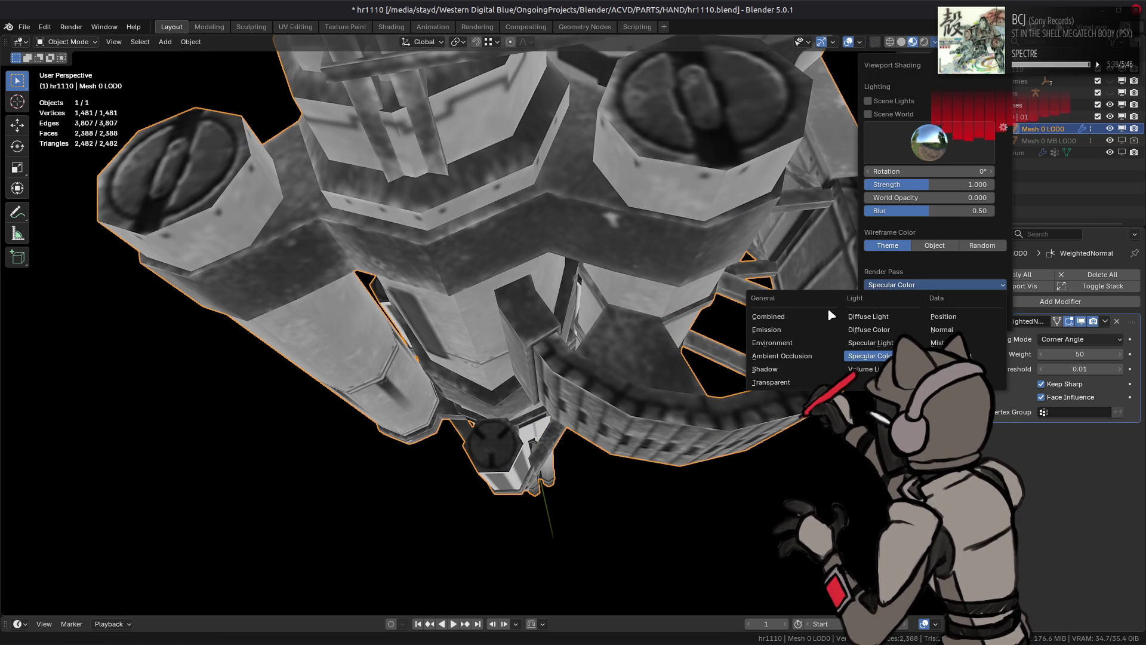
pyautogui.click(770, 308)
pyautogui.press('Tab')
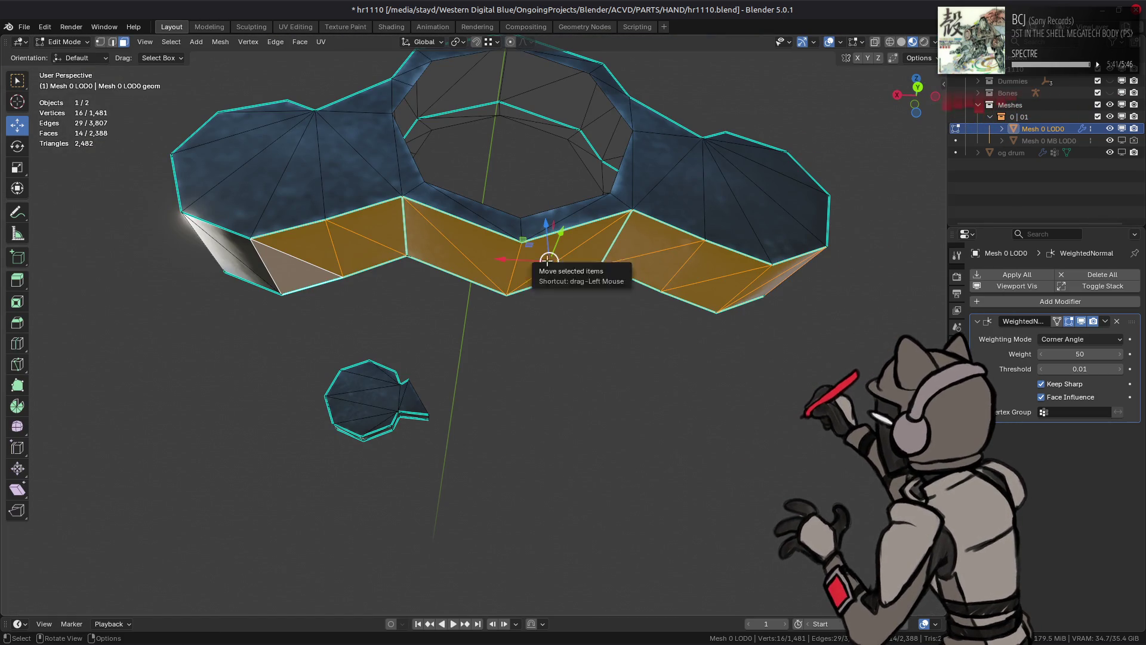
# Step: Mark an edge on the small octagonal piece as sharp
pyautogui.hotkey('alt', 'a')
pyautogui.moveTo(499, 267)
pyautogui.mouseDown(button='middle')
pyautogui.moveTo(496, 358)
pyautogui.moveTo(503, 287)
pyautogui.moveTo(480, 138)
pyautogui.mouseUp(button='middle')
pyautogui.moveTo(450, 439)
pyautogui.mouseDown(button='middle')
pyautogui.moveTo(315, 383)
pyautogui.moveTo(511, 182)
pyautogui.moveTo(508, 349)
pyautogui.moveTo(617, 276)
pyautogui.mouseUp(button='middle')
pyautogui.click(617, 276)
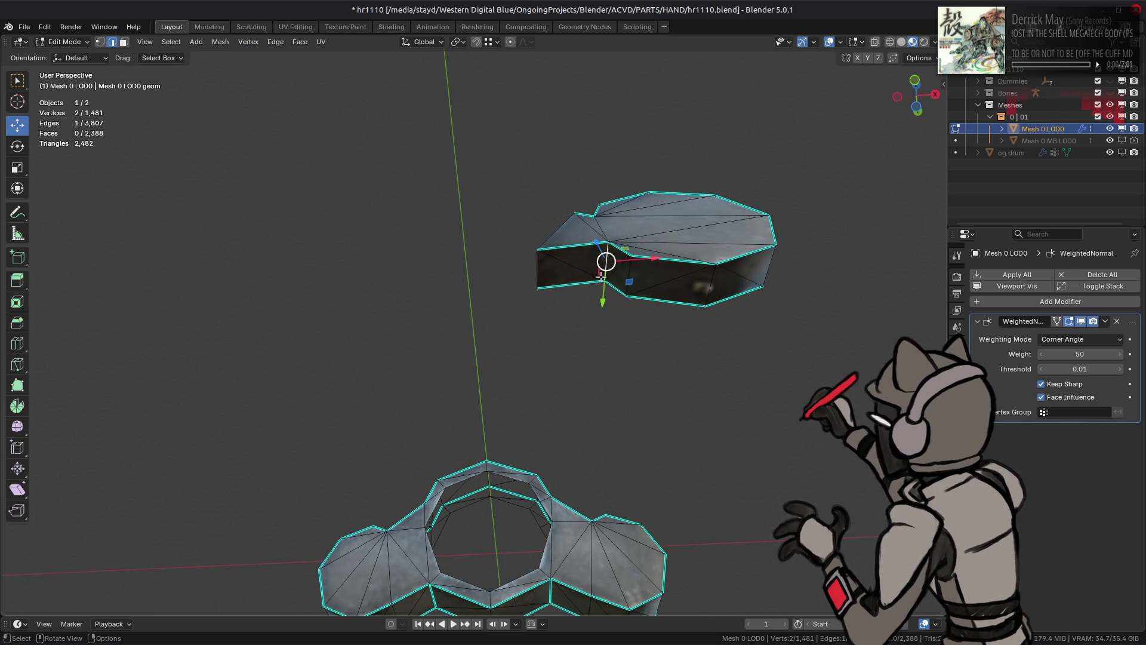
pyautogui.rightClick(555, 326)
pyautogui.click(548, 460)
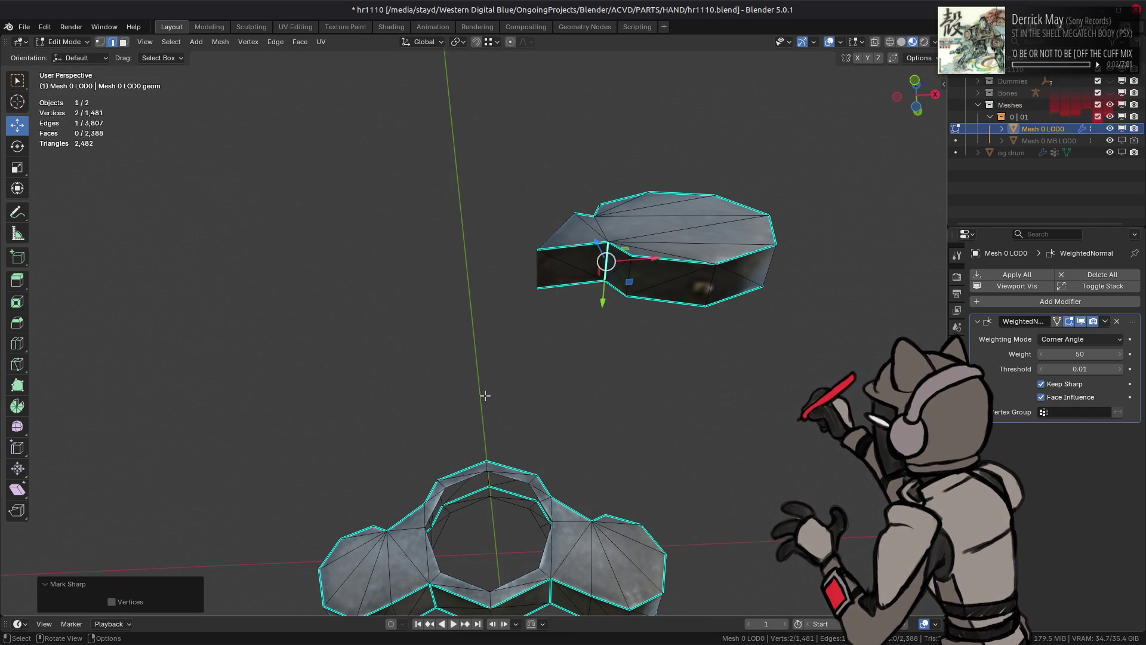
# Step: Bring back the hidden geometry and select several faces across the barrels
pyautogui.press('XF86AudioLowerVolume')
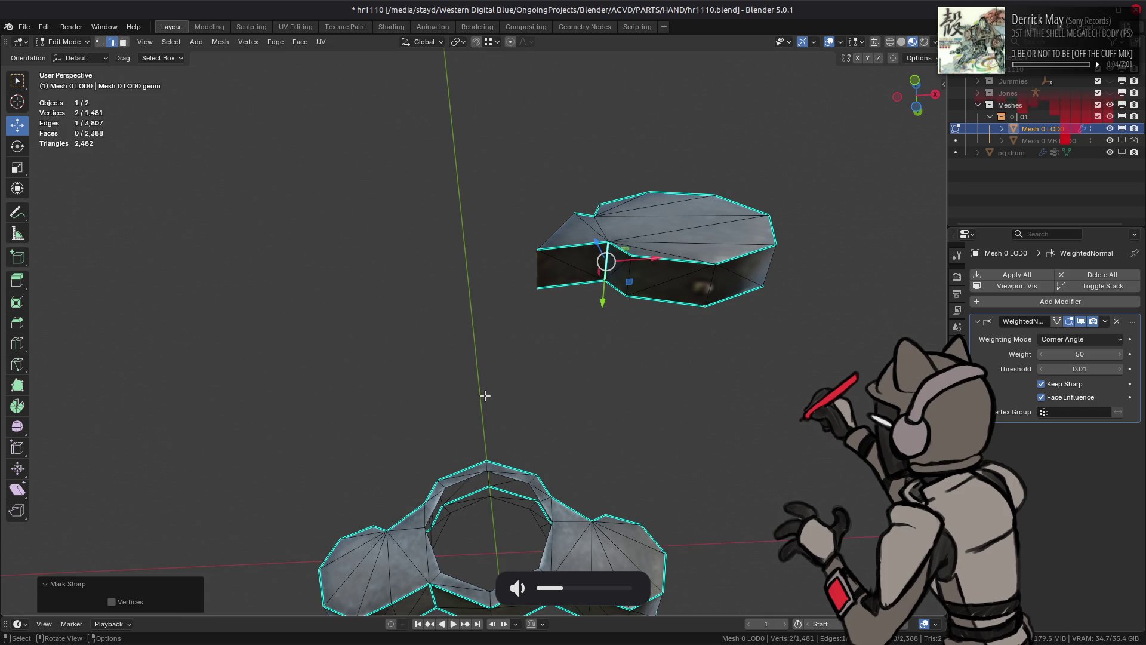
pyautogui.hotkey('ctrl', 'z')
pyautogui.hotkey('ctrl', 'z')
pyautogui.hotkey('ctrl', 'z')
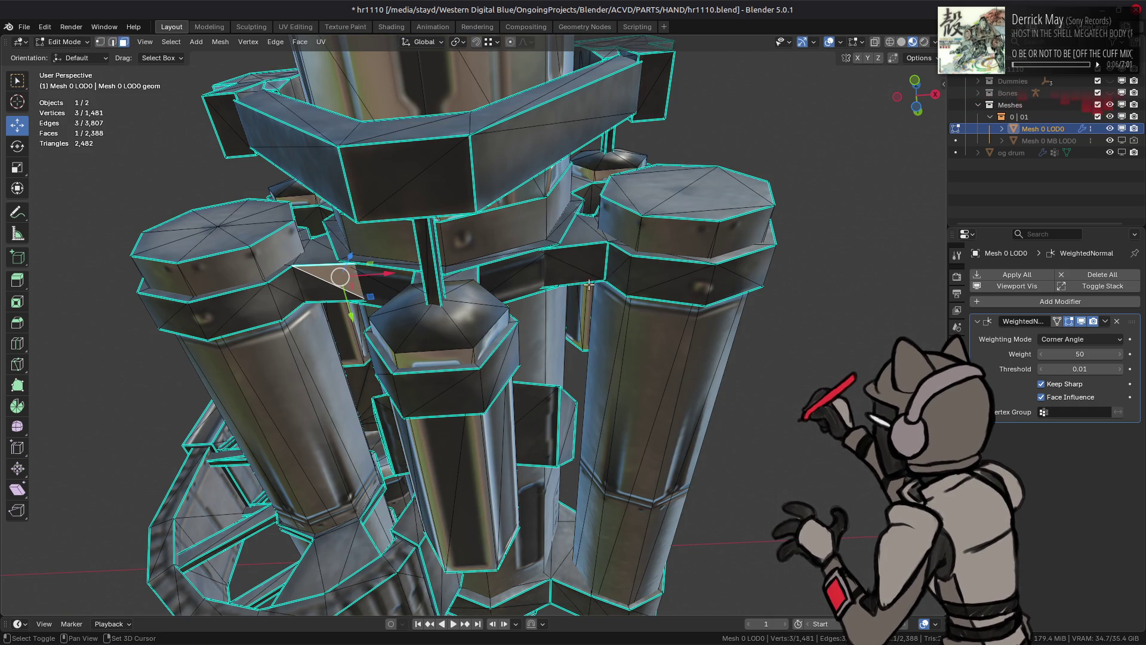
pyautogui.keyDown('shift'); pyautogui.click(589, 285); pyautogui.keyUp('shift')
pyautogui.keyDown('shift'); pyautogui.click(588, 230); pyautogui.keyUp('shift')
pyautogui.keyDown('shift'); pyautogui.click(496, 274); pyautogui.keyUp('shift')
pyautogui.moveTo(496, 274)
pyautogui.mouseDown(button='middle')
pyautogui.moveTo(575, 351)
pyautogui.moveTo(507, 407)
pyautogui.moveTo(412, 445)
pyautogui.moveTo(629, 411)
pyautogui.moveTo(493, 287)
pyautogui.moveTo(536, 332)
pyautogui.mouseUp(button='middle')
pyautogui.keyDown('shift'); pyautogui.click(507, 407); pyautogui.keyUp('shift')
pyautogui.keyDown('shift'); pyautogui.click(411, 445); pyautogui.keyUp('shift')
pyautogui.keyDown('shift'); pyautogui.click(629, 411); pyautogui.keyUp('shift')
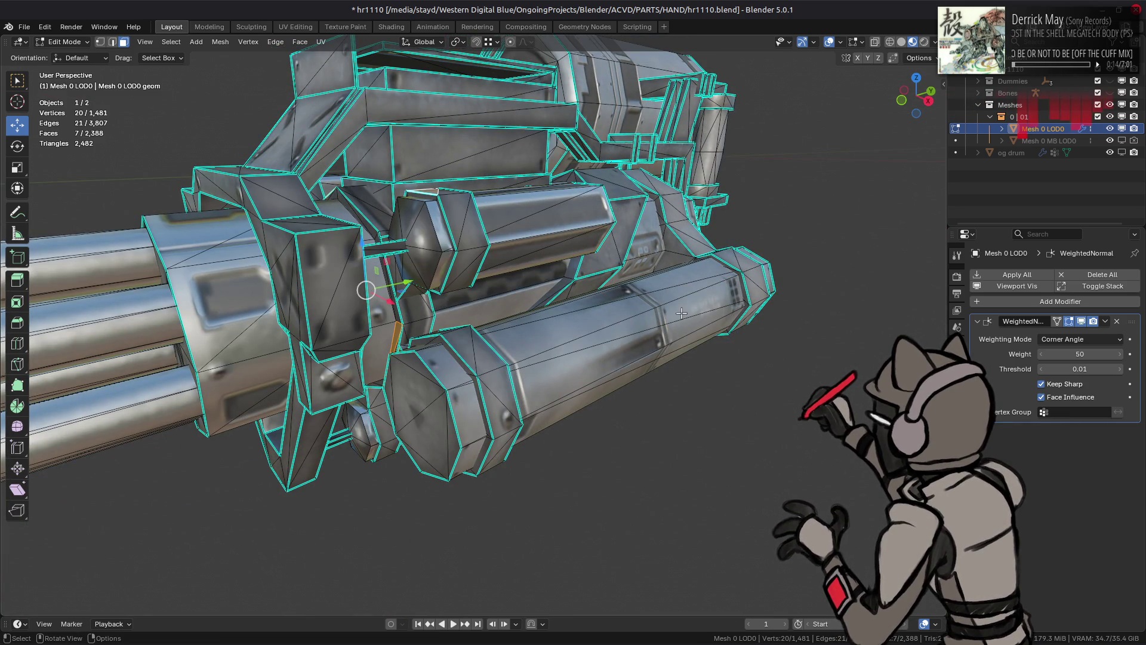
# Step: Select the linked geometry of each barrel part
pyautogui.hotkey('ctrl', 'l')
pyautogui.moveTo(690, 312); pyautogui.dragTo(684, 300, button='middle')
pyautogui.keyDown('shift'); pyautogui.click(776, 260); pyautogui.keyUp('shift')
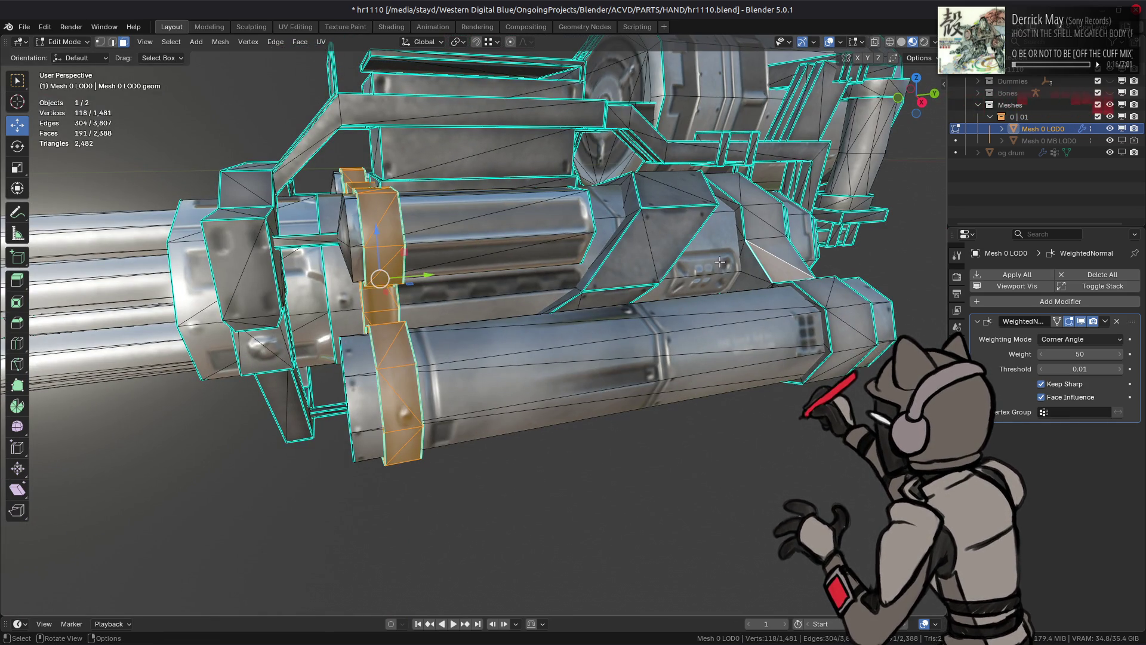
pyautogui.hotkey('ctrl', 'l')
pyautogui.moveTo(558, 301)
pyautogui.mouseDown(button='middle')
pyautogui.moveTo(566, 276)
pyautogui.moveTo(623, 333)
pyautogui.moveTo(524, 400)
pyautogui.moveTo(439, 405)
pyautogui.mouseUp(button='middle')
pyautogui.keyDown('shift'); pyautogui.click(576, 354); pyautogui.keyUp('shift')
pyautogui.hotkey('ctrl', 'l')
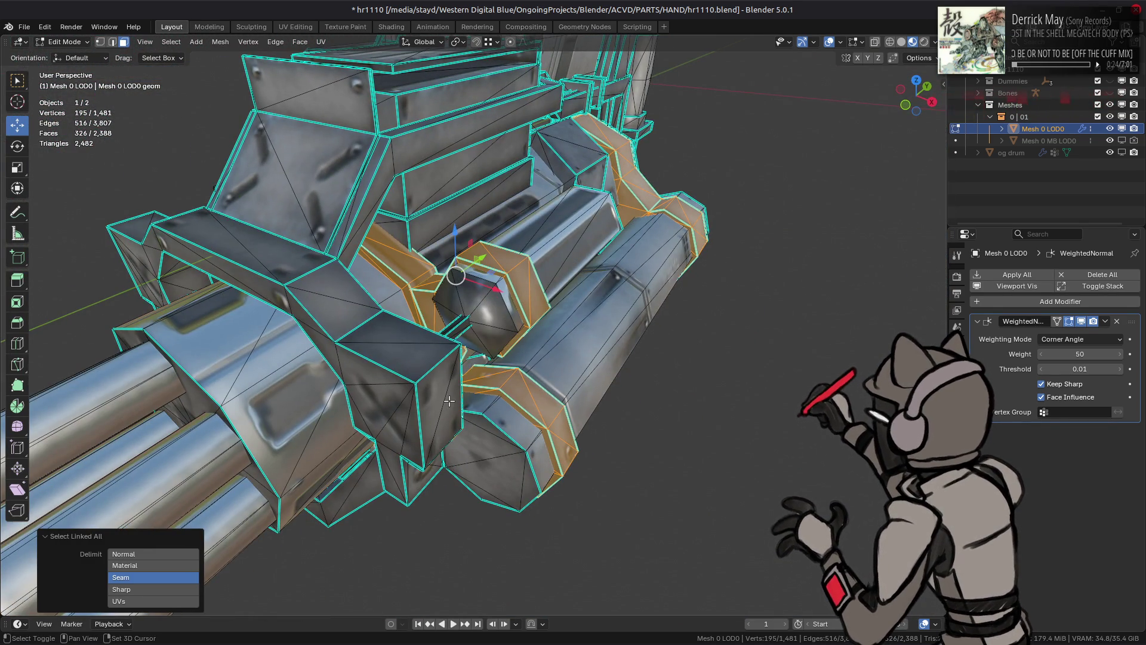
# Step: Frame the whole mesh, clear the selection and switch to vertex selection
pyautogui.press('a')
pyautogui.press('KP_Decimal')
pyautogui.moveTo(449, 400); pyautogui.dragTo(498, 338, button='middle')
pyautogui.scroll(3, 488, 370)
pyautogui.hotkey('alt', 'a')
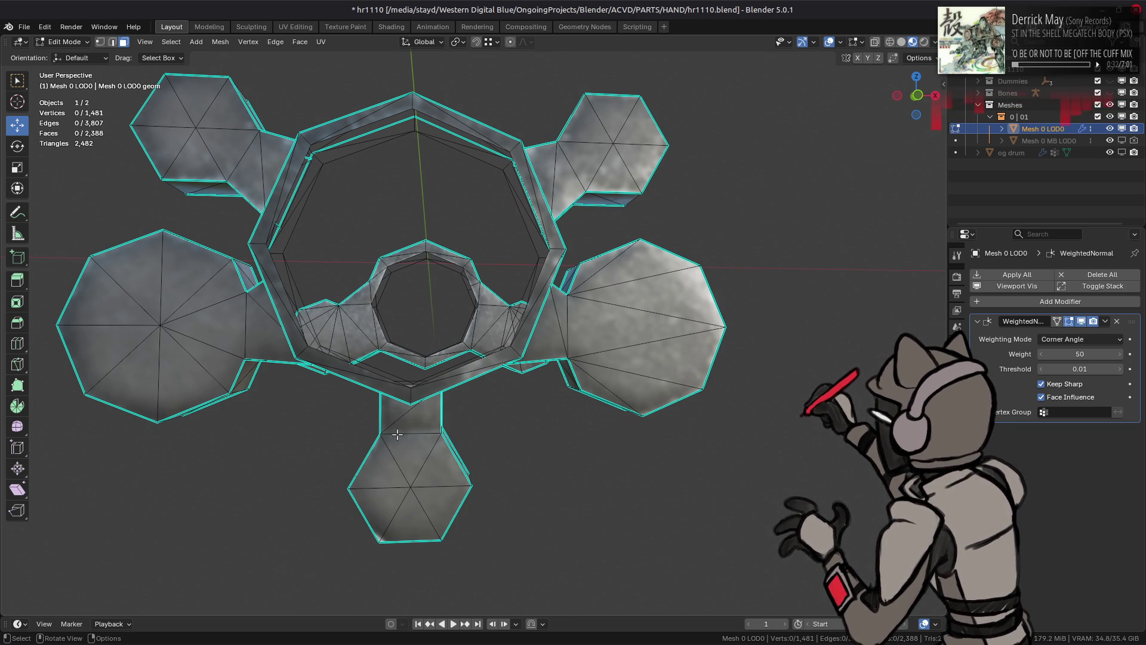
pyautogui.press('1')
pyautogui.moveTo(396, 435)
pyautogui.mouseDown(button='middle')
pyautogui.moveTo(538, 418)
pyautogui.moveTo(591, 264)
pyautogui.mouseUp(button='middle')
pyautogui.press('a')
# Step: Select the centre vertices of the six barrel end caps
pyautogui.click(481, 222)
pyautogui.keyDown('shift'); pyautogui.click(732, 164); pyautogui.keyUp('shift')
pyautogui.keyDown('shift'); pyautogui.click(759, 334); pyautogui.keyUp('shift')
pyautogui.keyDown('shift'); pyautogui.click(577, 438); pyautogui.keyUp('shift')
pyautogui.moveTo(577, 438); pyautogui.dragTo(220, 364, button='middle')
pyautogui.keyDown('shift'); pyautogui.click(210, 368); pyautogui.keyUp('shift')
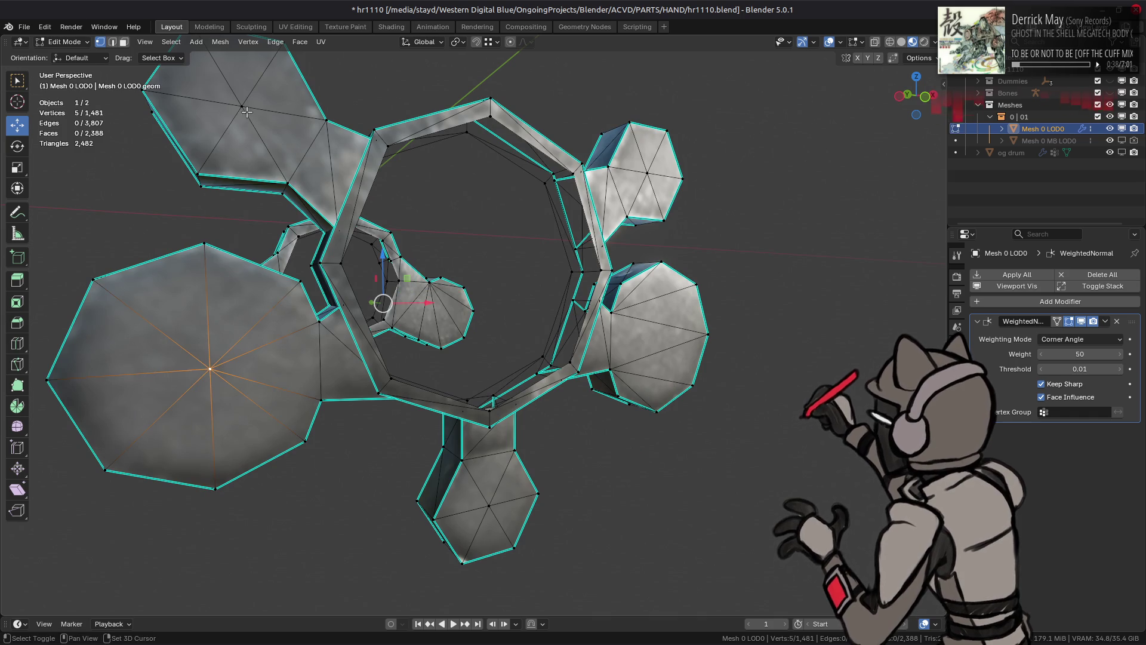
pyautogui.keyDown('shift'); pyautogui.click(241, 108); pyautogui.keyUp('shift')
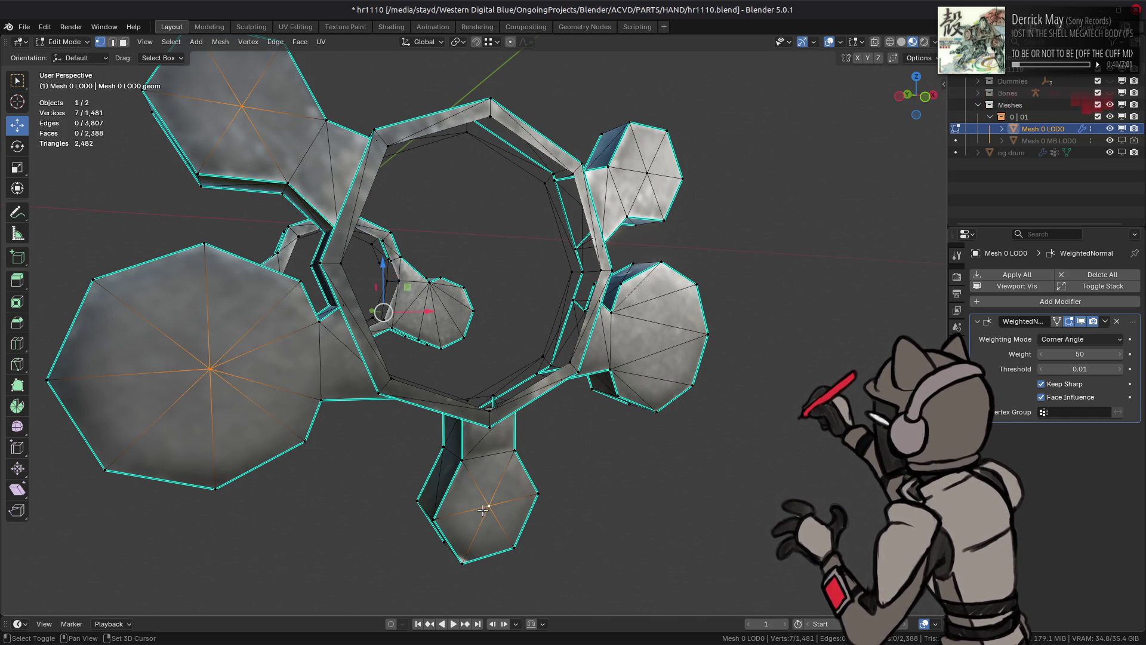
# Step: Dissolve the selected centre vertices, triangulate the end faces with Clip, then undo it
pyautogui.rightClick(307, 472)
pyautogui.click(307, 567)
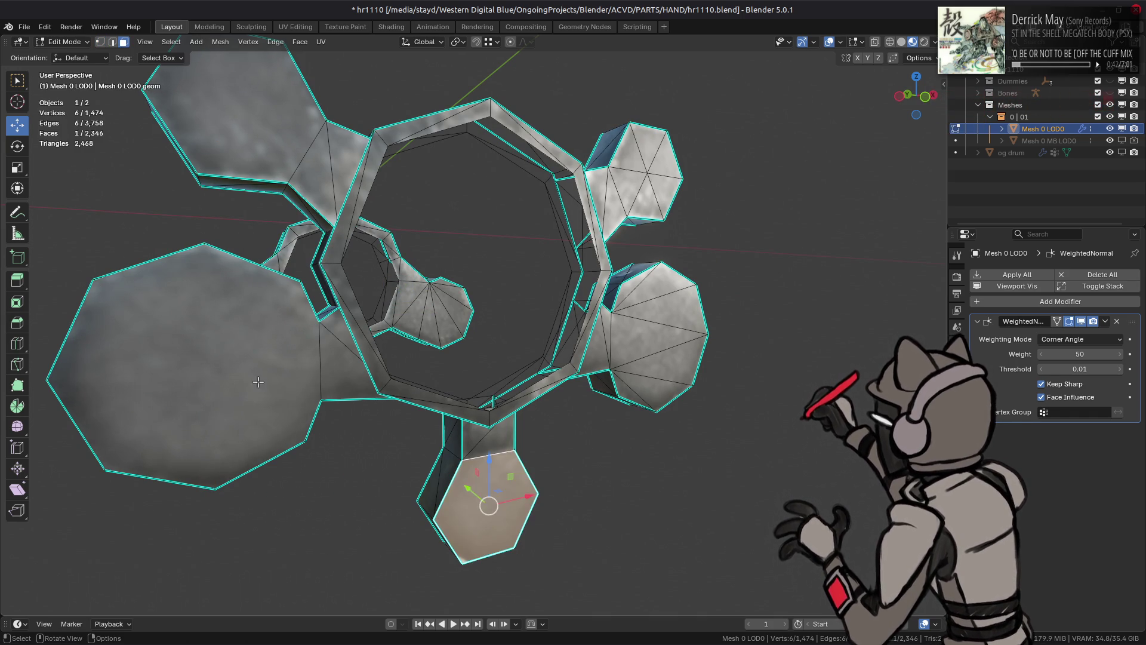
pyautogui.keyDown('shift'); pyautogui.click(306, 406); pyautogui.keyUp('shift')
pyautogui.keyDown('shift'); pyautogui.click(250, 114); pyautogui.keyUp('shift')
pyautogui.click(300, 42)
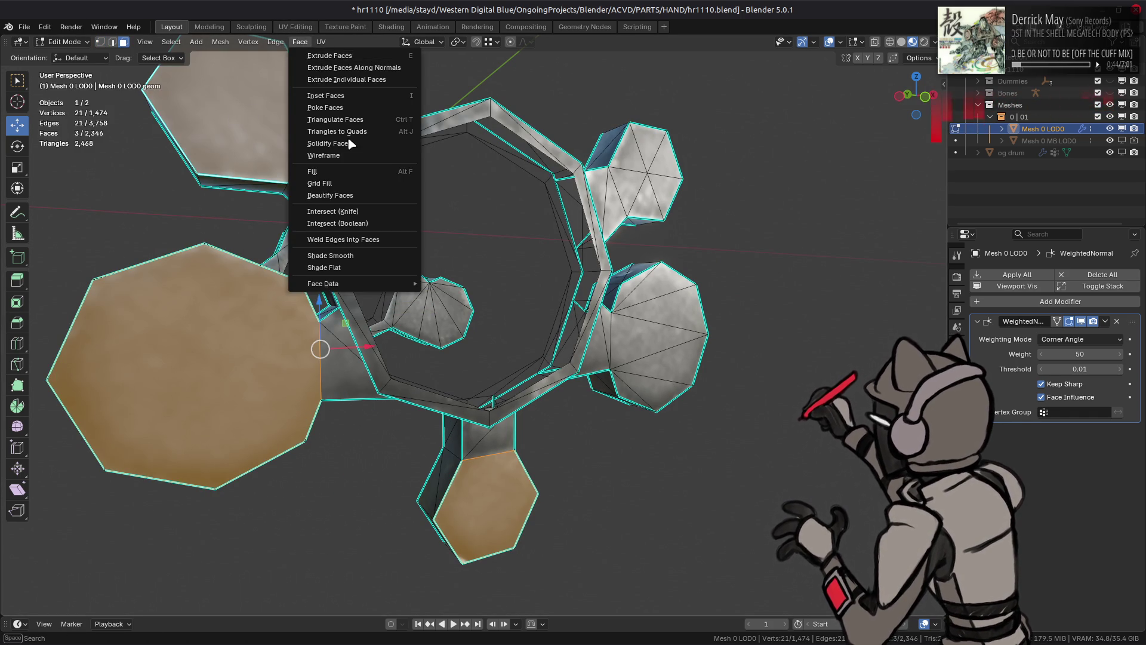
pyautogui.click(323, 120)
pyautogui.click(163, 602)
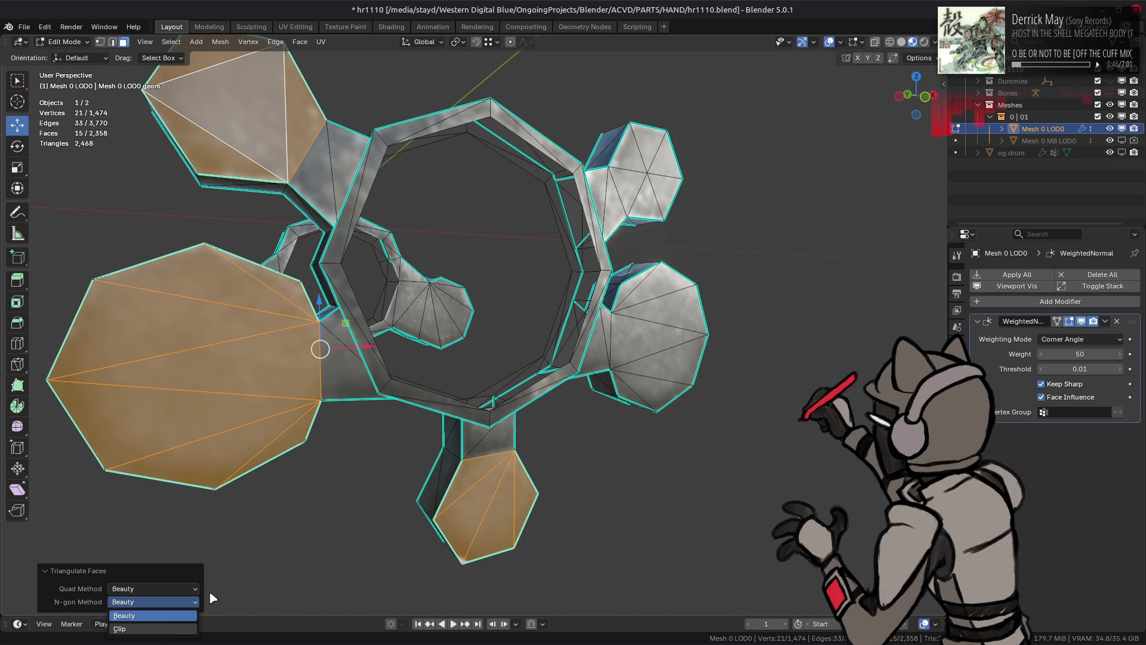
pyautogui.click(132, 629)
pyautogui.moveTo(336, 493)
pyautogui.mouseDown(button='middle')
pyautogui.moveTo(340, 472)
pyautogui.moveTo(489, 338)
pyautogui.mouseUp(button='middle')
pyautogui.hotkey('ctrl', 'z')
pyautogui.hotkey('ctrl', 'z')
pyautogui.hotkey('ctrl', 'z')
# Step: Triangulate three more selected hexagon faces
pyautogui.keyDown('shift'); pyautogui.click(566, 416); pyautogui.keyUp('shift')
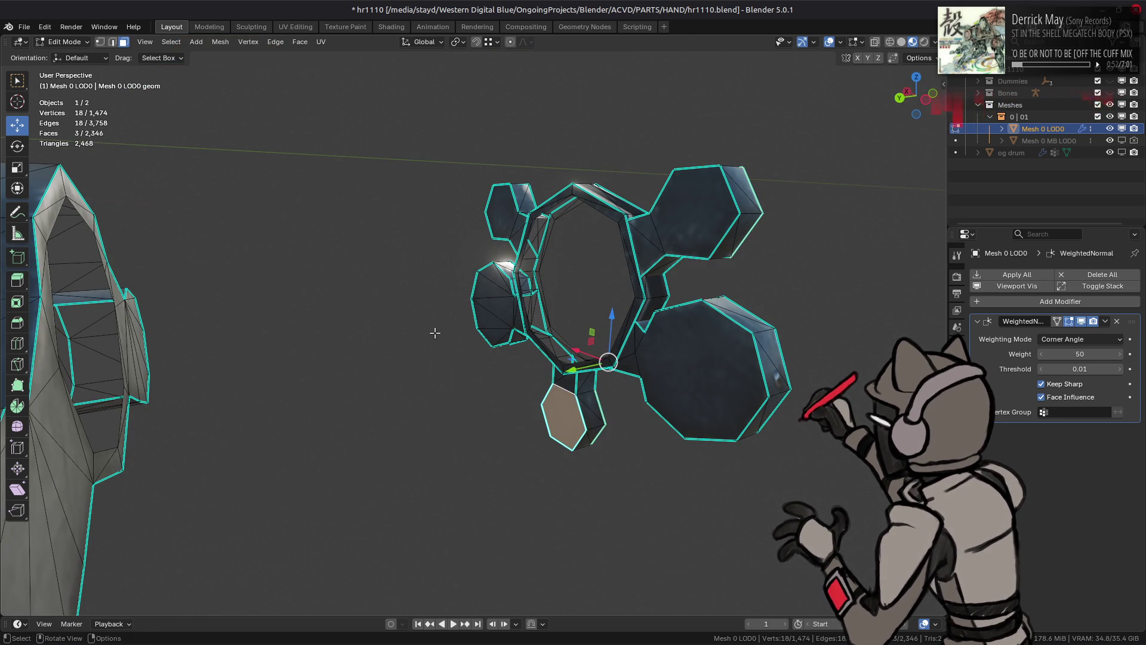
pyautogui.keyDown('shift'); pyautogui.click(713, 224); pyautogui.keyUp('shift')
pyautogui.keyDown('shift'); pyautogui.click(504, 210); pyautogui.keyUp('shift')
pyautogui.press('q')
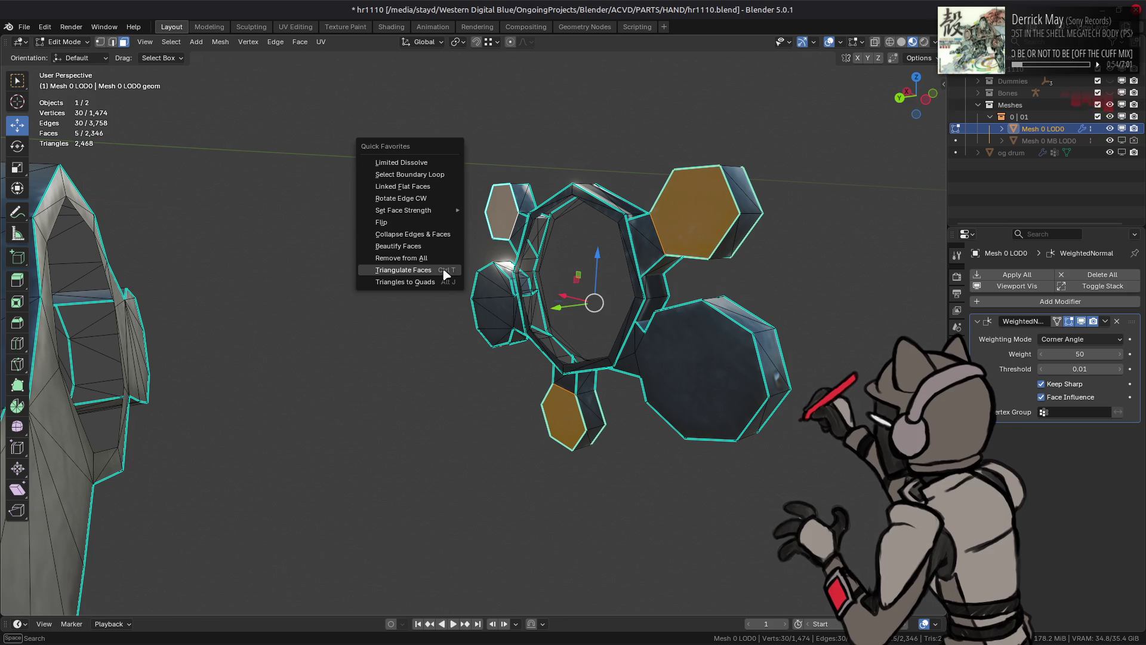
pyautogui.click(404, 270)
pyautogui.click(178, 603)
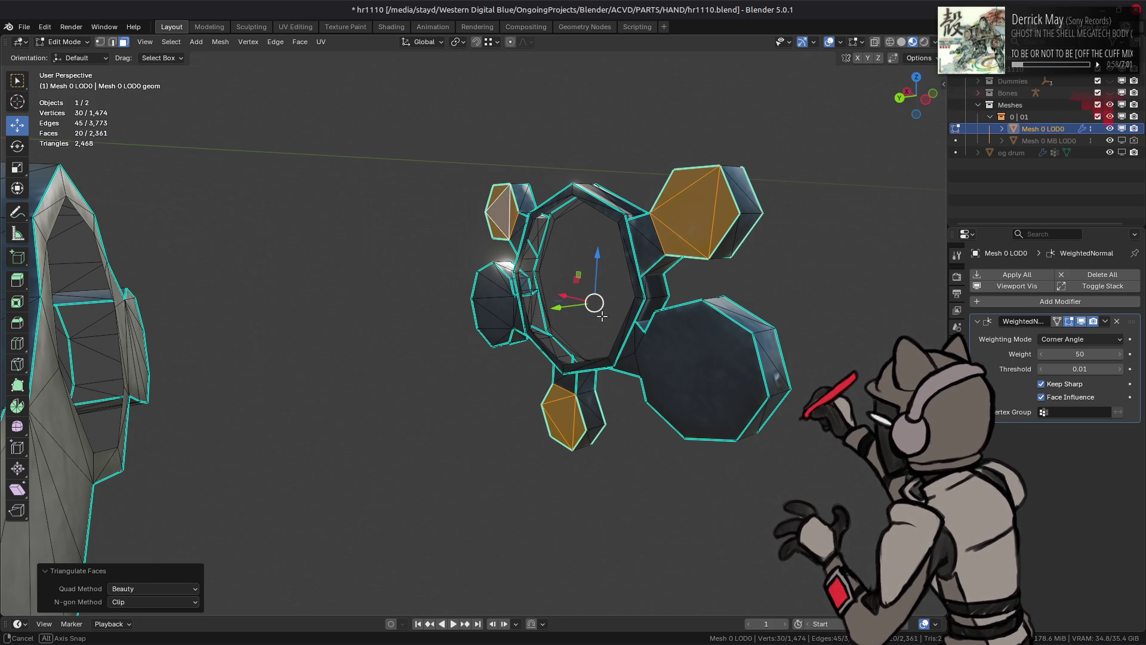
pyautogui.moveTo(418, 359); pyautogui.dragTo(537, 358, button='middle')
# Step: Dissolve a hexagon's centre vertex and triangulate that hexagon using the Clip method
pyautogui.press('1')
pyautogui.click(549, 222)
pyautogui.rightClick(394, 315)
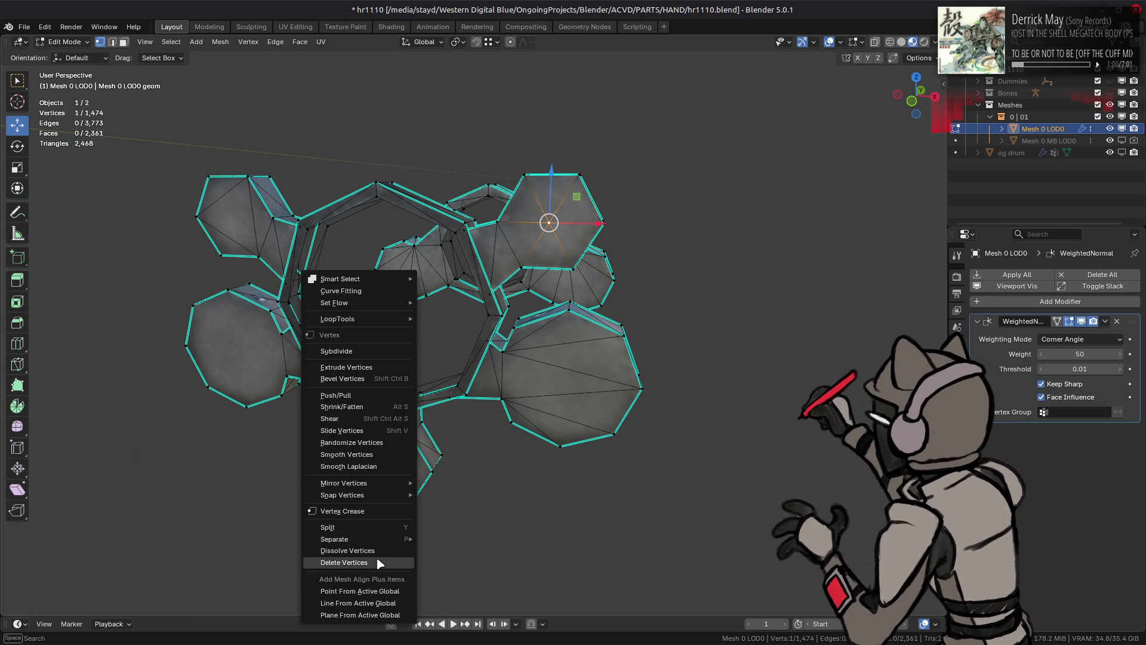
pyautogui.click(376, 552)
pyautogui.press('3')
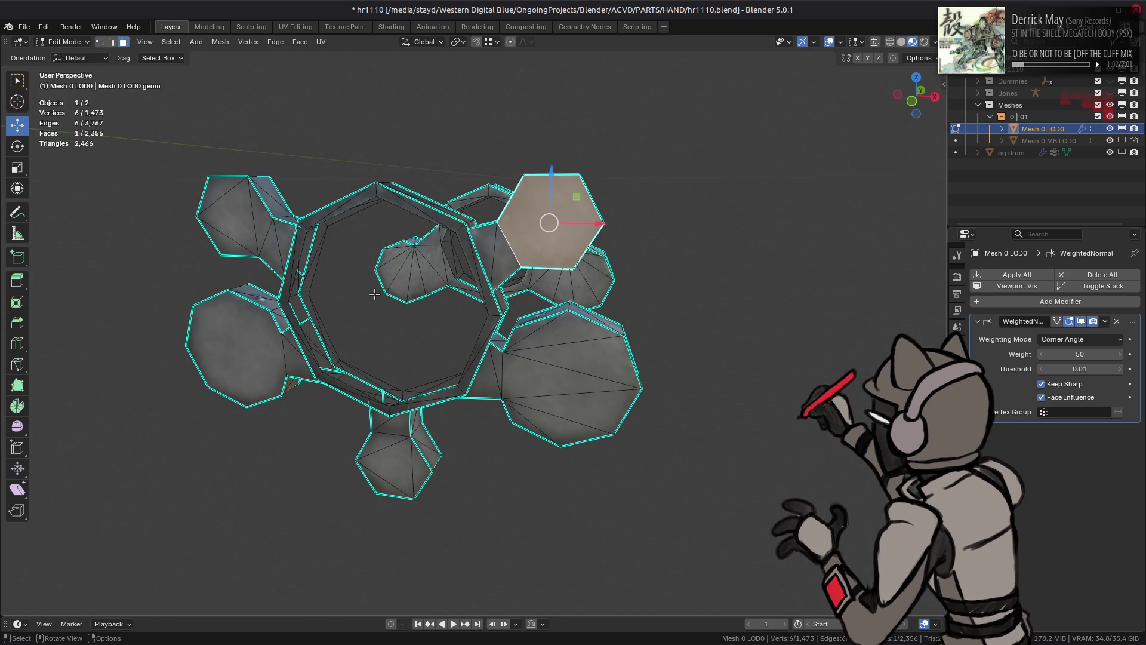
pyautogui.press('q')
pyautogui.click(340, 294)
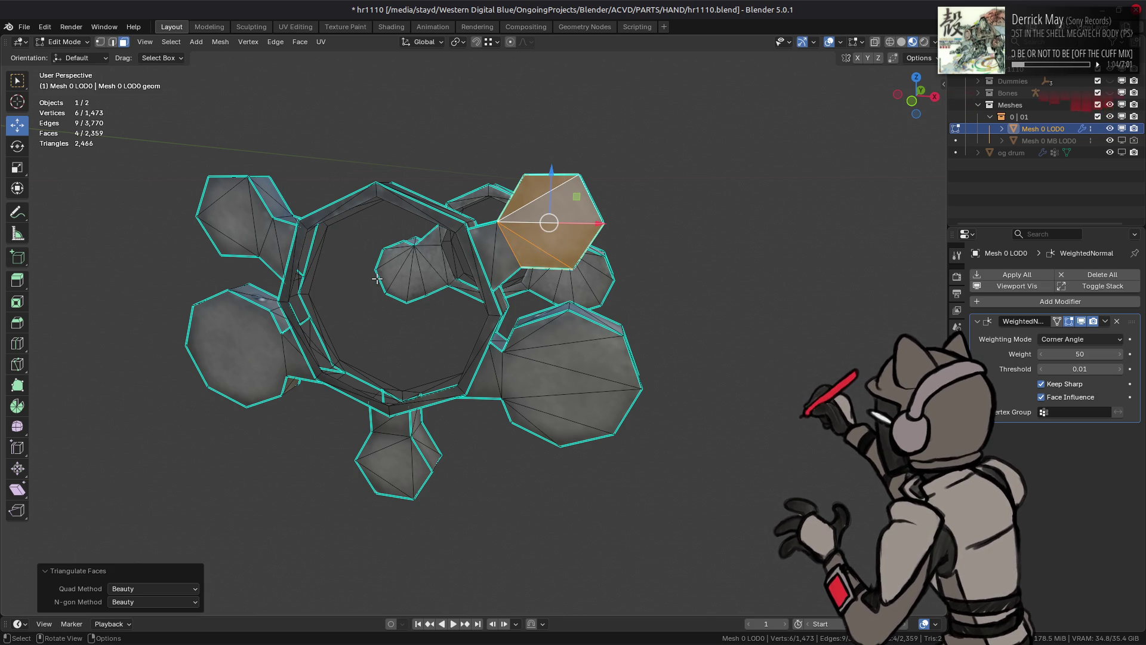
pyautogui.click(194, 600)
pyautogui.click(150, 624)
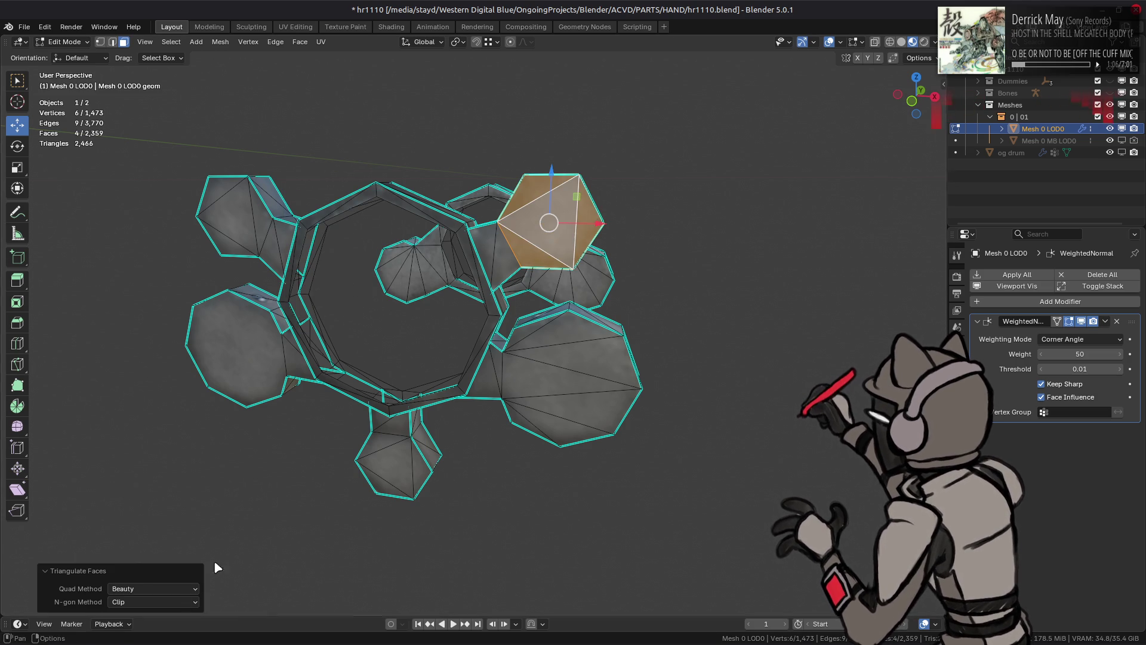
pyautogui.hotkey('alt', 'a')
# Step: Triangulate the left hexagon face and the large right end face
pyautogui.moveTo(310, 358); pyautogui.dragTo(365, 353, button='middle')
pyautogui.click(160, 401)
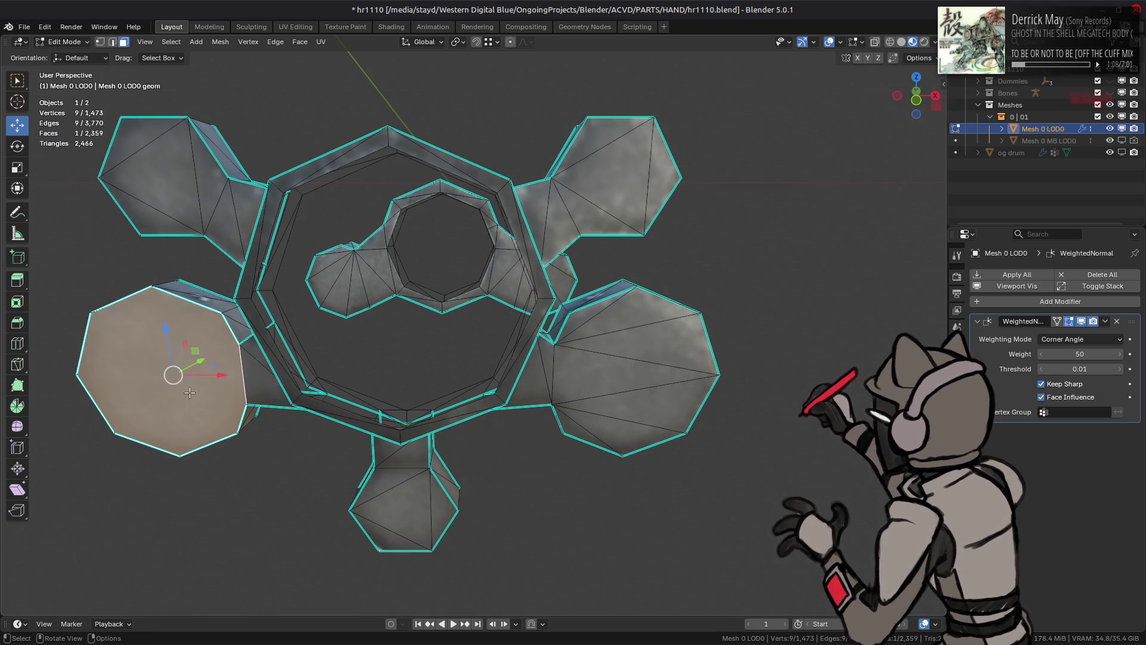
pyautogui.moveTo(563, 379); pyautogui.dragTo(734, 382, button='middle')
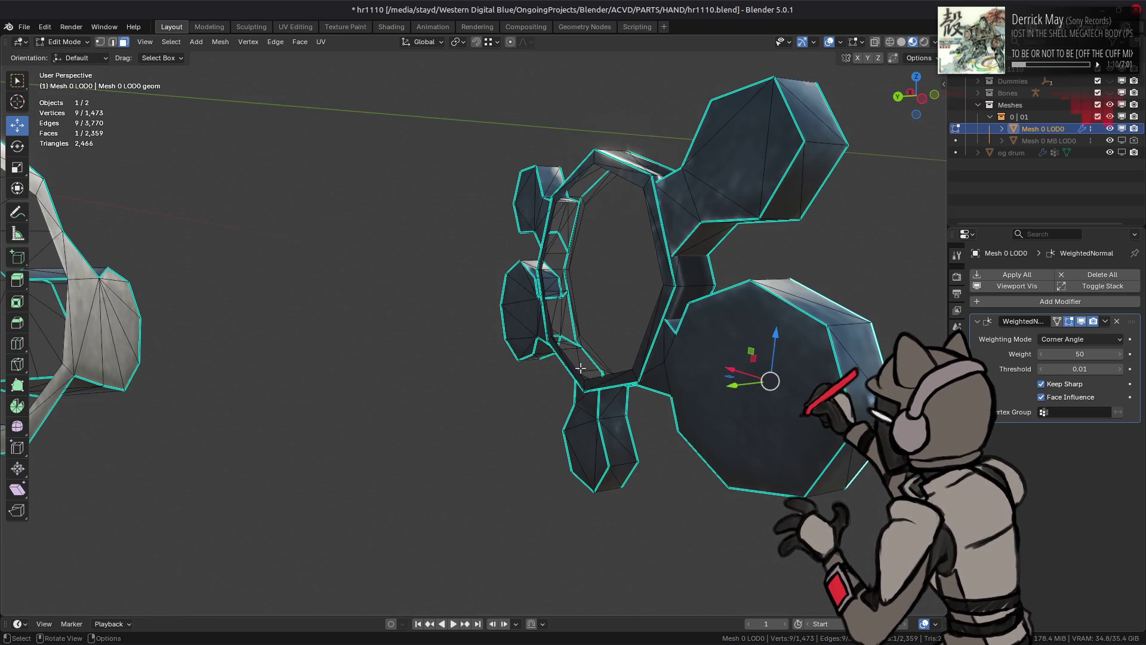
pyautogui.keyDown('shift'); pyautogui.click(736, 382); pyautogui.keyUp('shift')
pyautogui.rightClick(436, 350)
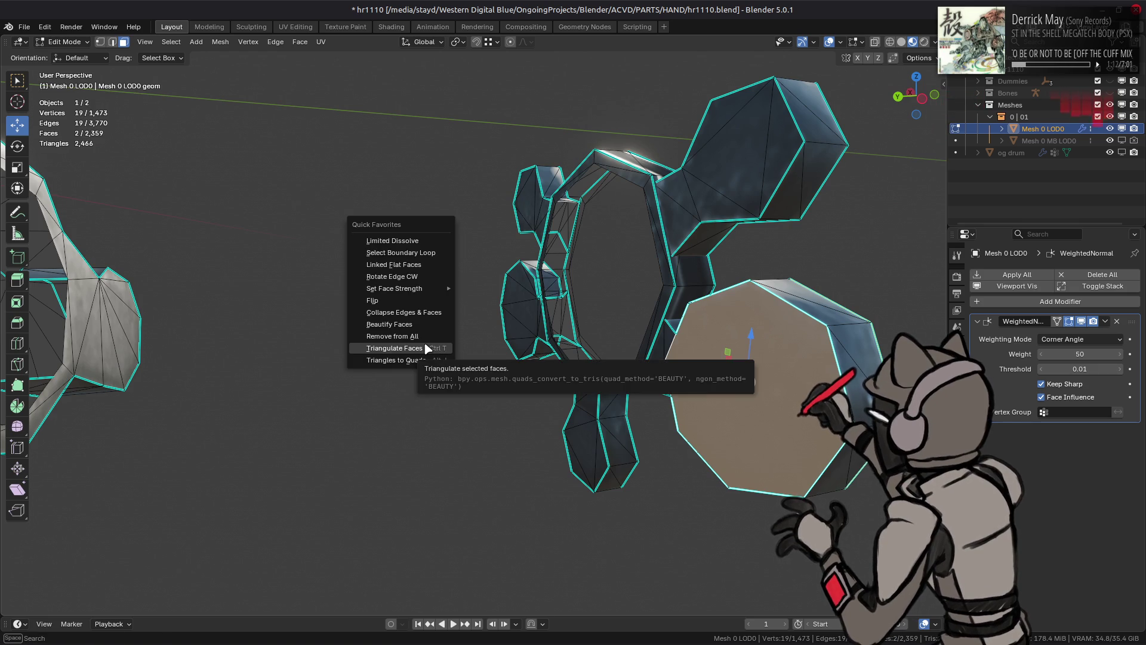
pyautogui.click(422, 344)
# Step: Beautify the connected end faces' triangles at a 14° max angle, then clear the selection
pyautogui.moveTo(536, 351)
pyautogui.mouseDown(button='middle')
pyautogui.moveTo(583, 333)
pyautogui.moveTo(648, 349)
pyautogui.mouseUp(button='middle')
pyautogui.keyDown('shift'); pyautogui.click(649, 348); pyautogui.keyUp('shift')
pyautogui.hotkey('ctrl', 'l')
pyautogui.rightClick(649, 348)
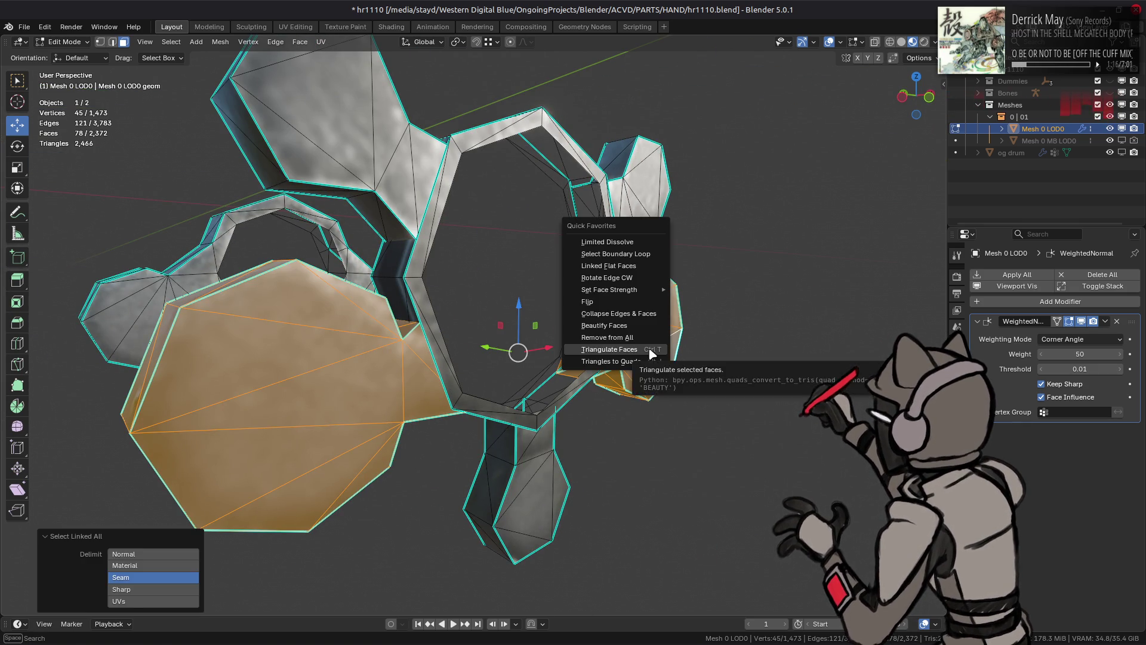
pyautogui.click(626, 329)
pyautogui.moveTo(534, 345); pyautogui.dragTo(494, 325, button='middle')
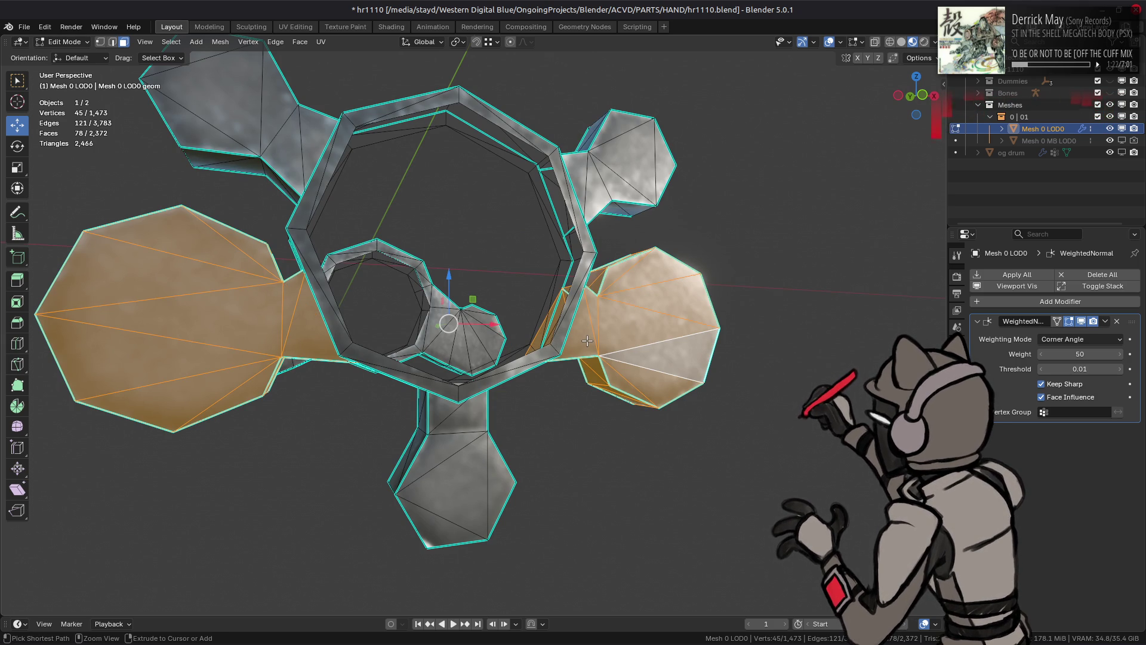
pyautogui.moveTo(548, 338)
pyautogui.mouseDown(button='middle')
pyautogui.moveTo(537, 344)
pyautogui.moveTo(594, 273)
pyautogui.mouseUp(button='middle')
pyautogui.hotkey('alt', 'a')
# Step: Mark a run of six ring edges as sharp
pyautogui.press('2')
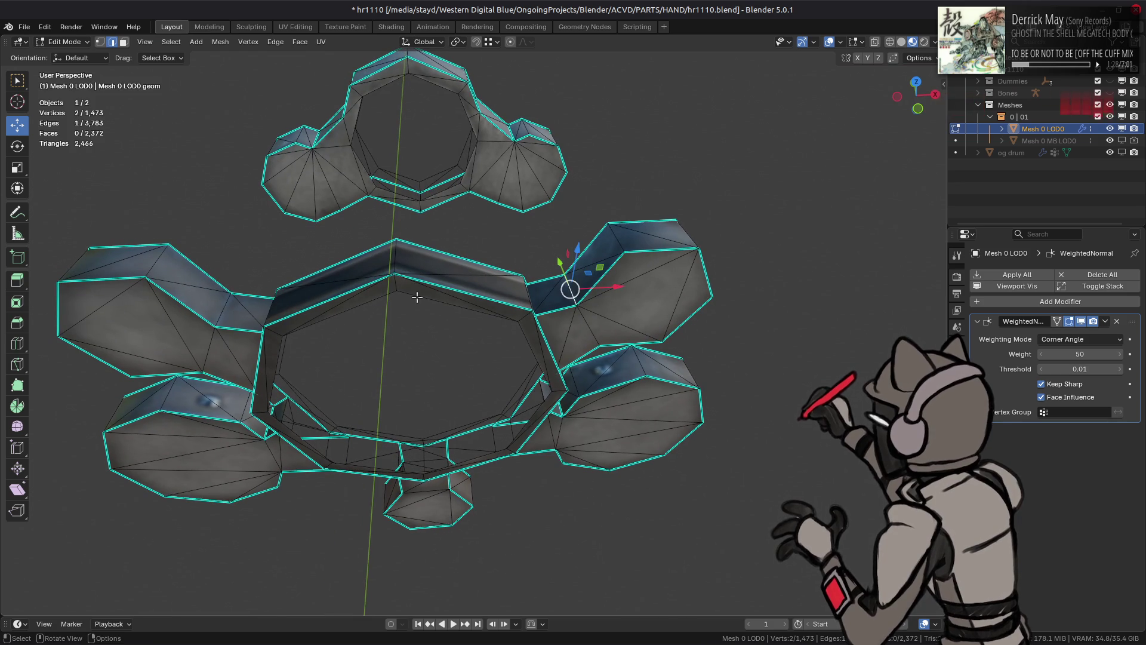
pyautogui.keyDown('shift'); pyautogui.click(216, 316); pyautogui.keyUp('shift')
pyautogui.moveTo(216, 315)
pyautogui.mouseDown(button='middle')
pyautogui.moveTo(606, 187)
pyautogui.moveTo(442, 422)
pyautogui.moveTo(387, 422)
pyautogui.moveTo(545, 417)
pyautogui.moveTo(505, 421)
pyautogui.moveTo(513, 352)
pyautogui.moveTo(548, 275)
pyautogui.moveTo(564, 412)
pyautogui.mouseUp(button='middle')
pyautogui.keyDown('shift'); pyautogui.click(591, 191); pyautogui.keyUp('shift')
pyautogui.keyDown('shift'); pyautogui.click(567, 188); pyautogui.keyUp('shift')
pyautogui.keyDown('shift'); pyautogui.click(394, 415); pyautogui.keyUp('shift')
pyautogui.keyDown('shift'); pyautogui.click(474, 424); pyautogui.keyUp('shift')
pyautogui.keyDown('shift'); pyautogui.click(548, 275); pyautogui.keyUp('shift')
pyautogui.rightClick(564, 412)
pyautogui.click(566, 461)
# Step: Reset the selection and pick four small faces on the barrel cluster
pyautogui.press('3')
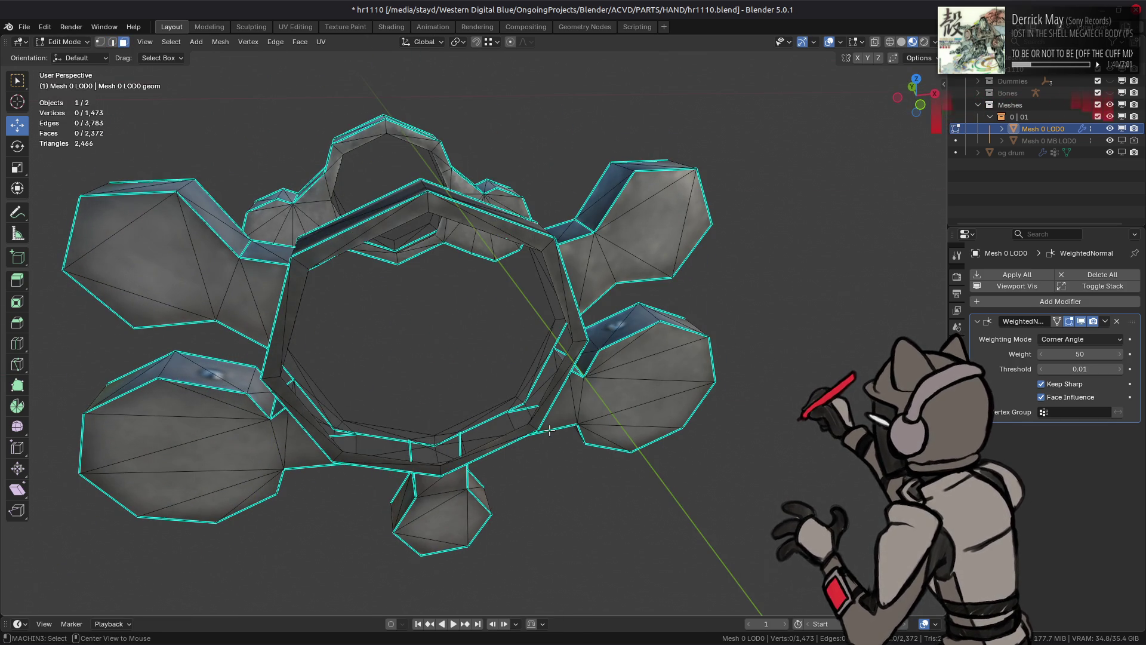
pyautogui.press('a')
pyautogui.hotkey('alt', 'a')
pyautogui.press('Home')
pyautogui.moveTo(524, 327)
pyautogui.mouseDown(button='middle')
pyautogui.moveTo(536, 327)
pyautogui.moveTo(379, 350)
pyautogui.moveTo(443, 315)
pyautogui.moveTo(667, 319)
pyautogui.moveTo(579, 360)
pyautogui.moveTo(624, 335)
pyautogui.moveTo(518, 266)
pyautogui.moveTo(476, 319)
pyautogui.moveTo(406, 328)
pyautogui.moveTo(469, 330)
pyautogui.moveTo(387, 334)
pyautogui.mouseUp(button='middle')
pyautogui.hotkey('shift', 'alt', 'z')
pyautogui.hotkey('shift', 'alt', 'z')
pyautogui.keyDown('shift'); pyautogui.click(422, 333); pyautogui.keyUp('shift')
pyautogui.keyDown('shift'); pyautogui.click(478, 363); pyautogui.keyUp('shift')
pyautogui.moveTo(478, 363)
pyautogui.mouseDown(button='middle')
pyautogui.moveTo(589, 269)
pyautogui.moveTo(579, 321)
pyautogui.mouseUp(button='middle')
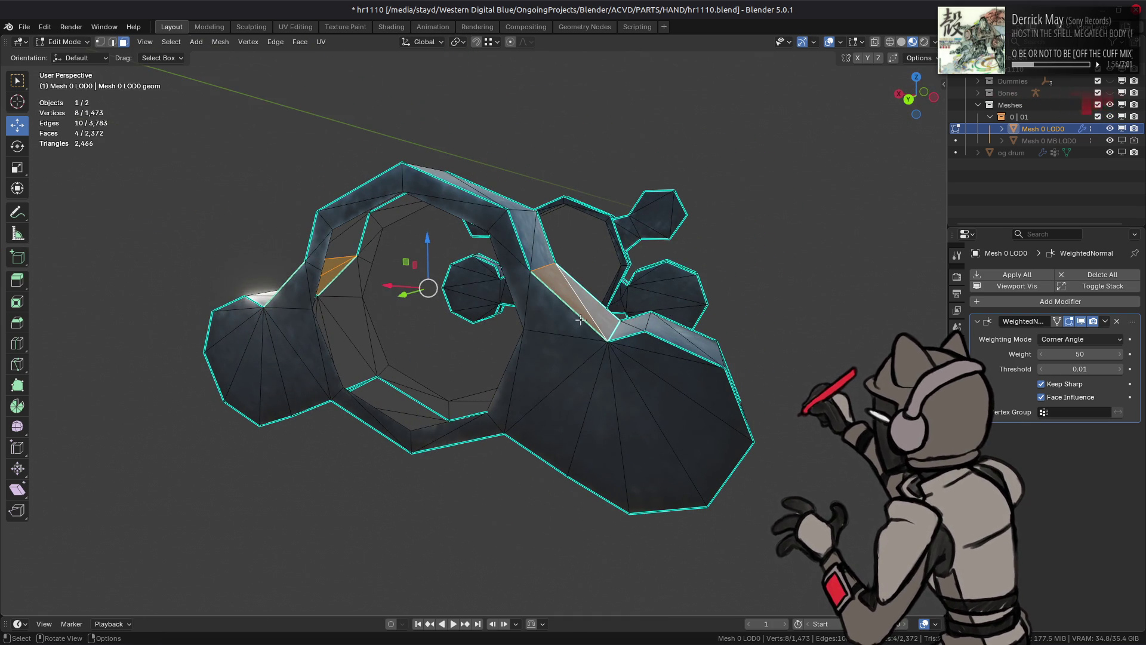
# Step: Set those four faces to Weak face strength and deselect them
pyautogui.rightClick(580, 320)
pyautogui.moveTo(591, 285)
pyautogui.click(638, 285)
pyautogui.moveTo(637, 286)
pyautogui.mouseDown(button='middle')
pyautogui.moveTo(583, 299)
pyautogui.moveTo(440, 254)
pyautogui.moveTo(524, 294)
pyautogui.moveTo(516, 288)
pyautogui.moveTo(504, 307)
pyautogui.moveTo(510, 347)
pyautogui.mouseUp(button='middle')
pyautogui.hotkey('alt', 'a')
pyautogui.scroll(-4, 500, 263)
pyautogui.moveTo(393, 297); pyautogui.dragTo(441, 328, button='middle')
# Step: Beautify the triangulation of the whole linked main body
pyautogui.press('a')
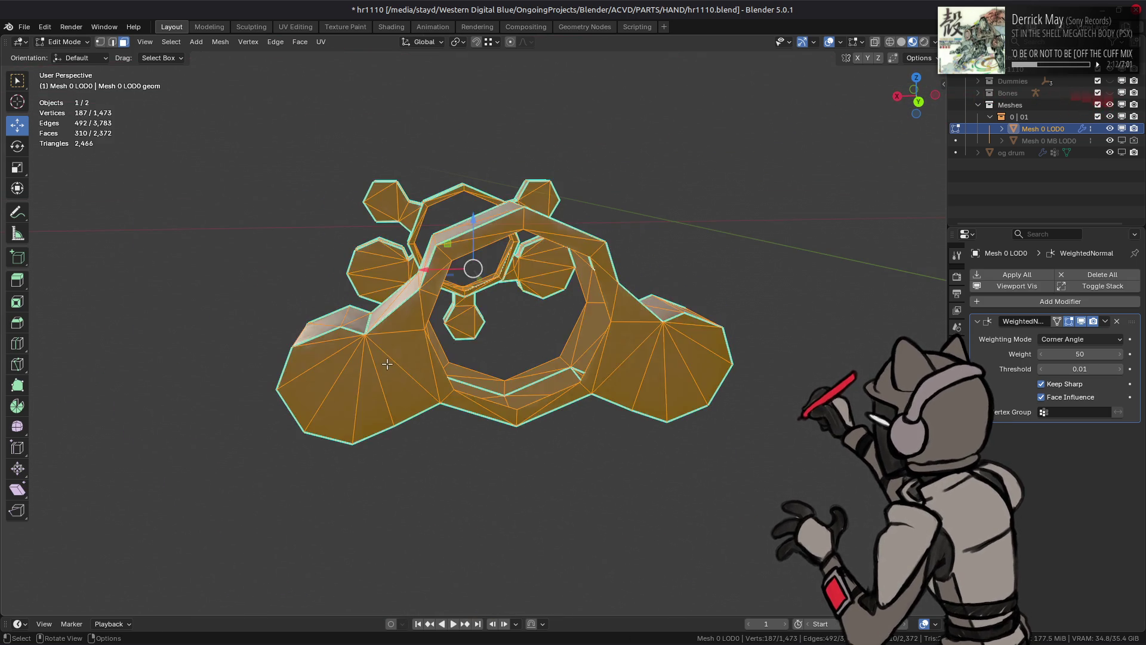
pyautogui.click(391, 370)
pyautogui.hotkey('ctrl', 'l')
pyautogui.press('q')
pyautogui.moveTo(391, 375)
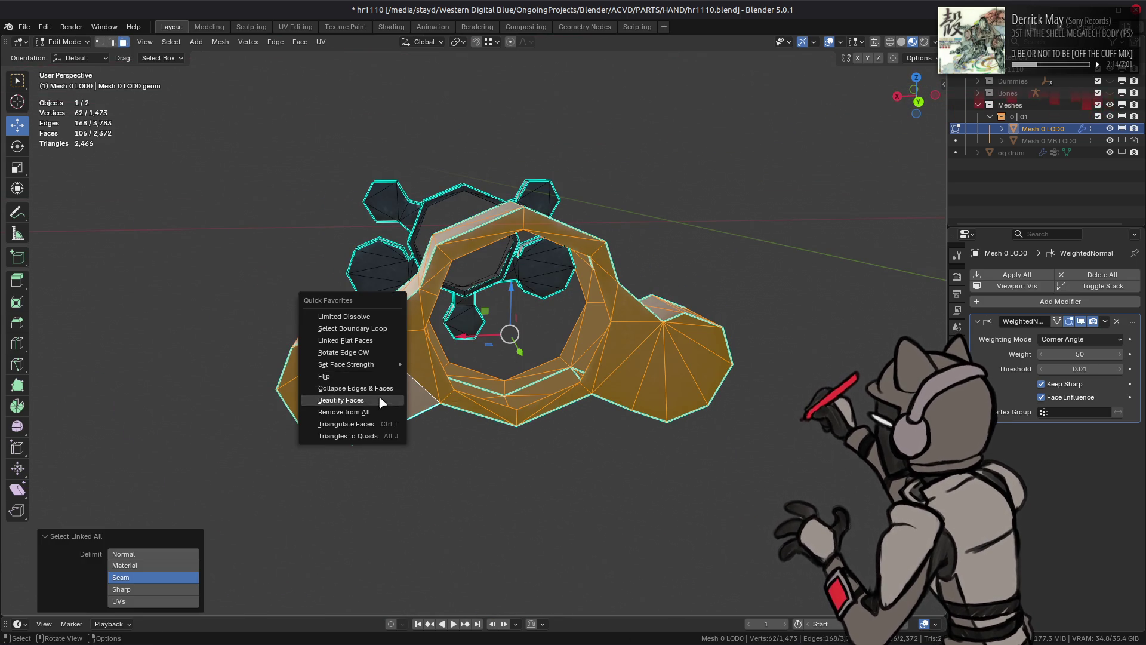
pyautogui.click(384, 401)
pyautogui.hotkey('alt', 'a')
pyautogui.moveTo(512, 369)
pyautogui.mouseDown(button='middle')
pyautogui.moveTo(474, 384)
pyautogui.moveTo(431, 357)
pyautogui.mouseUp(button='middle')
pyautogui.hotkey('ctrl', 'z')
pyautogui.hotkey('alt', 'a')
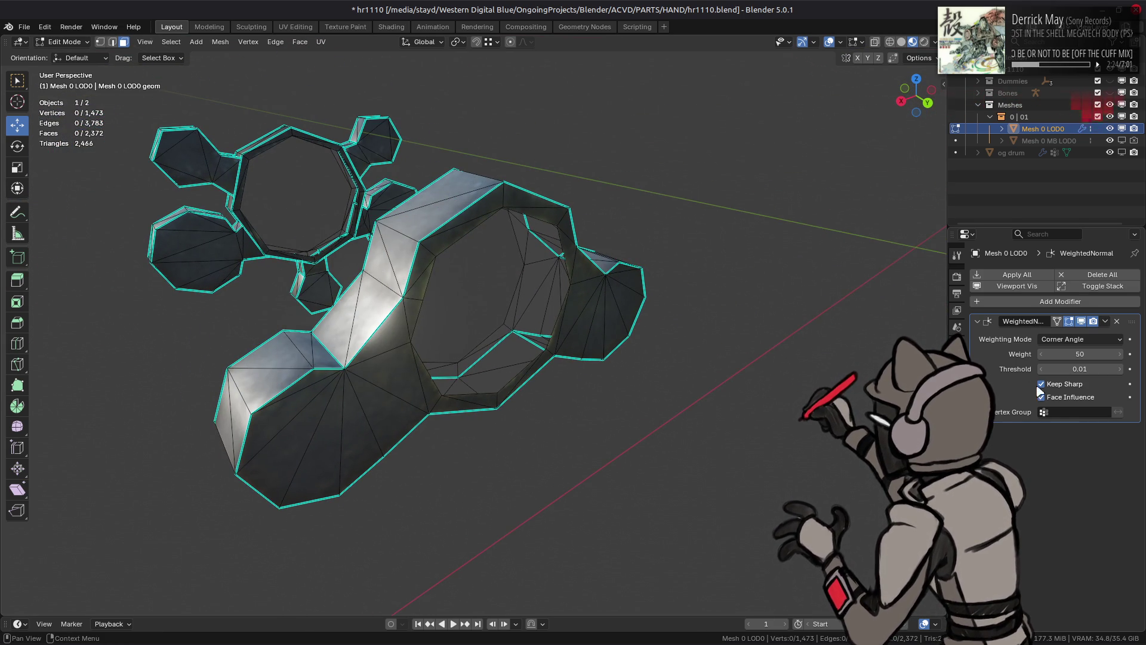
# Step: Set three main-body faces to Strong face strength and deselect them
pyautogui.keyDown('shift'); pyautogui.click(394, 242); pyautogui.keyUp('shift')
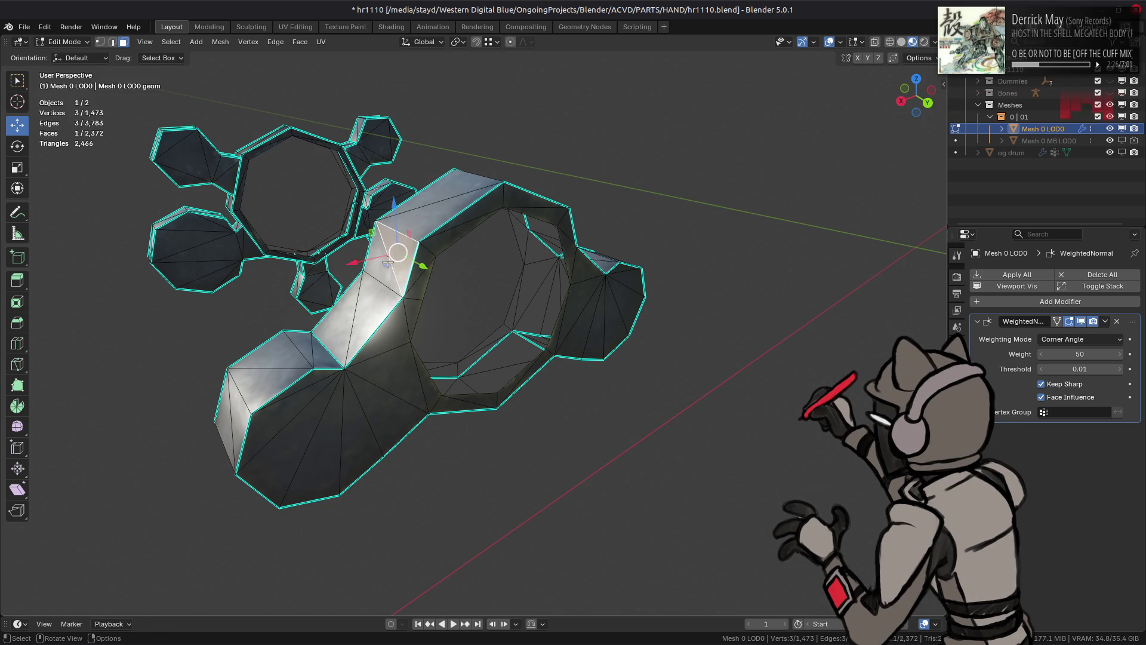
pyautogui.moveTo(394, 242); pyautogui.dragTo(447, 233, button='middle')
pyautogui.keyDown('shift'); pyautogui.click(449, 232); pyautogui.keyUp('shift')
pyautogui.keyDown('shift'); pyautogui.click(435, 236); pyautogui.keyUp('shift')
pyautogui.rightClick(543, 262)
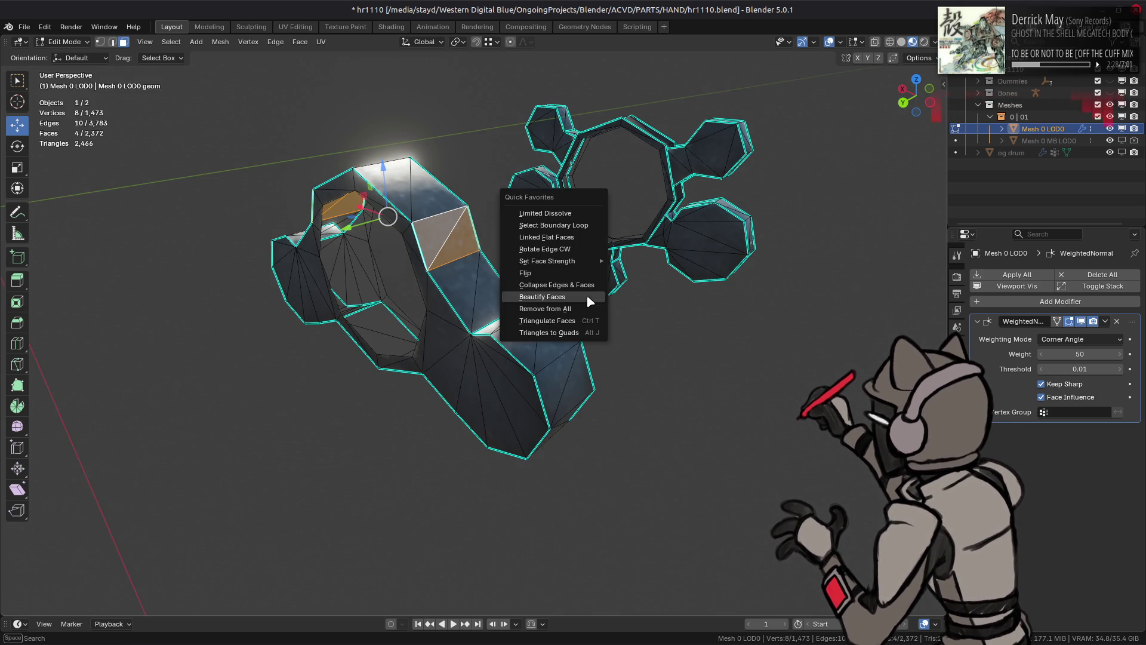
pyautogui.moveTo(573, 270)
pyautogui.click(645, 291)
pyautogui.moveTo(503, 286)
pyautogui.mouseDown(button='middle')
pyautogui.moveTo(550, 298)
pyautogui.moveTo(525, 324)
pyautogui.moveTo(561, 312)
pyautogui.moveTo(590, 334)
pyautogui.moveTo(547, 227)
pyautogui.moveTo(366, 333)
pyautogui.moveTo(506, 336)
pyautogui.moveTo(524, 351)
pyautogui.moveTo(531, 294)
pyautogui.mouseUp(button='middle')
pyautogui.hotkey('alt', 'a')
# Step: Give another set of faces Weak face strength, briefly revealing then re-hiding hidden geometry
pyautogui.press('Tab')
pyautogui.press('Tab')
pyautogui.press('Tab')
pyautogui.press('Tab')
pyautogui.keyDown('shift'); pyautogui.click(532, 305); pyautogui.keyUp('shift')
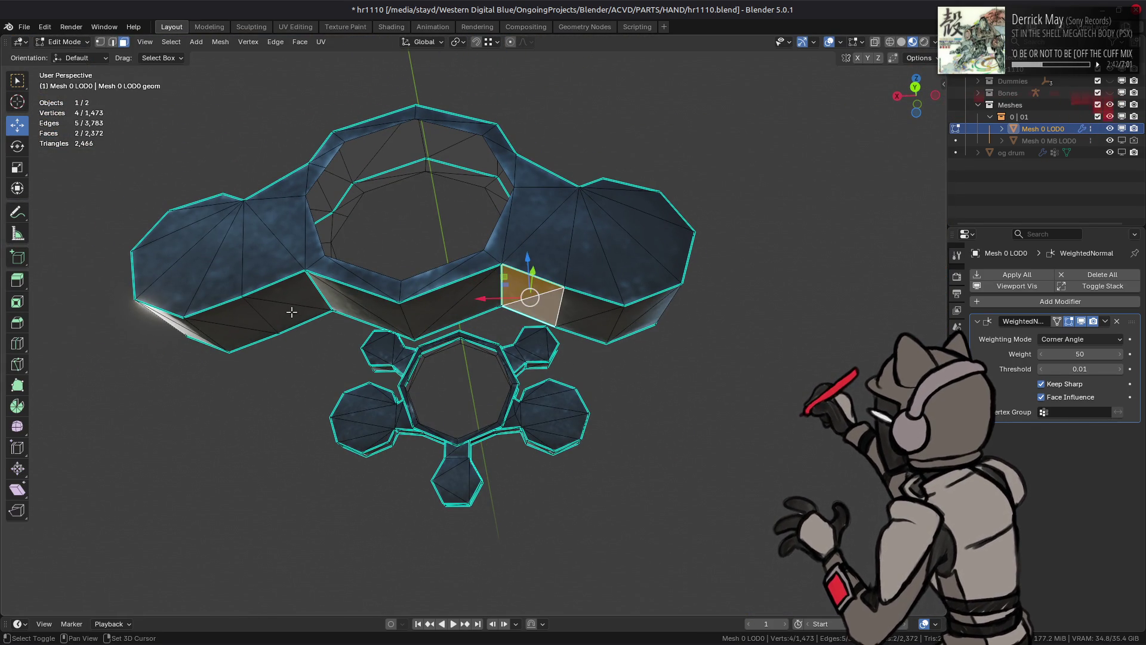
pyautogui.keyDown('shift'); pyautogui.click(302, 325); pyautogui.keyUp('shift')
pyautogui.press('q')
pyautogui.moveTo(528, 371)
pyautogui.click(569, 358)
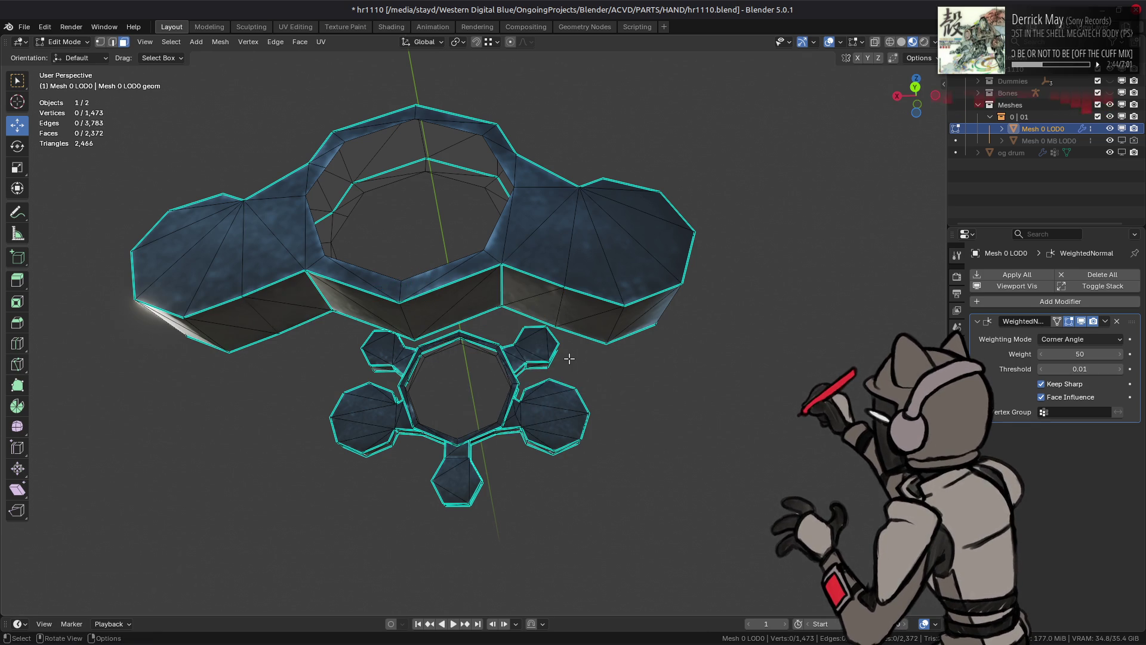
pyautogui.hotkey('alt', 'h')
pyautogui.moveTo(569, 358)
pyautogui.mouseDown(button='middle')
pyautogui.moveTo(660, 397)
pyautogui.moveTo(576, 302)
pyautogui.moveTo(524, 321)
pyautogui.moveTo(501, 404)
pyautogui.moveTo(437, 388)
pyautogui.moveTo(389, 399)
pyautogui.moveTo(416, 327)
pyautogui.moveTo(484, 342)
pyautogui.moveTo(460, 348)
pyautogui.mouseUp(button='middle')
pyautogui.press('h')
# Step: Reveal all hidden geometry, view the whole gun in Object Mode, and return to Edit Mode
pyautogui.hotkey('alt', 'h')
pyautogui.press('Tab')
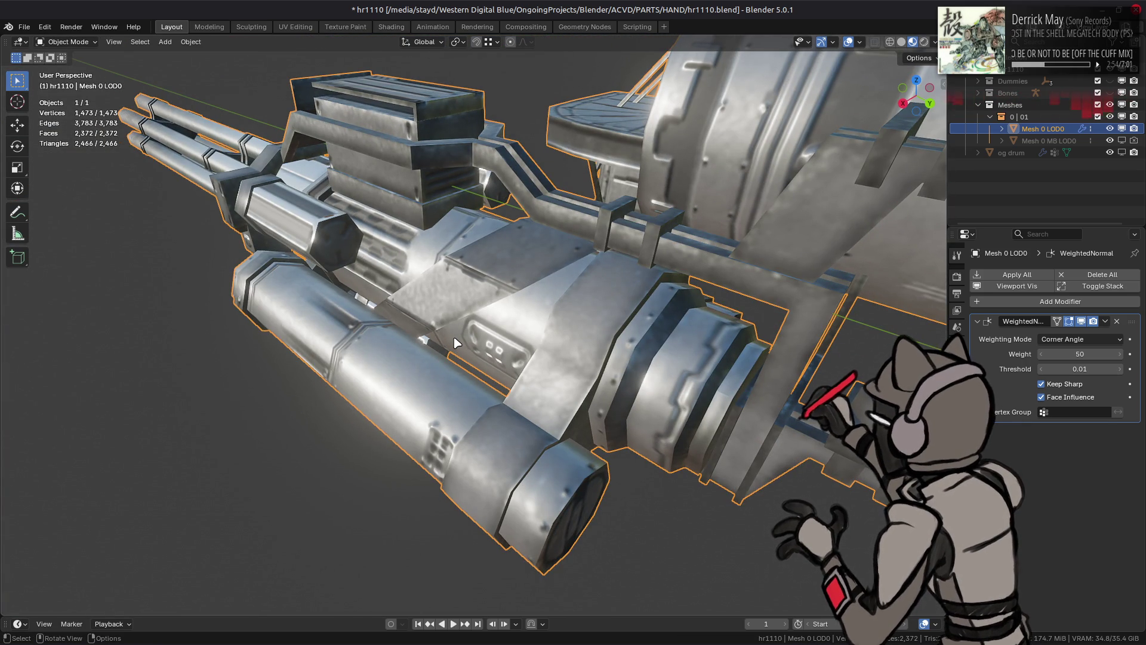
pyautogui.moveTo(457, 343)
pyautogui.mouseDown(button='middle')
pyautogui.moveTo(491, 308)
pyautogui.moveTo(478, 281)
pyautogui.moveTo(328, 233)
pyautogui.moveTo(522, 294)
pyautogui.moveTo(404, 247)
pyautogui.mouseUp(button='middle')
pyautogui.press('Tab')
pyautogui.scroll(3, 393, 242)
pyautogui.moveTo(468, 262)
pyautogui.mouseDown(button='middle')
pyautogui.moveTo(398, 206)
pyautogui.moveTo(480, 244)
pyautogui.mouseUp(button='middle')
pyautogui.keyDown('shift'); pyautogui.click(476, 358); pyautogui.keyUp('shift')
# Step: Select the linked frame-shaped part and hide everything else, framing it in view
pyautogui.moveTo(476, 359); pyautogui.dragTo(506, 344, button='middle')
pyautogui.keyDown('shift'); pyautogui.click(505, 344); pyautogui.keyUp('shift')
pyautogui.keyDown('shift'); pyautogui.click(500, 338); pyautogui.keyUp('shift')
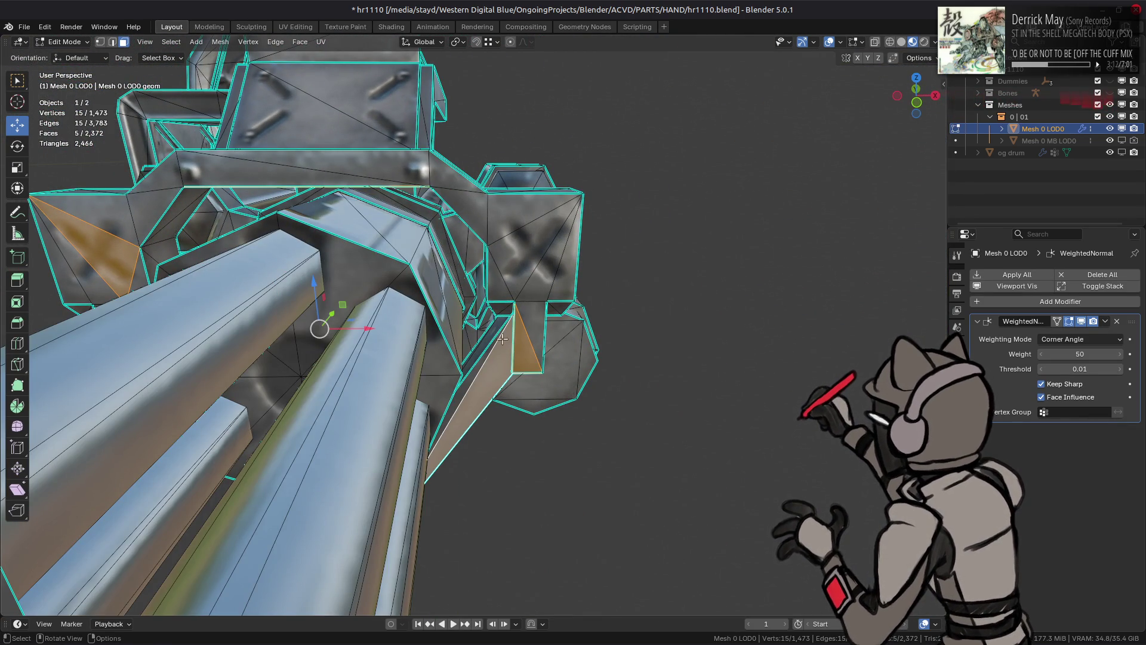
pyautogui.hotkey('ctrl', 'l')
pyautogui.hotkey('shift', 'h')
pyautogui.press('KP_Decimal')
pyautogui.moveTo(496, 318)
pyautogui.mouseDown(button='middle')
pyautogui.moveTo(498, 234)
pyautogui.moveTo(542, 158)
pyautogui.mouseUp(button='middle')
pyautogui.hotkey('alt', 'a')
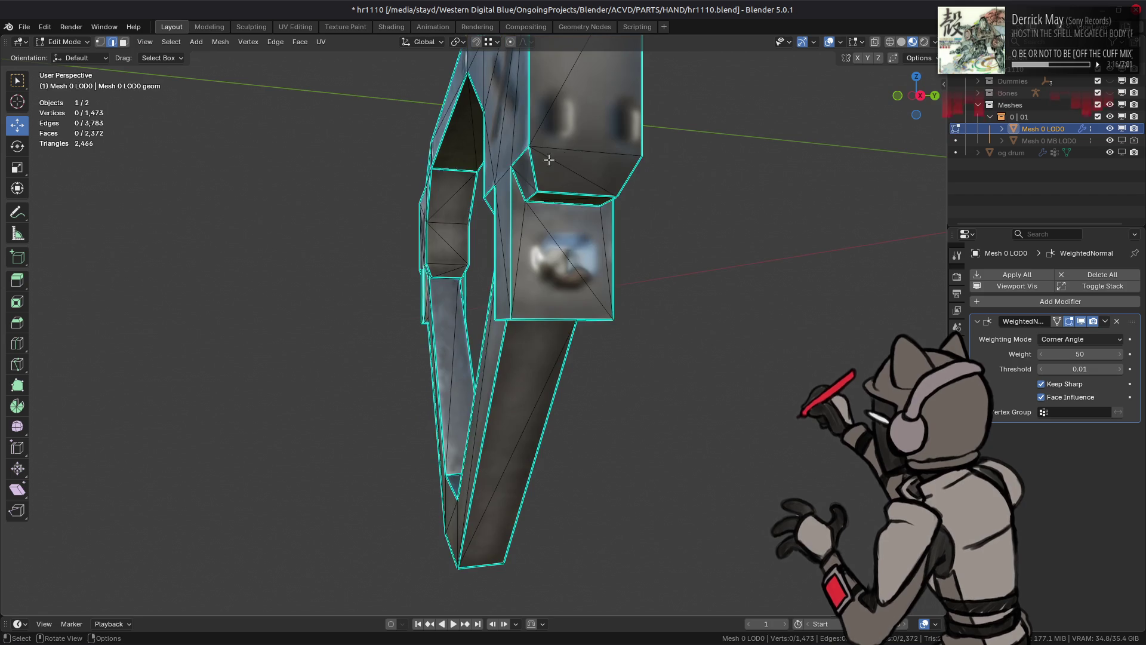
pyautogui.moveTo(487, 206); pyautogui.dragTo(524, 214, button='middle')
# Step: Beautify the lower strut's linked faces at a 14° max angle, then hide them
pyautogui.press('3')
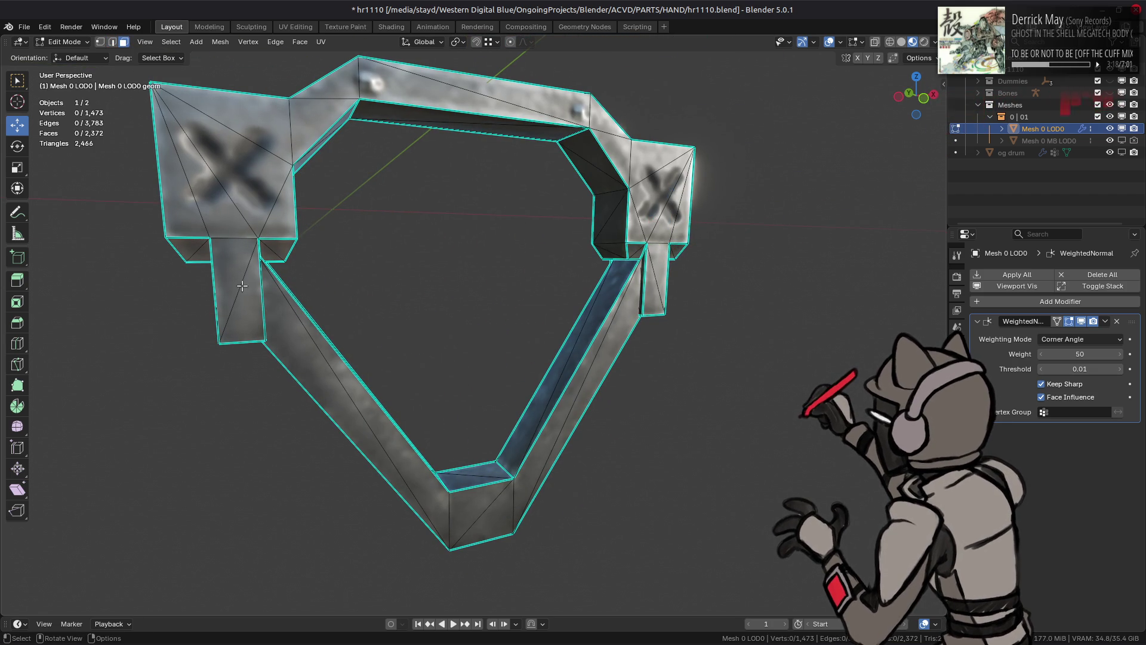
pyautogui.click(313, 350)
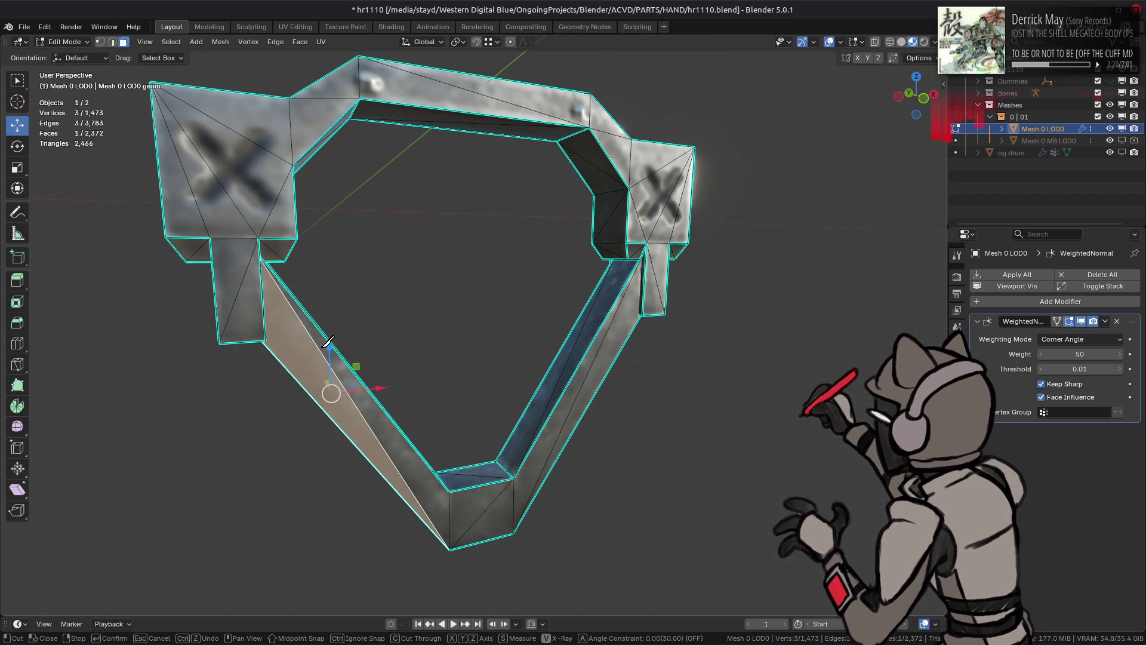
pyautogui.hotkey('ctrl', 'l')
pyautogui.press('q')
pyautogui.moveTo(360, 361)
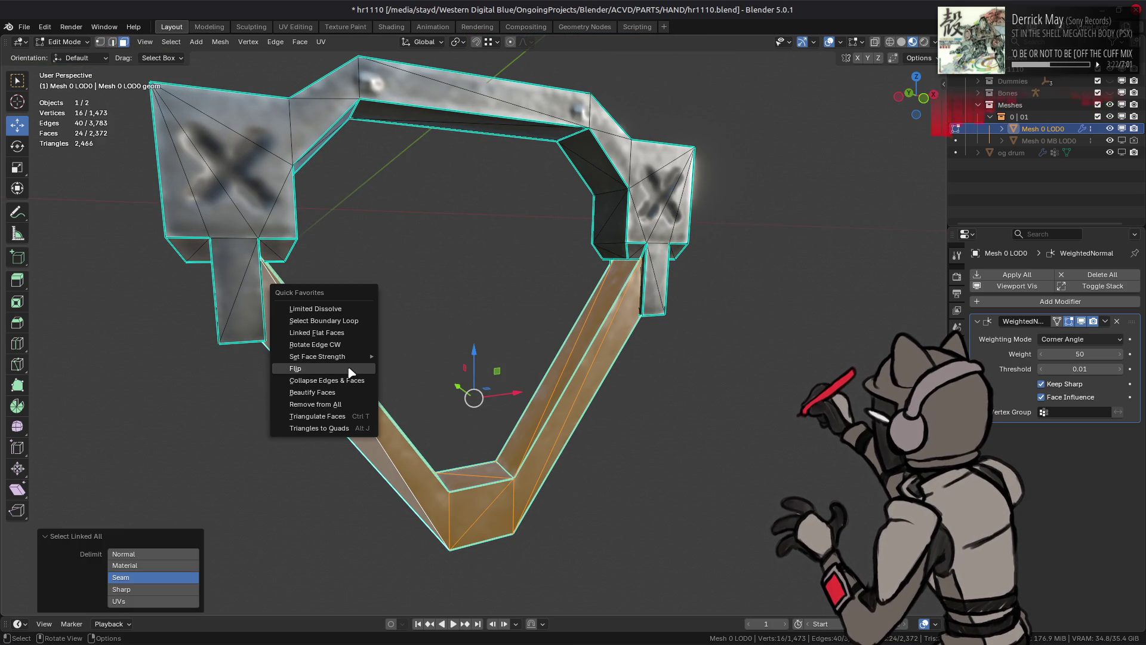
pyautogui.click(326, 392)
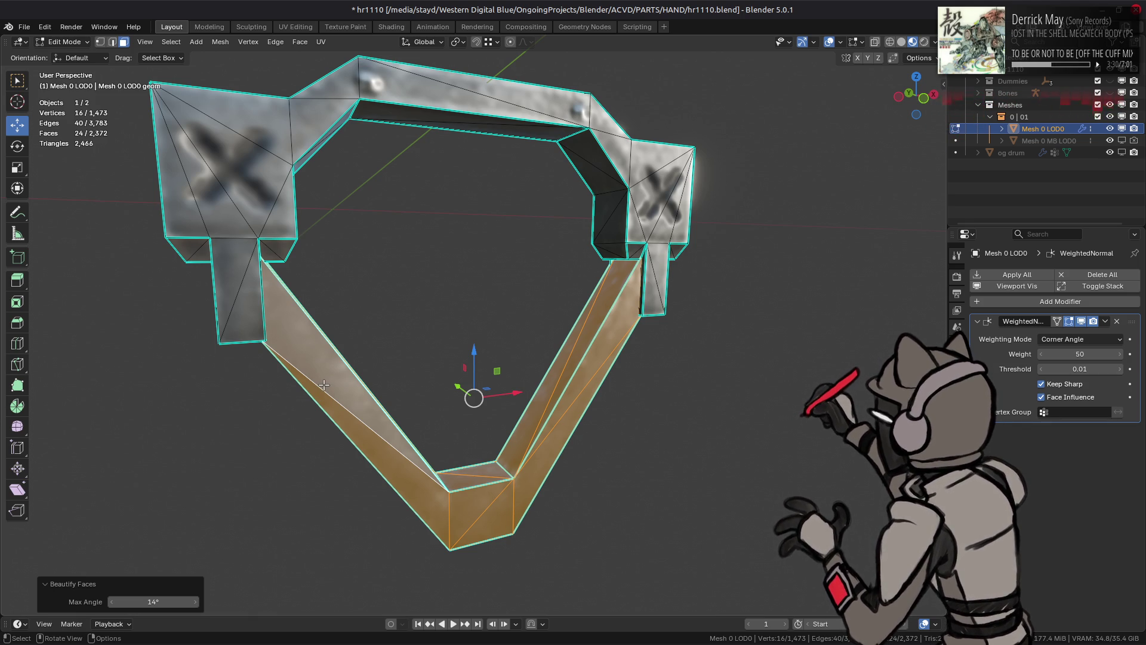
pyautogui.moveTo(345, 377)
pyautogui.mouseDown(button='middle')
pyautogui.moveTo(483, 324)
pyautogui.moveTo(512, 274)
pyautogui.mouseUp(button='middle')
pyautogui.press('h')
pyautogui.scroll(5, 499, 294)
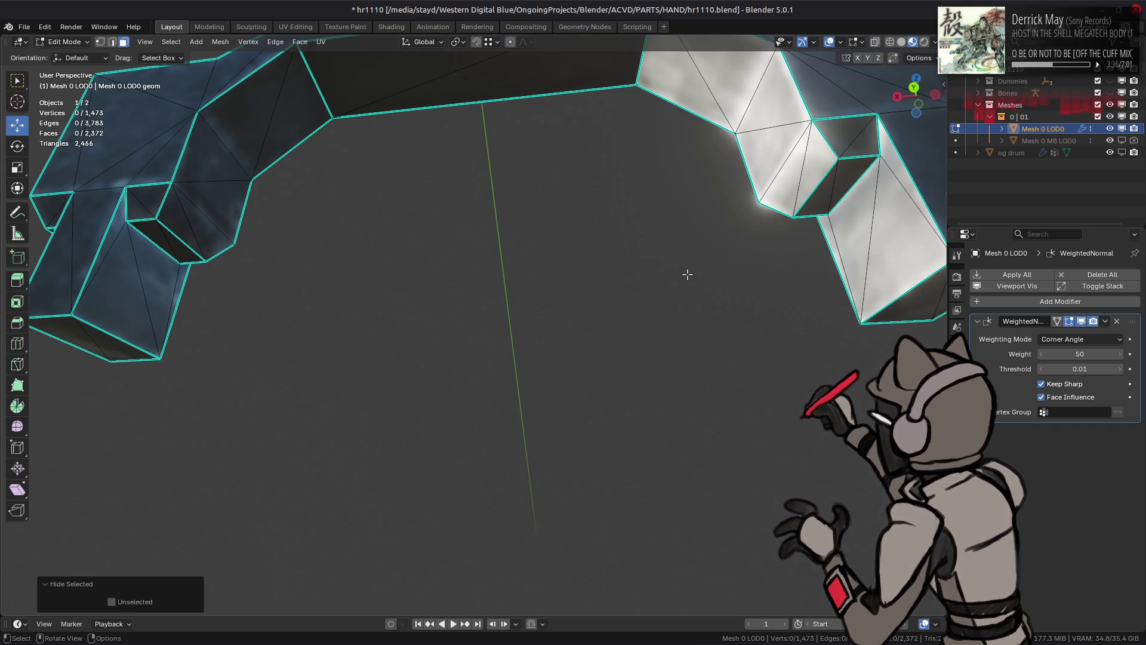
# Step: Mark the selected upper-arch bracket edges as sharp
pyautogui.scroll(-2, 733, 201)
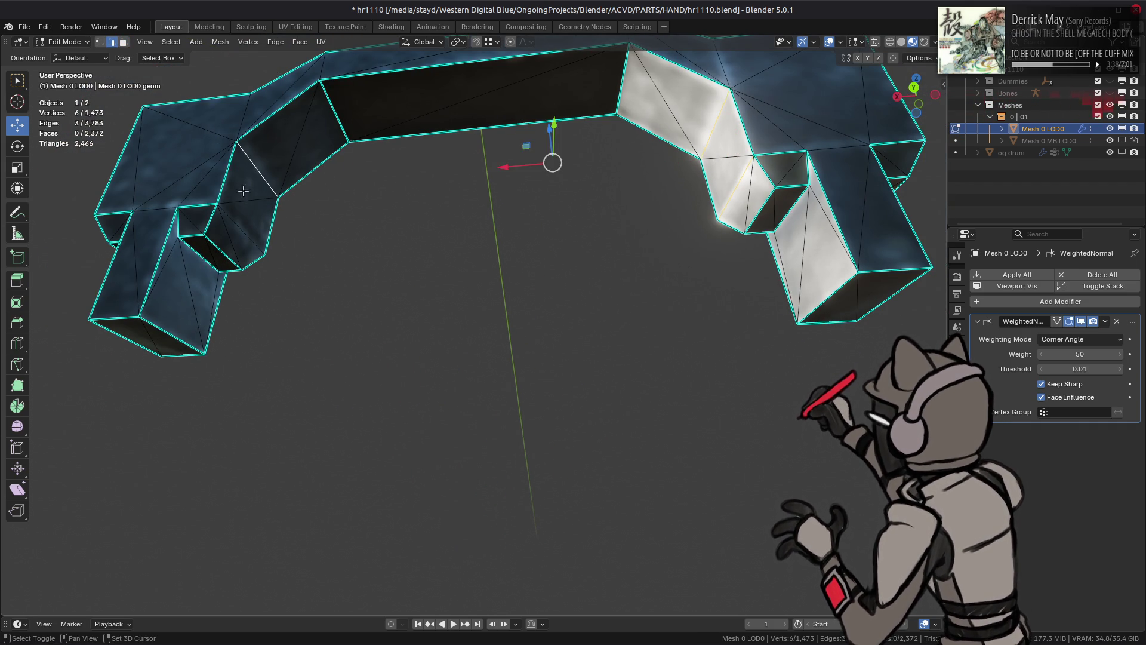
pyautogui.moveTo(229, 237)
pyautogui.mouseDown(button='middle')
pyautogui.moveTo(328, 286)
pyautogui.moveTo(235, 174)
pyautogui.mouseUp(button='middle')
pyautogui.keyDown('shift'); pyautogui.click(568, 231); pyautogui.keyUp('shift')
pyautogui.moveTo(568, 230)
pyautogui.mouseDown(button='middle')
pyautogui.moveTo(442, 227)
pyautogui.moveTo(451, 231)
pyautogui.mouseUp(button='middle')
pyautogui.rightClick(453, 232)
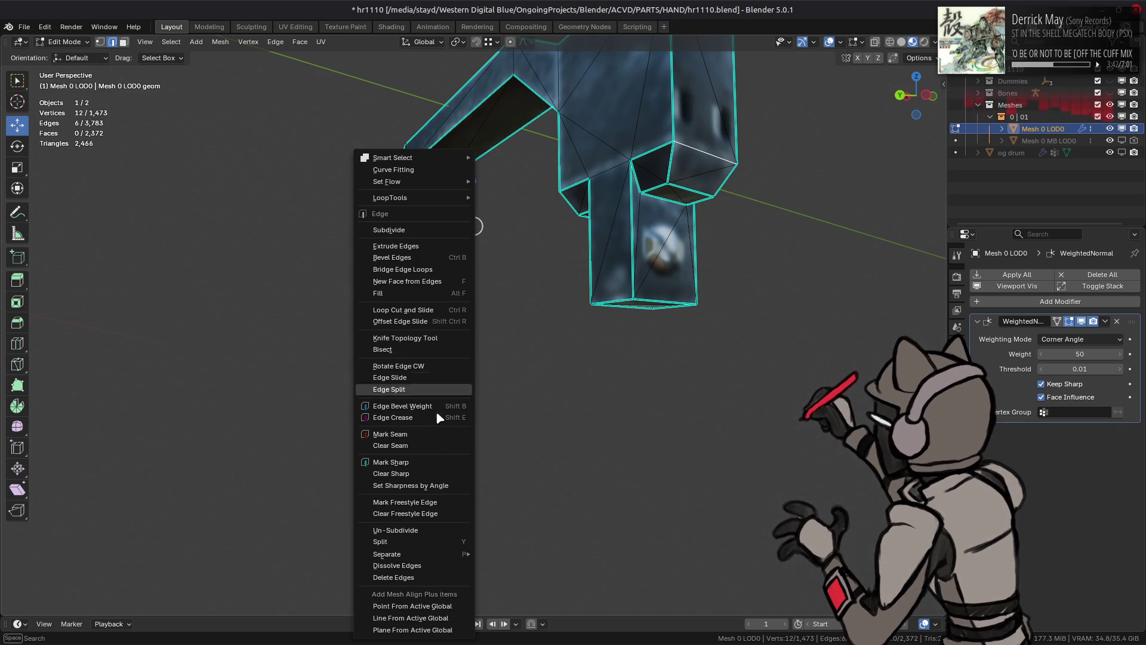
pyautogui.click(391, 462)
# Step: Beautify the connected bracket's faces and reveal the hidden geometry
pyautogui.moveTo(471, 301); pyautogui.dragTo(586, 289, button='middle')
pyautogui.click(494, 297)
pyautogui.press('l')
pyautogui.press('q')
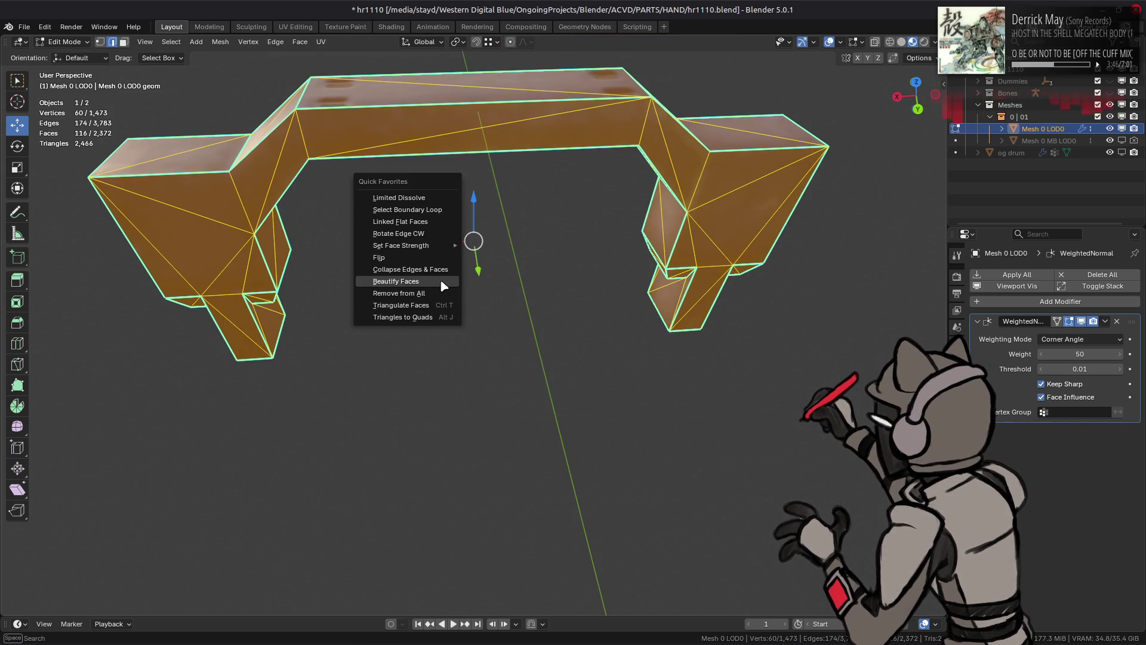
pyautogui.click(444, 287)
pyautogui.moveTo(421, 278)
pyautogui.mouseDown(button='middle')
pyautogui.moveTo(440, 241)
pyautogui.moveTo(647, 238)
pyautogui.mouseUp(button='middle')
pyautogui.hotkey('alt', 'h')
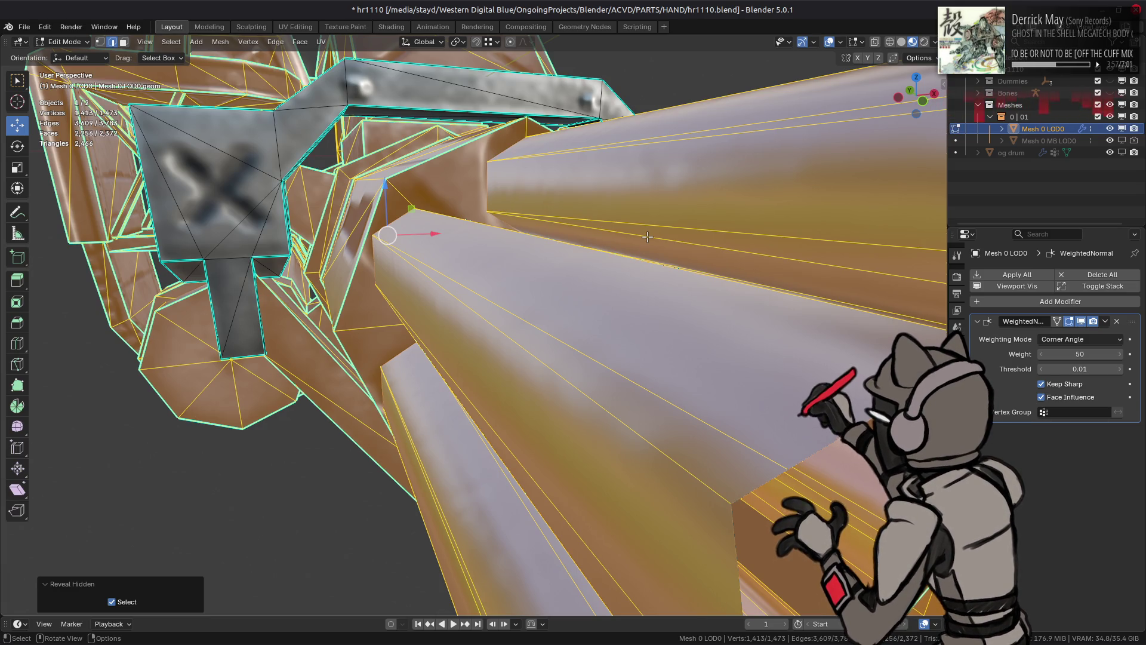
# Step: Isolate the ring-and-arm part under the gun by selecting its linked faces and hiding the rest
pyautogui.moveTo(647, 238)
pyautogui.mouseDown(button='middle')
pyautogui.moveTo(522, 247)
pyautogui.moveTo(509, 387)
pyautogui.moveTo(549, 428)
pyautogui.moveTo(451, 263)
pyautogui.mouseUp(button='middle')
pyautogui.press('3')
pyautogui.hotkey('alt', 'a')
pyautogui.scroll(-6, 523, 247)
pyautogui.press('Tab')
pyautogui.scroll(3, 515, 266)
pyautogui.scroll(8, 509, 386)
pyautogui.press('Tab')
pyautogui.keyDown('shift'); pyautogui.click(450, 262); pyautogui.keyUp('shift')
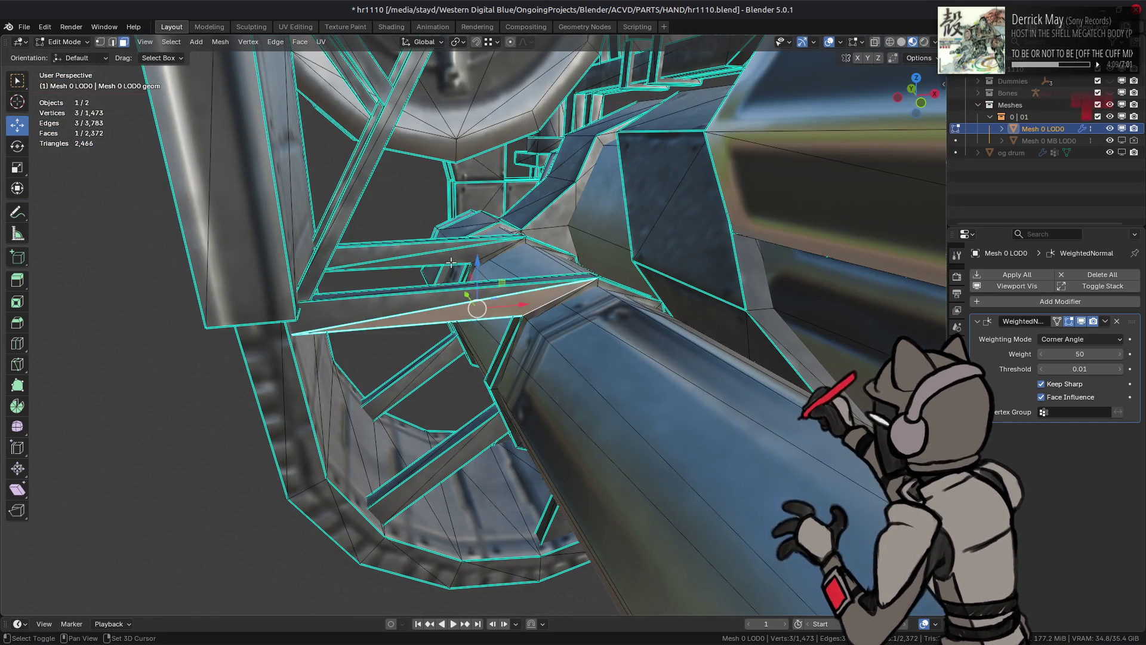
pyautogui.hotkey('ctrl', 'l')
pyautogui.hotkey('shift', 'h')
pyautogui.press('KP_Decimal')
# Step: Apply Set Sharpness by Angle to two of the part's edges, then clear the selection
pyautogui.moveTo(485, 270); pyautogui.dragTo(471, 323, button='middle')
pyautogui.click(502, 247)
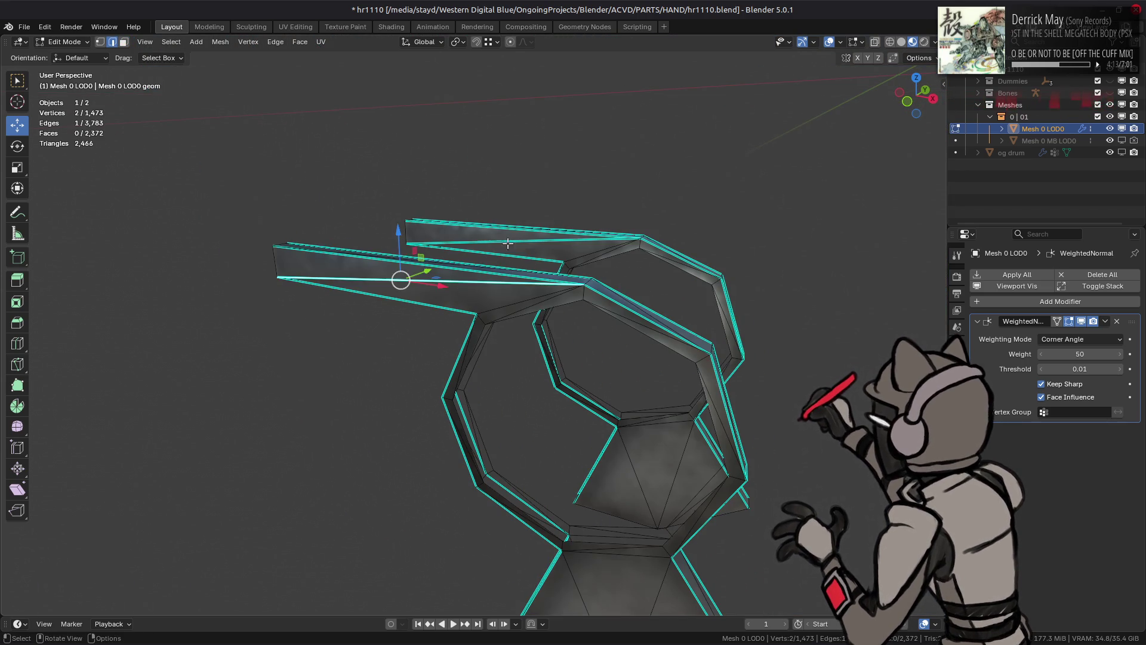
pyautogui.moveTo(685, 296)
pyautogui.mouseDown(button='middle')
pyautogui.moveTo(485, 307)
pyautogui.moveTo(484, 363)
pyautogui.mouseUp(button='middle')
pyautogui.keyDown('shift'); pyautogui.click(537, 313); pyautogui.keyUp('shift')
pyautogui.rightClick(484, 363)
pyautogui.click(484, 367)
pyautogui.hotkey('alt', 'a')
pyautogui.moveTo(547, 346)
pyautogui.mouseDown(button='middle')
pyautogui.moveTo(571, 328)
pyautogui.moveTo(493, 256)
pyautogui.moveTo(419, 342)
pyautogui.moveTo(517, 261)
pyautogui.moveTo(543, 332)
pyautogui.moveTo(581, 342)
pyautogui.mouseUp(button='middle')
pyautogui.moveTo(542, 376)
pyautogui.mouseDown(button='middle')
pyautogui.moveTo(440, 327)
pyautogui.moveTo(494, 253)
pyautogui.moveTo(453, 275)
pyautogui.mouseUp(button='middle')
# Step: In edge mode, mark the ring's edges sharp, then clear that sharp marking
pyautogui.press('2')
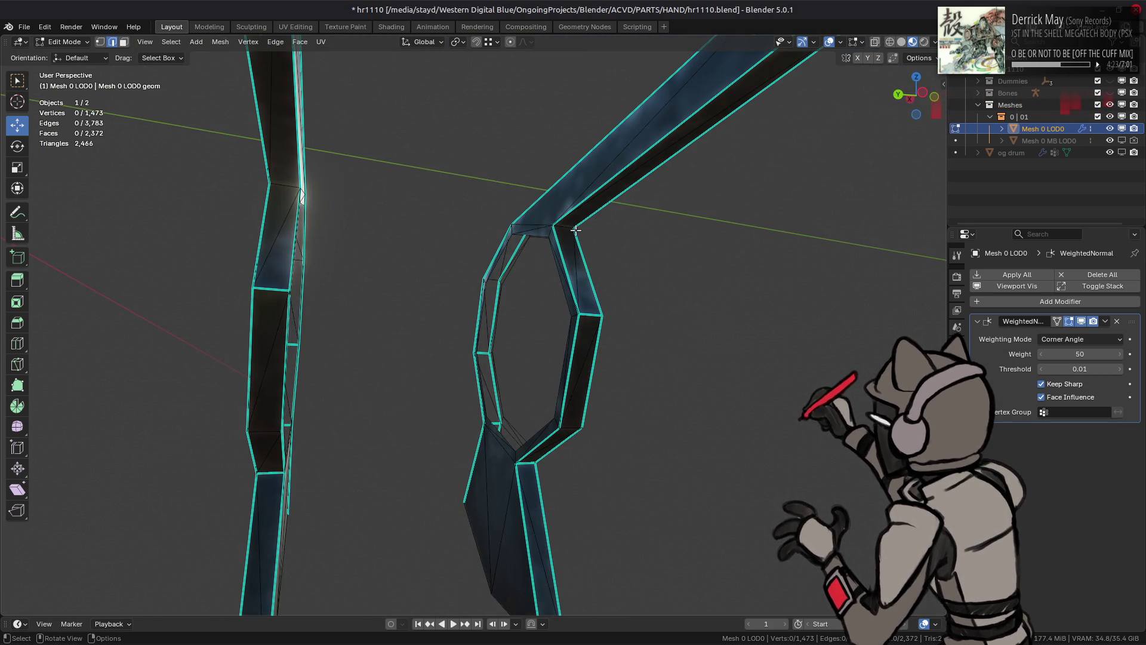
pyautogui.hotkey('ctrl', 'e')
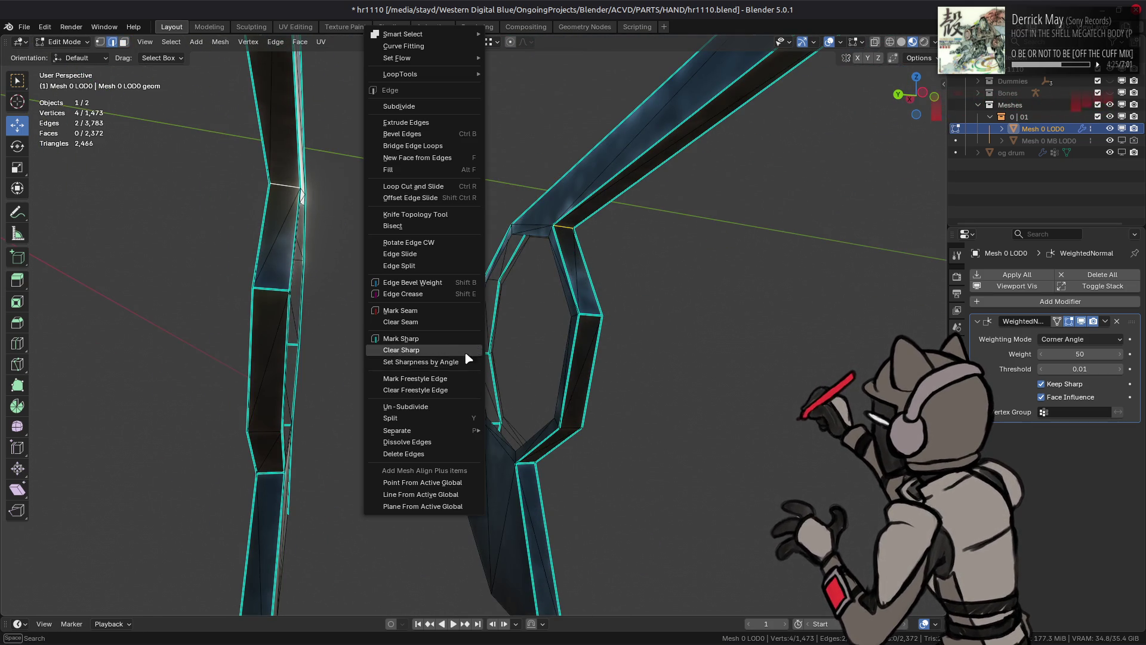
pyautogui.click(469, 352)
pyautogui.hotkey('ctrl', 'e')
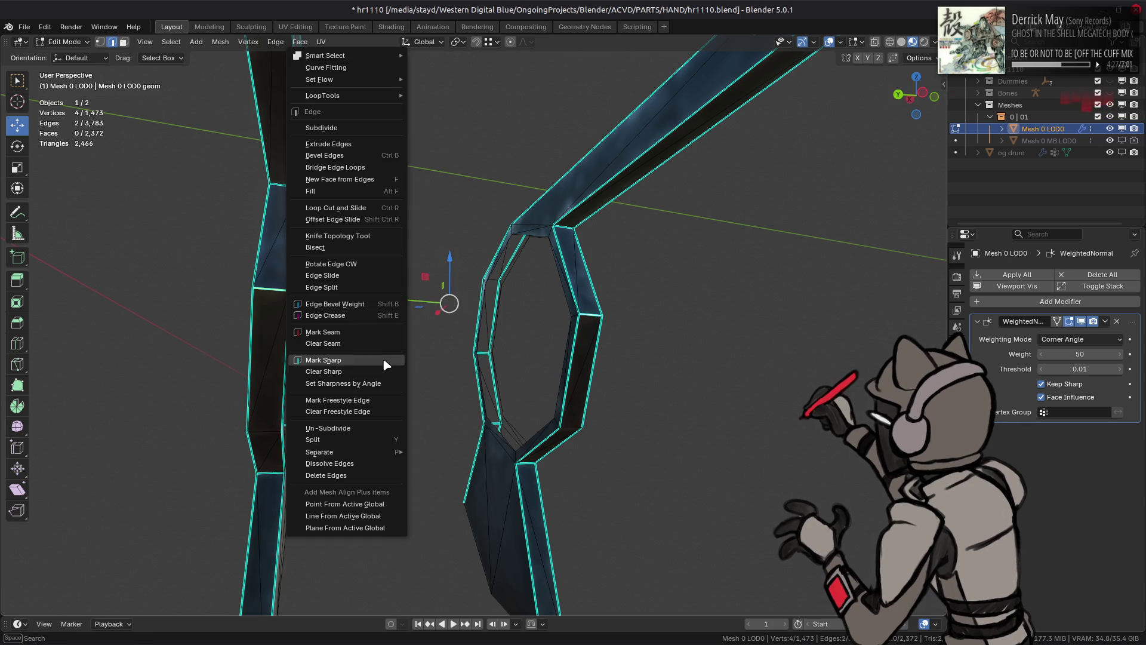
pyautogui.click(325, 358)
# Step: Clear sharp from the other selected ring edges and deselect everything
pyautogui.moveTo(321, 343)
pyautogui.mouseDown(button='middle')
pyautogui.moveTo(325, 299)
pyautogui.moveTo(530, 335)
pyautogui.moveTo(682, 307)
pyautogui.mouseUp(button='middle')
pyautogui.hotkey('ctrl', 'e')
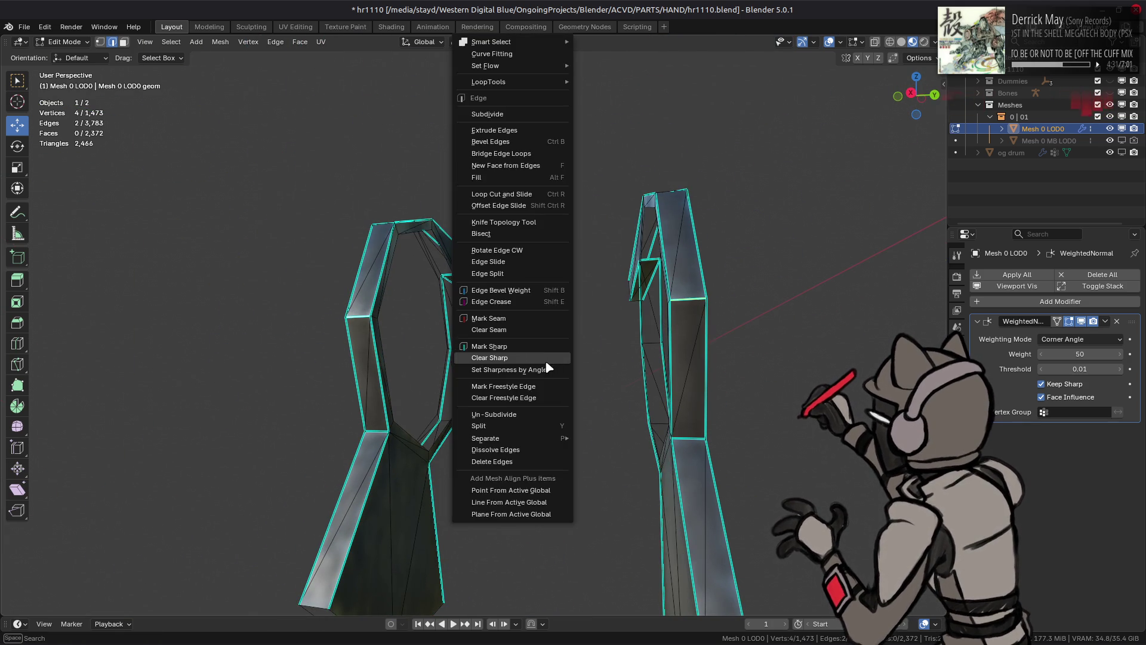
pyautogui.click(545, 366)
pyautogui.moveTo(530, 232)
pyautogui.mouseDown(button='middle')
pyautogui.moveTo(543, 279)
pyautogui.moveTo(510, 325)
pyautogui.moveTo(505, 316)
pyautogui.mouseUp(button='middle')
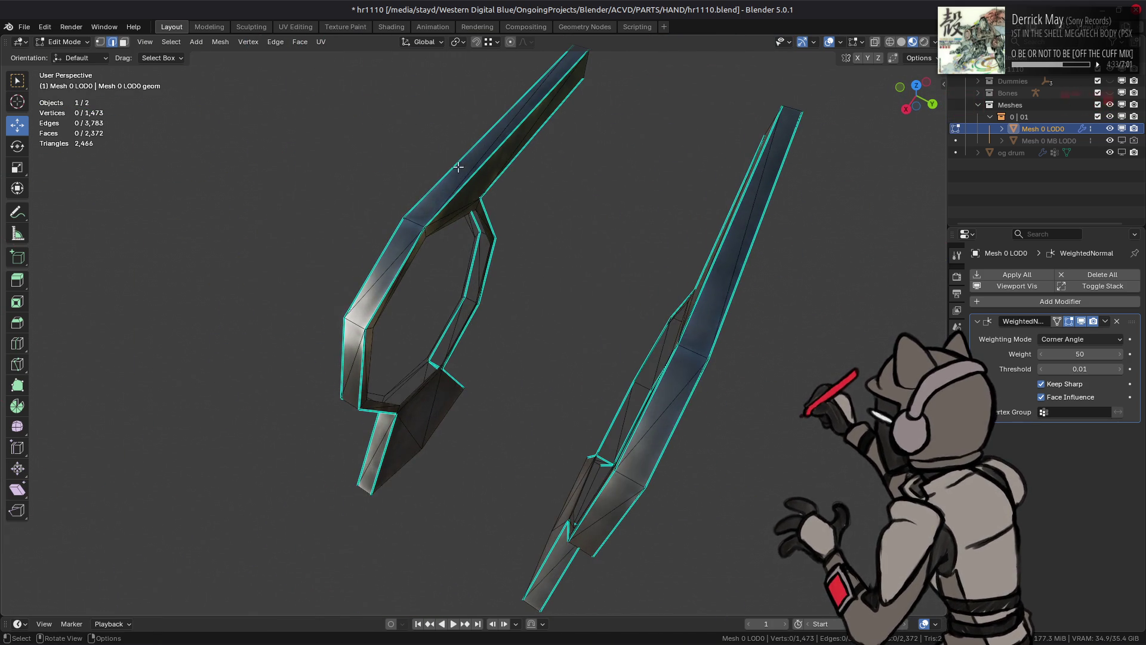
pyautogui.press('3')
pyautogui.click(466, 154)
pyautogui.hotkey('alt', 'a')
pyautogui.press('2')
pyautogui.moveTo(559, 307)
pyautogui.mouseDown(button='middle')
pyautogui.moveTo(523, 270)
pyautogui.moveTo(486, 276)
pyautogui.moveTo(544, 242)
pyautogui.moveTo(565, 202)
pyautogui.moveTo(545, 271)
pyautogui.moveTo(476, 264)
pyautogui.moveTo(537, 190)
pyautogui.mouseUp(button='middle')
# Step: Set the four top triangles of the upper and lower bars to Strong face strength, then exit to Object Mode
pyautogui.press('3')
pyautogui.click(537, 190)
pyautogui.keyDown('shift'); pyautogui.click(676, 175); pyautogui.keyUp('shift')
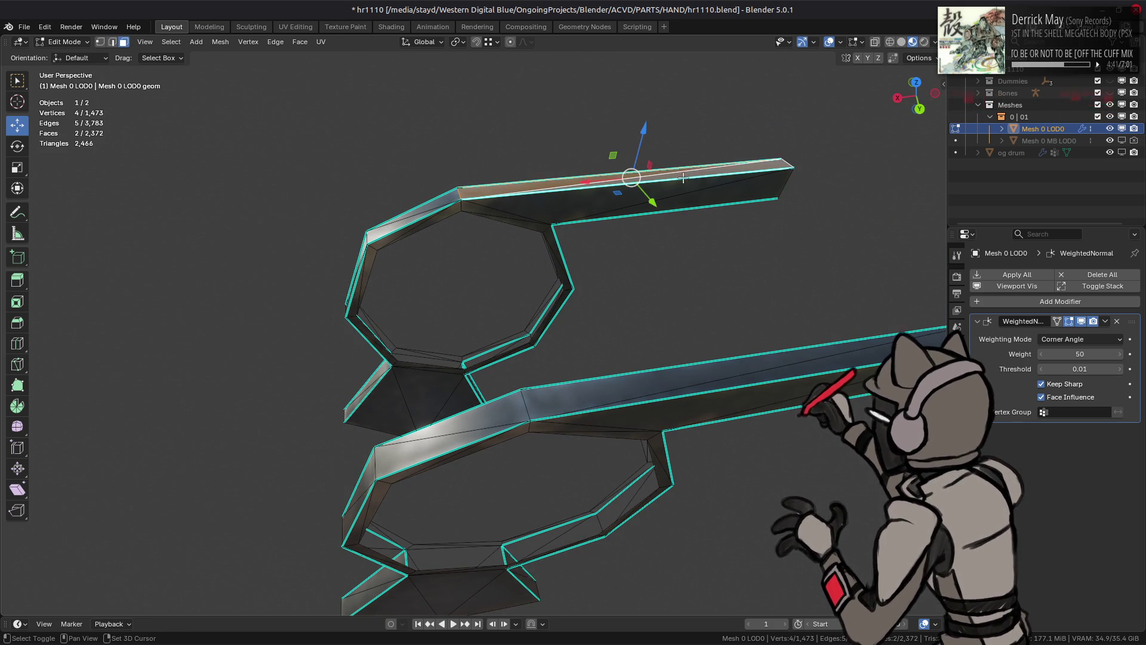
pyautogui.keyDown('shift'); pyautogui.click(799, 352); pyautogui.keyUp('shift')
pyautogui.keyDown('shift'); pyautogui.click(806, 371); pyautogui.keyUp('shift')
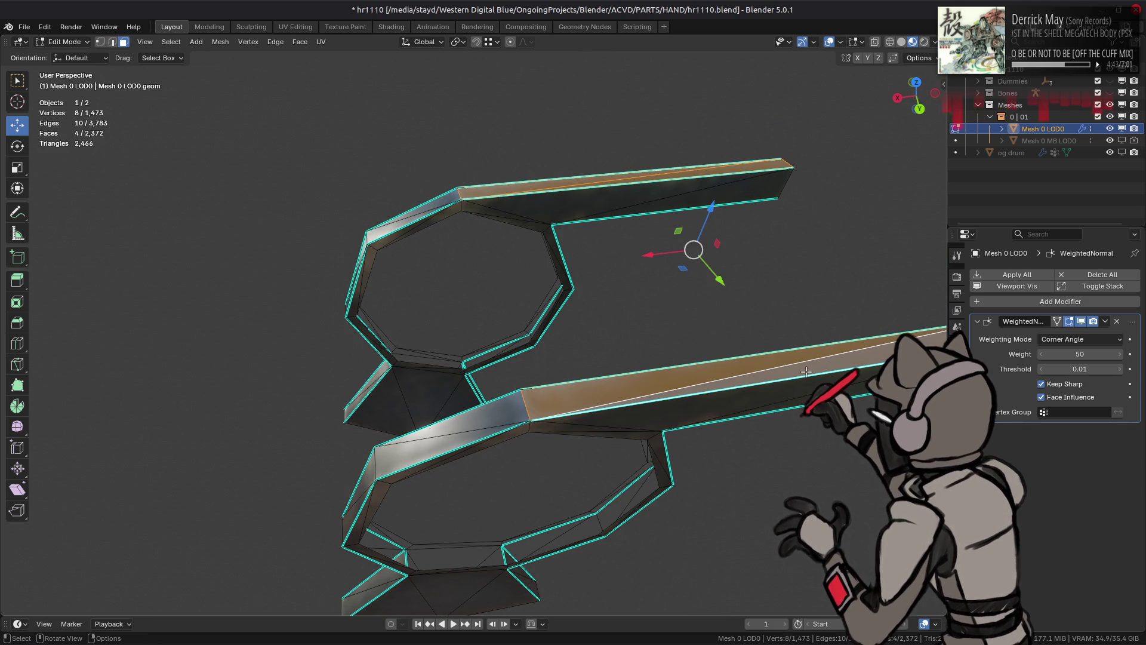
pyautogui.hotkey('alt', 'n')
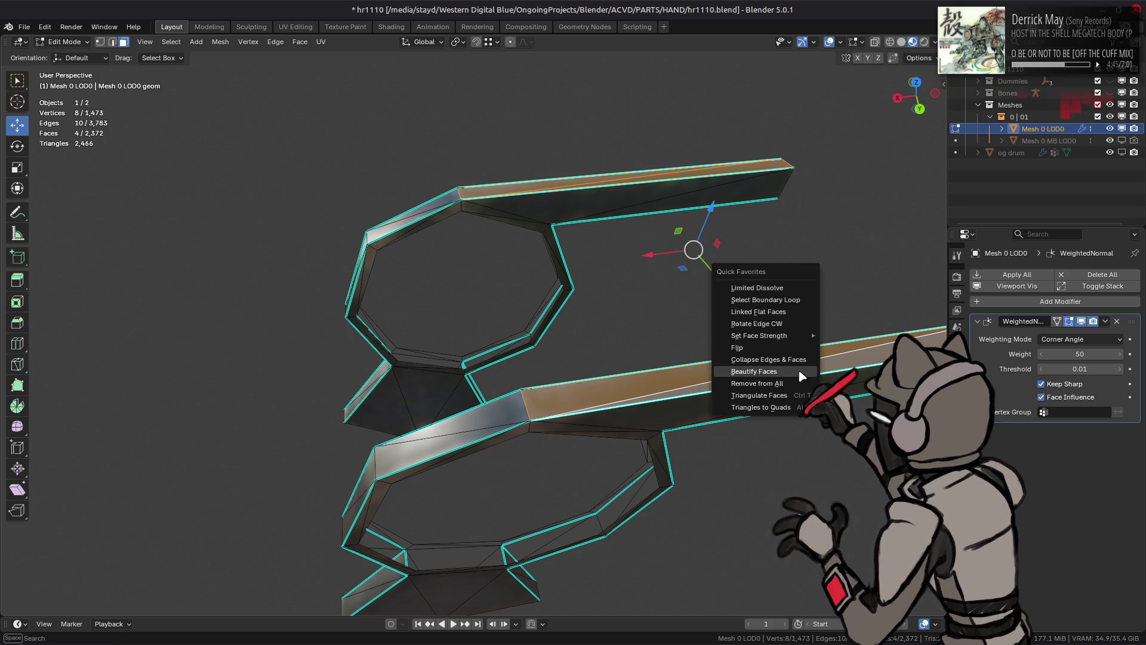
pyautogui.moveTo(770, 332)
pyautogui.click(857, 356)
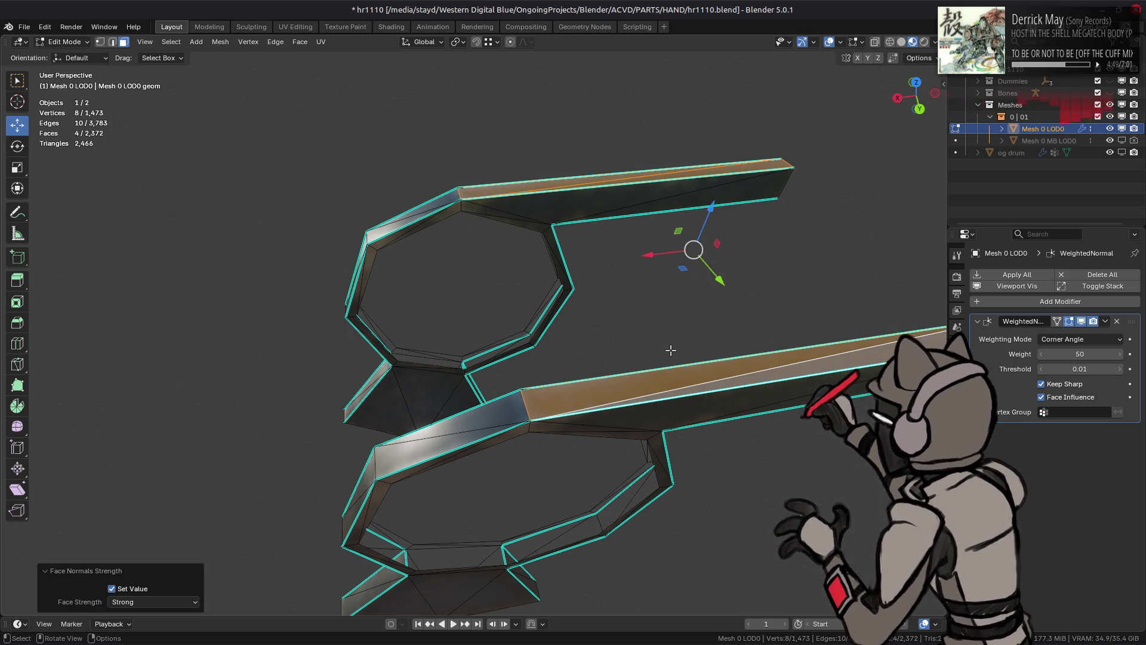
pyautogui.press('Tab')
pyautogui.moveTo(661, 337)
pyautogui.mouseDown(button='middle')
pyautogui.moveTo(478, 396)
pyautogui.moveTo(535, 342)
pyautogui.moveTo(689, 378)
pyautogui.moveTo(645, 302)
pyautogui.moveTo(710, 447)
pyautogui.moveTo(490, 351)
pyautogui.mouseUp(button='middle')
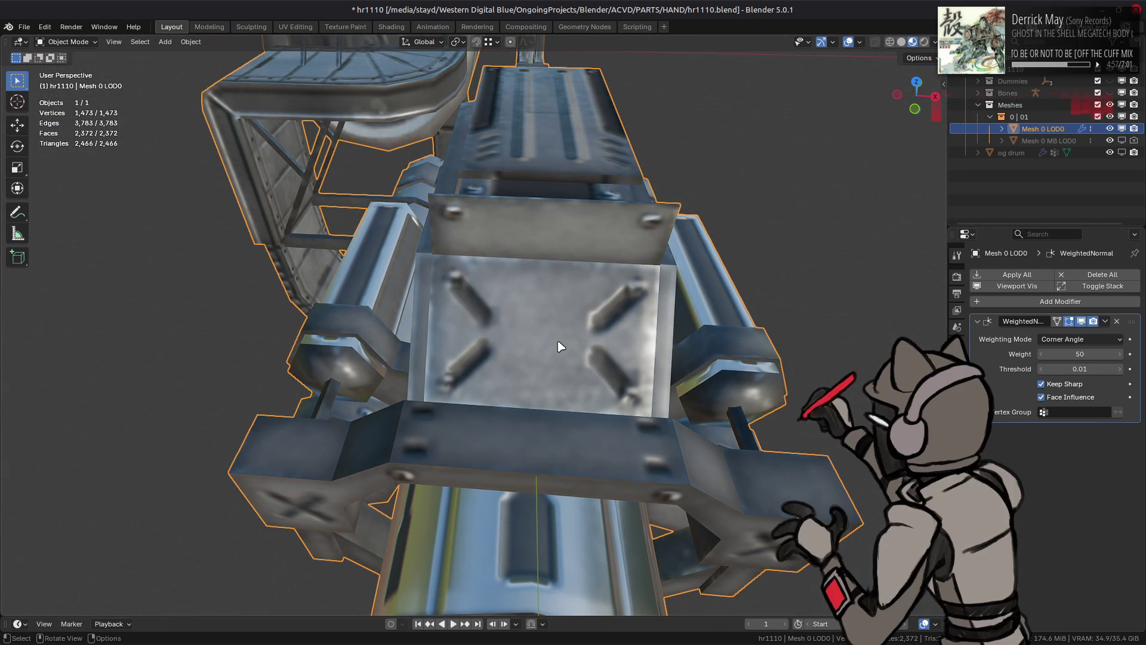
# Step: Orbit around the gun's barrels and body, then enter Edit Mode zoomed on the hexagonal barrel end
pyautogui.scroll(-3, 556, 345)
pyautogui.moveTo(555, 345); pyautogui.dragTo(543, 352, button='middle')
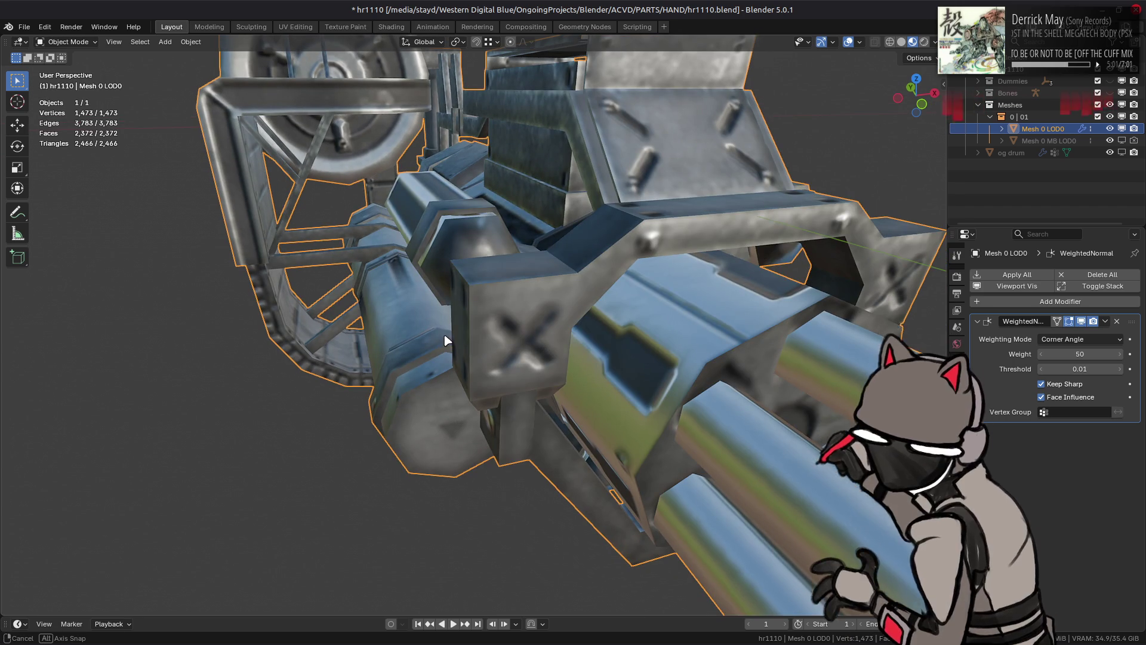
pyautogui.moveTo(444, 340); pyautogui.dragTo(506, 266, button='middle')
pyautogui.moveTo(631, 390)
pyautogui.mouseDown(button='middle')
pyautogui.moveTo(722, 298)
pyautogui.moveTo(703, 308)
pyautogui.mouseUp(button='middle')
pyautogui.moveTo(640, 287)
pyautogui.mouseDown(button='middle')
pyautogui.moveTo(622, 288)
pyautogui.moveTo(621, 303)
pyautogui.moveTo(580, 305)
pyautogui.moveTo(449, 280)
pyautogui.mouseUp(button='middle')
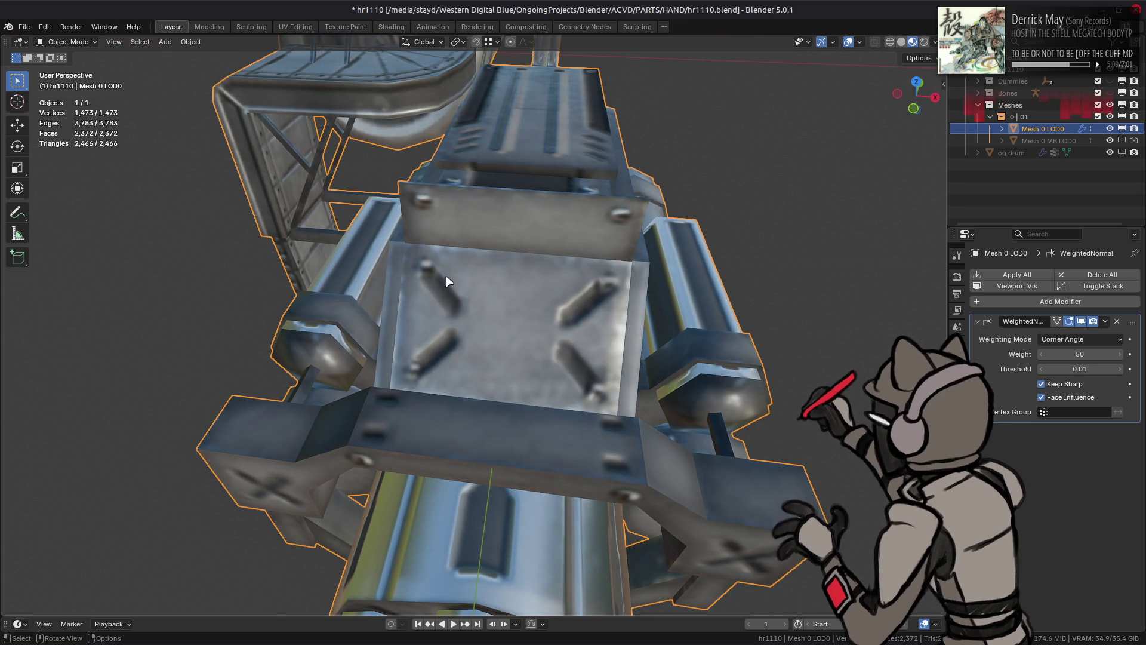
pyautogui.moveTo(577, 367)
pyautogui.mouseDown(button='middle')
pyautogui.moveTo(507, 333)
pyautogui.moveTo(536, 322)
pyautogui.moveTo(510, 357)
pyautogui.moveTo(541, 321)
pyautogui.moveTo(616, 339)
pyautogui.moveTo(532, 349)
pyautogui.mouseUp(button='middle')
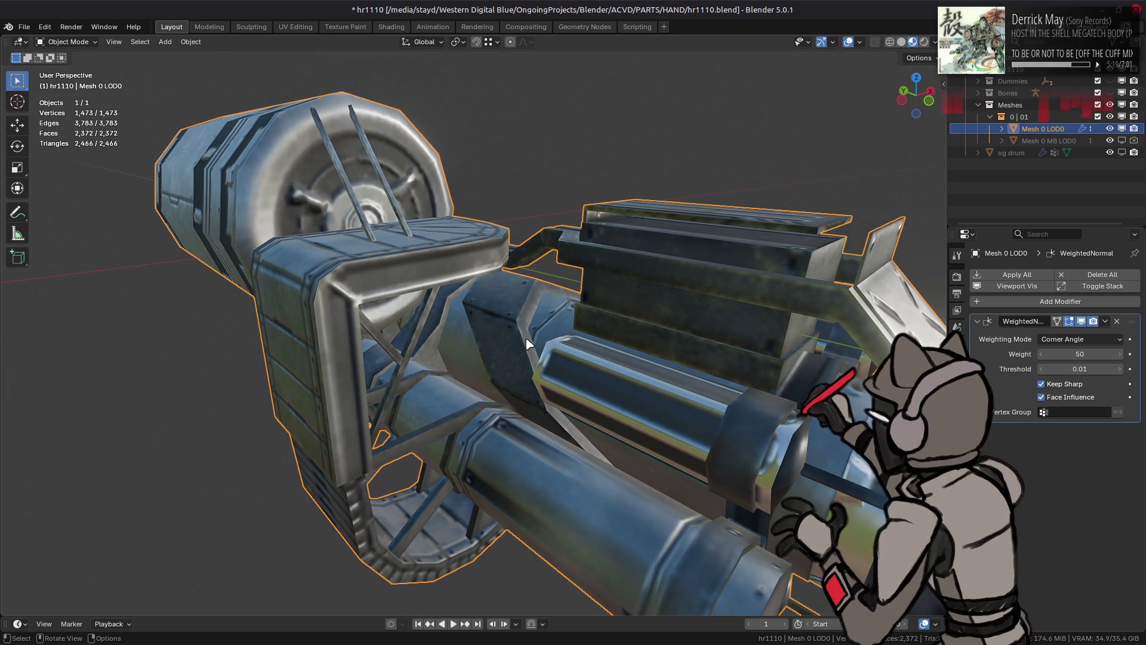
pyautogui.moveTo(576, 285)
pyautogui.mouseDown(button='middle')
pyautogui.moveTo(553, 299)
pyautogui.moveTo(434, 300)
pyautogui.moveTo(457, 305)
pyautogui.moveTo(383, 330)
pyautogui.moveTo(511, 320)
pyautogui.moveTo(336, 352)
pyautogui.moveTo(436, 333)
pyautogui.moveTo(370, 262)
pyautogui.moveTo(499, 387)
pyautogui.mouseUp(button='middle')
pyautogui.press('Tab')
pyautogui.scroll(3, 457, 305)
# Step: Dissolve the centre vertex of the hexagonal barrel end cap
pyautogui.press('1')
pyautogui.click(511, 320)
pyautogui.keyDown('shift'); pyautogui.click(441, 333); pyautogui.keyUp('shift')
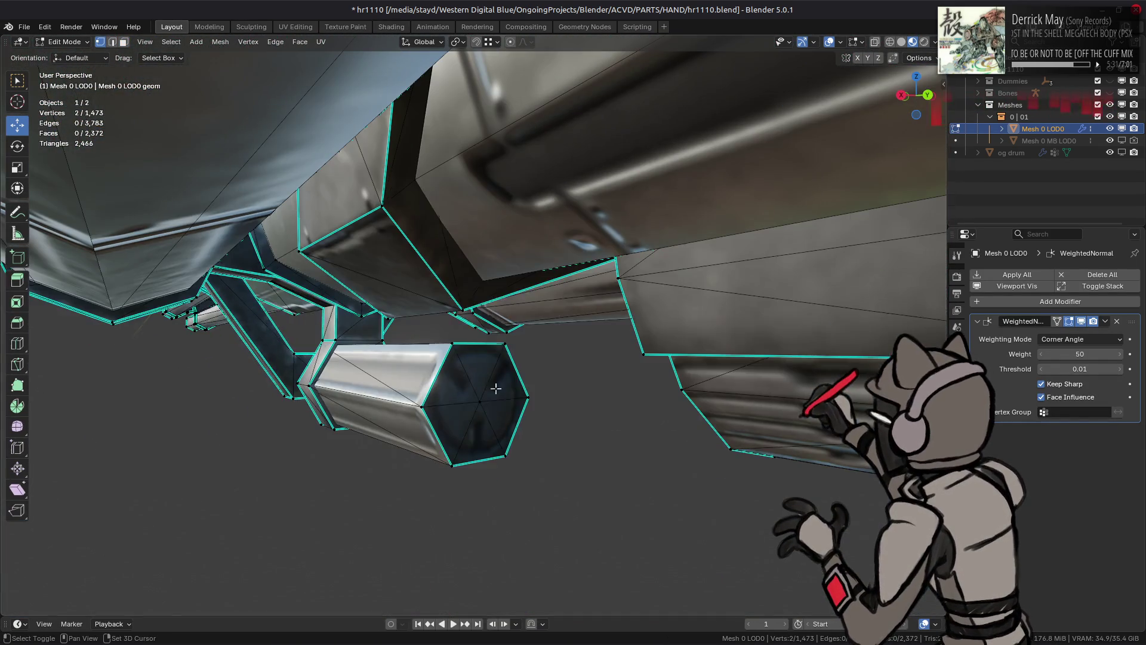
pyautogui.rightClick(543, 426)
pyautogui.click(521, 551)
# Step: Triangulate the hexagon end face with Beauty, deselect, and return to Object Mode
pyautogui.press('3')
pyautogui.moveTo(522, 550)
pyautogui.mouseDown(button='middle')
pyautogui.moveTo(388, 276)
pyautogui.moveTo(351, 352)
pyautogui.mouseUp(button='middle')
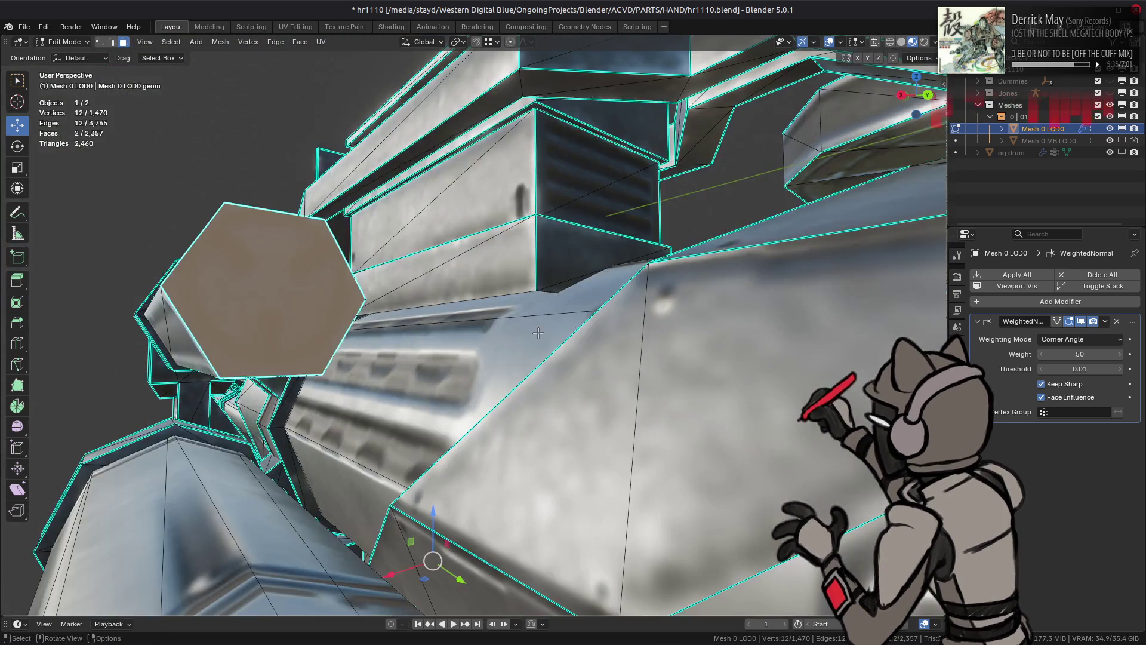
pyautogui.moveTo(538, 333); pyautogui.dragTo(621, 335, button='middle')
pyautogui.keyDown('shift'); pyautogui.click(637, 338); pyautogui.keyUp('shift')
pyautogui.press('q')
pyautogui.click(388, 399)
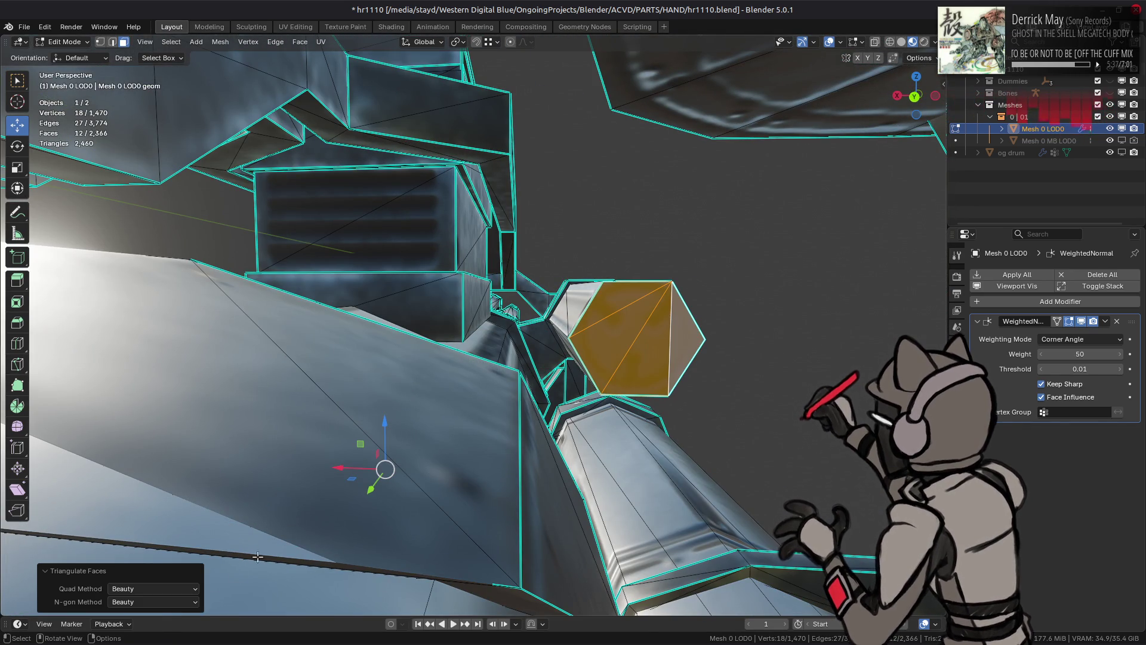
pyautogui.click(165, 616)
pyautogui.hotkey('alt', 'a')
pyautogui.moveTo(441, 394)
pyautogui.mouseDown(button='middle')
pyautogui.moveTo(475, 395)
pyautogui.moveTo(482, 349)
pyautogui.mouseUp(button='middle')
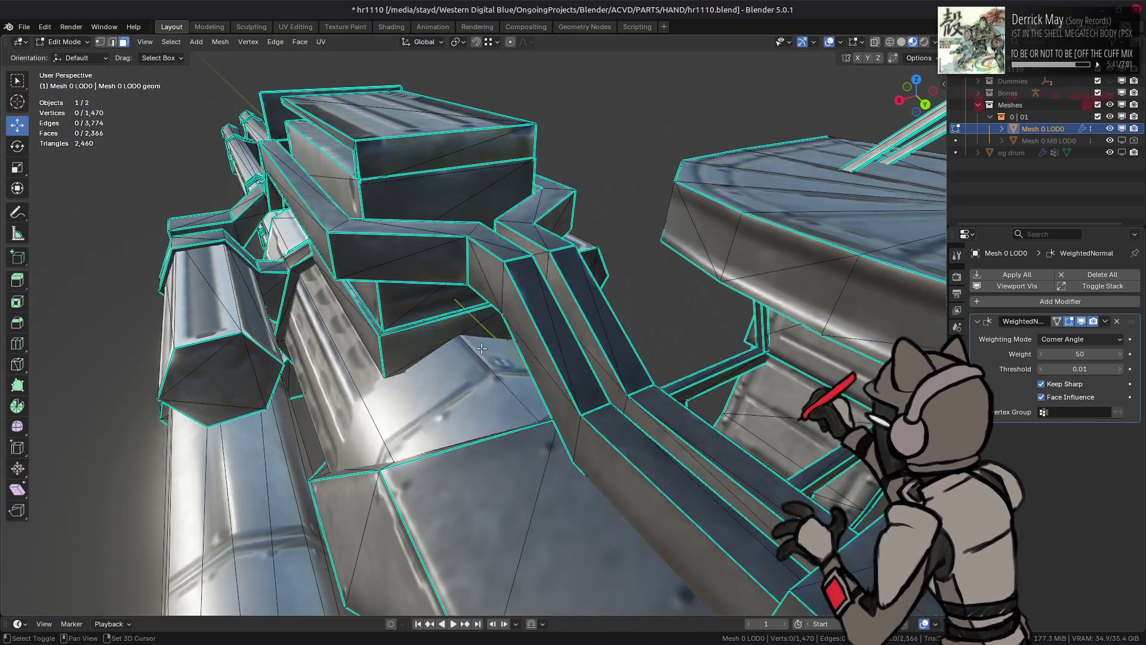
pyautogui.scroll(-4, 551, 330)
pyautogui.press('Tab')
pyautogui.moveTo(570, 309)
pyautogui.mouseDown(button='middle')
pyautogui.moveTo(646, 264)
pyautogui.moveTo(710, 259)
pyautogui.mouseUp(button='middle')
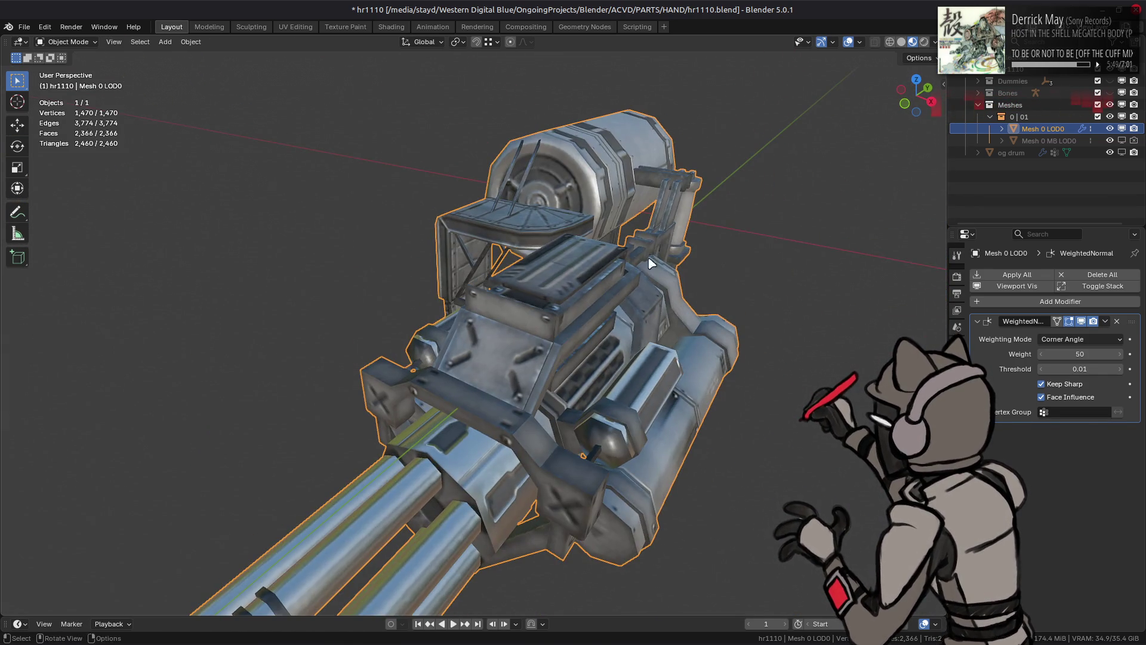
# Step: Inspect the drum and gun from above and low side, then uncheck Face Influence on WeightedNormal
pyautogui.moveTo(587, 261)
pyautogui.mouseDown(button='middle')
pyautogui.moveTo(537, 322)
pyautogui.moveTo(586, 379)
pyautogui.moveTo(422, 302)
pyautogui.moveTo(525, 340)
pyautogui.moveTo(451, 301)
pyautogui.moveTo(417, 315)
pyautogui.moveTo(418, 367)
pyautogui.moveTo(173, 328)
pyautogui.moveTo(357, 311)
pyautogui.mouseUp(button='middle')
pyautogui.scroll(2, 411, 305)
pyautogui.press('Tab')
pyautogui.scroll(-5, 525, 340)
pyautogui.press('Tab')
pyautogui.scroll(3, 368, 304)
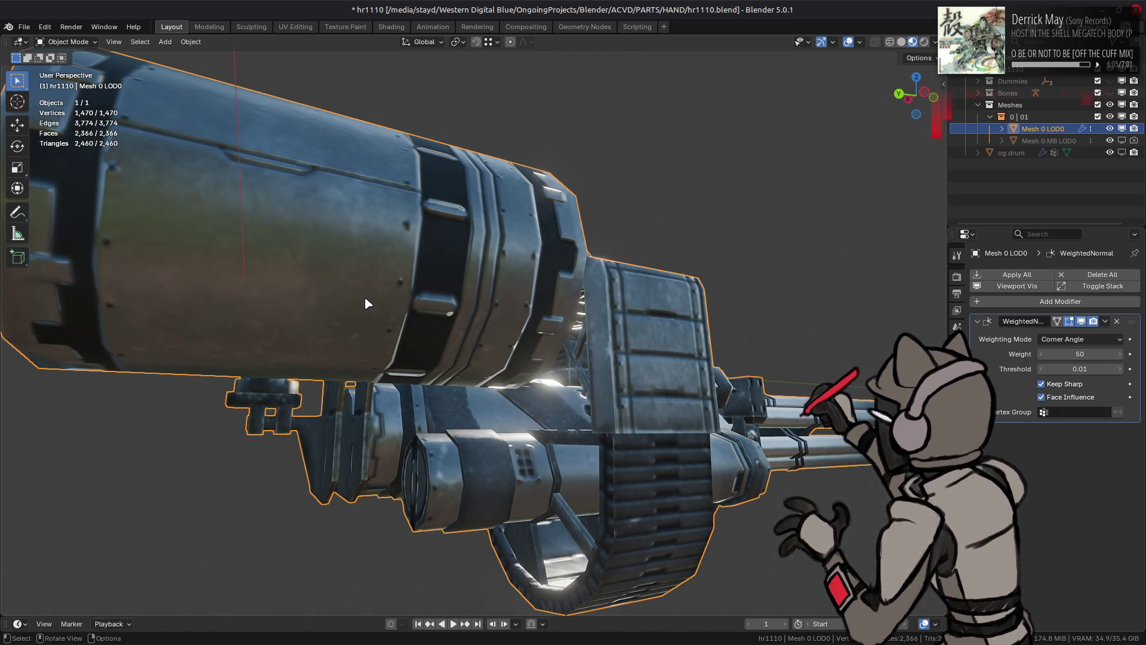
pyautogui.moveTo(609, 349)
pyautogui.mouseDown(button='middle')
pyautogui.moveTo(496, 429)
pyautogui.moveTo(494, 334)
pyautogui.moveTo(392, 330)
pyautogui.mouseUp(button='middle')
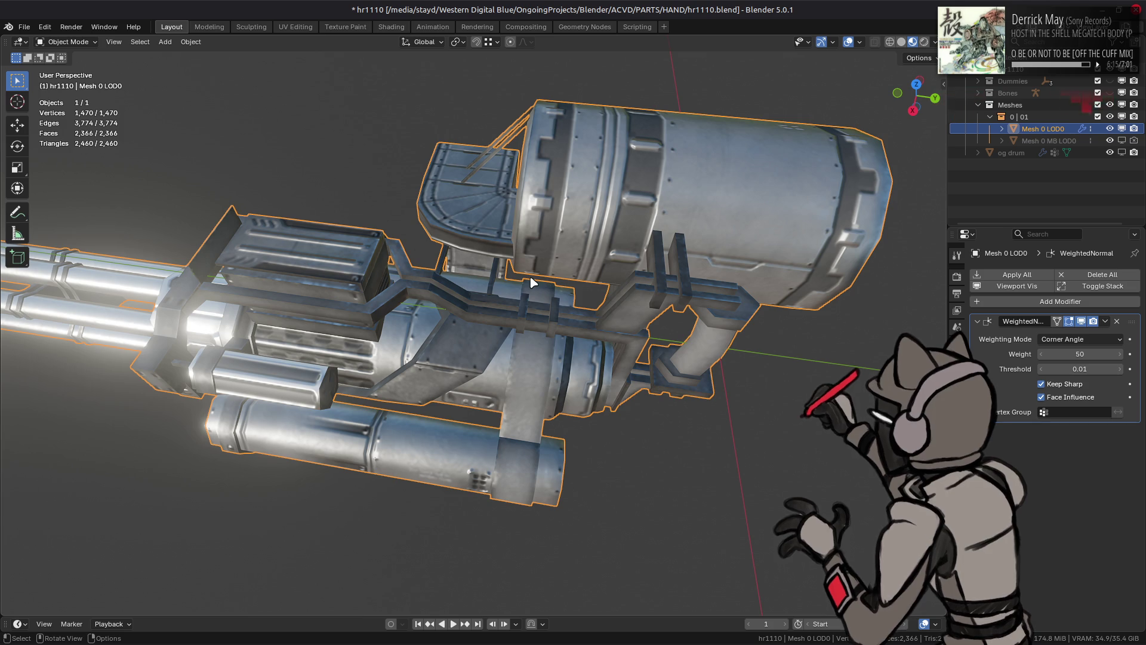
pyautogui.moveTo(445, 329)
pyautogui.mouseDown(button='middle')
pyautogui.moveTo(468, 313)
pyautogui.moveTo(439, 432)
pyautogui.moveTo(293, 397)
pyautogui.moveTo(358, 335)
pyautogui.moveTo(406, 311)
pyautogui.mouseUp(button='middle')
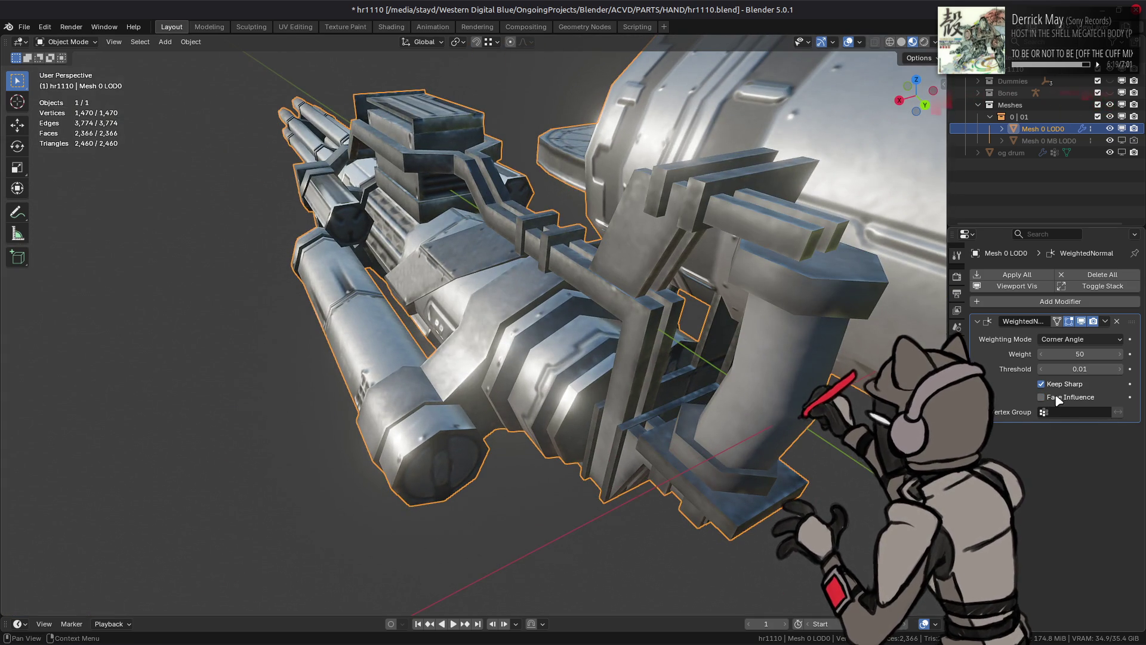
pyautogui.click(1058, 404)
pyautogui.scroll(5, 657, 358)
# Step: Mark the selected housing edges as sharp and return to Object Mode
pyautogui.moveTo(657, 358)
pyautogui.mouseDown(button='middle')
pyautogui.moveTo(673, 397)
pyautogui.moveTo(537, 269)
pyautogui.moveTo(367, 173)
pyautogui.mouseUp(button='middle')
pyautogui.press('Tab')
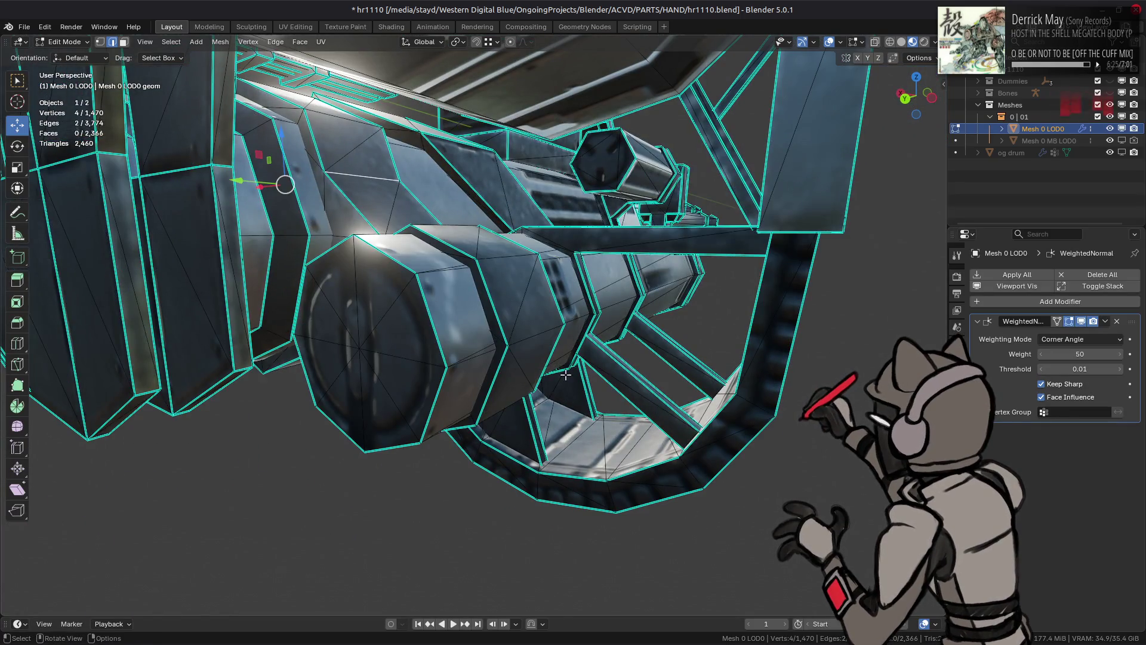
pyautogui.moveTo(565, 375); pyautogui.dragTo(535, 385, button='middle')
pyautogui.rightClick(534, 385)
pyautogui.click(517, 463)
pyautogui.moveTo(516, 463)
pyautogui.mouseDown(button='middle')
pyautogui.moveTo(463, 356)
pyautogui.moveTo(476, 335)
pyautogui.moveTo(512, 356)
pyautogui.mouseUp(button='middle')
pyautogui.press('Tab')
pyautogui.scroll(2, 510, 361)
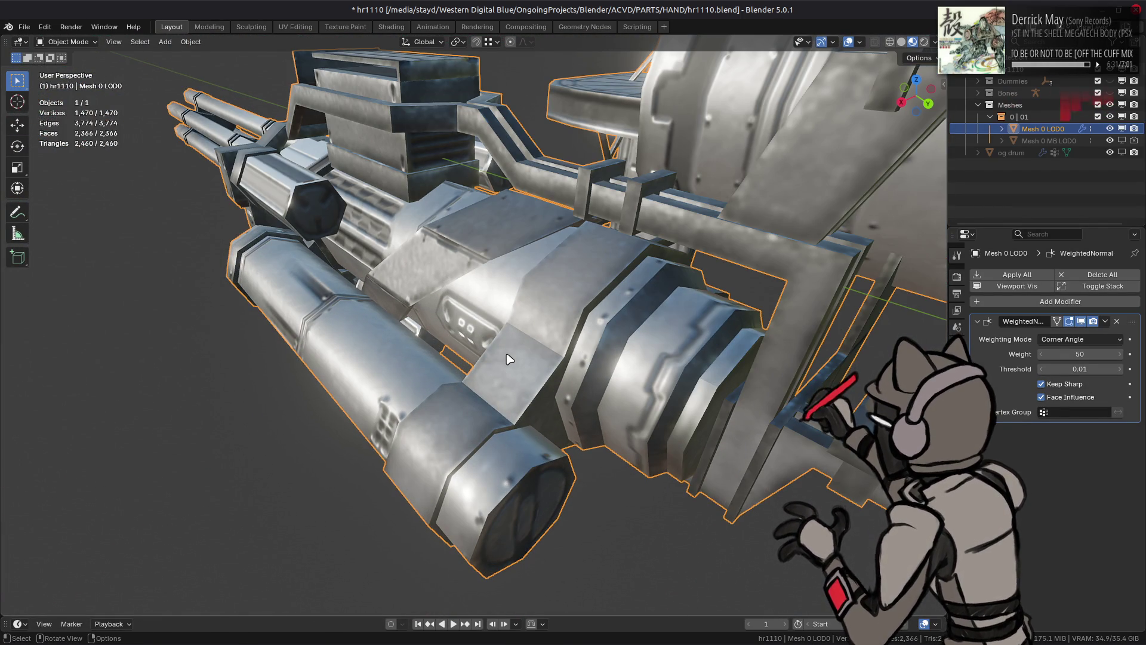
# Step: Give the selected faces under the gun Medium face strength
pyautogui.press('Tab')
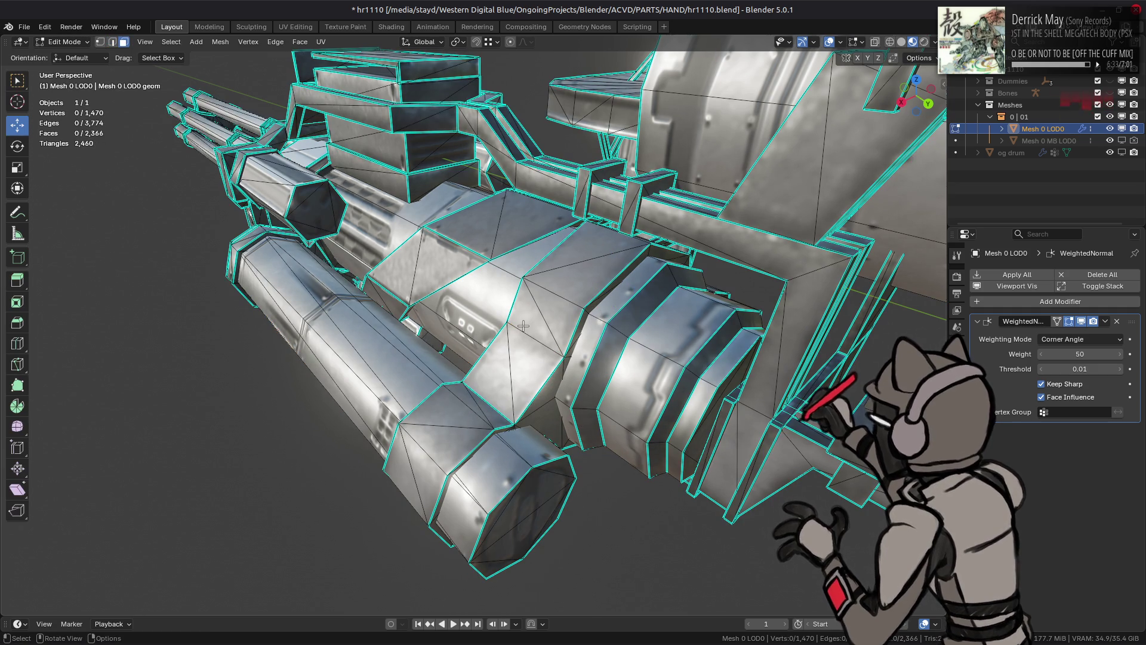
pyautogui.moveTo(608, 354); pyautogui.dragTo(522, 328, button='middle')
pyautogui.press('q')
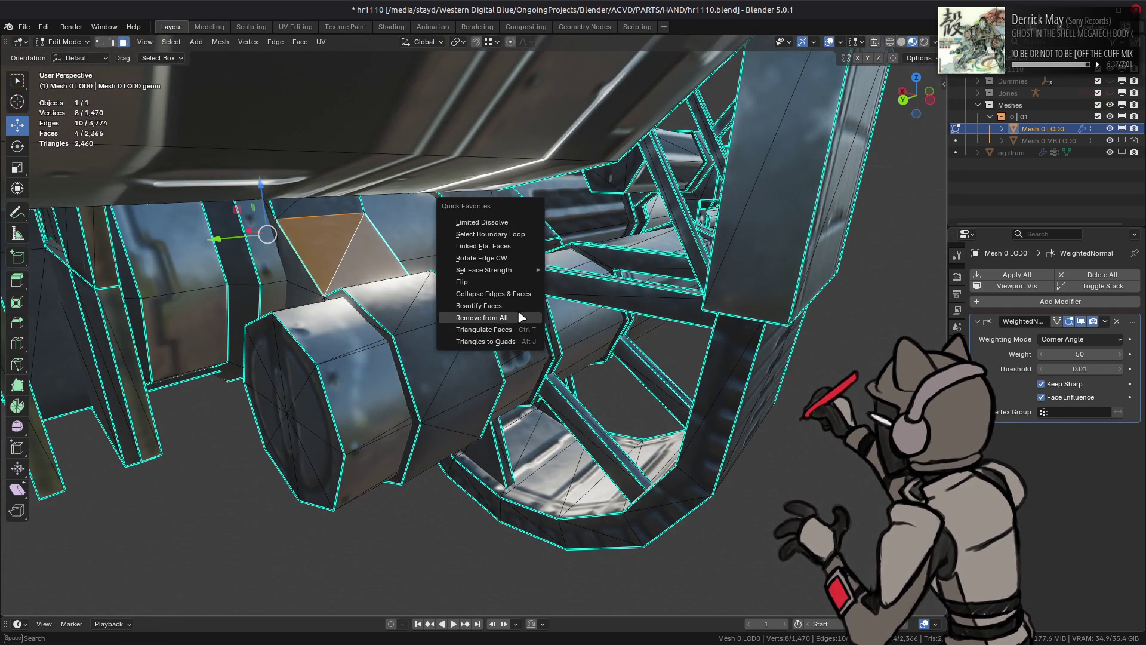
pyautogui.moveTo(530, 272)
pyautogui.click(582, 285)
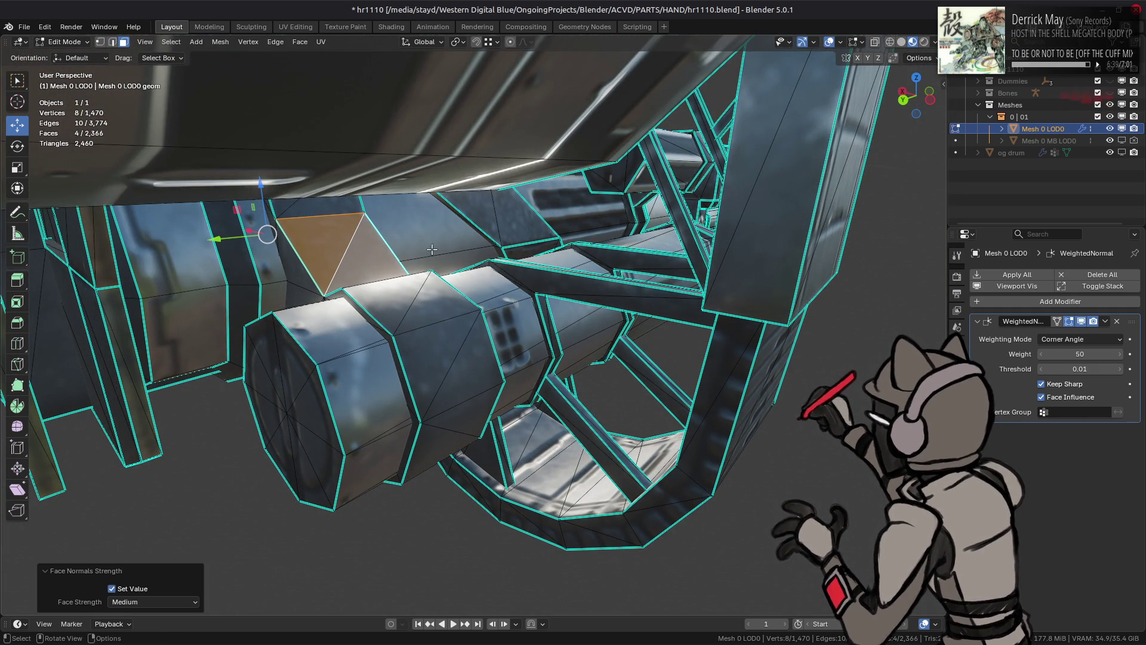
# Step: Set two more face pairs on the housing to Weak face strength
pyautogui.moveTo(324, 212)
pyautogui.mouseDown(button='middle')
pyautogui.moveTo(323, 159)
pyautogui.moveTo(482, 242)
pyautogui.mouseUp(button='middle')
pyautogui.click(322, 158)
pyautogui.keyDown('shift'); pyautogui.click(483, 242); pyautogui.keyUp('shift')
pyautogui.press('q')
pyautogui.click(404, 288)
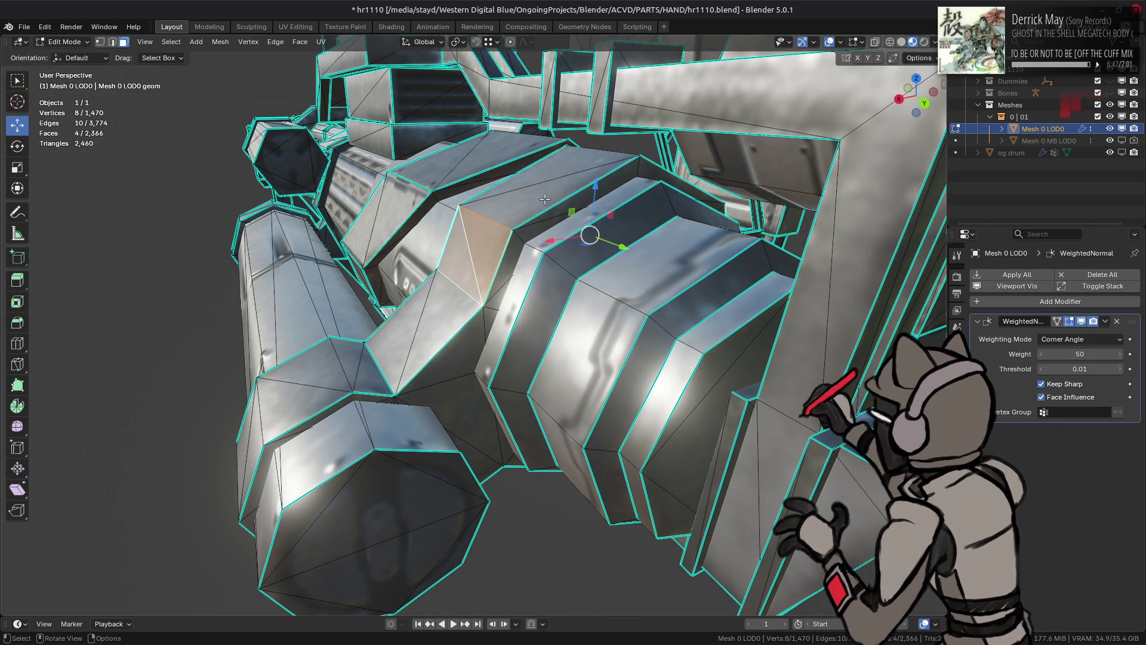
# Step: Give the triangle beside the drum Weak face strength, retrying after two undone attempts
pyautogui.click(420, 300)
pyautogui.press('q')
pyautogui.moveTo(447, 317)
pyautogui.click(524, 335)
pyautogui.hotkey('ctrl', 'z')
pyautogui.moveTo(578, 320); pyautogui.dragTo(542, 342, button='middle')
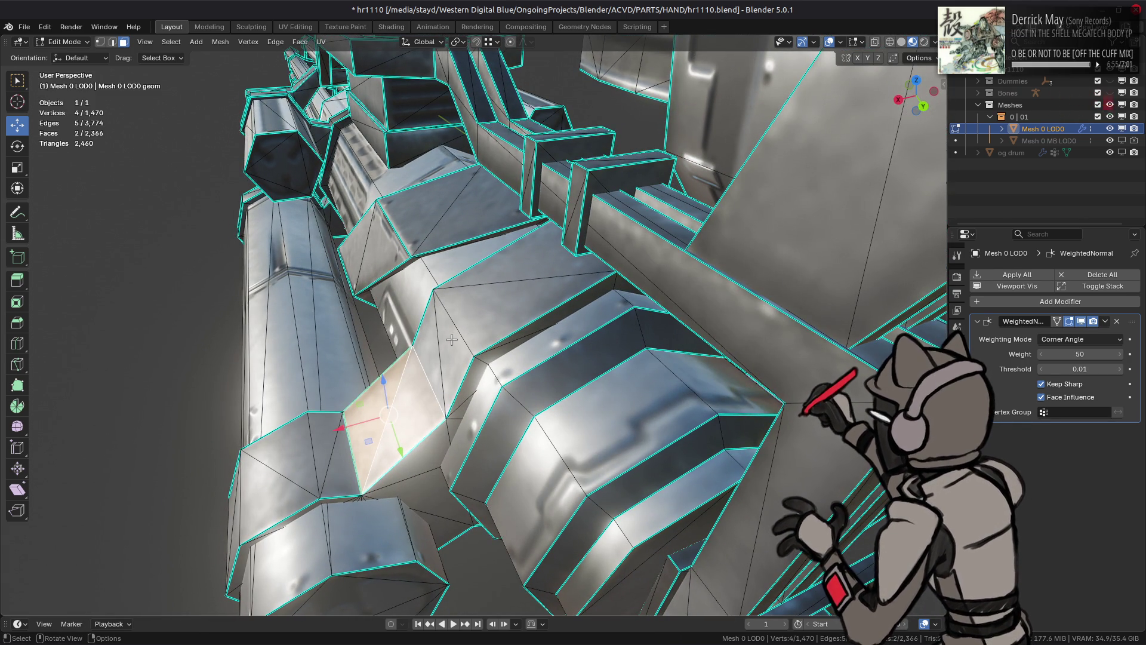
pyautogui.press('q')
pyautogui.moveTo(582, 346)
pyautogui.click(627, 355)
pyautogui.hotkey('ctrl', 'z')
pyautogui.press('q')
pyautogui.moveTo(585, 322)
pyautogui.click(626, 334)
# Step: Return to Object Mode and preview the gun in Solid shading
pyautogui.press('Tab')
pyautogui.moveTo(627, 335)
pyautogui.mouseDown(button='middle')
pyautogui.moveTo(656, 307)
pyautogui.moveTo(650, 325)
pyautogui.moveTo(615, 307)
pyautogui.moveTo(627, 313)
pyautogui.mouseUp(button='middle')
pyautogui.click(901, 42)
pyautogui.moveTo(650, 203)
pyautogui.mouseDown(button='middle')
pyautogui.moveTo(662, 188)
pyautogui.moveTo(624, 199)
pyautogui.moveTo(637, 186)
pyautogui.moveTo(638, 197)
pyautogui.moveTo(607, 171)
pyautogui.moveTo(785, 107)
pyautogui.moveTo(780, 179)
pyautogui.moveTo(924, 94)
pyautogui.mouseUp(button='middle')
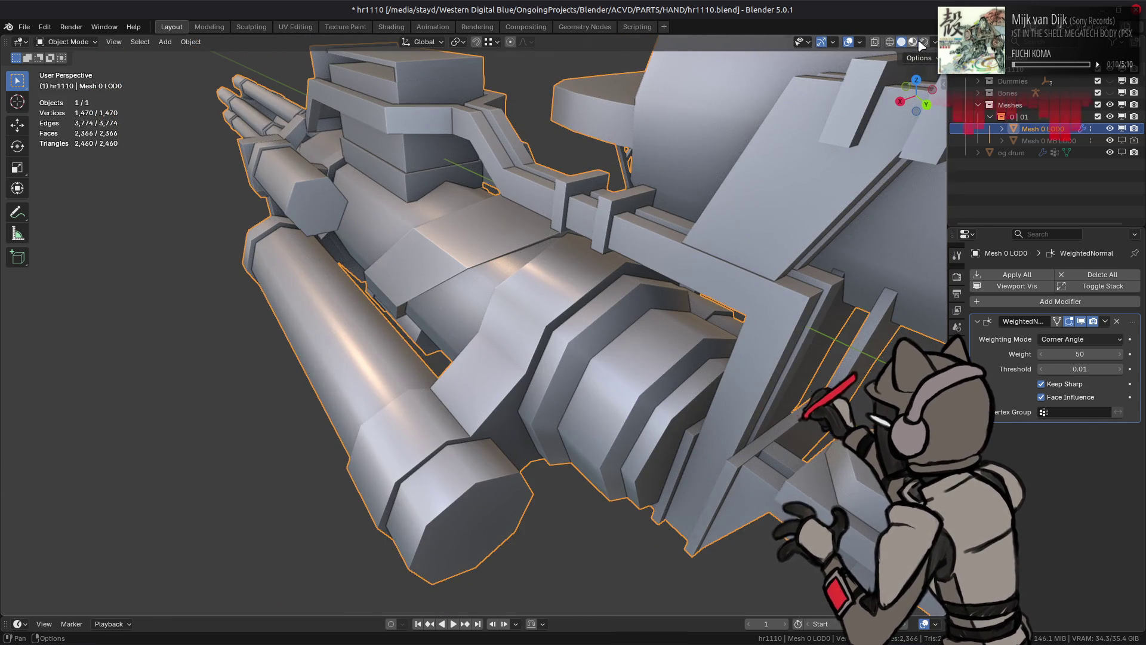
# Step: Restore Material Preview shading, orbit to compare the gun's shading, then enter Edit Mode
pyautogui.click(913, 42)
pyautogui.moveTo(597, 209)
pyautogui.mouseDown(button='middle')
pyautogui.moveTo(621, 225)
pyautogui.moveTo(607, 263)
pyautogui.moveTo(566, 265)
pyautogui.moveTo(672, 239)
pyautogui.moveTo(788, 275)
pyautogui.moveTo(692, 248)
pyautogui.moveTo(776, 322)
pyautogui.mouseUp(button='middle')
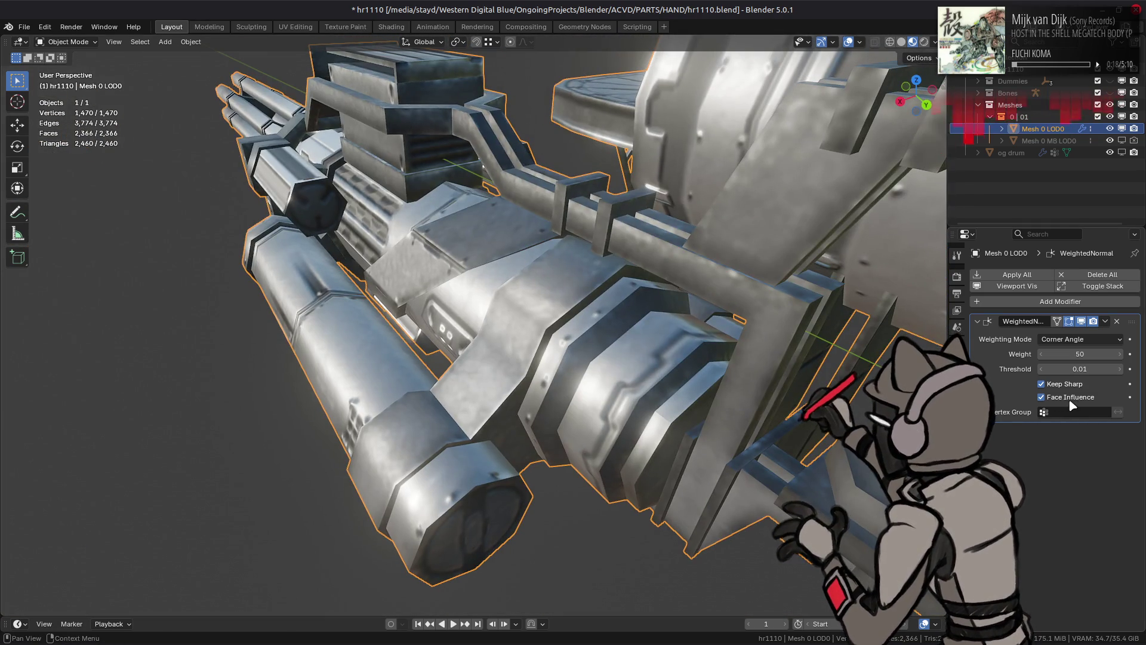
pyautogui.moveTo(757, 361)
pyautogui.mouseDown(button='middle')
pyautogui.moveTo(724, 332)
pyautogui.moveTo(1040, 374)
pyautogui.mouseUp(button='middle')
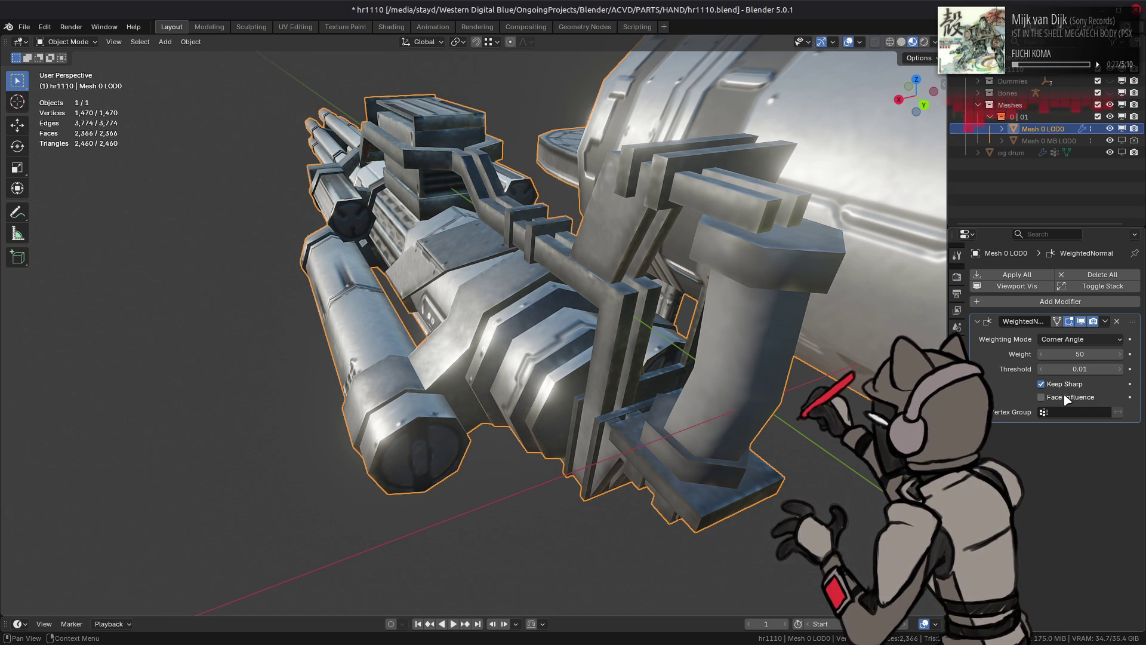
pyautogui.moveTo(757, 379)
pyautogui.mouseDown(button='middle')
pyautogui.moveTo(754, 407)
pyautogui.moveTo(994, 428)
pyautogui.mouseUp(button='middle')
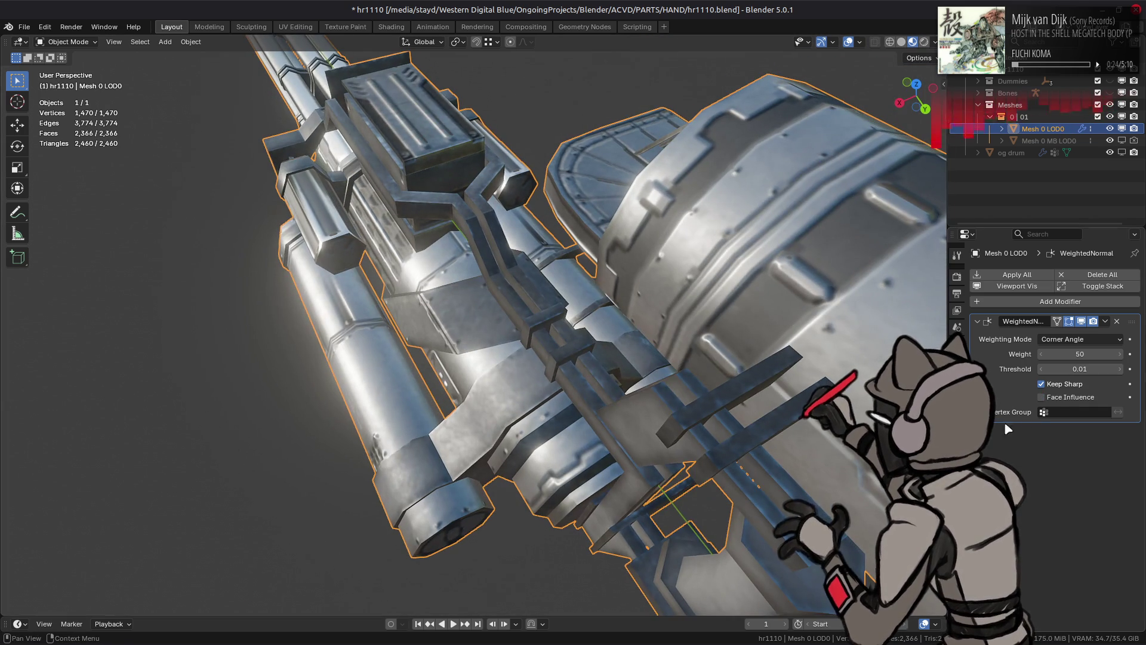
pyautogui.moveTo(746, 358)
pyautogui.mouseDown(button='middle')
pyautogui.moveTo(628, 328)
pyautogui.moveTo(461, 309)
pyautogui.mouseUp(button='middle')
pyautogui.press('Tab')
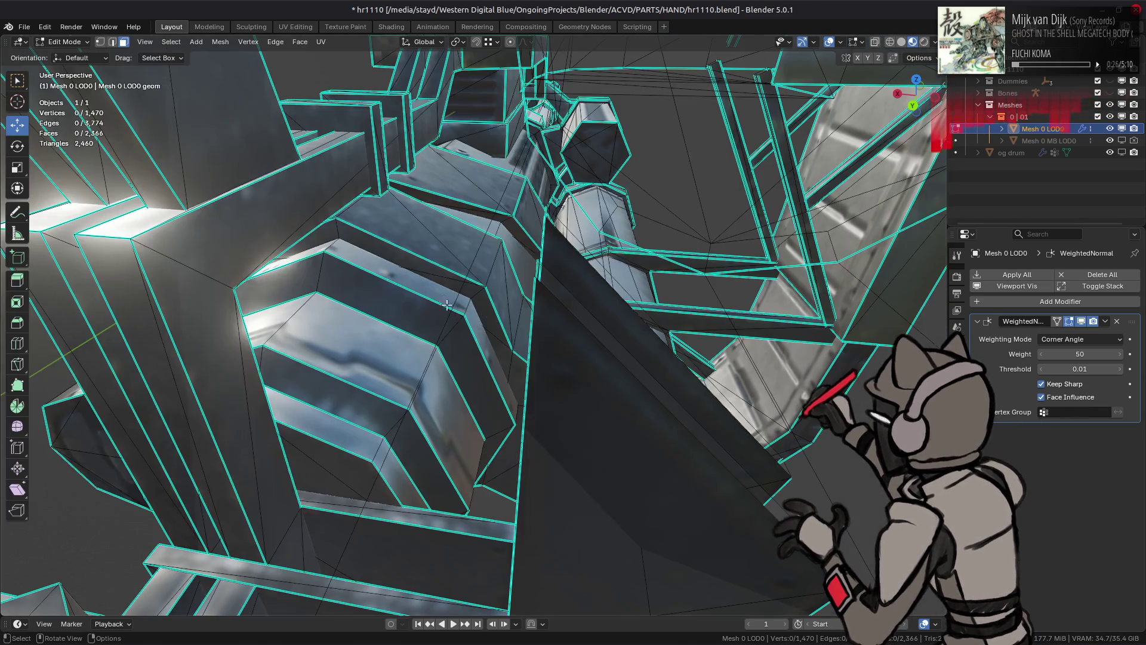
# Step: Give a housing face Weak face strength and return to Object Mode
pyautogui.moveTo(418, 223)
pyautogui.mouseDown(button='middle')
pyautogui.moveTo(240, 196)
pyautogui.moveTo(299, 184)
pyautogui.moveTo(275, 118)
pyautogui.mouseUp(button='middle')
pyautogui.click(239, 195)
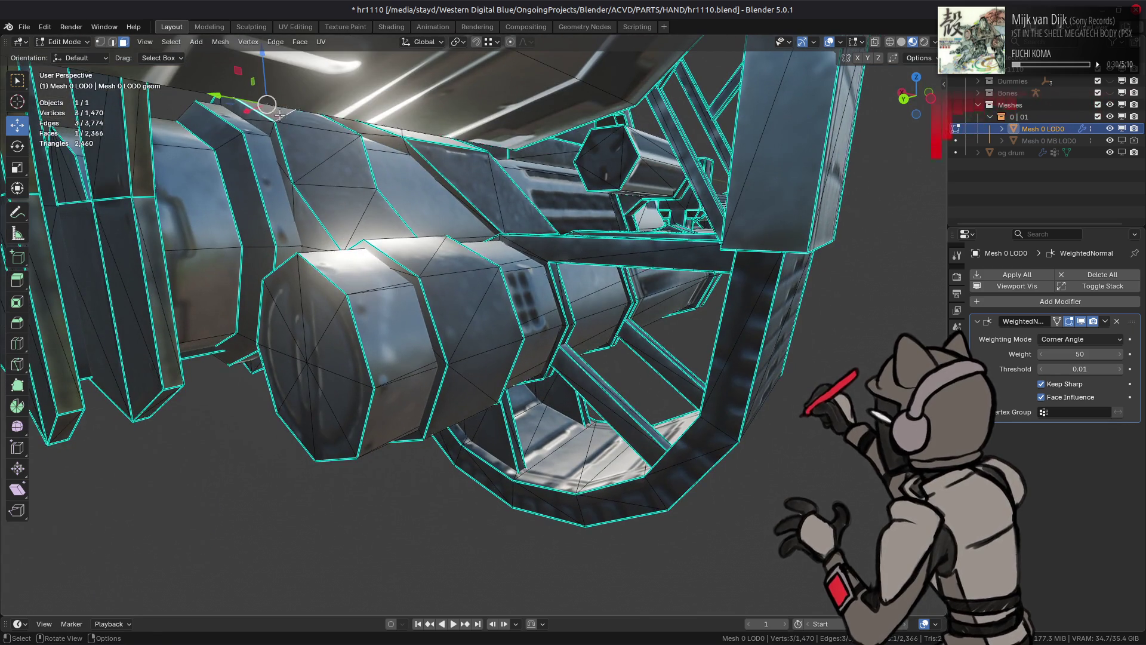
pyautogui.moveTo(346, 168)
pyautogui.mouseDown(button='middle')
pyautogui.moveTo(357, 321)
pyautogui.moveTo(630, 344)
pyautogui.mouseUp(button='middle')
pyautogui.press('q')
pyautogui.moveTo(357, 321)
pyautogui.click(395, 322)
pyautogui.press('Tab')
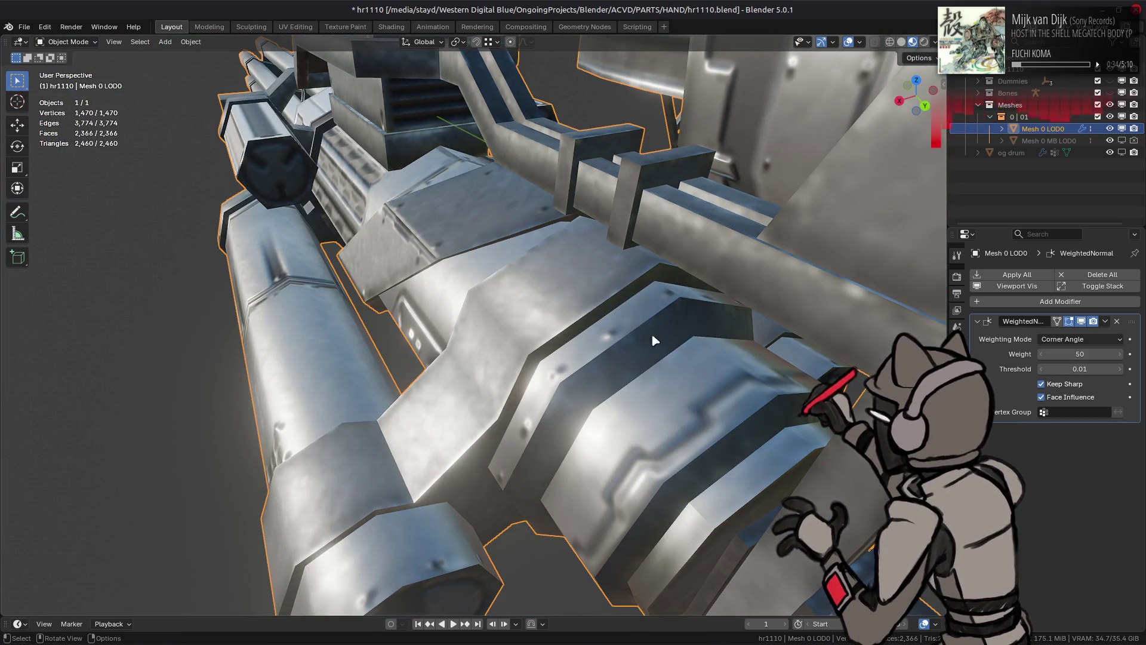
# Step: Back in Edit Mode, set two more housing faces to Medium face strength
pyautogui.moveTo(716, 335)
pyautogui.mouseDown(button='middle')
pyautogui.moveTo(472, 261)
pyautogui.moveTo(382, 179)
pyautogui.mouseUp(button='middle')
pyautogui.press('Tab')
pyautogui.click(325, 107)
pyautogui.keyDown('shift'); pyautogui.click(358, 140); pyautogui.keyUp('shift')
pyautogui.press('q')
pyautogui.click(545, 237)
# Step: Set the chosen faces to Weak, then Strong, and return to Object Mode
pyautogui.moveTo(546, 238); pyautogui.dragTo(343, 191, button='middle')
pyautogui.press('q')
pyautogui.moveTo(356, 194)
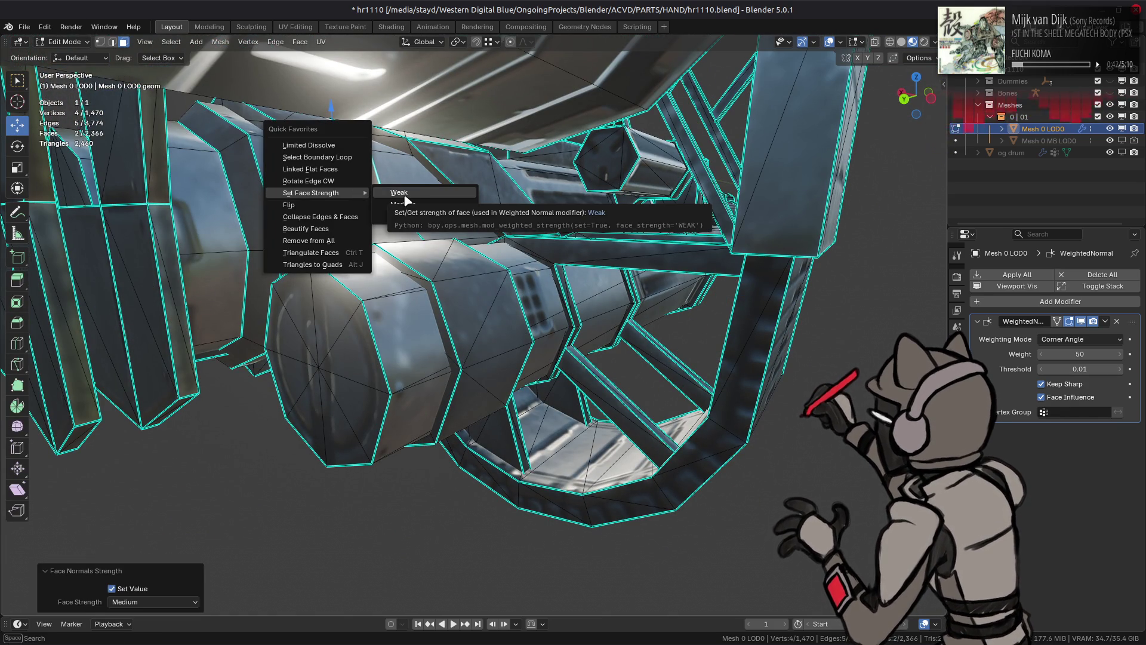
pyautogui.click(404, 195)
pyautogui.click(337, 206)
pyautogui.press('q')
pyautogui.moveTo(465, 255)
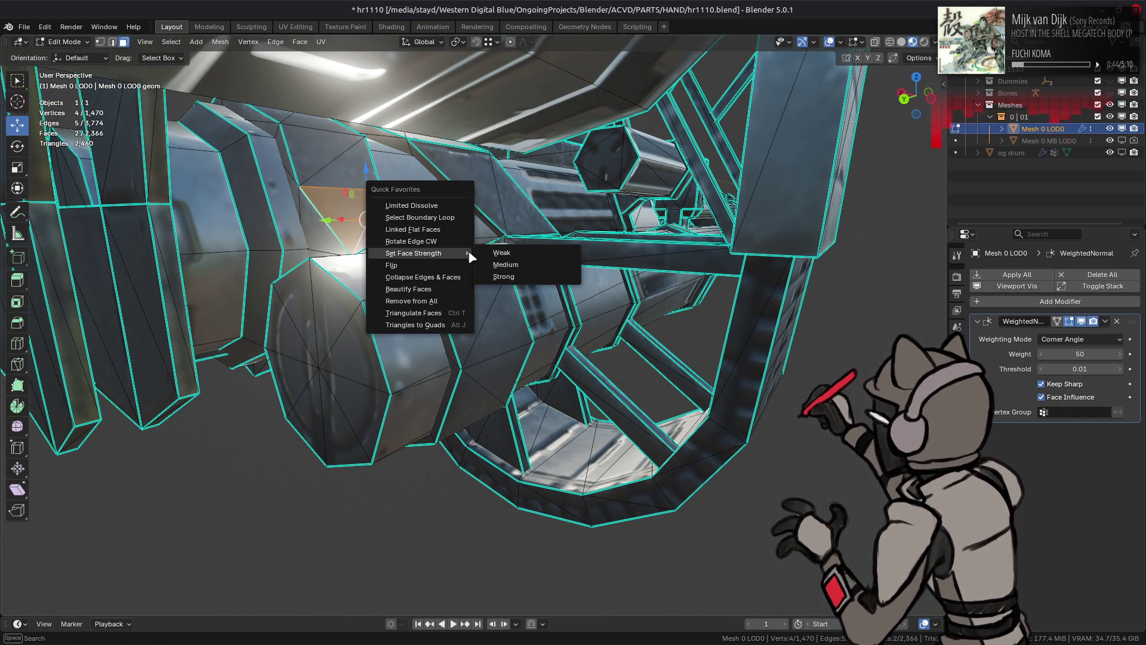
pyautogui.click(504, 276)
pyautogui.press('Tab')
pyautogui.moveTo(519, 281); pyautogui.dragTo(603, 310, button='middle')
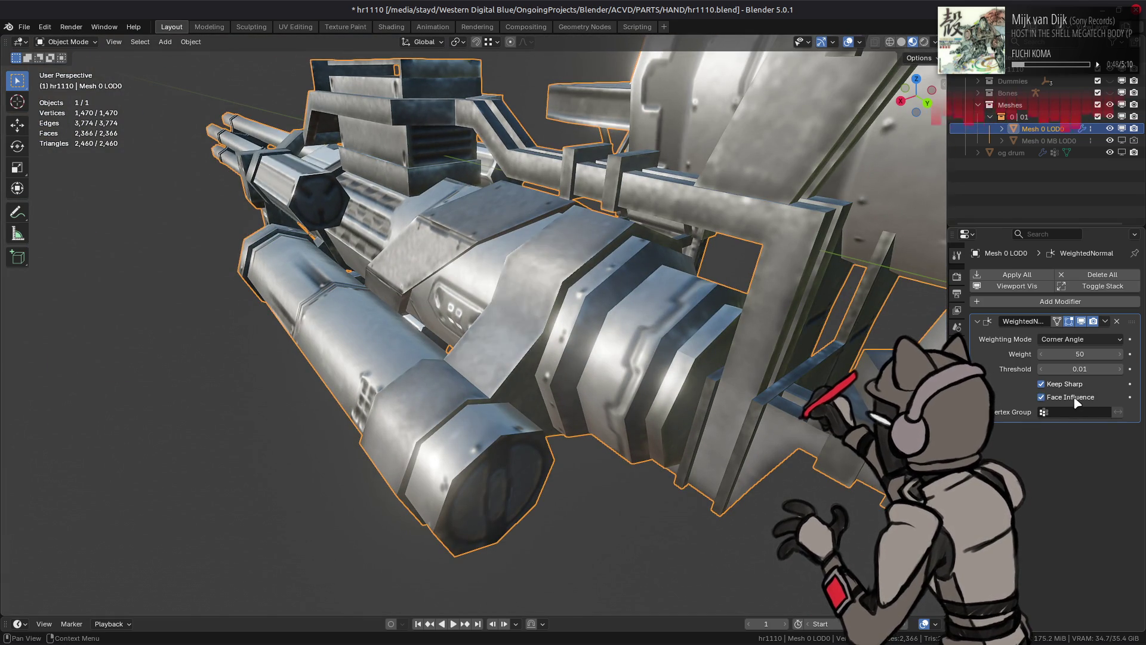
# Step: Toggle Face Influence on the WeightedNormal modifier to compare the gun's shading
pyautogui.moveTo(693, 340); pyautogui.dragTo(776, 367, button='middle')
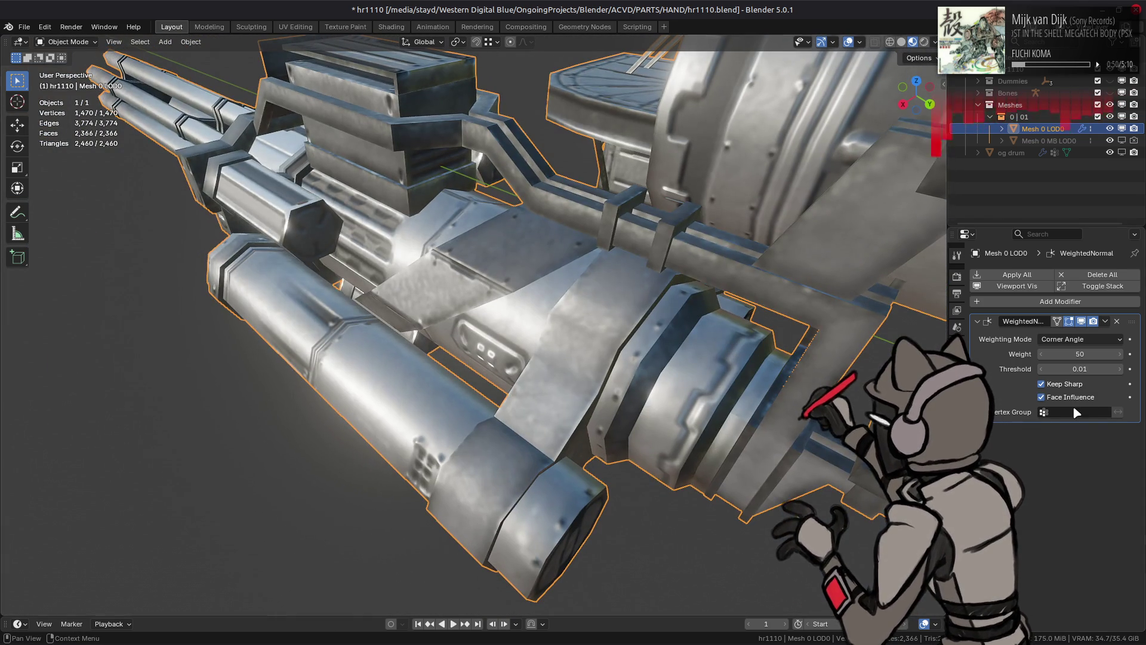
pyautogui.click(1069, 400)
pyautogui.click(1068, 400)
pyautogui.click(1069, 400)
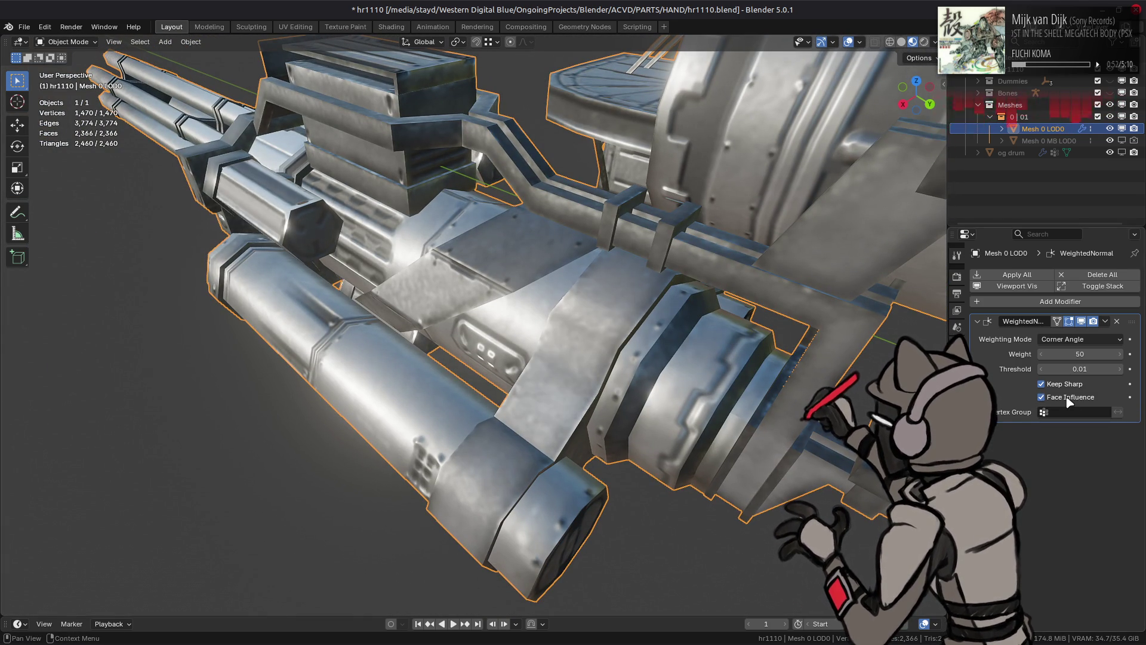
pyautogui.click(1068, 400)
# Step: In Solid shading, compare Face Influence off and on, leaving it enabled
pyautogui.click(901, 41)
pyautogui.moveTo(812, 197)
pyautogui.mouseDown(button='middle')
pyautogui.moveTo(793, 189)
pyautogui.moveTo(800, 175)
pyautogui.moveTo(834, 361)
pyautogui.moveTo(821, 382)
pyautogui.moveTo(815, 373)
pyautogui.mouseUp(button='middle')
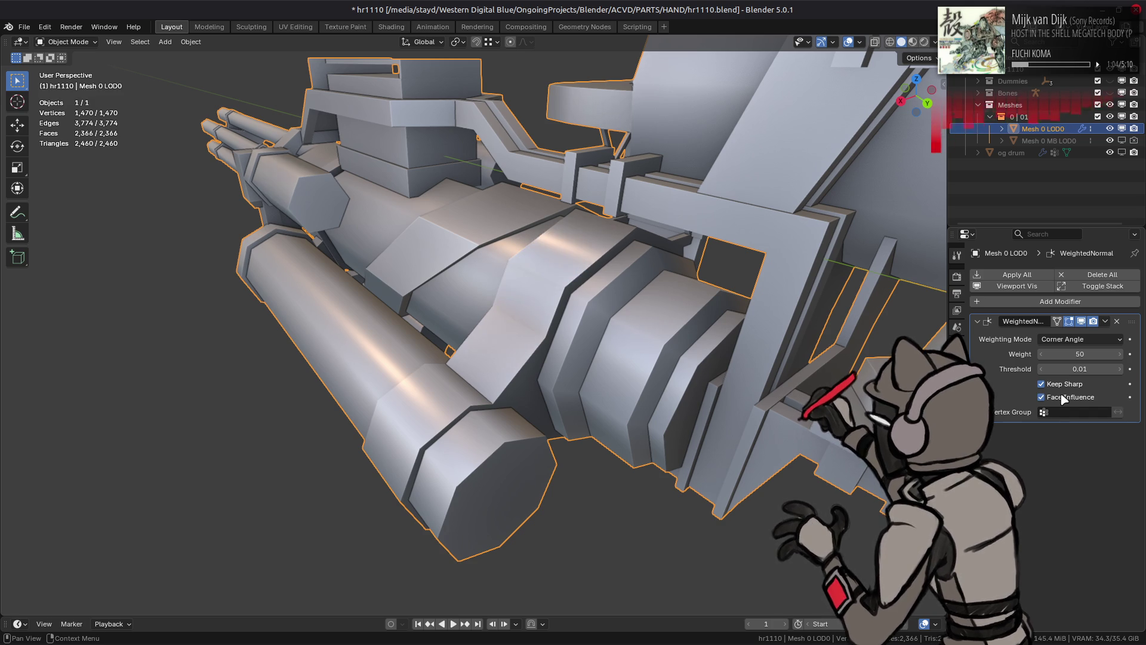
pyautogui.moveTo(495, 262)
pyautogui.mouseDown(button='middle')
pyautogui.moveTo(545, 281)
pyautogui.moveTo(821, 205)
pyautogui.moveTo(944, 195)
pyautogui.moveTo(931, 227)
pyautogui.moveTo(940, 257)
pyautogui.mouseUp(button='middle')
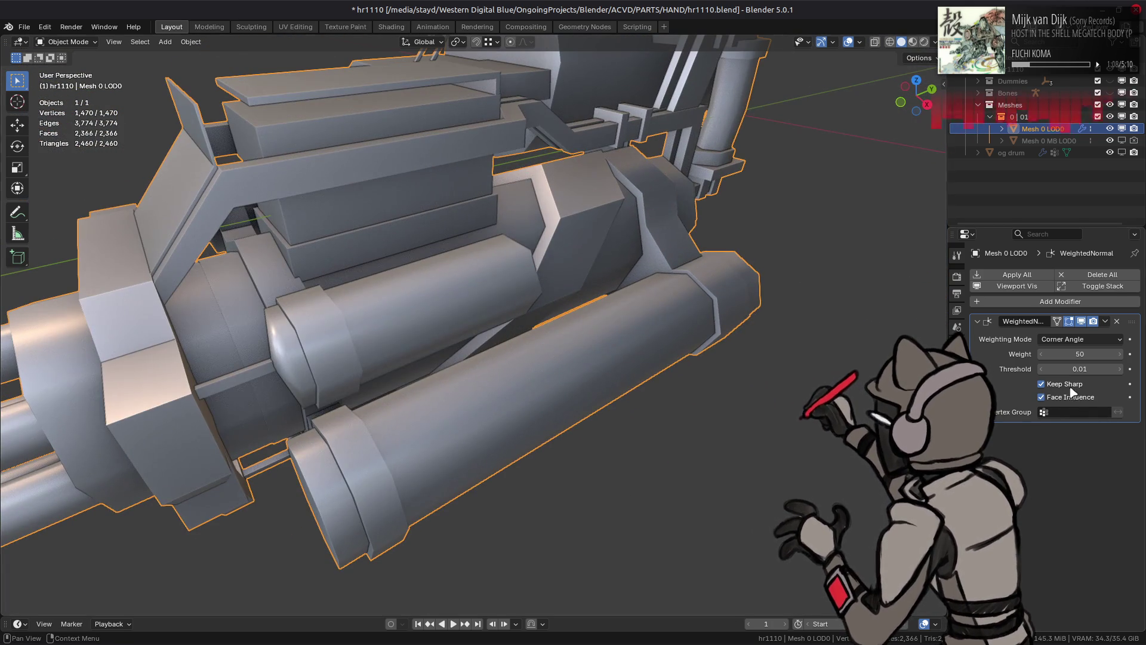
pyautogui.click(1086, 401)
pyautogui.click(1087, 401)
pyautogui.click(1086, 401)
pyautogui.click(1087, 401)
pyautogui.click(1086, 401)
pyautogui.click(1087, 401)
pyautogui.click(1087, 401)
pyautogui.click(1087, 401)
pyautogui.click(1086, 402)
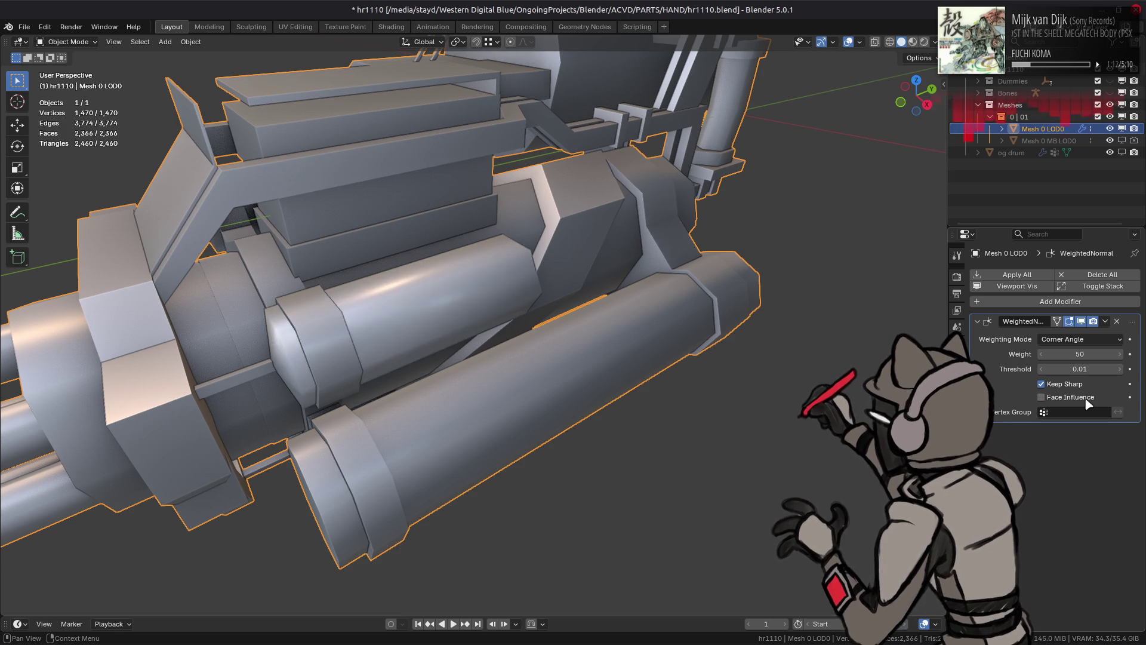
pyautogui.click(1087, 401)
# Step: Switch back to Material Preview shading and save the file
pyautogui.click(918, 41)
pyautogui.moveTo(785, 248)
pyautogui.mouseDown(button='middle')
pyautogui.moveTo(661, 241)
pyautogui.moveTo(667, 259)
pyautogui.moveTo(599, 241)
pyautogui.mouseUp(button='middle')
pyautogui.press('Tab')
pyautogui.press('Tab')
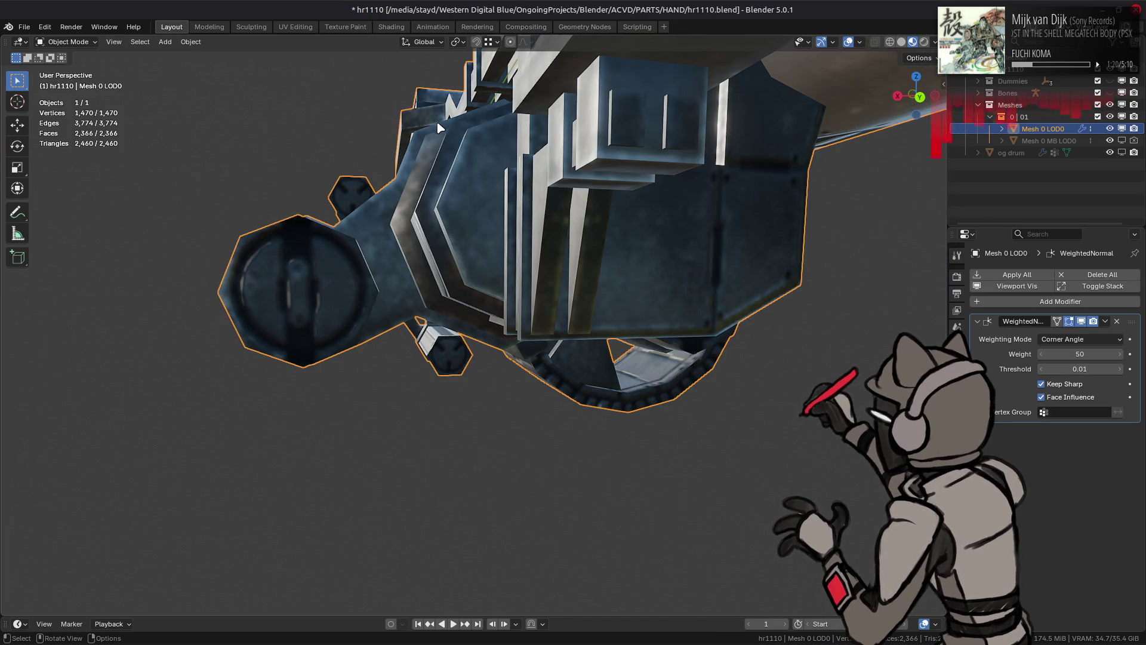
pyautogui.hotkey('ctrl', 's')
# Step: In the Shading workspace, set Normal Map Strength to 0.500, collapse the node, and save
pyautogui.click(393, 27)
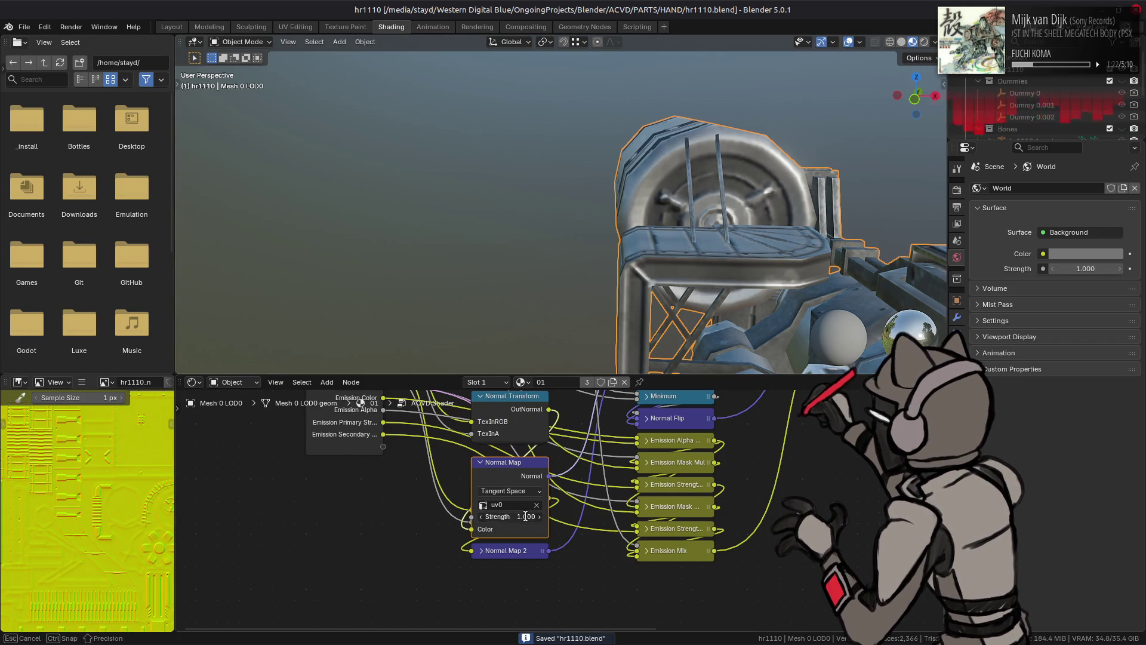
pyautogui.press('Return')
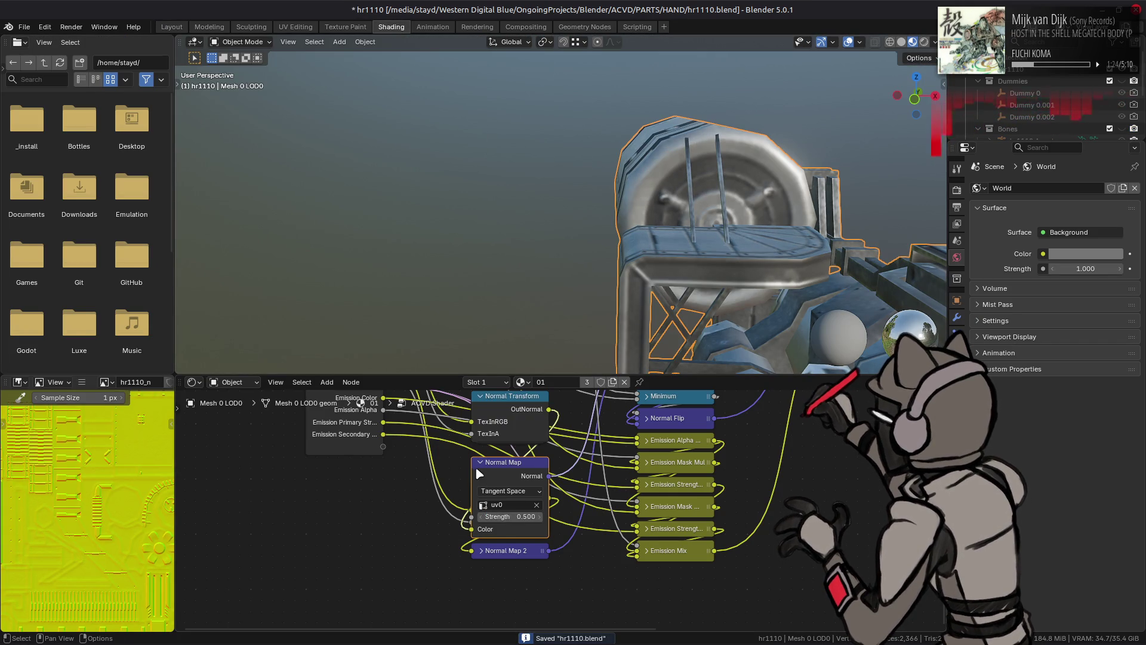
pyautogui.press('h')
pyautogui.hotkey('ctrl', 's')
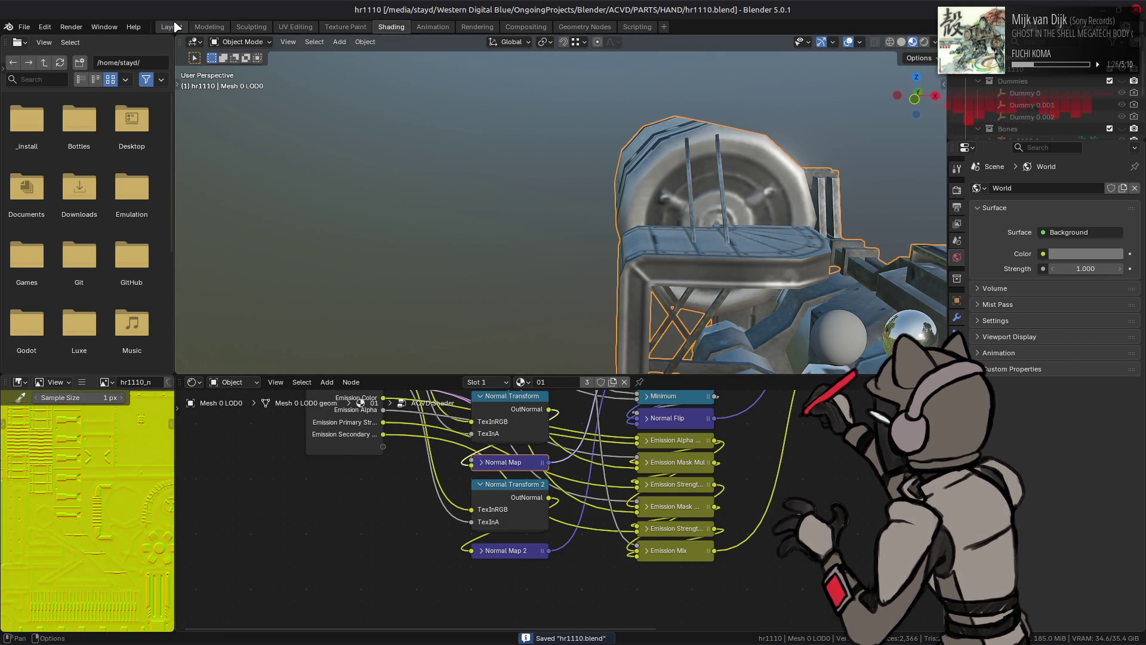
# Step: Return to Layout, deselect the gun and enter Edit Mode looking down the barrels
pyautogui.click(173, 27)
pyautogui.moveTo(431, 233)
pyautogui.mouseDown(button='middle')
pyautogui.moveTo(366, 258)
pyautogui.moveTo(410, 290)
pyautogui.mouseUp(button='middle')
pyautogui.hotkey('alt', 'a')
pyautogui.moveTo(534, 291)
pyautogui.mouseDown(button='middle')
pyautogui.moveTo(564, 329)
pyautogui.moveTo(493, 311)
pyautogui.moveTo(511, 290)
pyautogui.moveTo(454, 277)
pyautogui.moveTo(415, 296)
pyautogui.mouseUp(button='middle')
pyautogui.press('Tab')
# Step: Isolate the octagonal end cap and dissolve its centre vertex
pyautogui.click(455, 277)
pyautogui.hotkey('ctrl', 'l')
pyautogui.hotkey('shift', 'h')
pyautogui.press('shift+KP_7')
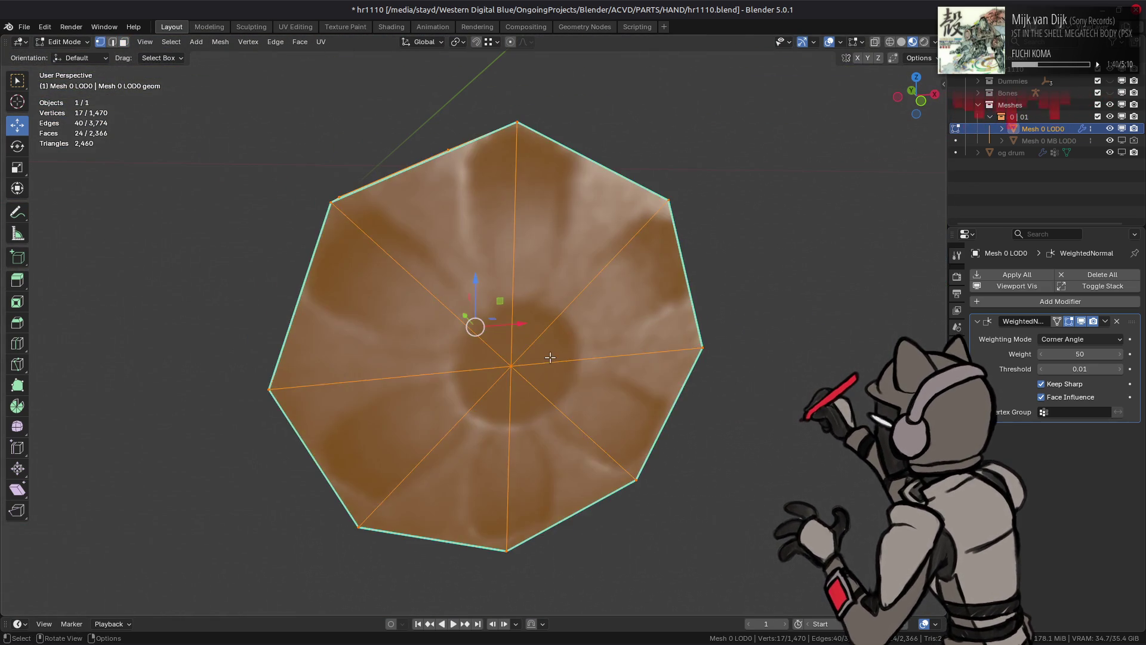
pyautogui.hotkey('alt', 'a')
pyautogui.press('1')
pyautogui.rightClick(540, 374)
pyautogui.press('Escape')
pyautogui.rightClick(261, 554)
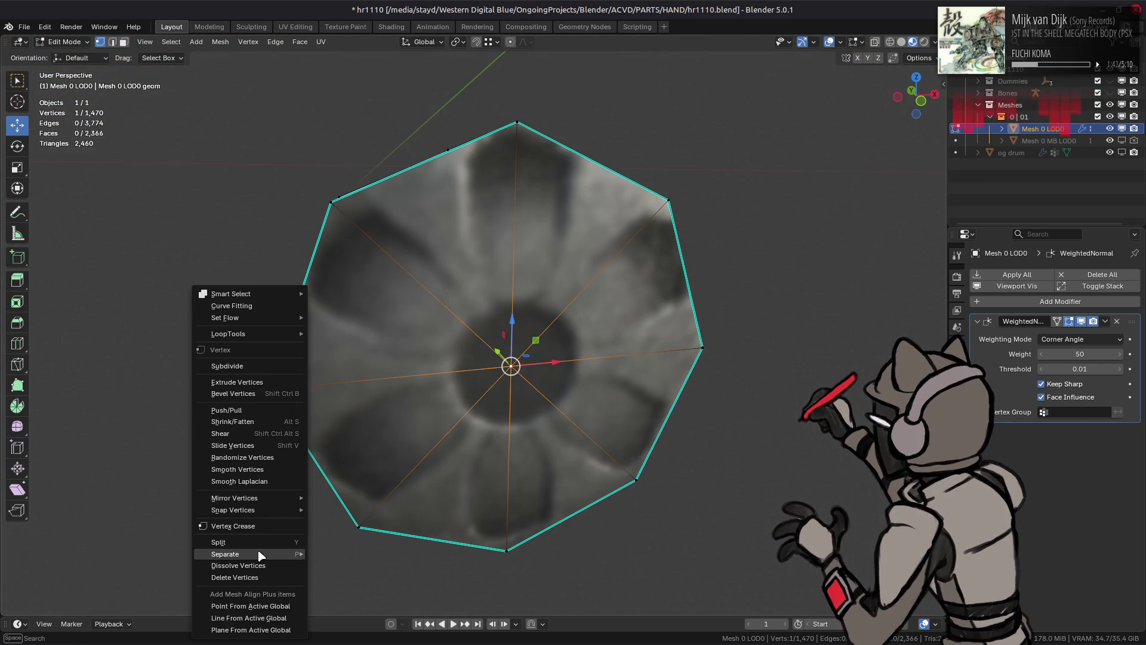
pyautogui.click(260, 566)
# Step: Triangulate the resulting octagonal face using the Clip n-gon method
pyautogui.press('3')
pyautogui.click(352, 229)
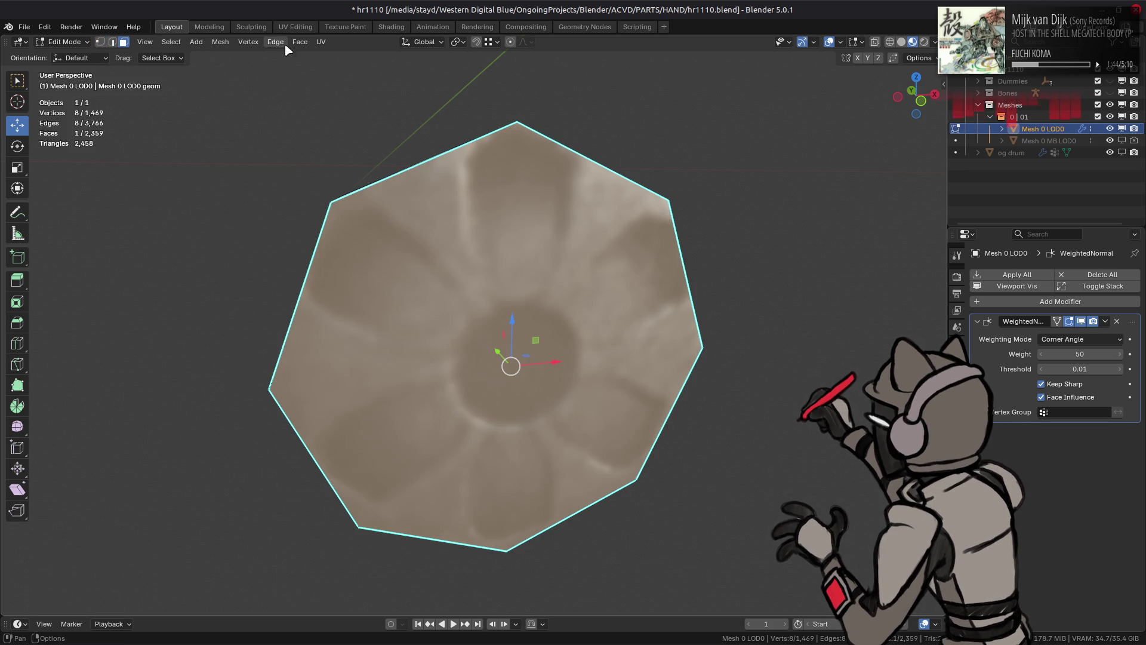
pyautogui.click(299, 42)
pyautogui.click(326, 120)
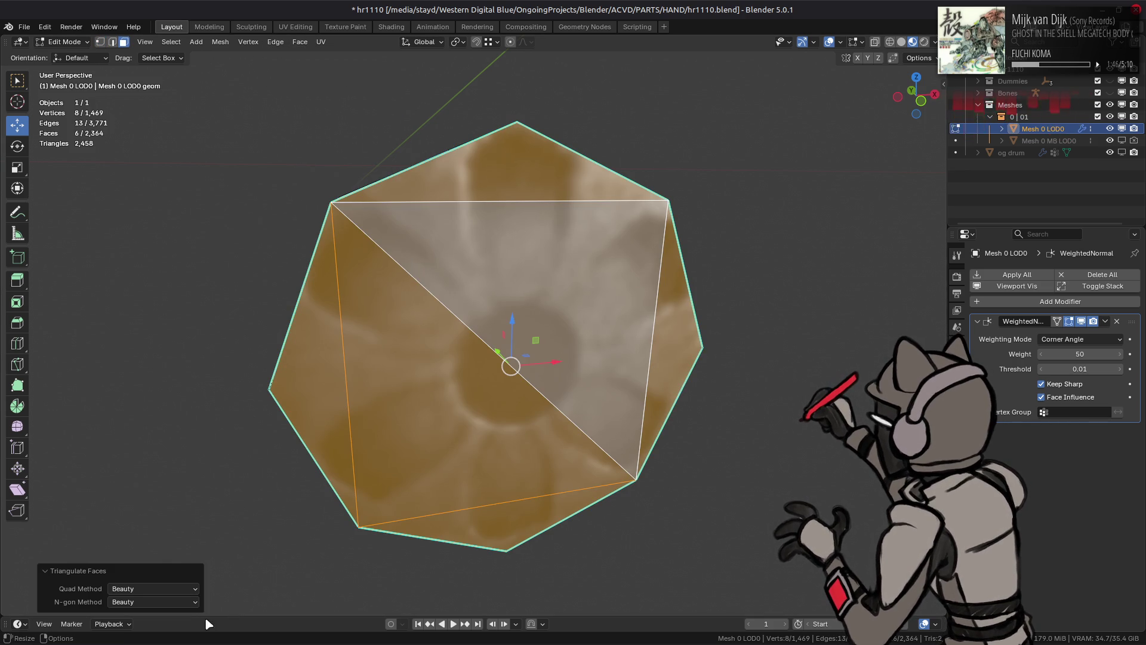
pyautogui.scroll(-3, 365, 429)
pyautogui.moveTo(365, 429); pyautogui.dragTo(352, 393, button='middle')
pyautogui.scroll(2, 348, 385)
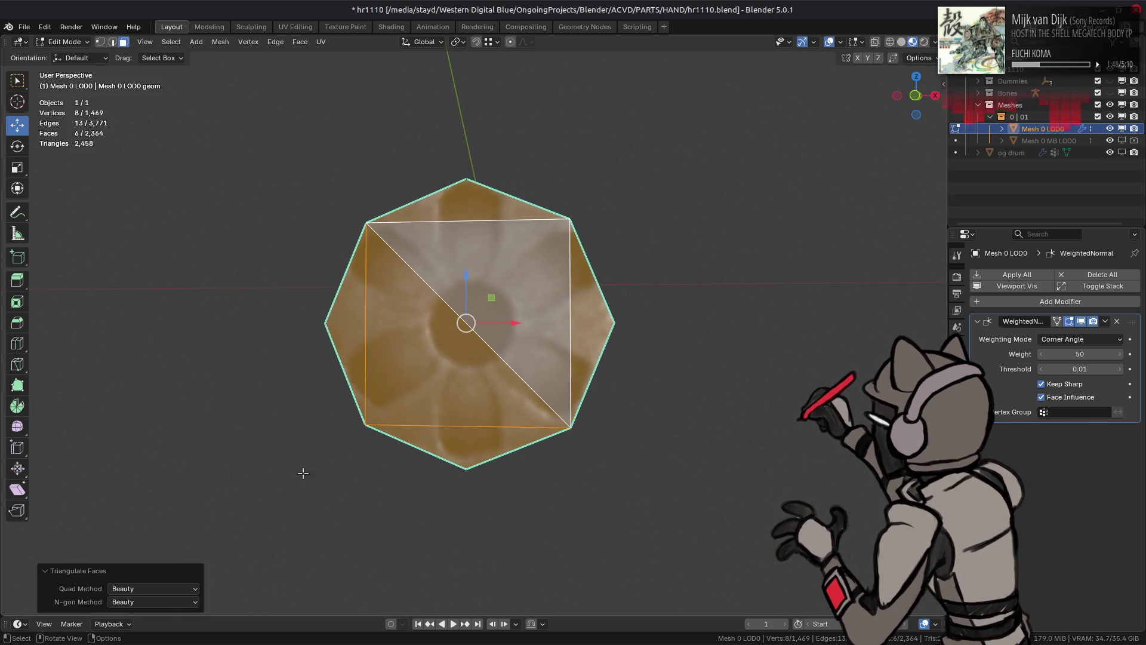
pyautogui.click(163, 629)
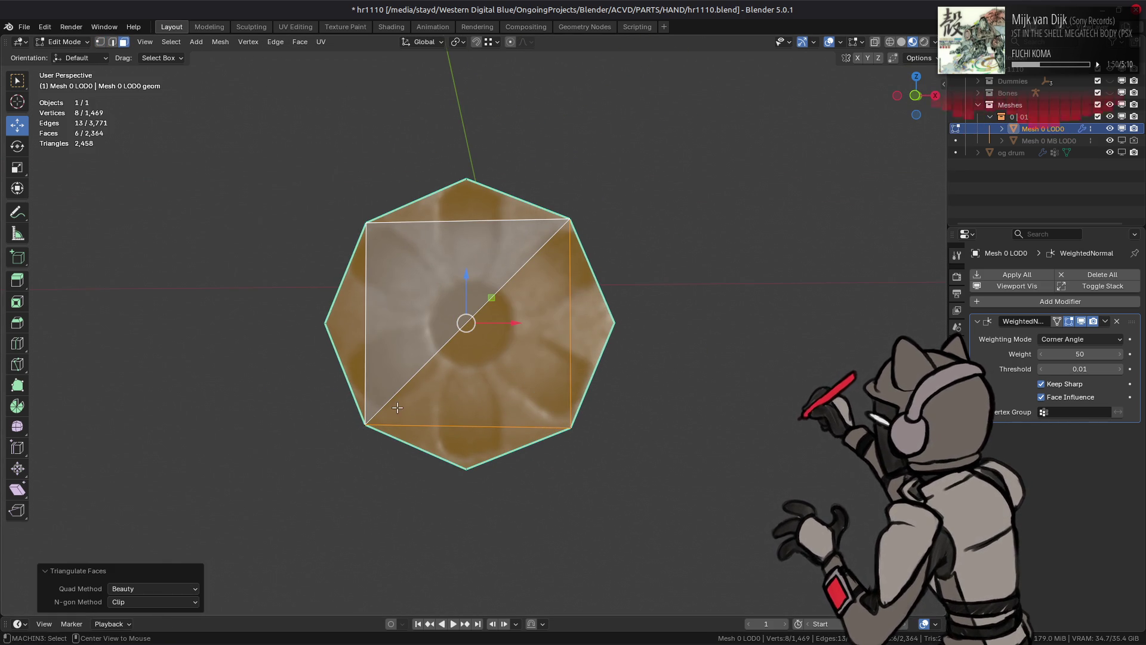
pyautogui.hotkey('alt', 'a')
# Step: Leave Edit Mode, then re-enter and select and frame a thin housing strip
pyautogui.scroll(5, 398, 408)
pyautogui.moveTo(398, 408); pyautogui.dragTo(457, 358, button='middle')
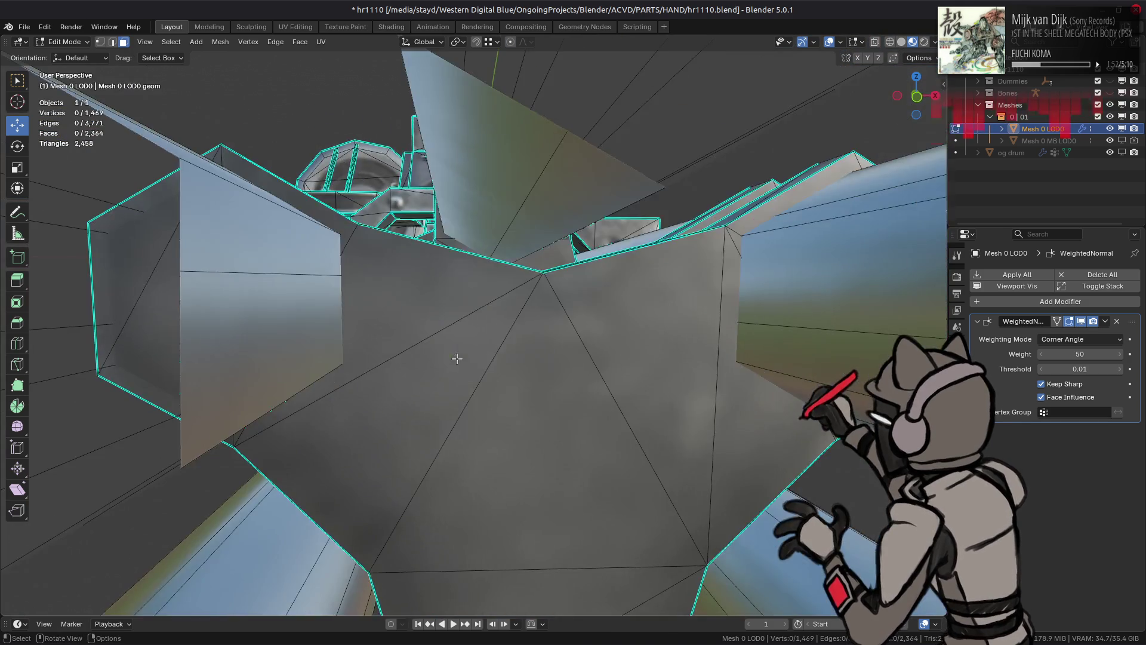
pyautogui.scroll(-8, 458, 358)
pyautogui.press('Tab')
pyautogui.moveTo(484, 389); pyautogui.dragTo(518, 384, button='middle')
pyautogui.scroll(5, 518, 385)
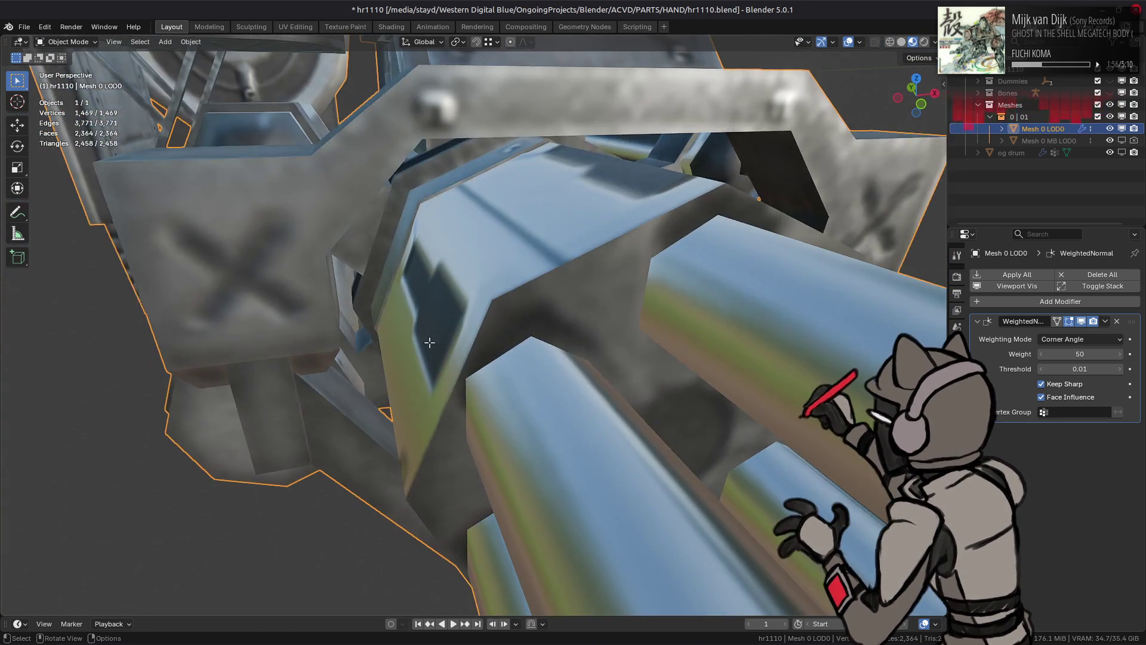
pyautogui.press('Tab')
pyautogui.click(449, 182)
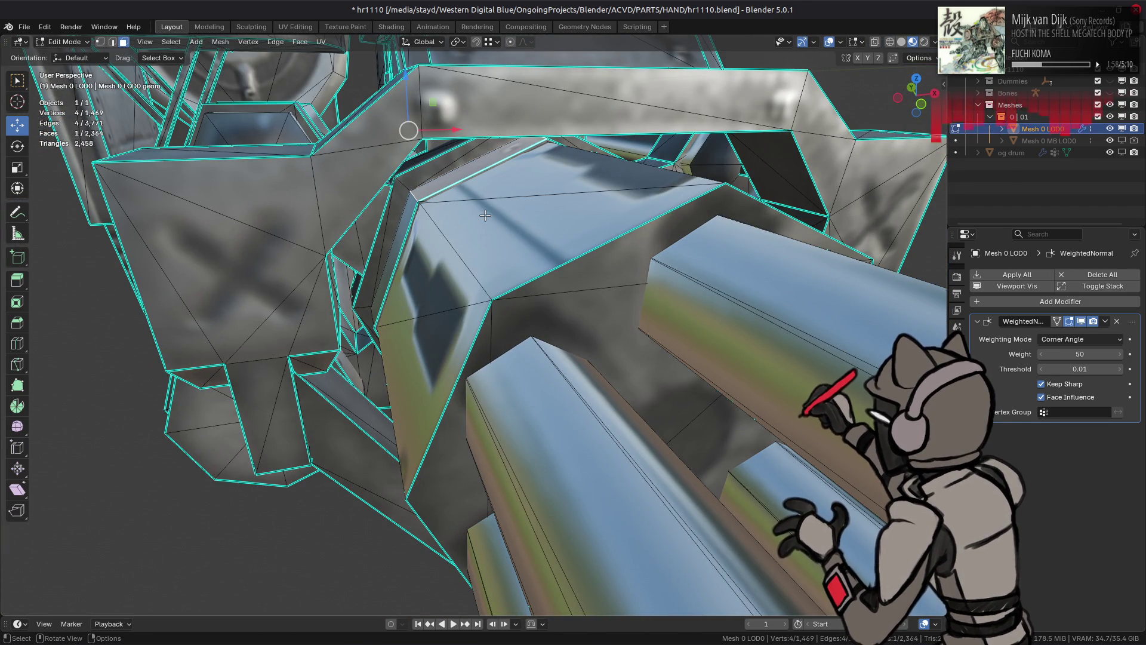
pyautogui.hotkey('ctrl', 'l')
pyautogui.press('KP_Divide')
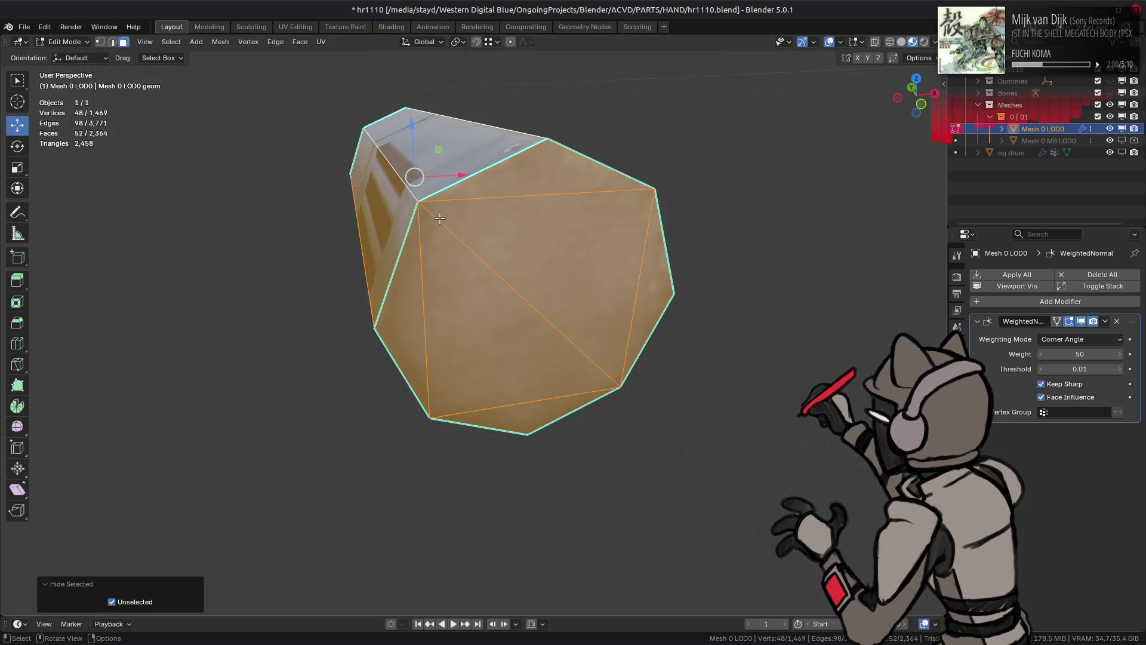
pyautogui.press('KP_Divide')
pyautogui.hotkey('alt', 'a')
# Step: Isolate the thin ring beside the barrel to inspect it, then reveal everything
pyautogui.click(405, 196)
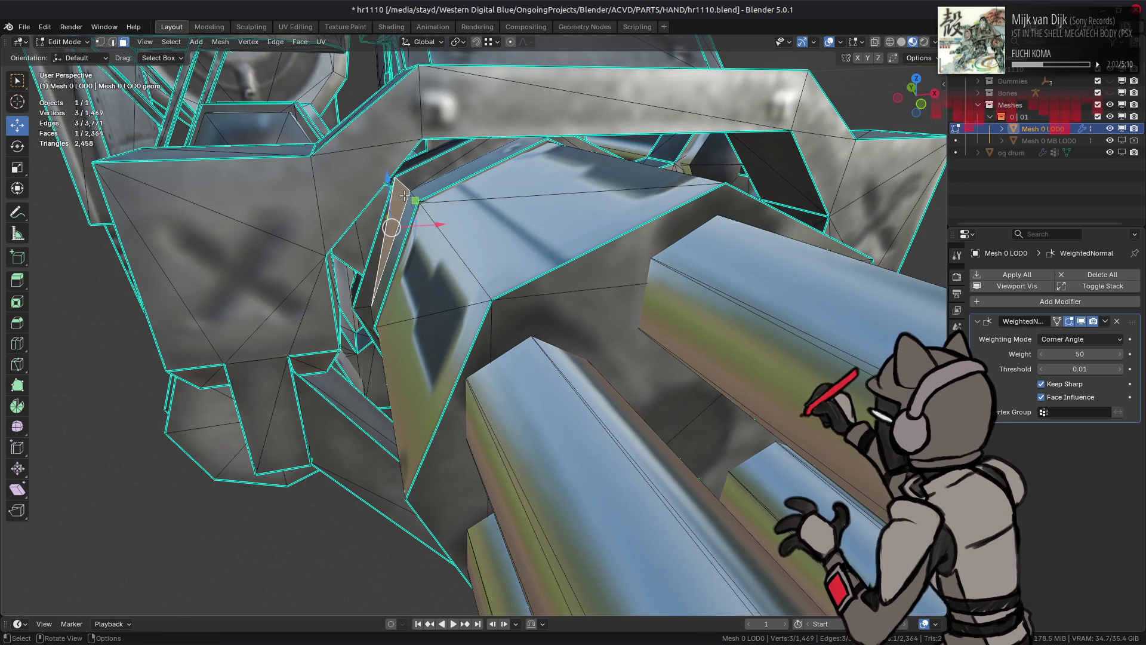
pyautogui.hotkey('ctrl', 'l')
pyautogui.hotkey('shift', 'h')
pyautogui.moveTo(412, 243)
pyautogui.mouseDown(button='middle')
pyautogui.moveTo(660, 220)
pyautogui.moveTo(699, 231)
pyautogui.moveTo(665, 238)
pyautogui.mouseUp(button='middle')
pyautogui.scroll(3, 660, 221)
pyautogui.hotkey('alt', 'h')
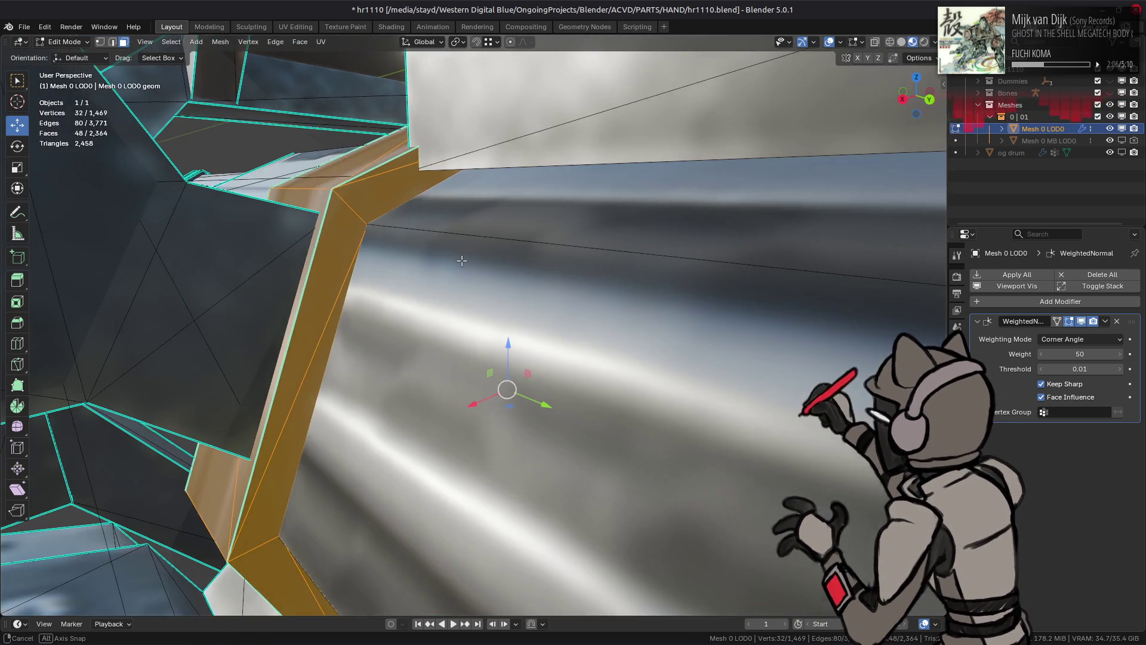
# Step: Deselect all faces and return to Object Mode with the whole gun visible
pyautogui.scroll(-3, 665, 239)
pyautogui.scroll(5, 434, 248)
pyautogui.hotkey('alt', 'a')
pyautogui.scroll(-5, 434, 248)
pyautogui.moveTo(434, 248)
pyautogui.mouseDown(button='middle')
pyautogui.moveTo(552, 312)
pyautogui.moveTo(412, 324)
pyautogui.moveTo(504, 481)
pyautogui.moveTo(589, 389)
pyautogui.moveTo(530, 354)
pyautogui.moveTo(522, 328)
pyautogui.moveTo(332, 346)
pyautogui.moveTo(409, 293)
pyautogui.moveTo(467, 310)
pyautogui.mouseUp(button='middle')
pyautogui.scroll(8, 411, 321)
pyautogui.scroll(-10, 519, 456)
pyautogui.press('Tab')
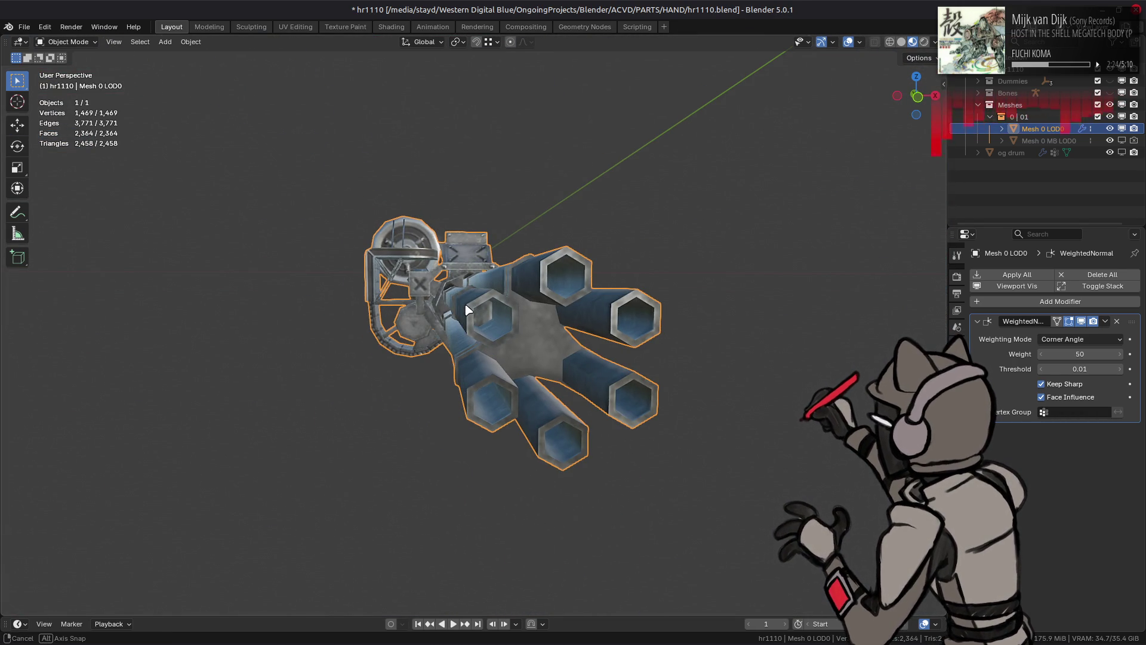
# Step: Select the linked barrels in Edit Mode and duplicate them 1 m along X
pyautogui.scroll(5, 468, 310)
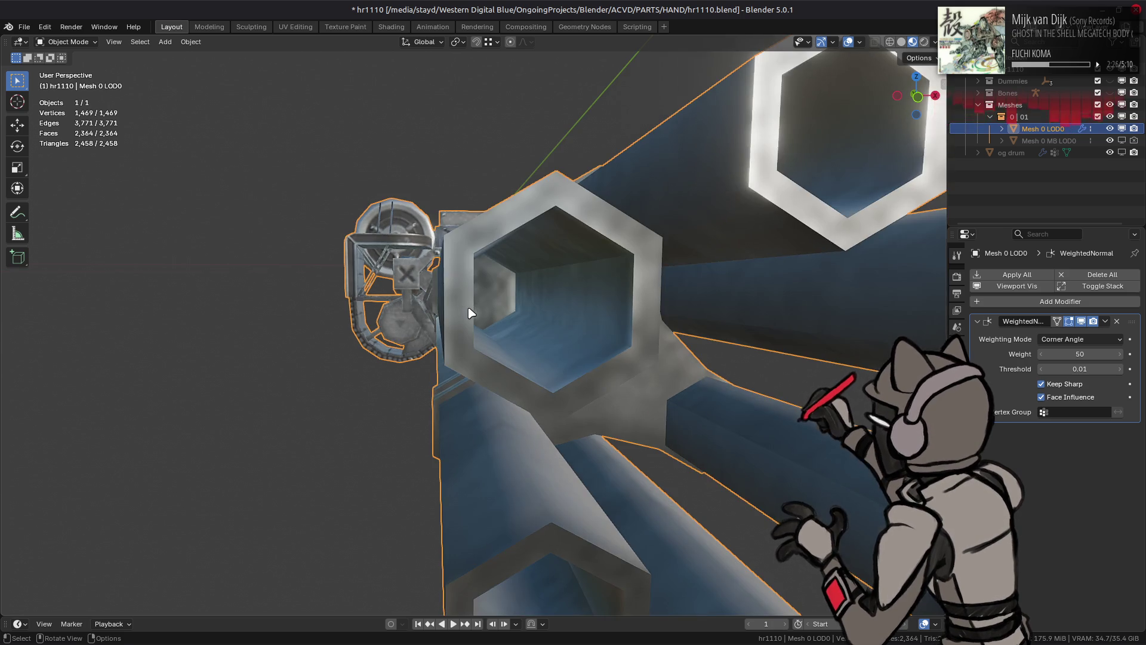
pyautogui.scroll(-5, 470, 312)
pyautogui.moveTo(470, 312); pyautogui.dragTo(456, 302, button='middle')
pyautogui.press('Tab')
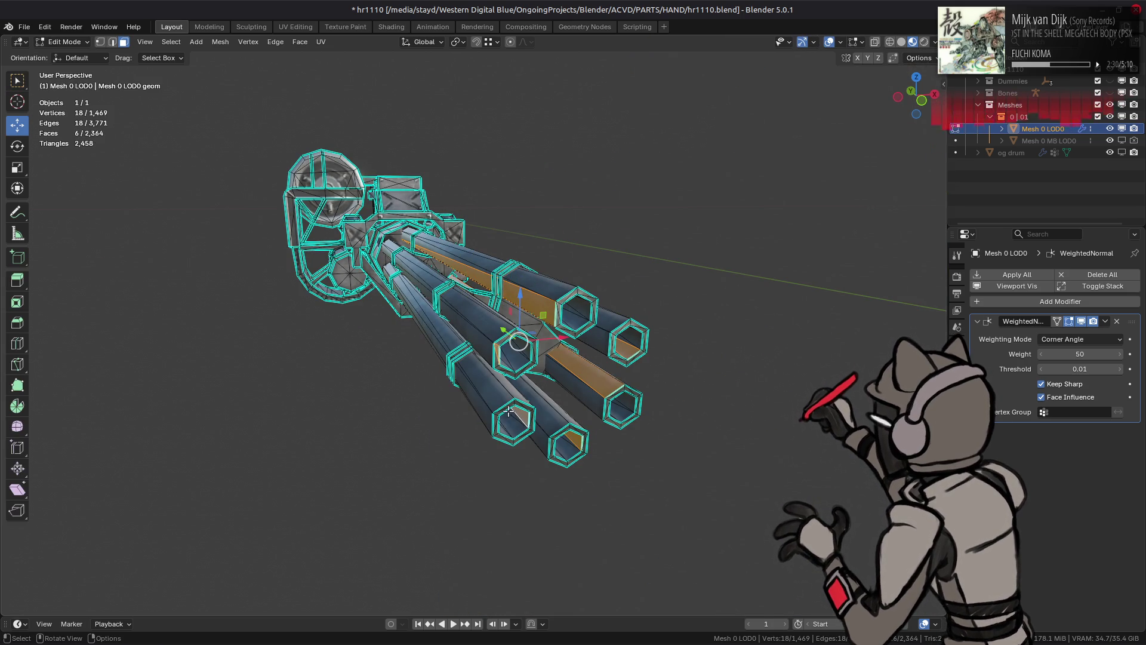
pyautogui.hotkey('ctrl', 'l')
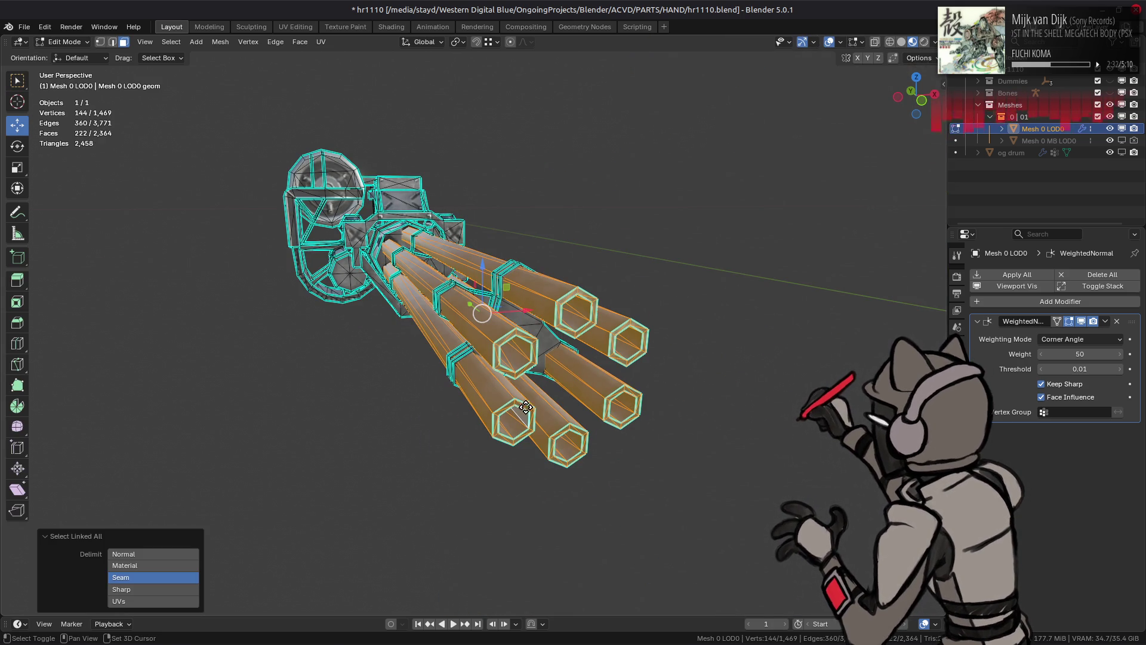
pyautogui.hotkey('shift', 'd')
pyautogui.write('x1')
pyautogui.press('Return')
# Step: Merge the duplicated barrels' triangles into quads via Quick Favorites
pyautogui.moveTo(642, 390); pyautogui.dragTo(537, 371, button='middle')
pyautogui.press('q')
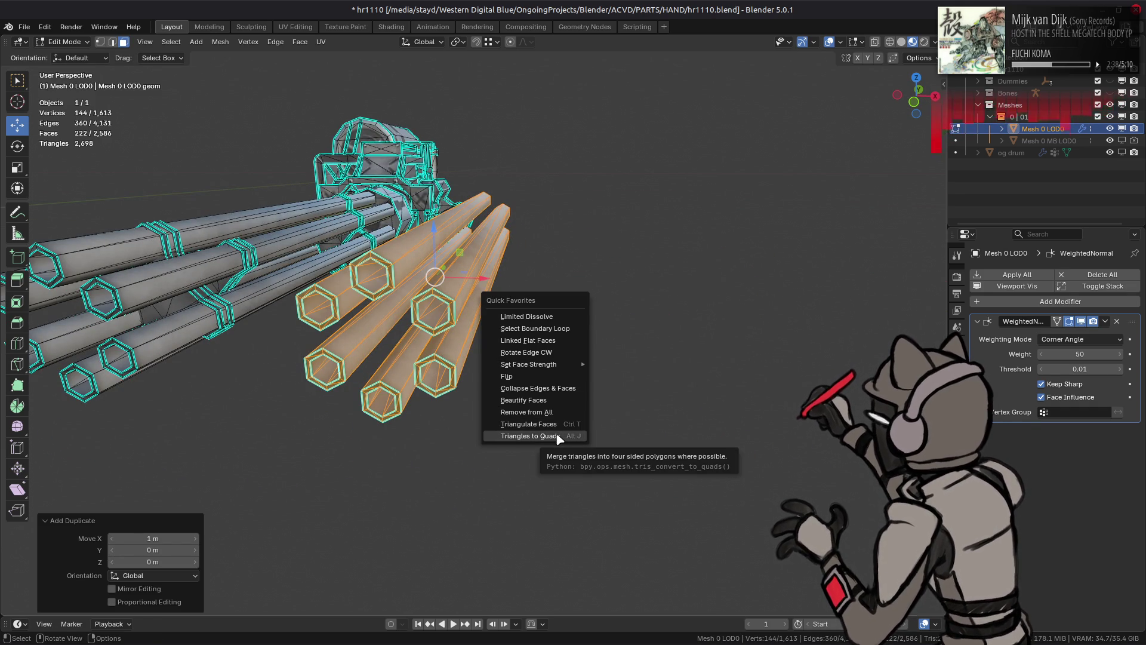
pyautogui.click(557, 437)
pyautogui.moveTo(555, 389)
pyautogui.mouseDown(button='middle')
pyautogui.moveTo(545, 295)
pyautogui.moveTo(559, 292)
pyautogui.mouseUp(button='middle')
# Step: Merge the tip vertices of the first two barrels' inner end faces at their centre
pyautogui.click(462, 193)
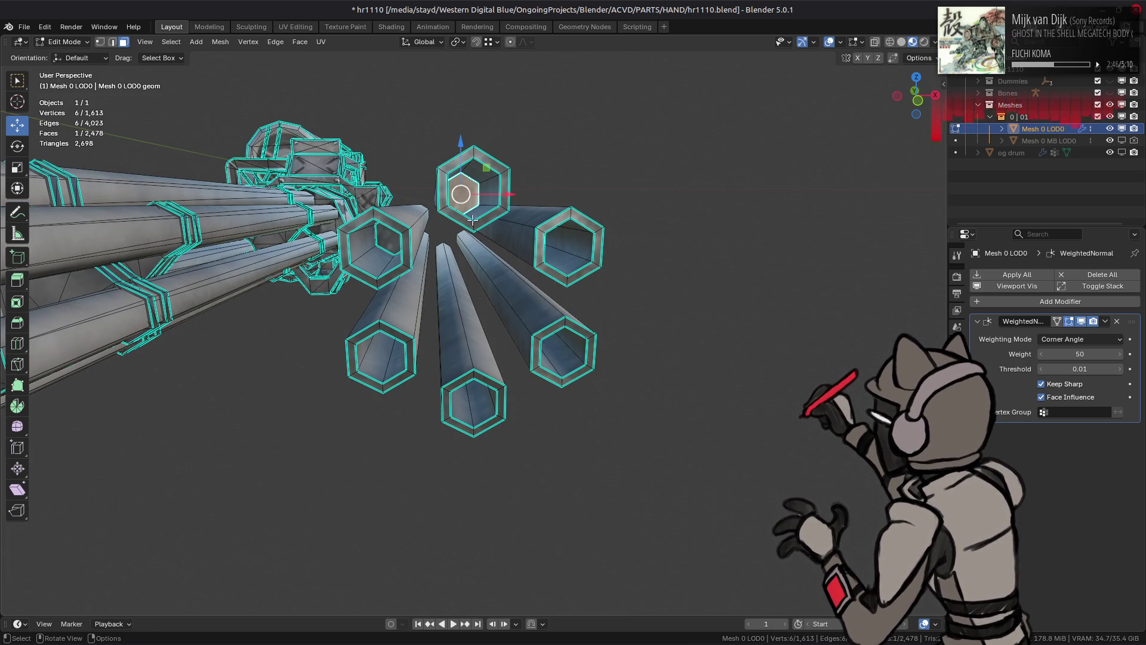
pyautogui.press('1')
pyautogui.rightClick(499, 315)
pyautogui.moveTo(513, 530)
pyautogui.click(552, 531)
pyautogui.moveTo(525, 406); pyautogui.dragTo(521, 383, button='middle')
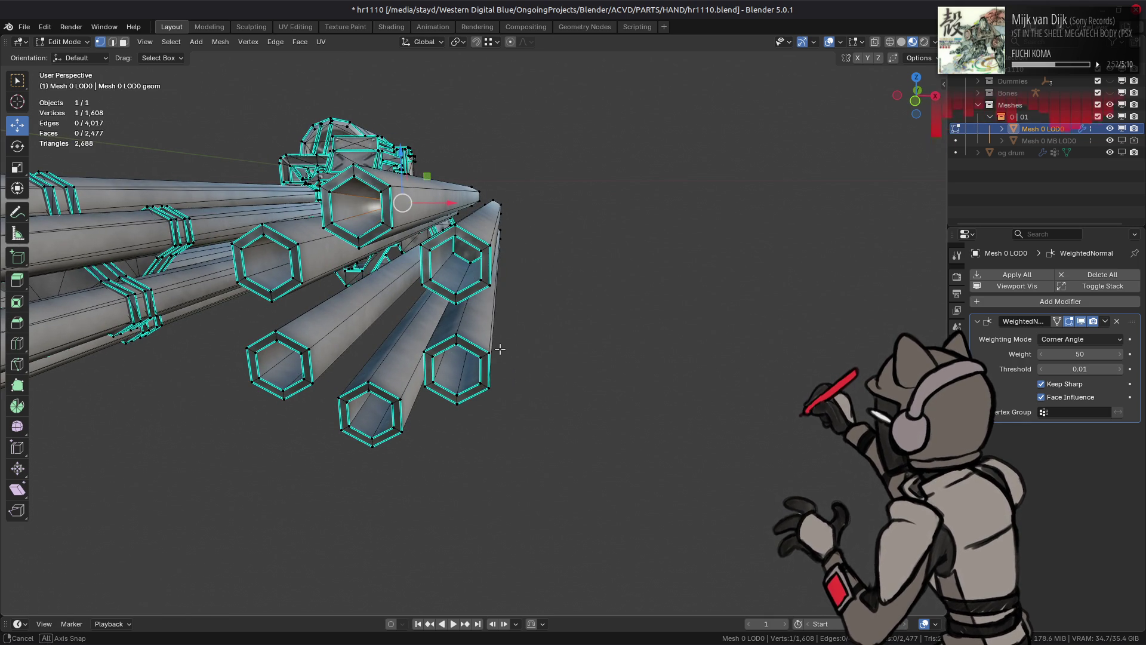
pyautogui.press('3')
pyautogui.click(464, 247)
pyautogui.press('1')
pyautogui.rightClick(446, 309)
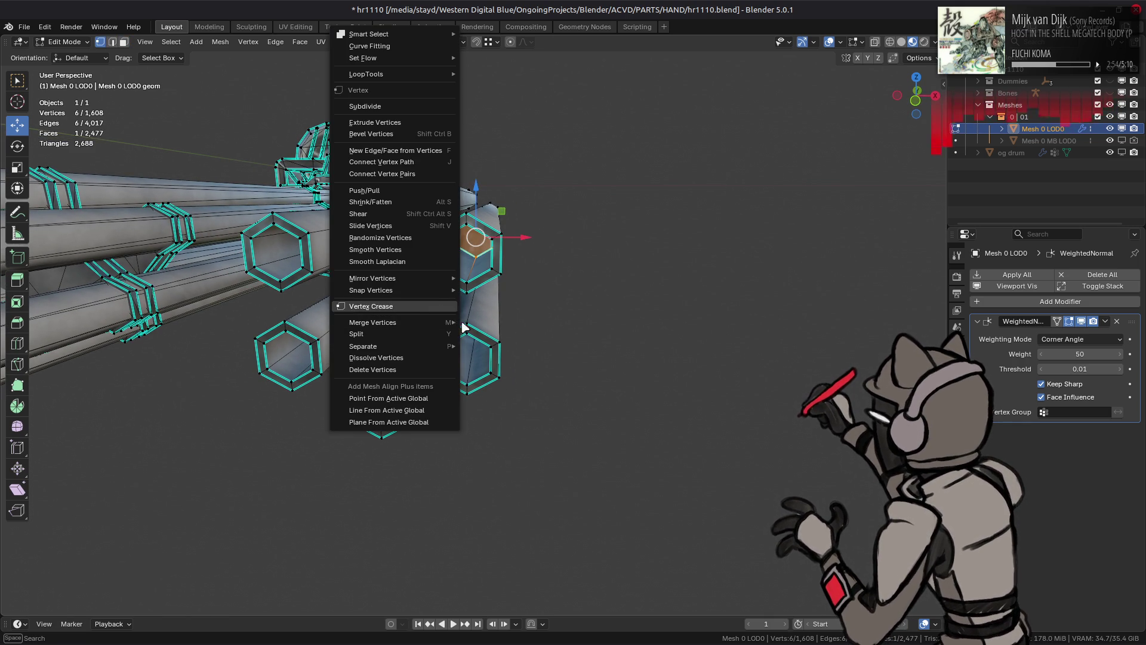
pyautogui.click(478, 325)
pyautogui.moveTo(466, 317); pyautogui.dragTo(394, 240, button='middle')
# Step: Select the upper barrel end faces, then back out of the vertex commands without editing
pyautogui.press('3')
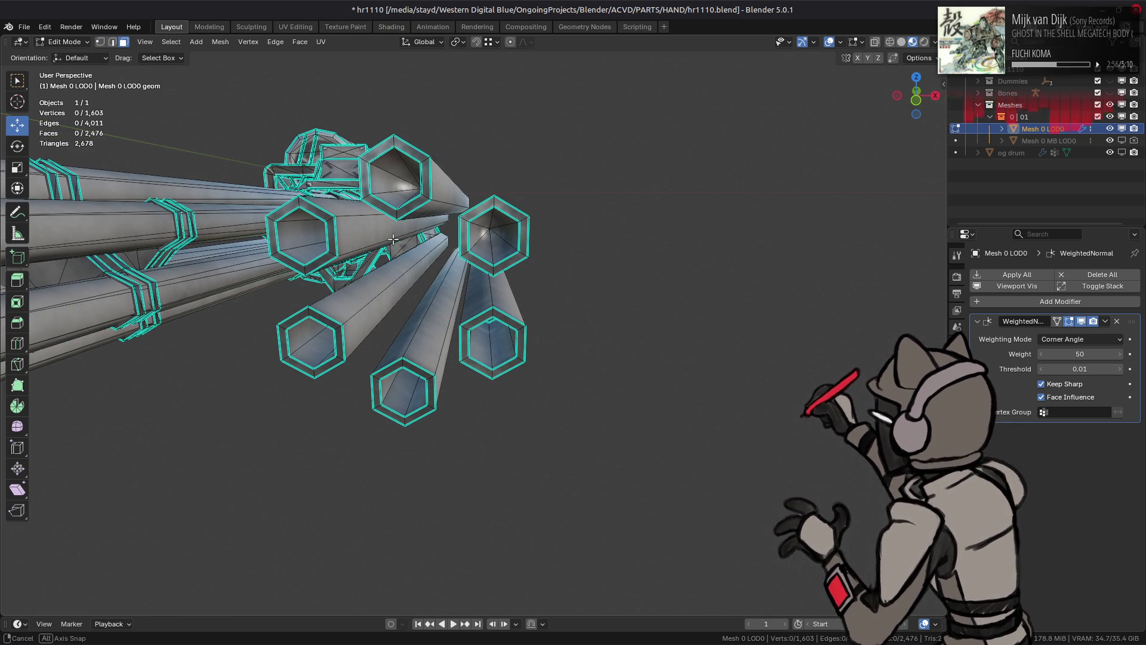
pyautogui.click(494, 235)
pyautogui.click(411, 186)
pyautogui.press('1')
pyautogui.moveTo(437, 246); pyautogui.dragTo(404, 246, button='middle')
pyautogui.rightClick(405, 247)
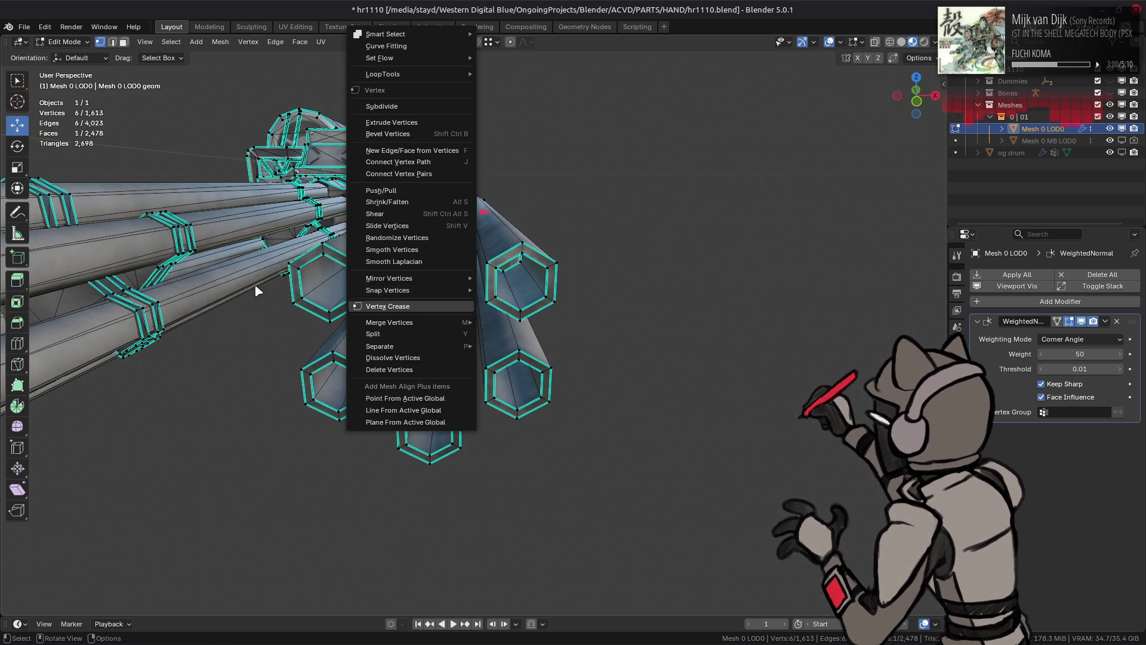
pyautogui.press('Escape')
pyautogui.press('3')
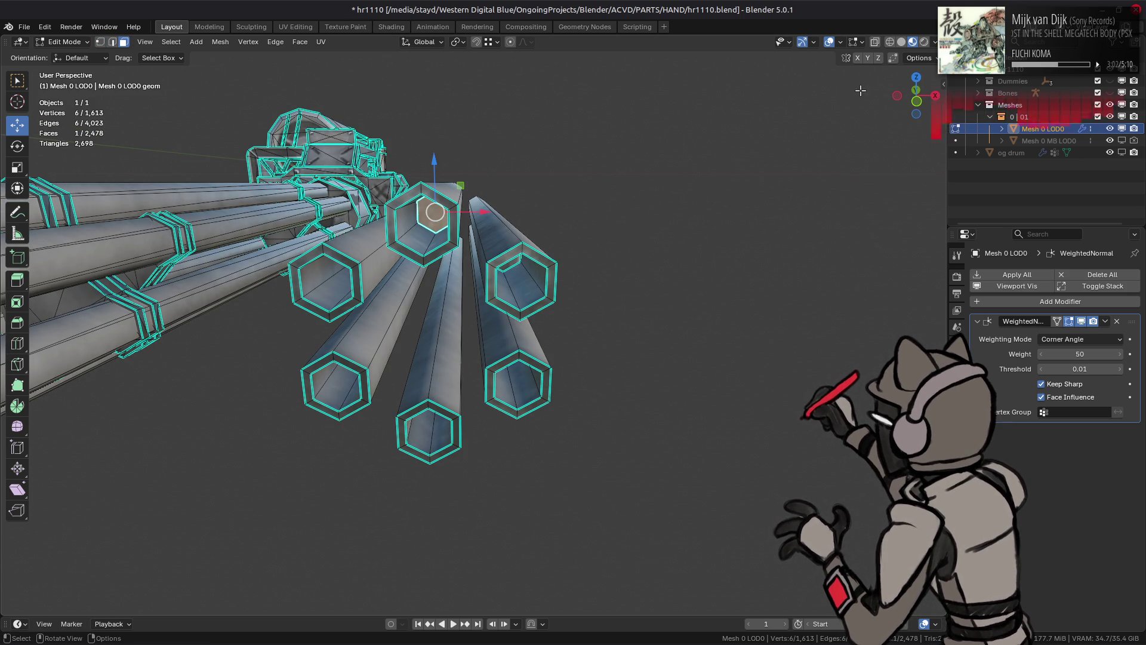
# Step: Try scaling the end face to 0 and merging it at centre, undoing both attempts
pyautogui.click(934, 61)
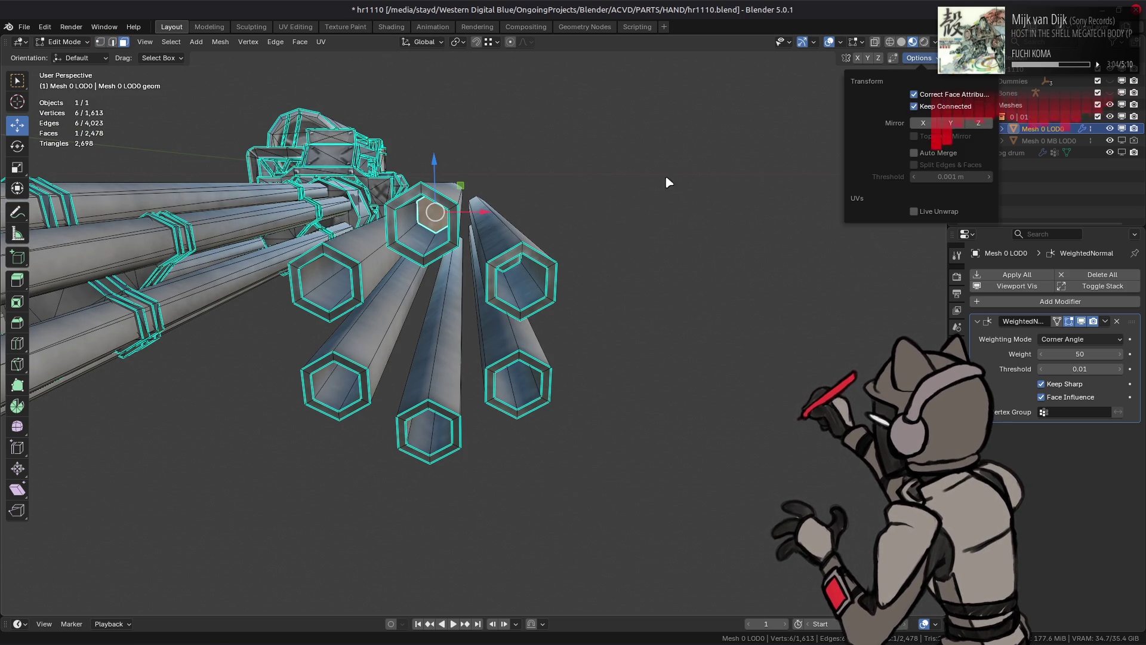
pyautogui.scroll(3, 627, 231)
pyautogui.press('s')
pyautogui.press('0')
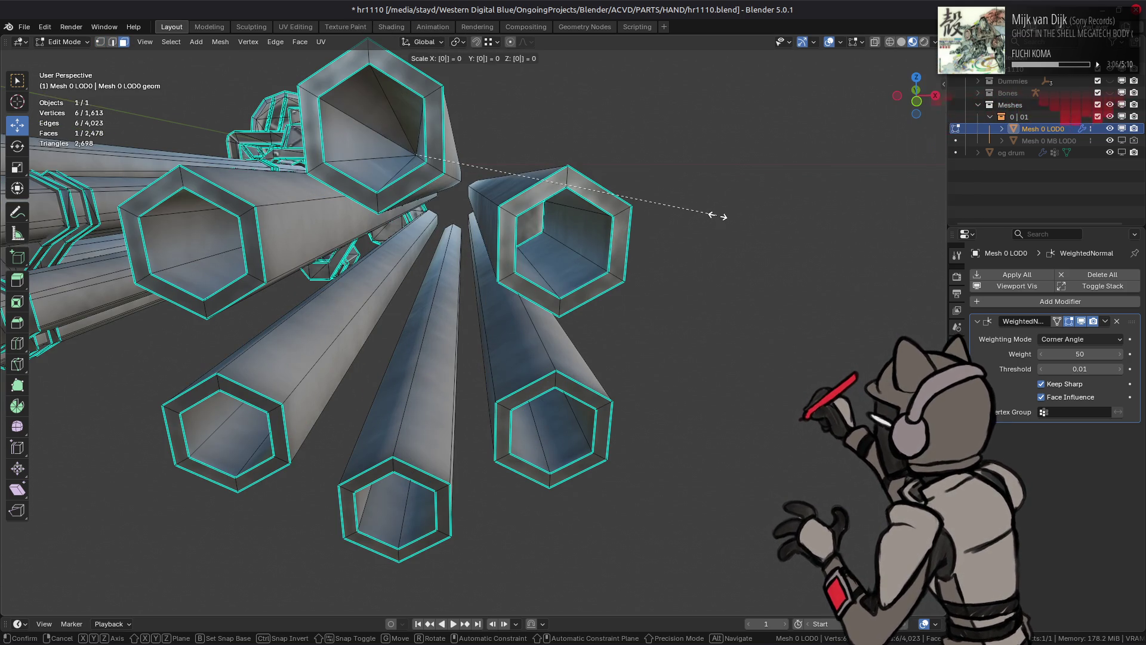
pyautogui.press('Return')
pyautogui.press('KP_Decimal')
pyautogui.hotkey('ctrl', 'z')
pyautogui.rightClick(651, 263)
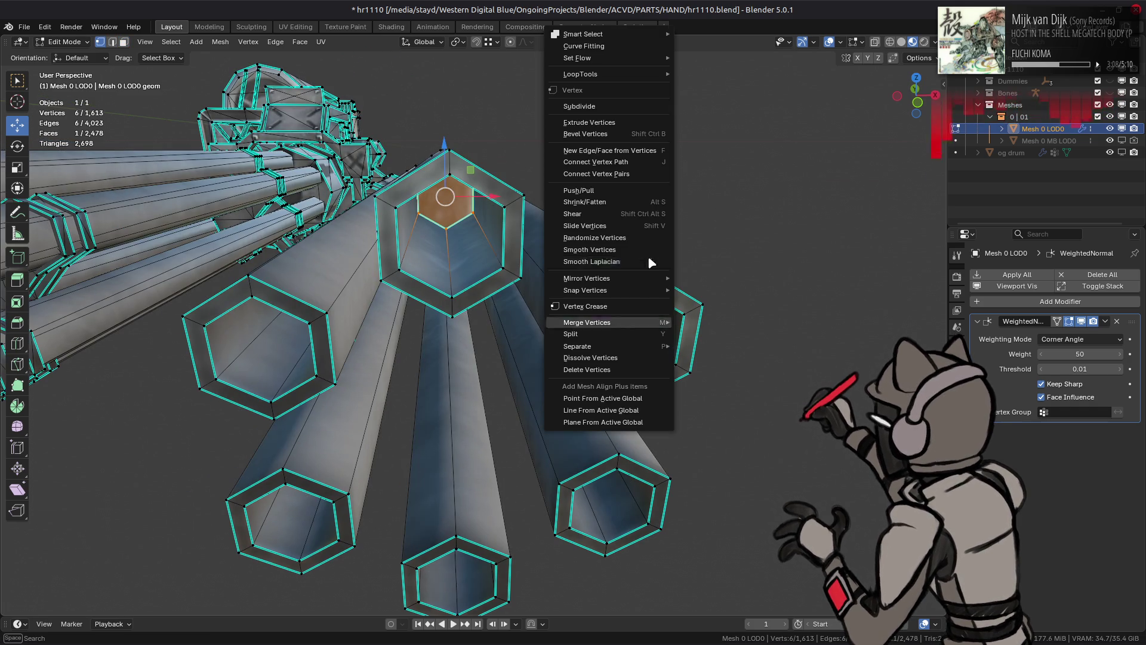
pyautogui.moveTo(677, 322)
pyautogui.click(722, 322)
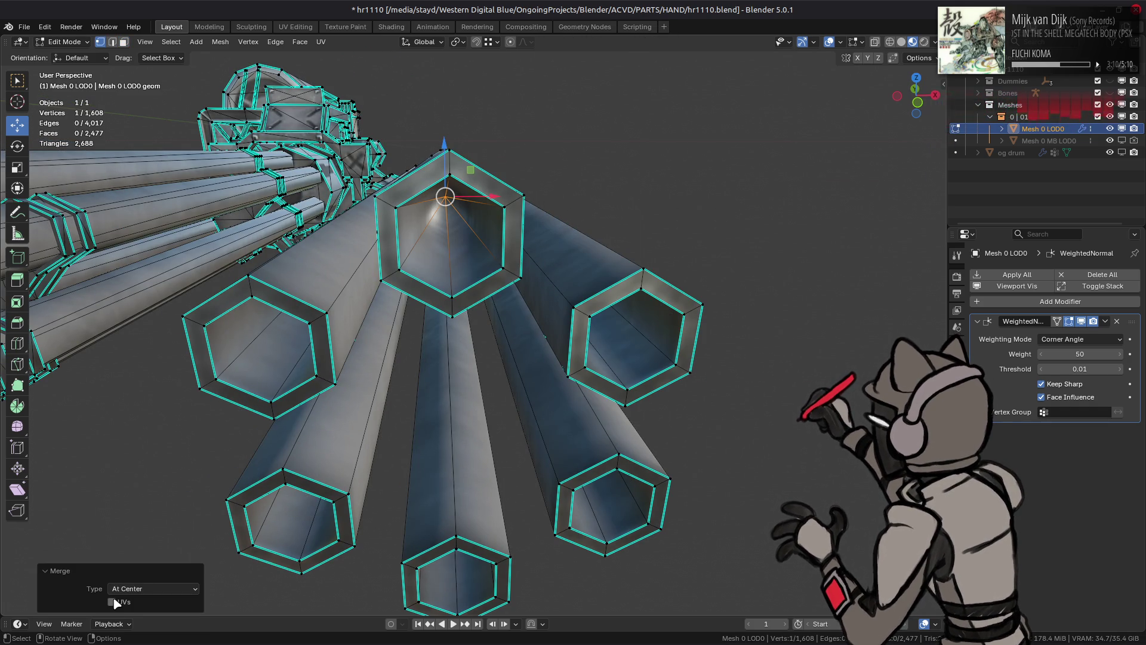
pyautogui.hotkey('ctrl', 'z')
pyautogui.press('3')
# Step: Select the six inner barrel end faces and delete them
pyautogui.moveTo(314, 308)
pyautogui.mouseDown(button='middle')
pyautogui.moveTo(385, 204)
pyautogui.moveTo(394, 234)
pyautogui.mouseUp(button='middle')
pyautogui.keyDown('shift'); pyautogui.click(385, 204); pyautogui.keyUp('shift')
pyautogui.keyDown('shift'); pyautogui.click(394, 235); pyautogui.keyUp('shift')
pyautogui.moveTo(546, 289); pyautogui.dragTo(398, 288, button='middle')
pyautogui.keyDown('shift'); pyautogui.click(399, 288); pyautogui.keyUp('shift')
pyautogui.keyDown('shift'); pyautogui.click(516, 225); pyautogui.keyUp('shift')
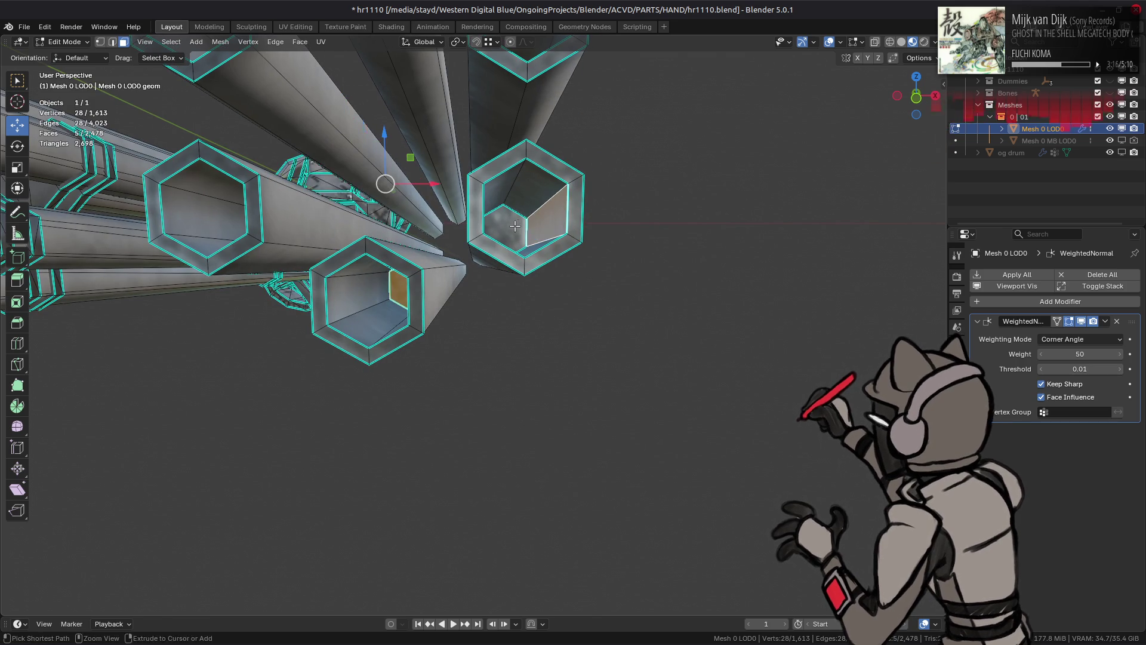
pyautogui.moveTo(516, 225); pyautogui.dragTo(502, 170, button='middle')
pyautogui.keyDown('shift'); pyautogui.click(501, 170); pyautogui.keyUp('shift')
pyautogui.rightClick(344, 356)
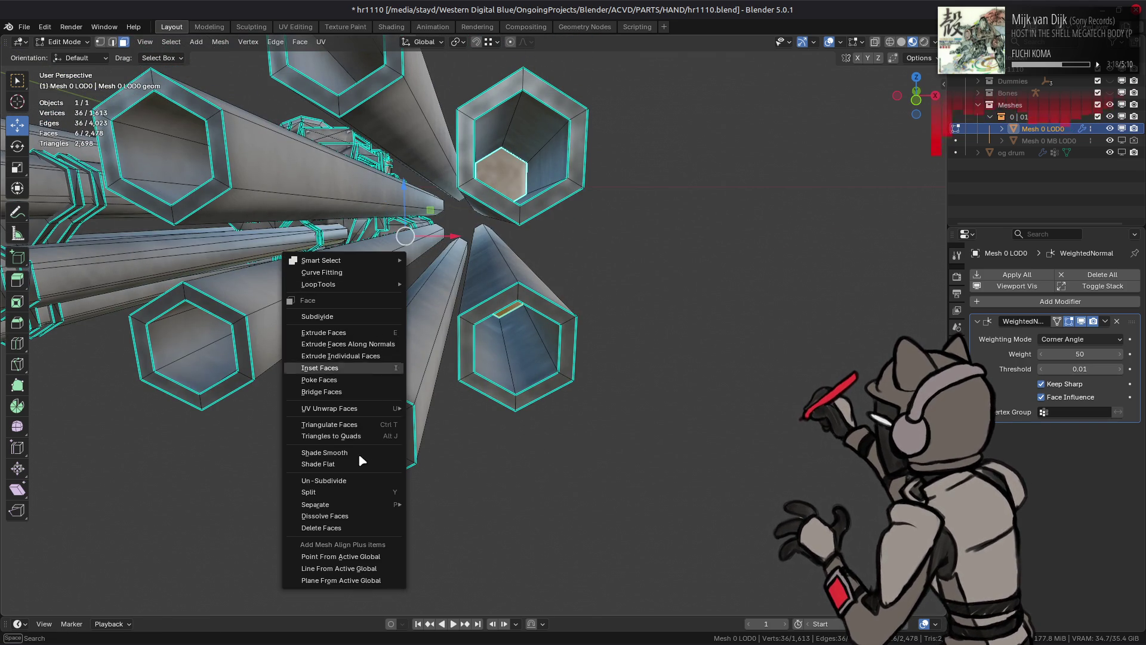
pyautogui.click(337, 528)
# Step: Merge the first three hexagonal hole loops at centre into single points
pyautogui.keyDown('alt'); pyautogui.click(517, 154); pyautogui.keyUp('alt')
pyautogui.moveTo(517, 154)
pyautogui.mouseDown(button='middle')
pyautogui.moveTo(510, 310)
pyautogui.moveTo(387, 340)
pyautogui.mouseUp(button='middle')
pyautogui.keyDown('alt'); pyautogui.keyDown('shift'); pyautogui.click(510, 310); pyautogui.keyUp('shift'); pyautogui.keyUp('alt')
pyautogui.hotkey('ctrl', 'z')
pyautogui.rightClick(513, 376)
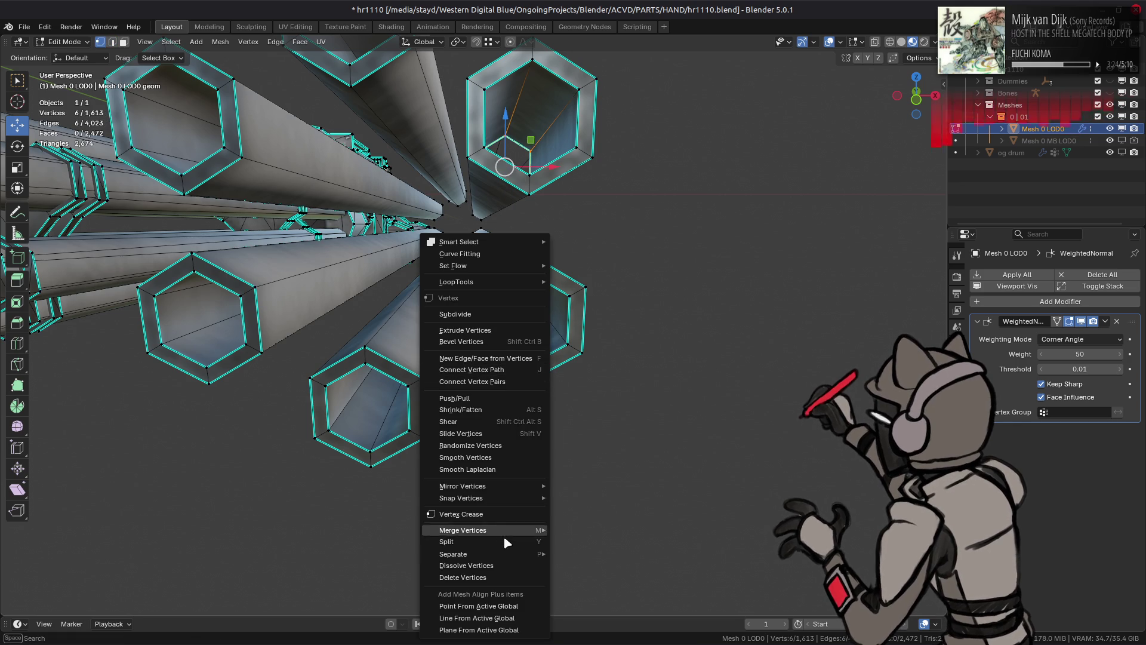
pyautogui.click(591, 530)
pyautogui.moveTo(386, 444)
pyautogui.mouseDown(button='middle')
pyautogui.moveTo(418, 388)
pyautogui.moveTo(504, 310)
pyautogui.mouseUp(button='middle')
pyautogui.press('2')
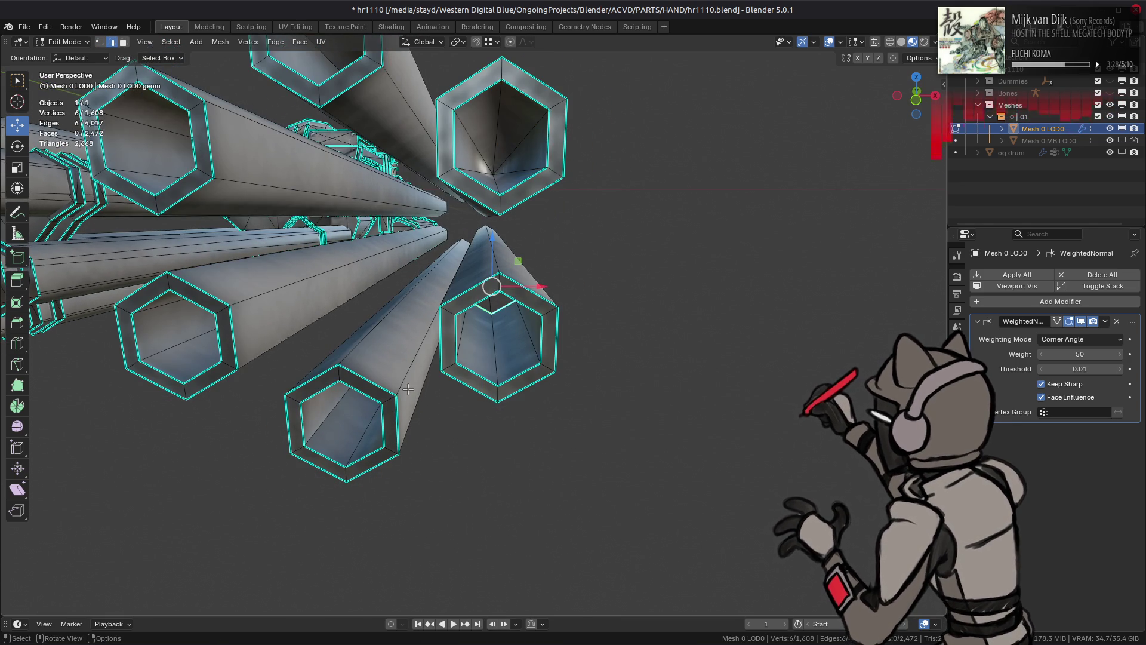
pyautogui.rightClick(409, 389)
pyautogui.click(468, 394)
pyautogui.moveTo(460, 394); pyautogui.dragTo(429, 354, button='middle')
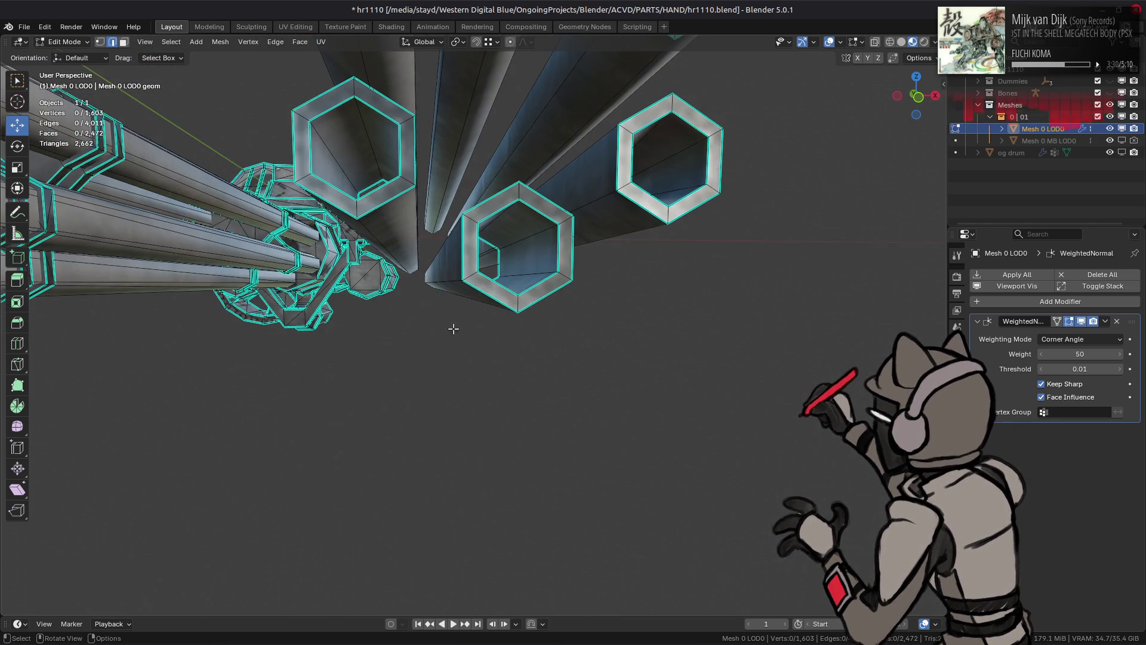
pyautogui.rightClick(457, 345)
pyautogui.click(495, 346)
# Step: Collapse the next two inner hexagon loops at centre into points
pyautogui.moveTo(448, 307); pyautogui.dragTo(417, 273, button='middle')
pyautogui.keyDown('alt'); pyautogui.click(416, 273); pyautogui.keyUp('alt')
pyautogui.press('1')
pyautogui.rightClick(485, 316)
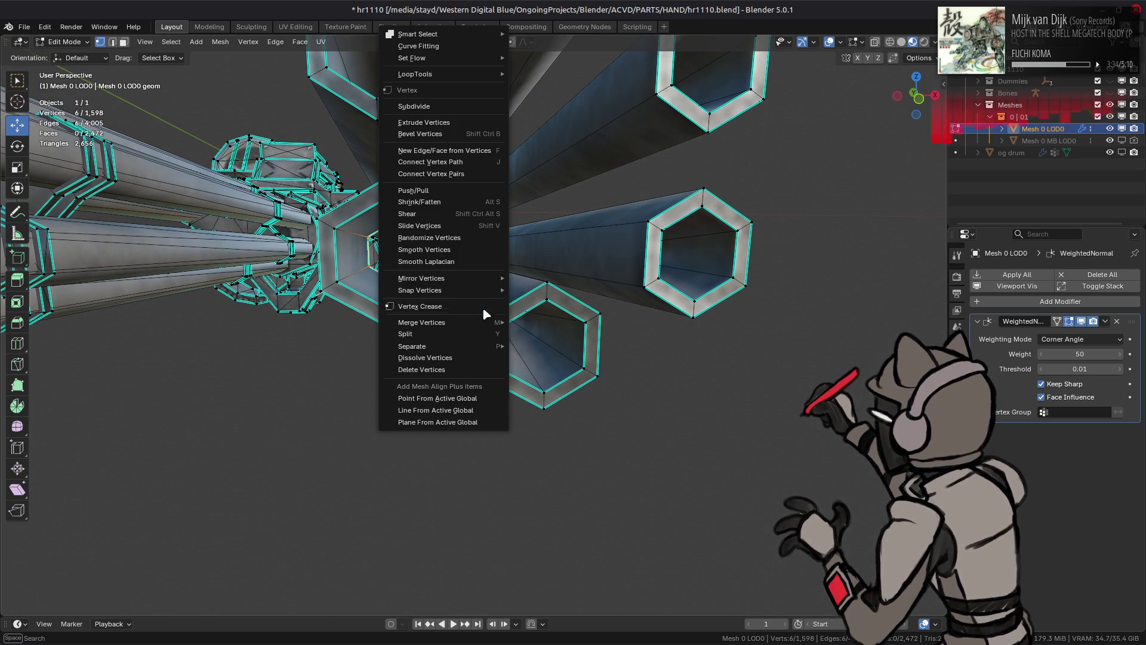
pyautogui.click(530, 323)
pyautogui.moveTo(530, 323)
pyautogui.mouseDown(button='middle')
pyautogui.moveTo(416, 234)
pyautogui.moveTo(412, 246)
pyautogui.mouseUp(button='middle')
pyautogui.press('2')
pyautogui.keyDown('alt'); pyautogui.click(412, 246); pyautogui.keyUp('alt')
pyautogui.rightClick(534, 313)
pyautogui.click(581, 323)
# Step: Collapse the top barrel's hexagon loop at centre and inspect the pointed barrel ends
pyautogui.moveTo(545, 302); pyautogui.dragTo(477, 231, button='middle')
pyautogui.keyDown('alt'); pyautogui.click(467, 220); pyautogui.keyUp('alt')
pyautogui.press('1')
pyautogui.rightClick(567, 352)
pyautogui.moveTo(574, 354)
pyautogui.click(620, 353)
pyautogui.moveTo(621, 353); pyautogui.dragTo(577, 338, button='middle')
pyautogui.press('3')
pyautogui.scroll(-5, 546, 342)
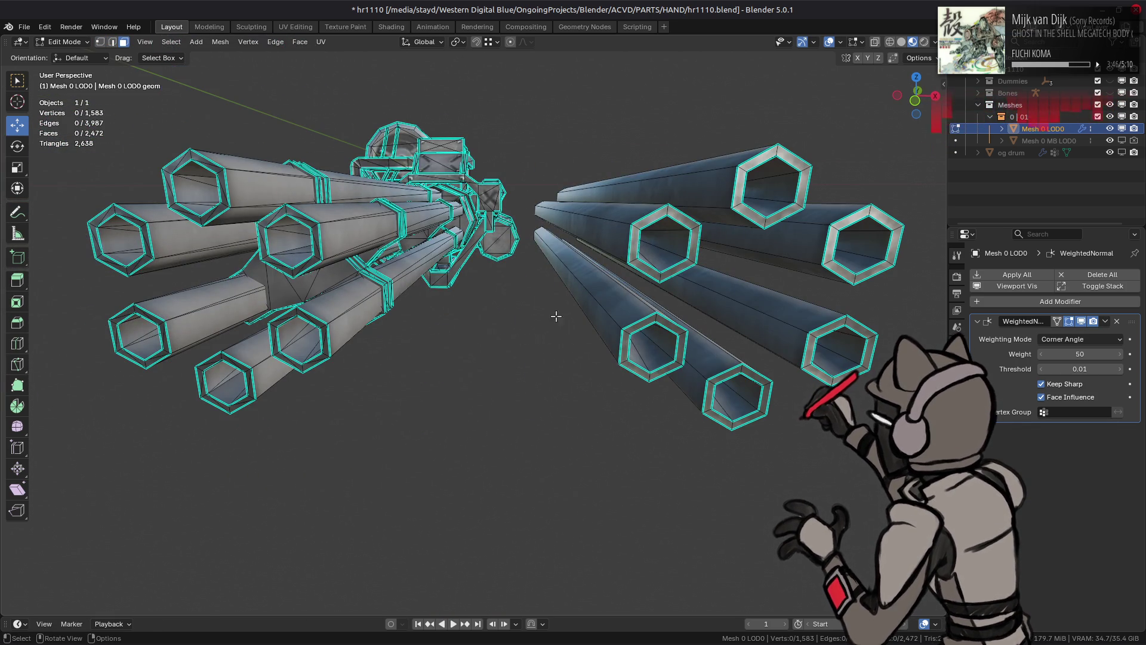
pyautogui.moveTo(642, 276); pyautogui.dragTo(484, 253, button='middle')
# Step: Select the end edge loops of all six duplicated barrels
pyautogui.press('2')
pyautogui.keyDown('alt'); pyautogui.click(485, 253); pyautogui.keyUp('alt')
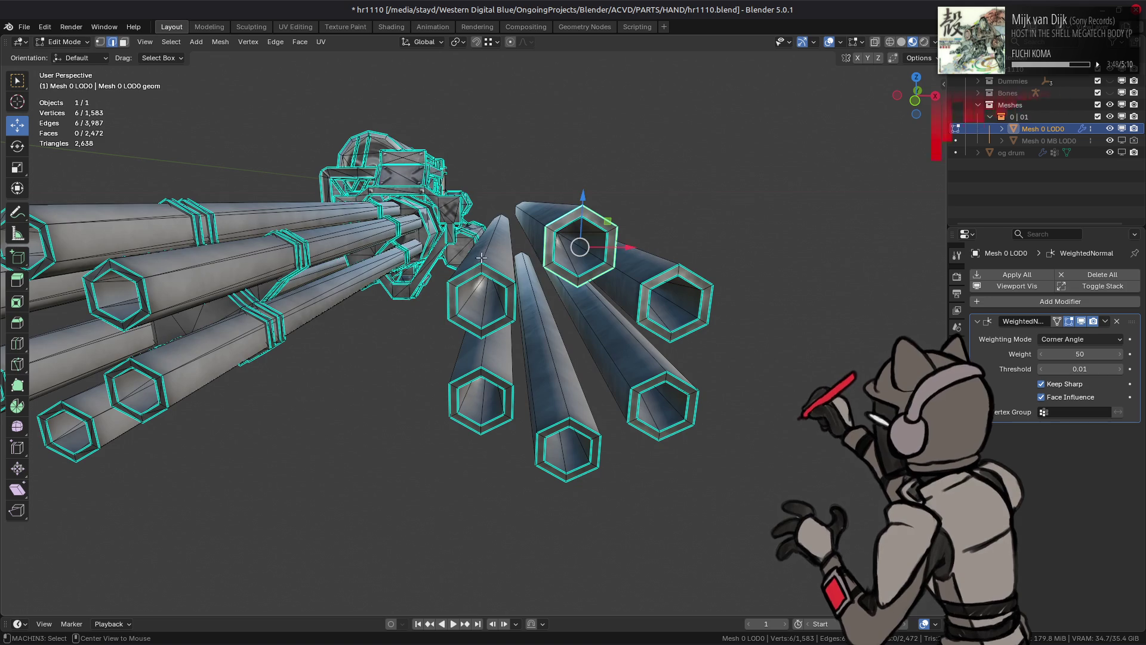
pyautogui.keyDown('alt'); pyautogui.keyDown('shift'); pyautogui.click(491, 265); pyautogui.keyUp('shift'); pyautogui.keyUp('alt')
pyautogui.keyDown('alt'); pyautogui.keyDown('shift'); pyautogui.click(639, 344); pyautogui.keyUp('shift'); pyautogui.keyUp('alt')
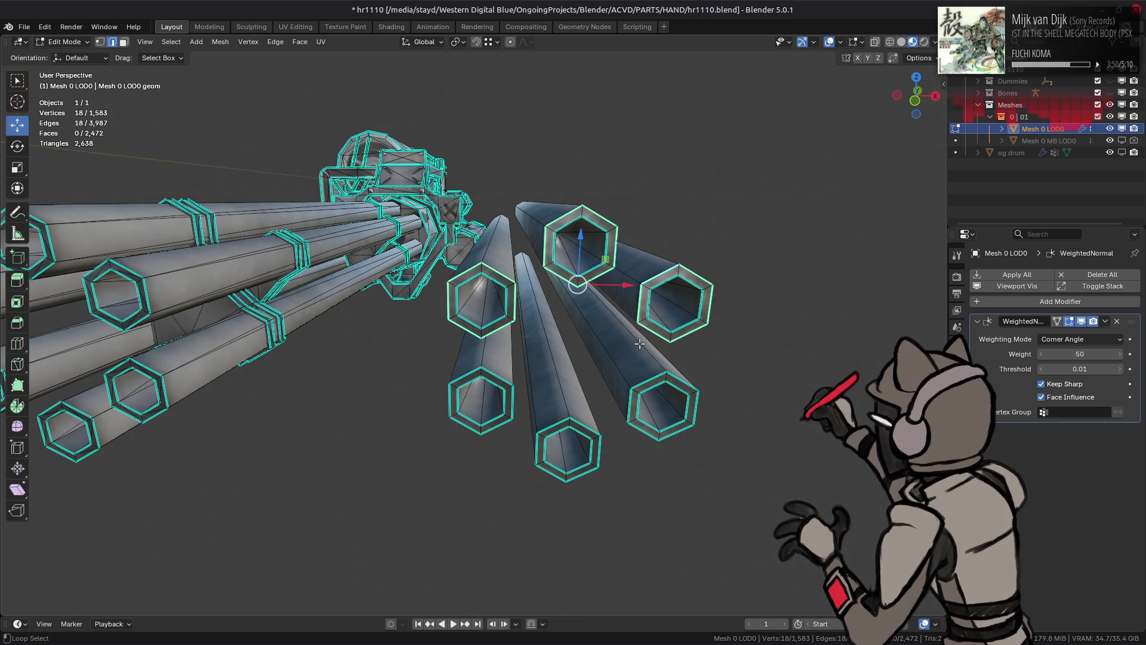
pyautogui.keyDown('alt'); pyautogui.keyDown('shift'); pyautogui.click(653, 371); pyautogui.keyUp('shift'); pyautogui.keyUp('alt')
pyautogui.keyDown('alt'); pyautogui.keyDown('shift'); pyautogui.click(500, 377); pyautogui.keyUp('shift'); pyautogui.keyUp('alt')
pyautogui.keyDown('alt'); pyautogui.keyDown('shift'); pyautogui.click(550, 429); pyautogui.keyUp('shift'); pyautogui.keyUp('alt')
# Step: Select the edge rings along the barrels and subdivide them with one ring of cuts
pyautogui.rightClick(413, 374)
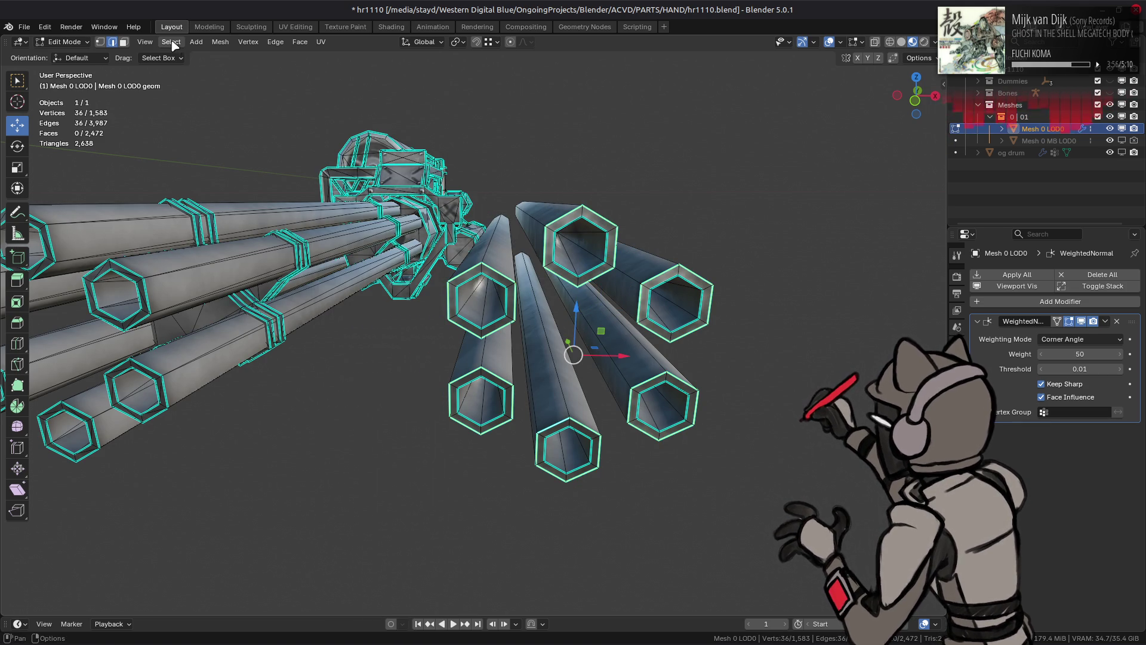
pyautogui.click(171, 42)
pyautogui.moveTo(225, 228)
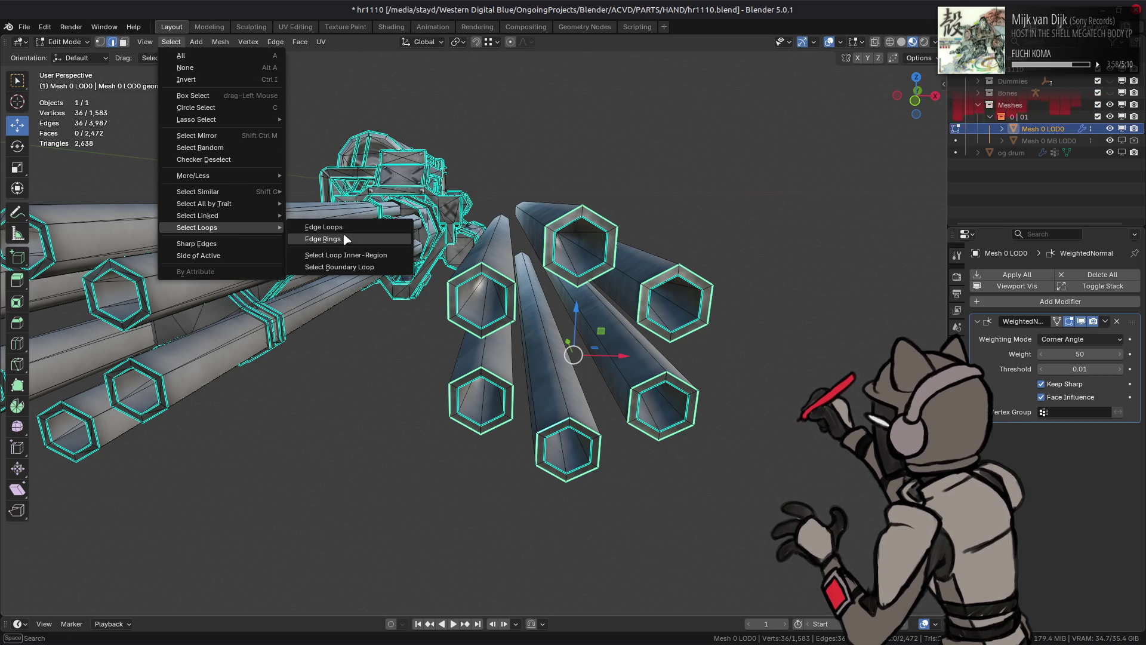
pyautogui.click(358, 239)
pyautogui.rightClick(366, 262)
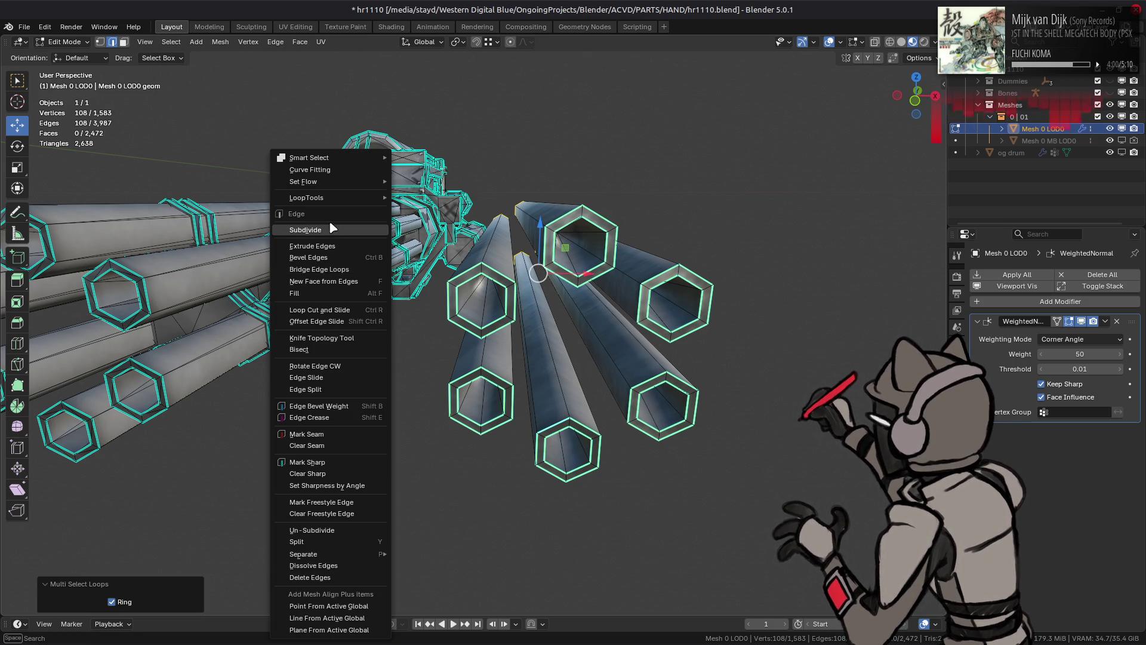
pyautogui.click(333, 229)
pyautogui.moveTo(194, 536)
pyautogui.mouseDown()
pyautogui.moveTo(227, 536)
pyautogui.moveTo(156, 535)
pyautogui.mouseUp()
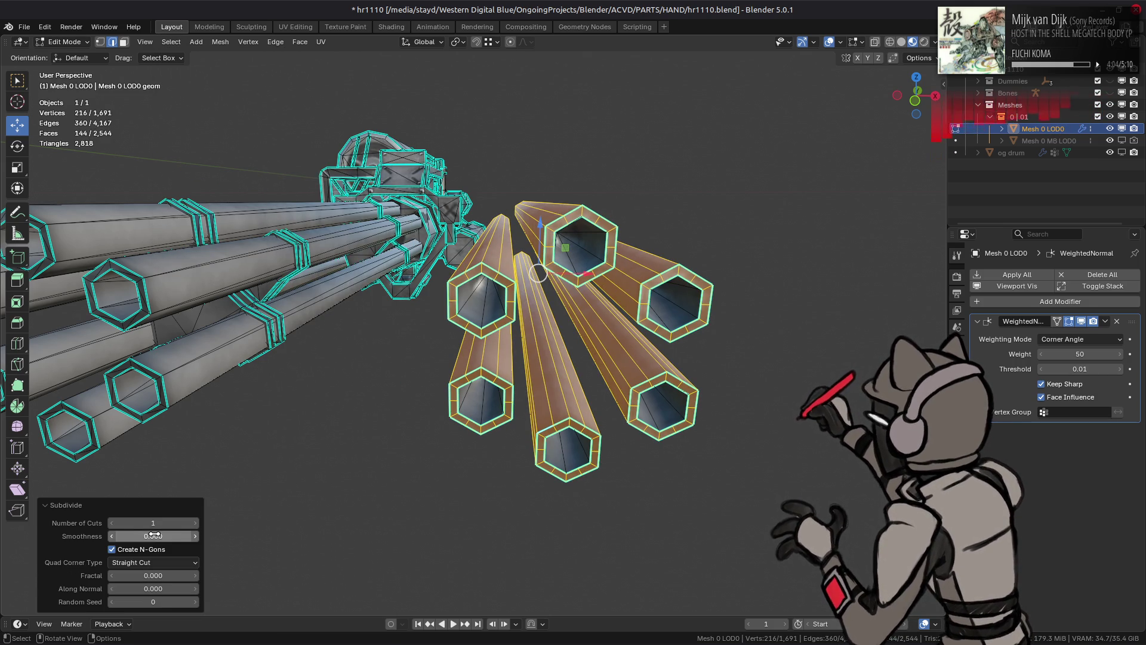
# Step: Select the linked duplicated barrels and triangulate their faces using Beauty for quads and n-gons
pyautogui.moveTo(389, 370); pyautogui.dragTo(395, 370, button='middle')
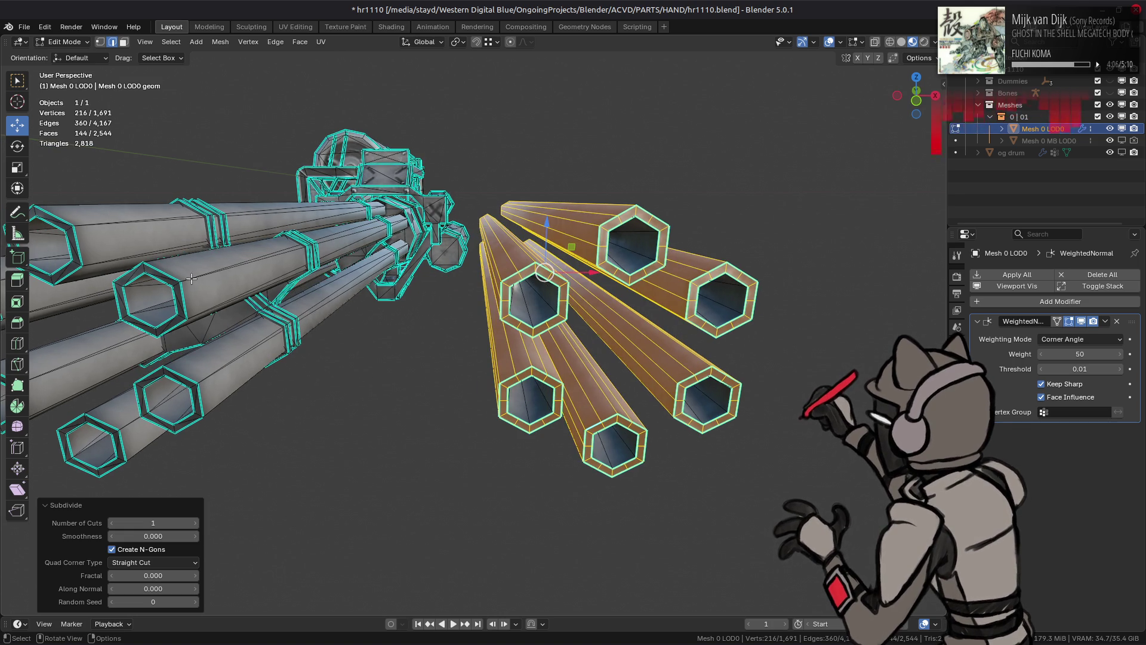
pyautogui.moveTo(190, 257); pyautogui.dragTo(150, 236, button='middle')
pyautogui.moveTo(150, 237); pyautogui.dragTo(296, 405)
pyautogui.hotkey('ctrl', 'l')
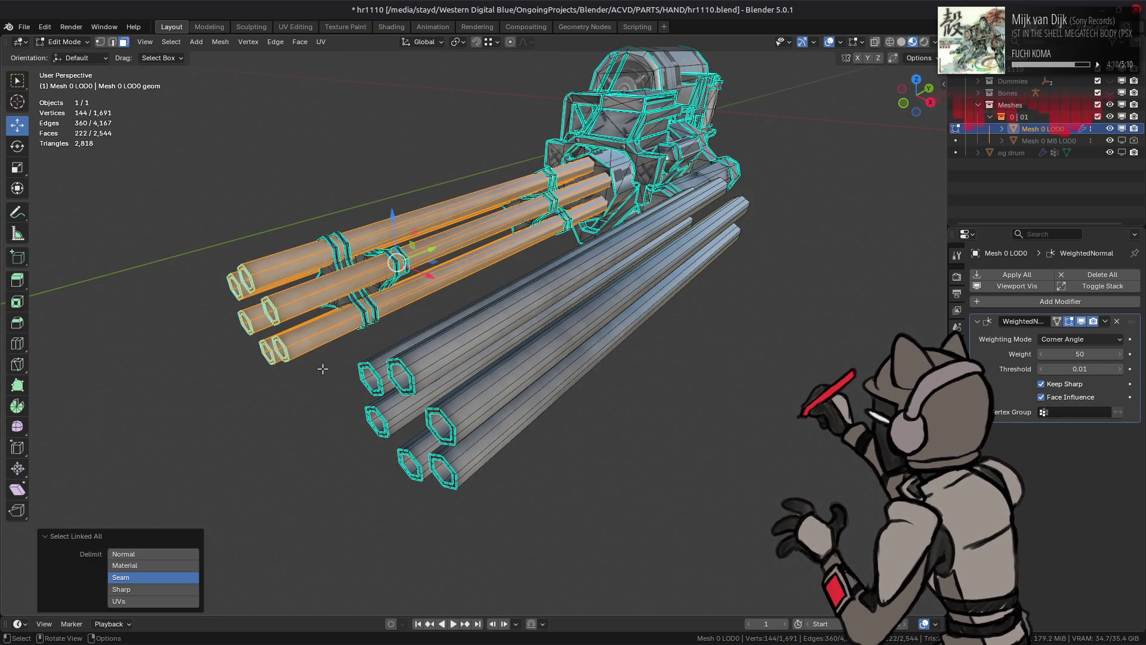
pyautogui.moveTo(271, 219); pyautogui.dragTo(271, 214, button='middle')
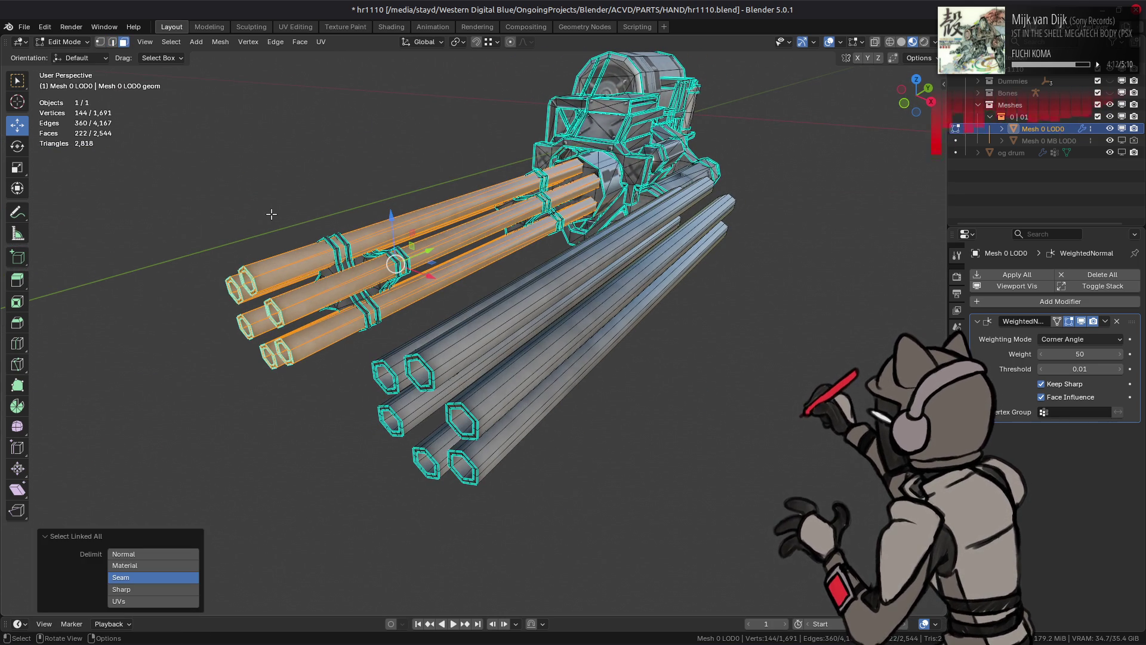
pyautogui.moveTo(334, 275)
pyautogui.mouseDown(button='middle')
pyautogui.moveTo(387, 270)
pyautogui.moveTo(425, 215)
pyautogui.moveTo(321, 256)
pyautogui.mouseUp(button='middle')
pyautogui.moveTo(369, 224)
pyautogui.mouseDown(button='middle')
pyautogui.moveTo(417, 251)
pyautogui.moveTo(725, 529)
pyautogui.mouseUp(button='middle')
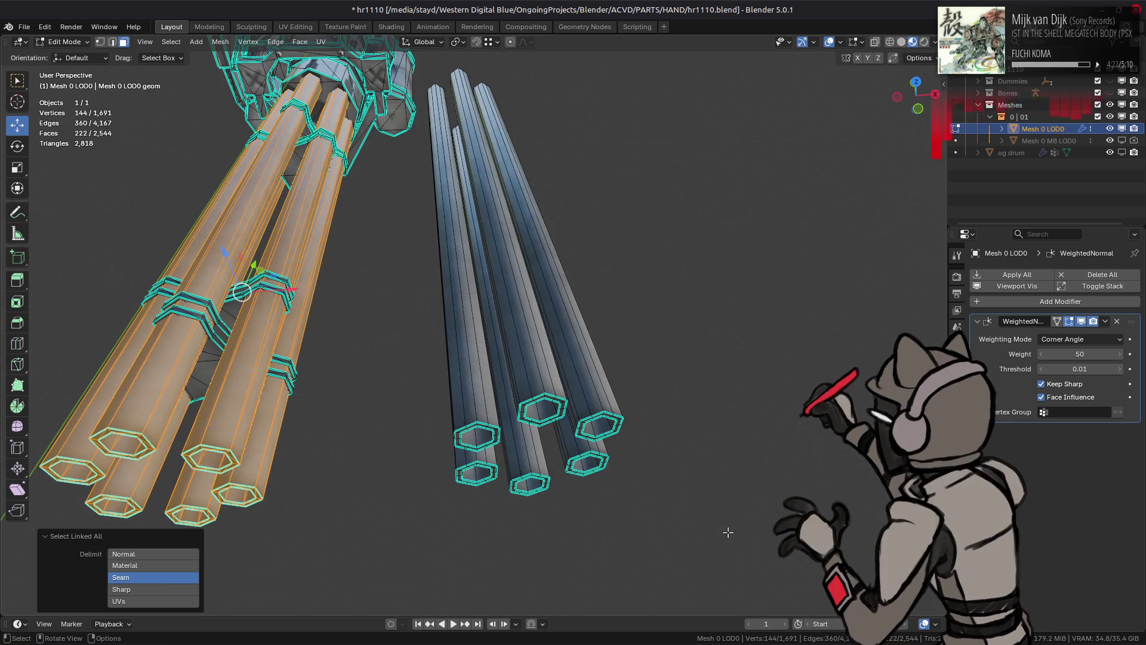
pyautogui.doubleClick(525, 424)
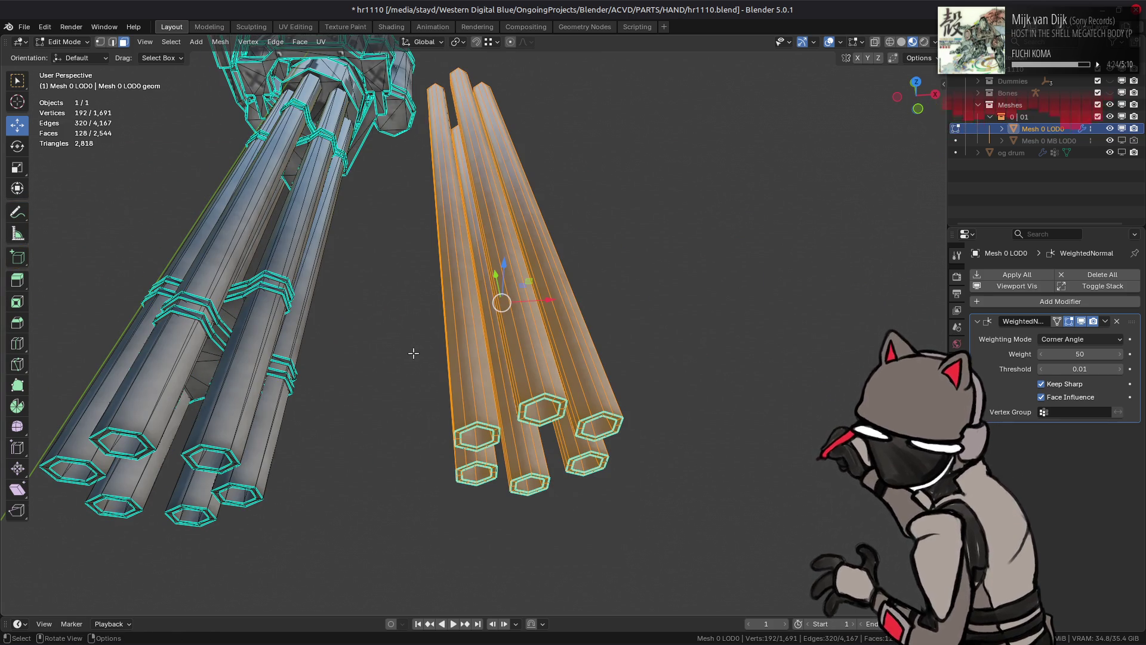
pyautogui.keyDown('shift'); pyautogui.doubleClick(260, 121); pyautogui.keyUp('shift')
pyautogui.click(300, 41)
pyautogui.click(346, 122)
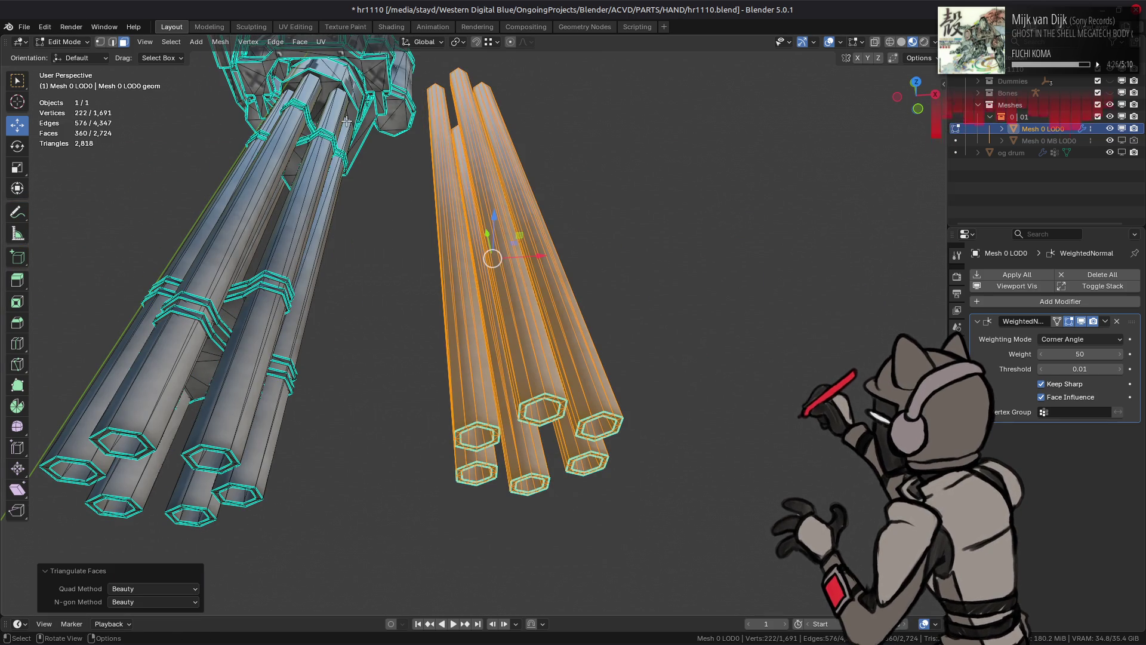
pyautogui.moveTo(388, 278)
pyautogui.mouseDown(button='middle')
pyautogui.moveTo(384, 263)
pyautogui.moveTo(403, 255)
pyautogui.mouseUp(button='middle')
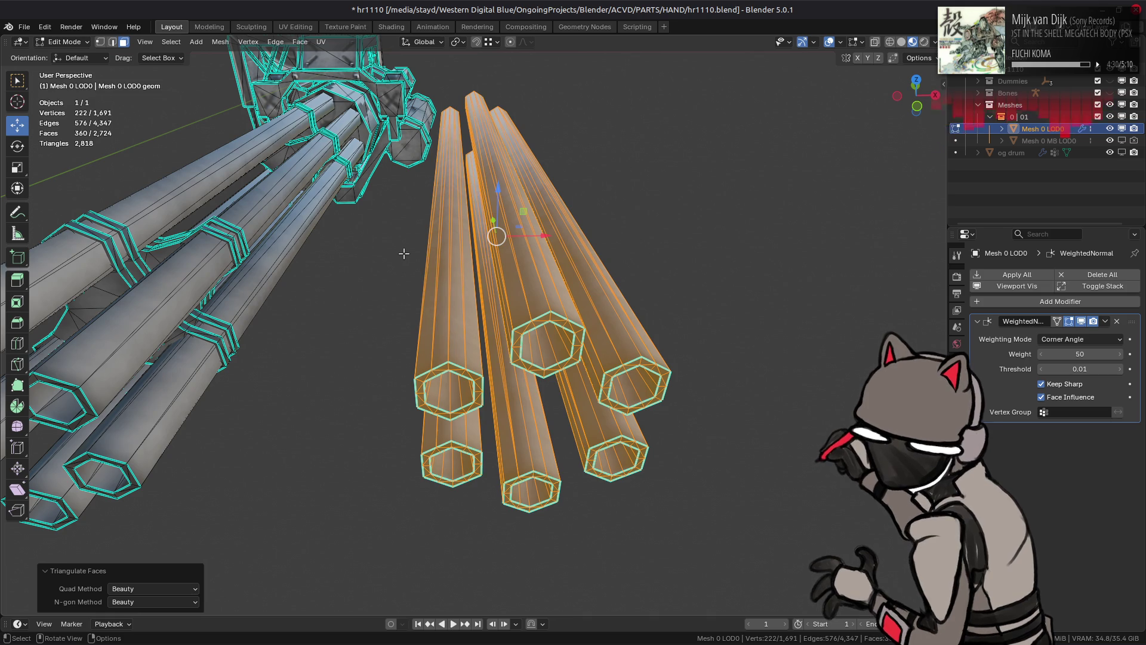
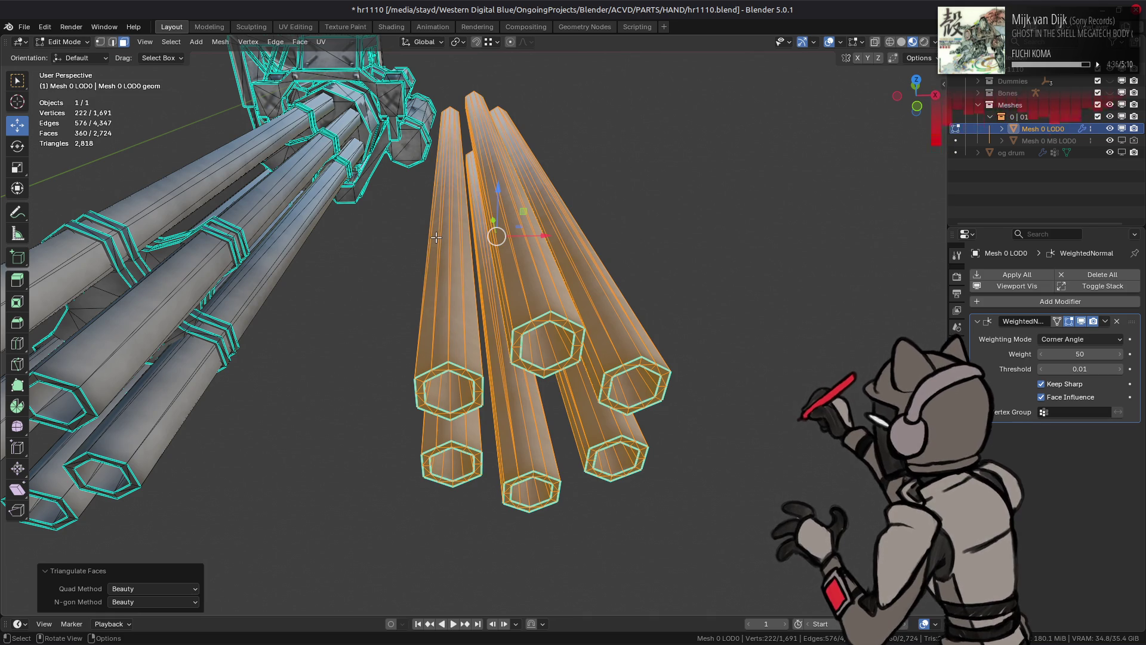
# Step: Undo the barrels' triangulation and clear the selection
pyautogui.moveTo(436, 237); pyautogui.dragTo(444, 224, button='middle')
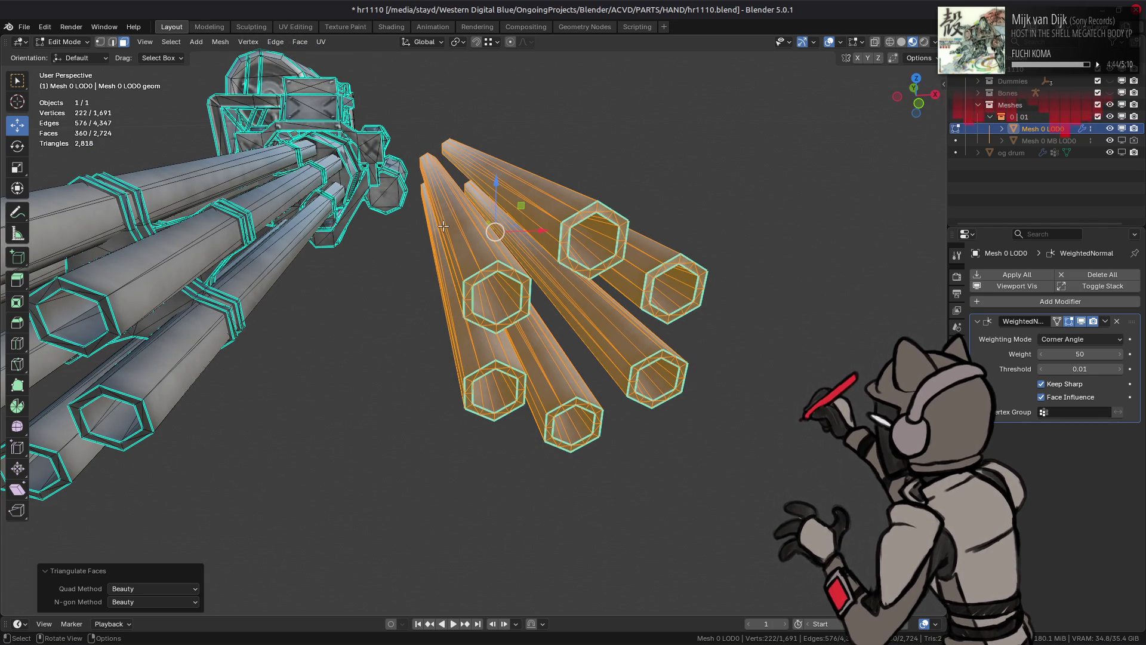
pyautogui.hotkey('ctrl', 'z')
pyautogui.hotkey('ctrl', 'z')
pyautogui.hotkey('ctrl', 'z')
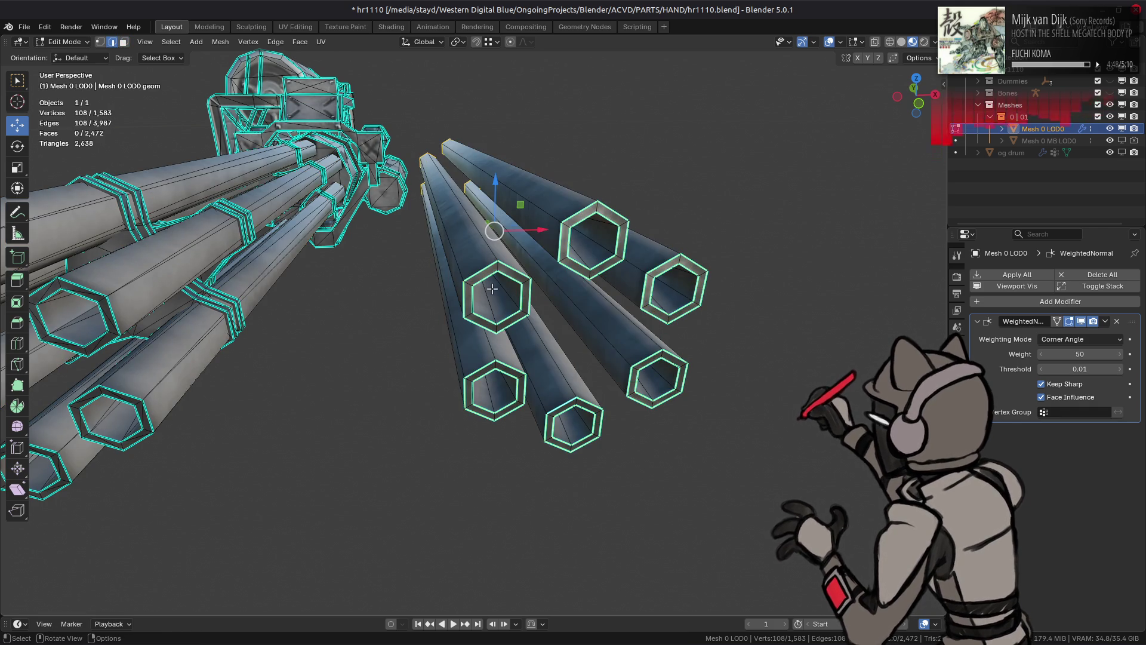
pyautogui.scroll(3, 472, 274)
pyautogui.hotkey('alt', 'a')
# Step: Select the lengthwise edges inside the near, upper and right barrels
pyautogui.moveTo(461, 261); pyautogui.dragTo(457, 258, button='middle')
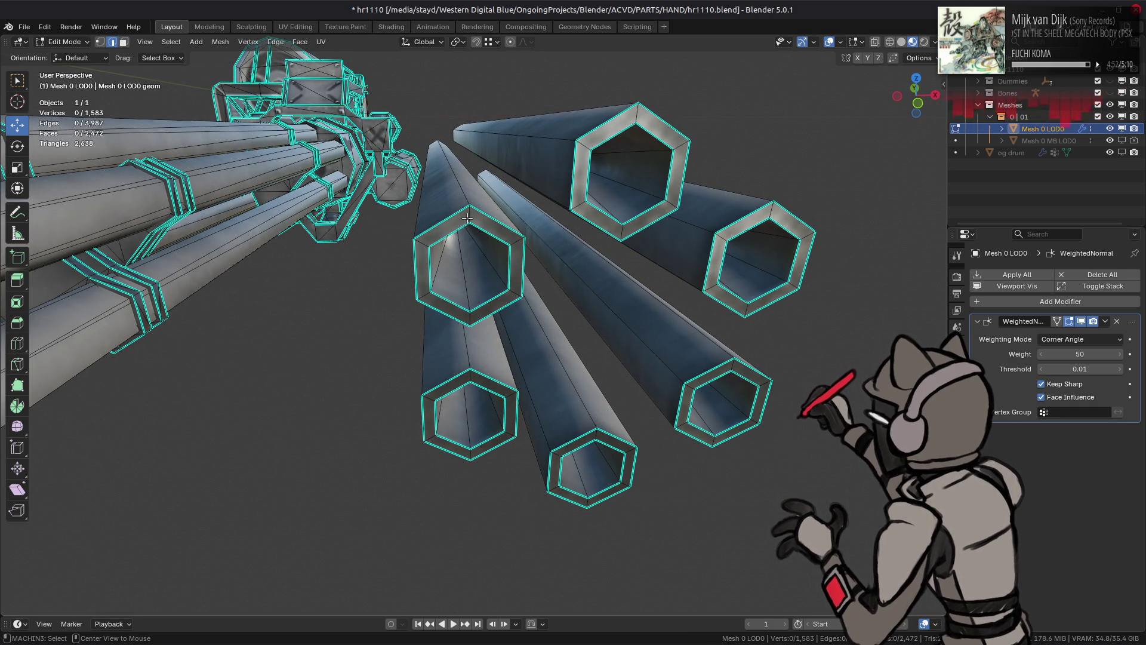
pyautogui.keyDown('alt'); pyautogui.keyDown('shift'); pyautogui.click(471, 318); pyautogui.keyUp('shift'); pyautogui.keyUp('alt')
pyautogui.keyDown('alt'); pyautogui.keyDown('shift'); pyautogui.click(642, 113); pyautogui.keyUp('shift'); pyautogui.keyUp('alt')
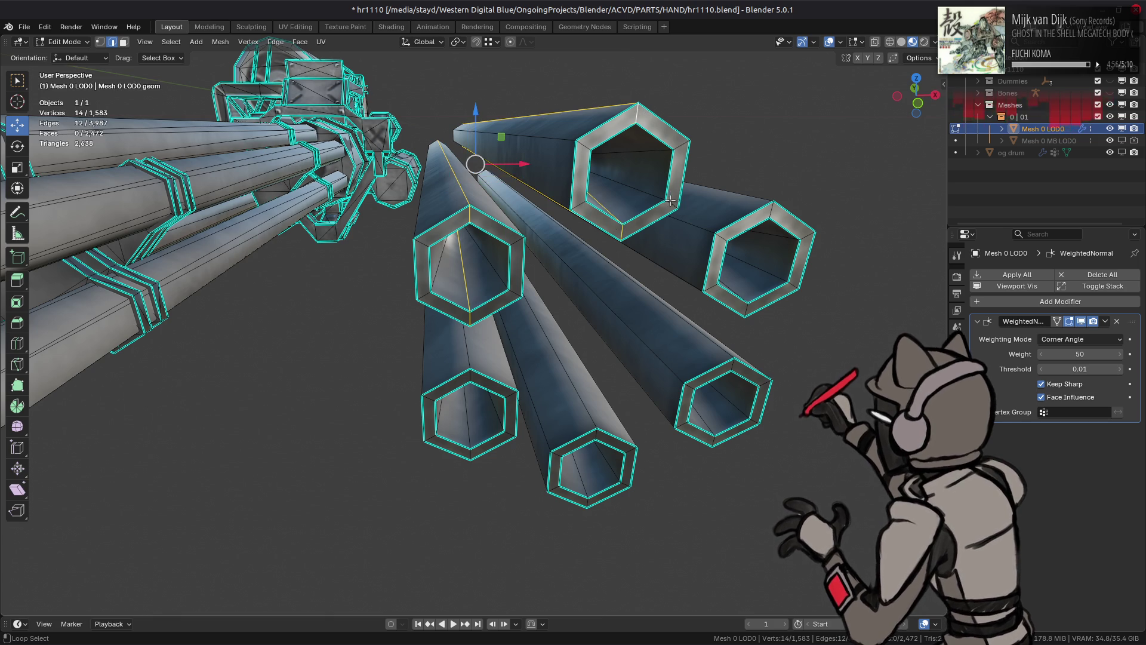
pyautogui.moveTo(642, 113); pyautogui.dragTo(668, 200, button='middle')
pyautogui.keyDown('alt'); pyautogui.keyDown('shift'); pyautogui.click(704, 306); pyautogui.keyUp('shift'); pyautogui.keyUp('alt')
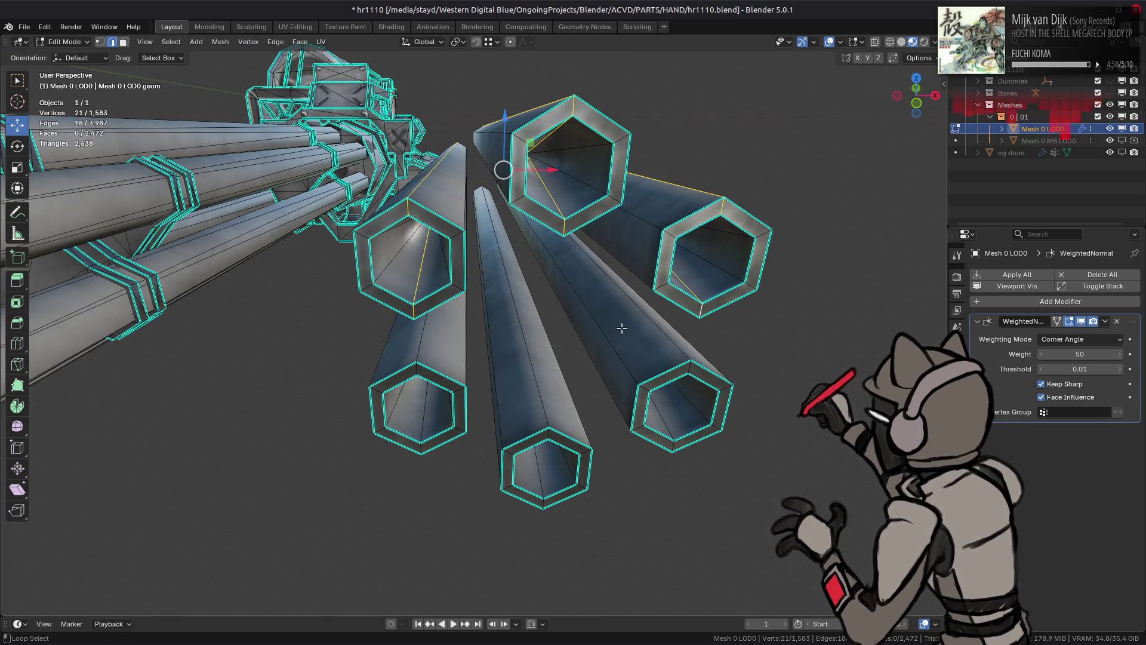
pyautogui.moveTo(704, 306); pyautogui.dragTo(598, 310, button='middle')
# Step: Add the lower-right, bottom and lower-left barrels' lengthwise edges, then begin bevelling them
pyautogui.keyDown('alt'); pyautogui.keyDown('shift'); pyautogui.click(664, 288); pyautogui.keyUp('shift'); pyautogui.keyUp('alt')
pyautogui.keyDown('alt'); pyautogui.keyDown('shift'); pyautogui.click(656, 374); pyautogui.keyUp('shift'); pyautogui.keyUp('alt')
pyautogui.keyDown('alt'); pyautogui.keyDown('shift'); pyautogui.click(524, 358); pyautogui.keyUp('shift'); pyautogui.keyUp('alt')
pyautogui.keyDown('alt'); pyautogui.keyDown('shift'); pyautogui.click(520, 440); pyautogui.keyUp('shift'); pyautogui.keyUp('alt')
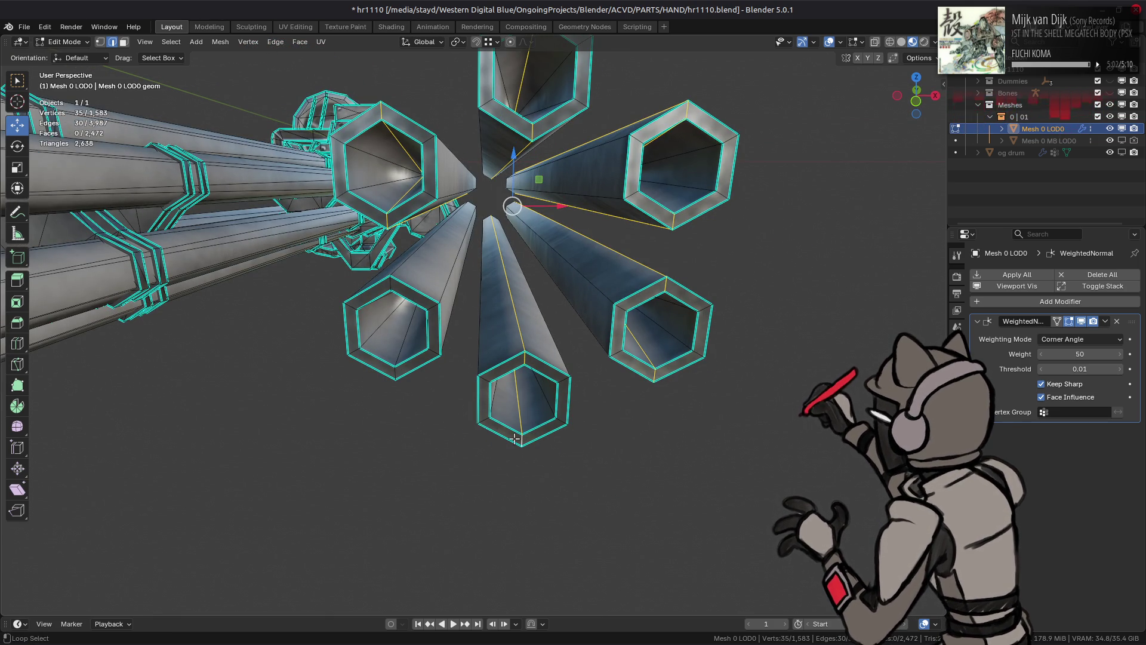
pyautogui.keyDown('alt'); pyautogui.keyDown('shift'); pyautogui.click(380, 284); pyautogui.keyUp('shift'); pyautogui.keyUp('alt')
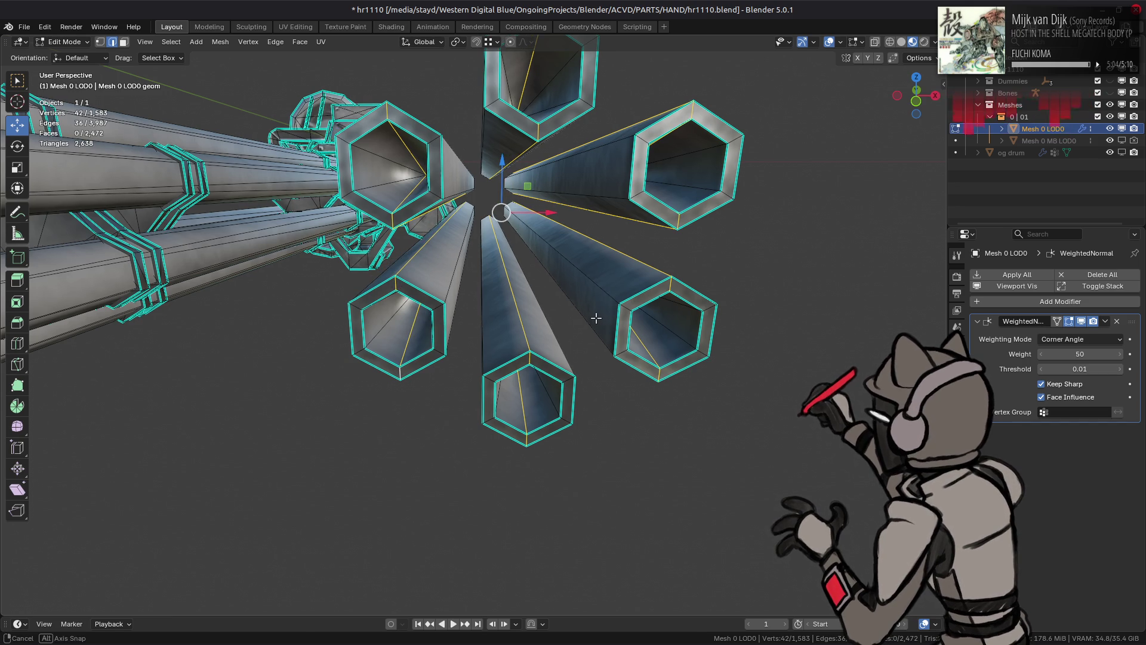
pyautogui.hotkey('ctrl', 'b')
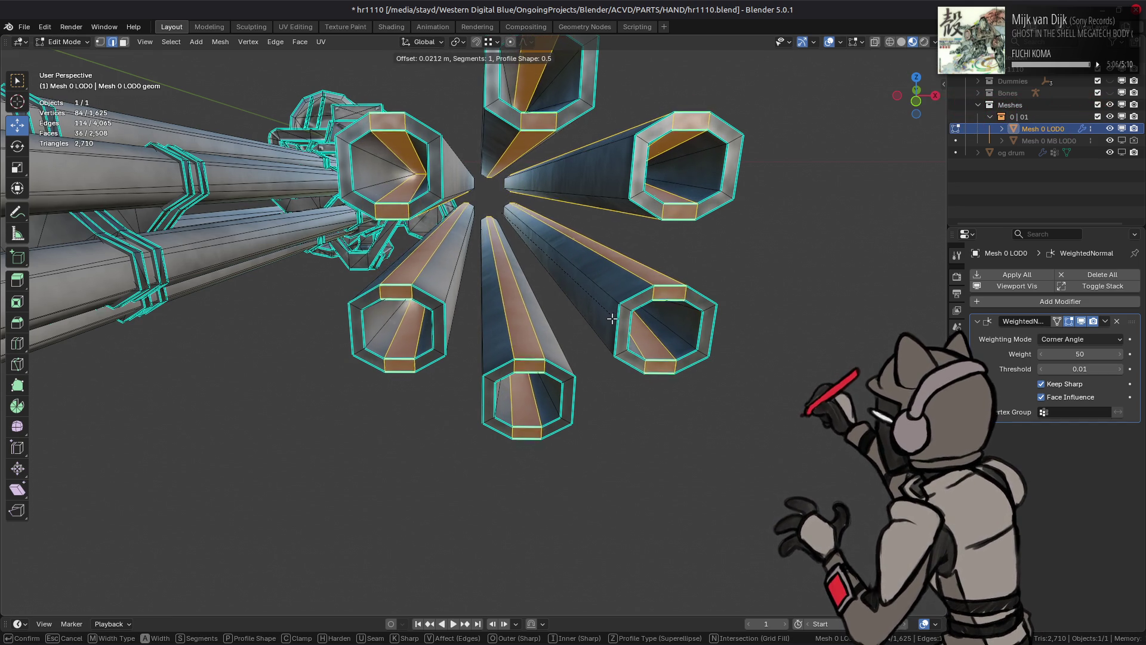
pyautogui.click(612, 320)
pyautogui.moveTo(612, 319)
pyautogui.mouseDown(button='middle')
pyautogui.moveTo(604, 338)
pyautogui.moveTo(603, 280)
pyautogui.mouseUp(button='middle')
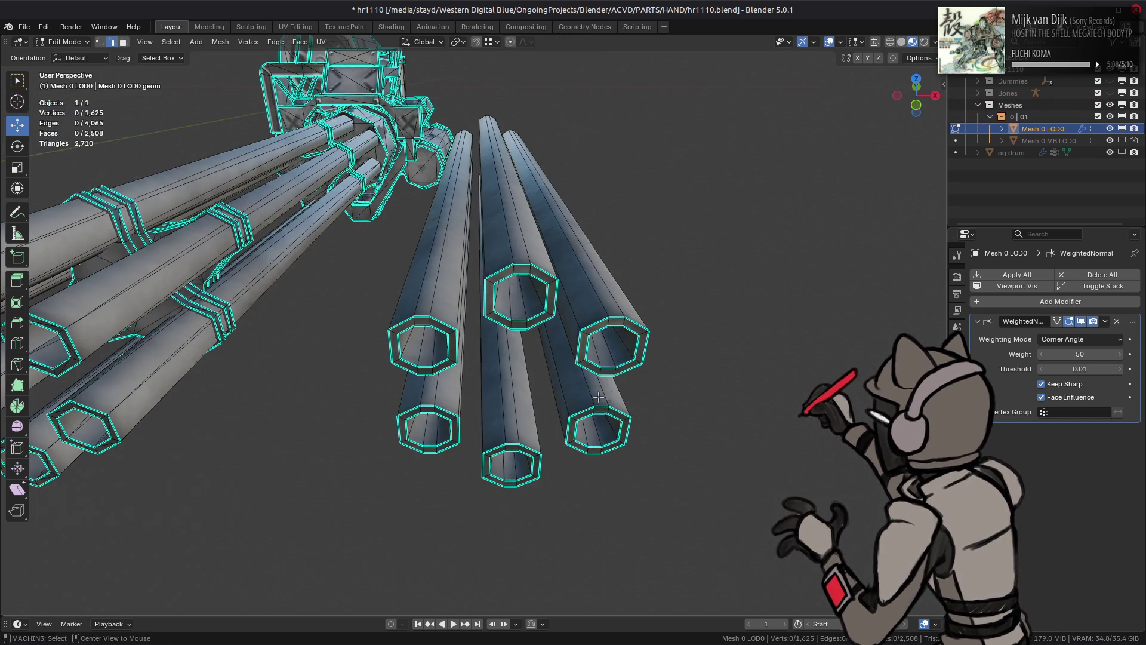
pyautogui.moveTo(688, 528); pyautogui.dragTo(371, 248)
pyautogui.hotkey('ctrl', 'l')
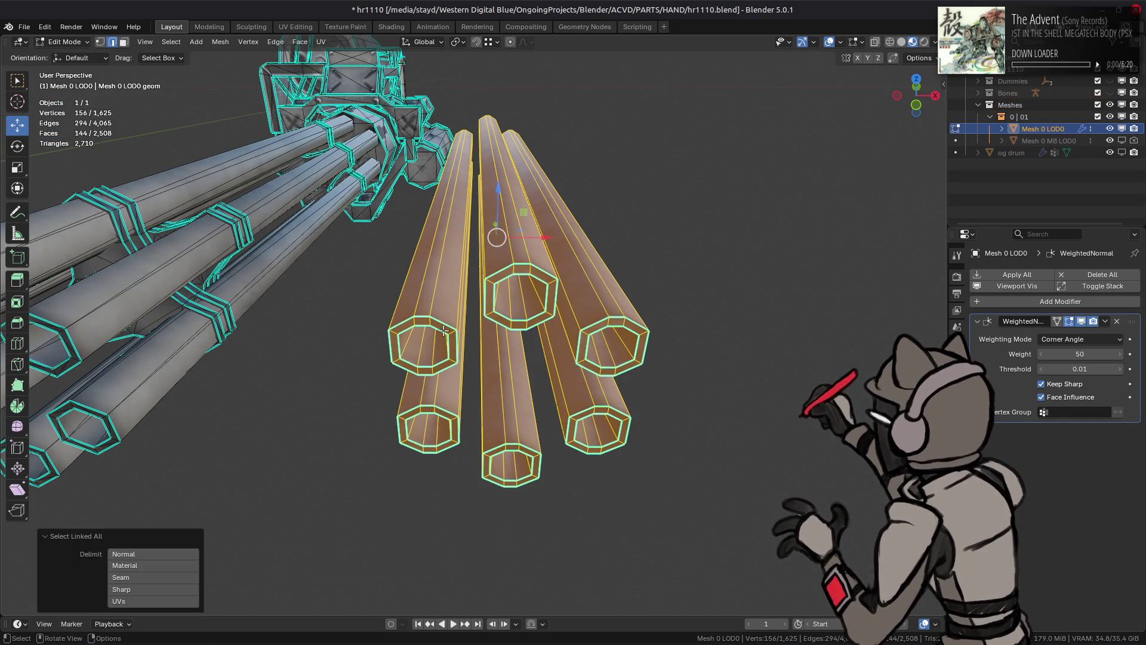
pyautogui.click(300, 41)
pyautogui.click(334, 119)
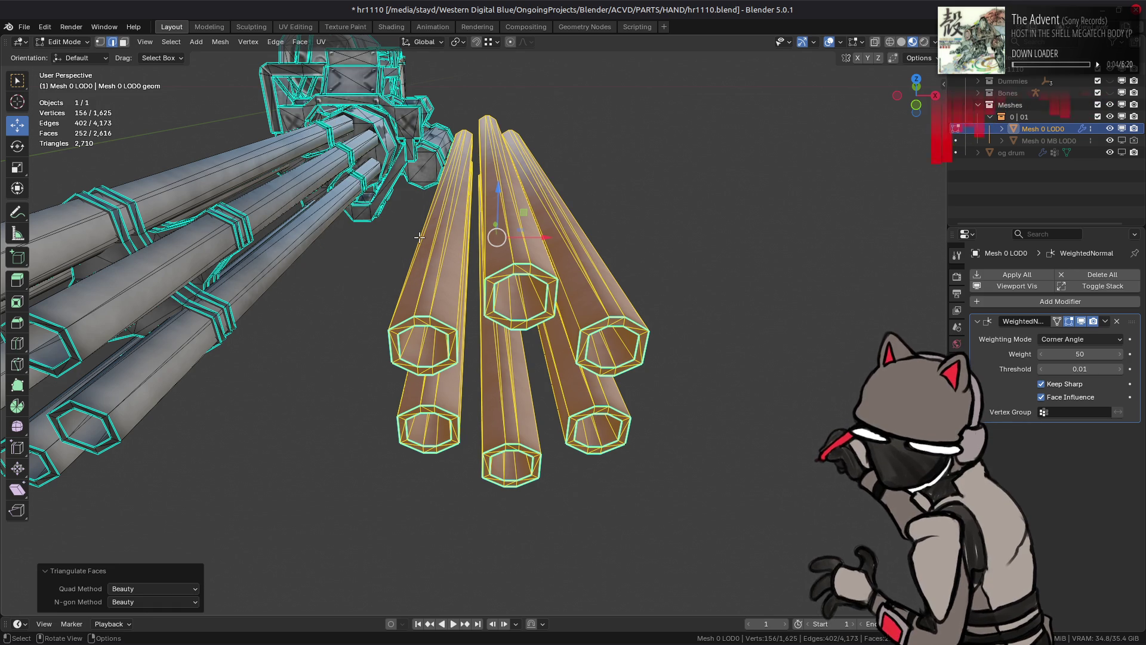
pyautogui.moveTo(431, 231); pyautogui.dragTo(417, 227, button='middle')
pyautogui.scroll(3, 430, 233)
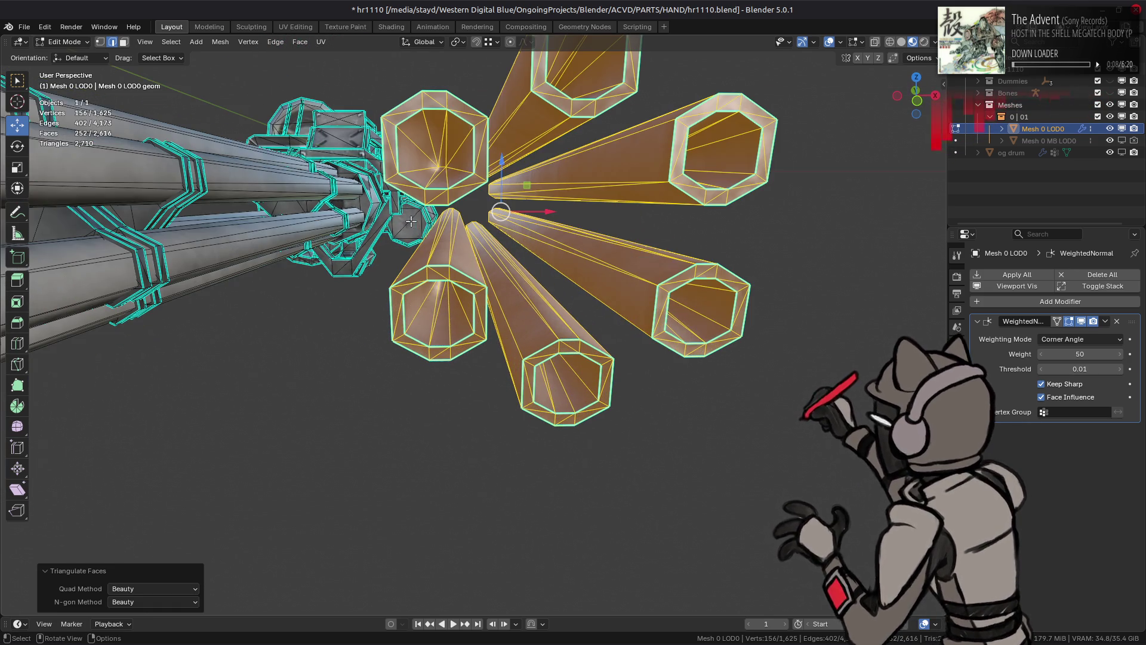
pyautogui.hotkey('ctrl', 'z')
pyautogui.hotkey('ctrl', 'z')
pyautogui.hotkey('ctrl', 'z')
pyautogui.hotkey('ctrl', 'z')
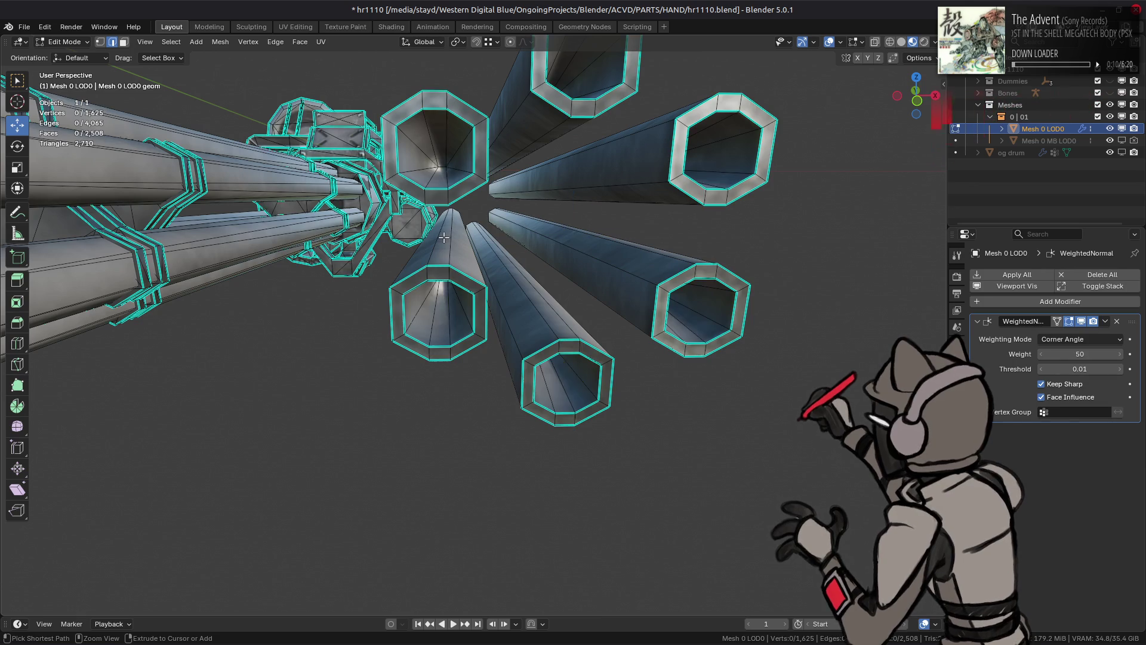
pyautogui.moveTo(443, 238); pyautogui.dragTo(443, 240, button='middle')
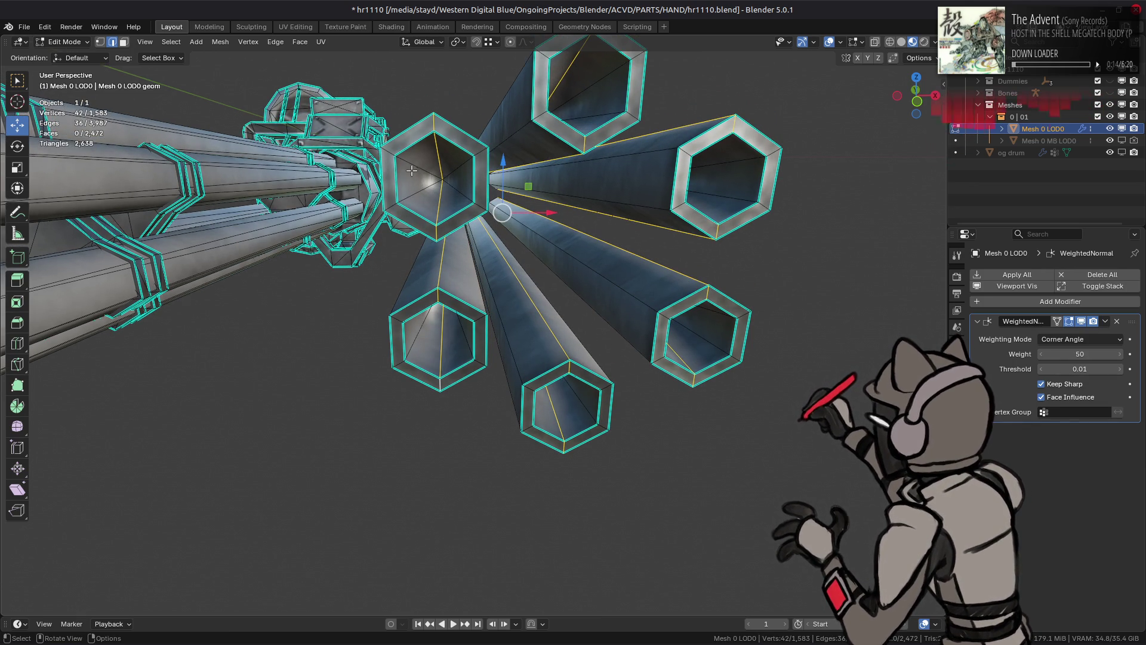
pyautogui.hotkey('ctrl', 'b')
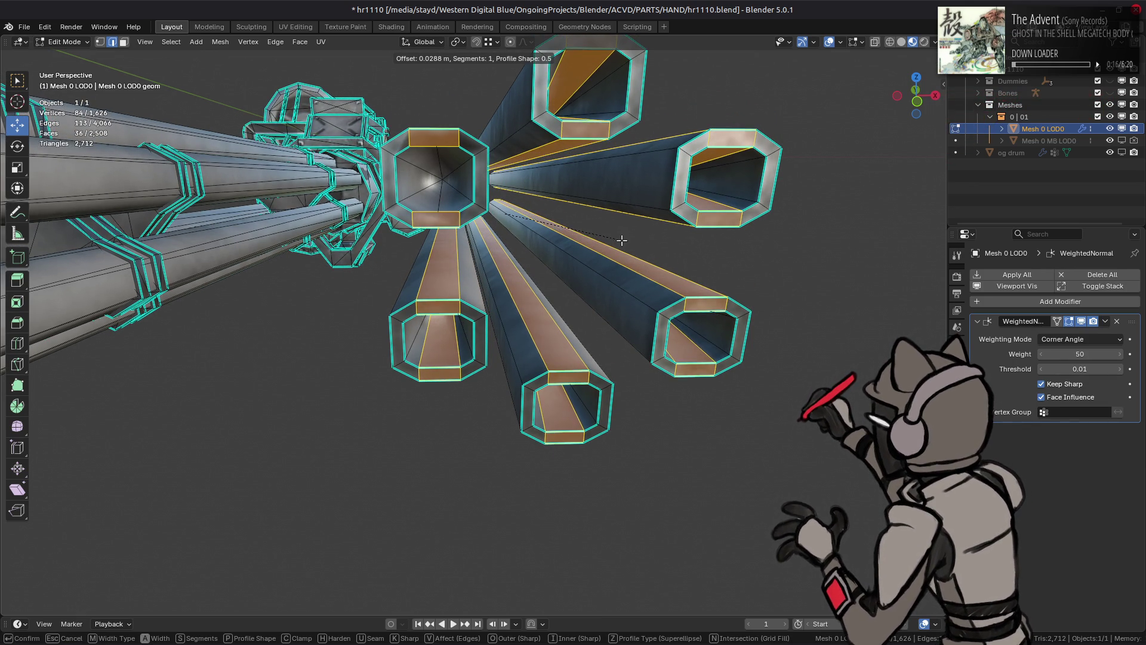
pyautogui.click(622, 239)
pyautogui.hotkey('ctrl', 'z')
pyautogui.keyDown('ctrl'); pyautogui.click(620, 239); pyautogui.keyUp('ctrl')
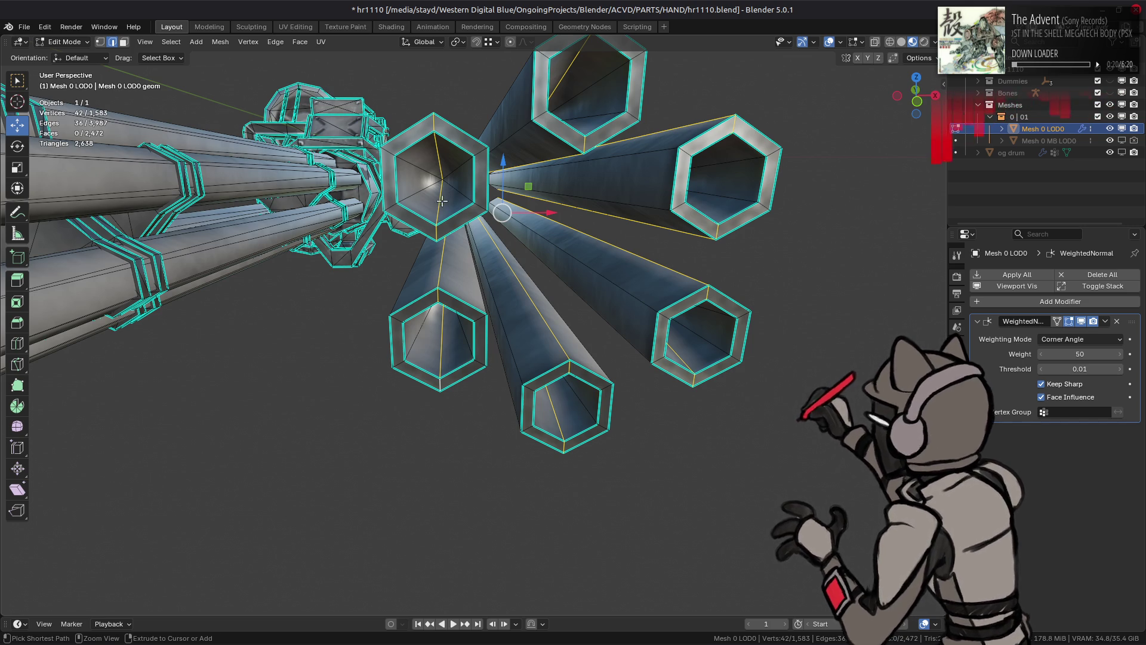
pyautogui.hotkey('ctrl', 'b')
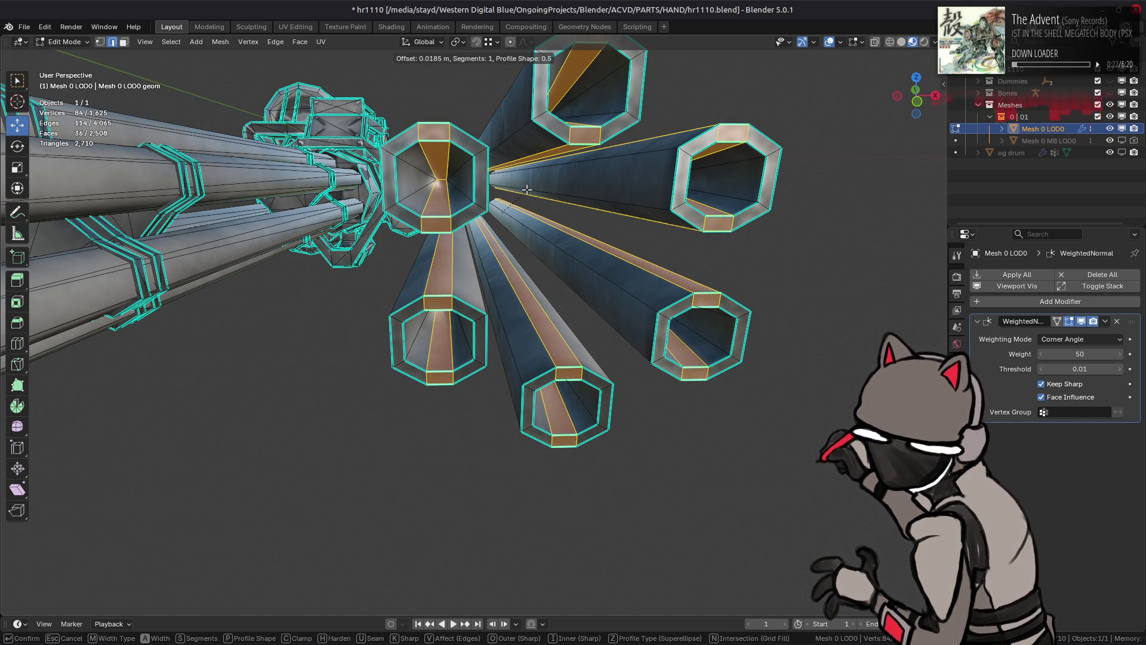
pyautogui.click(526, 189)
pyautogui.hotkey('ctrl', 'z')
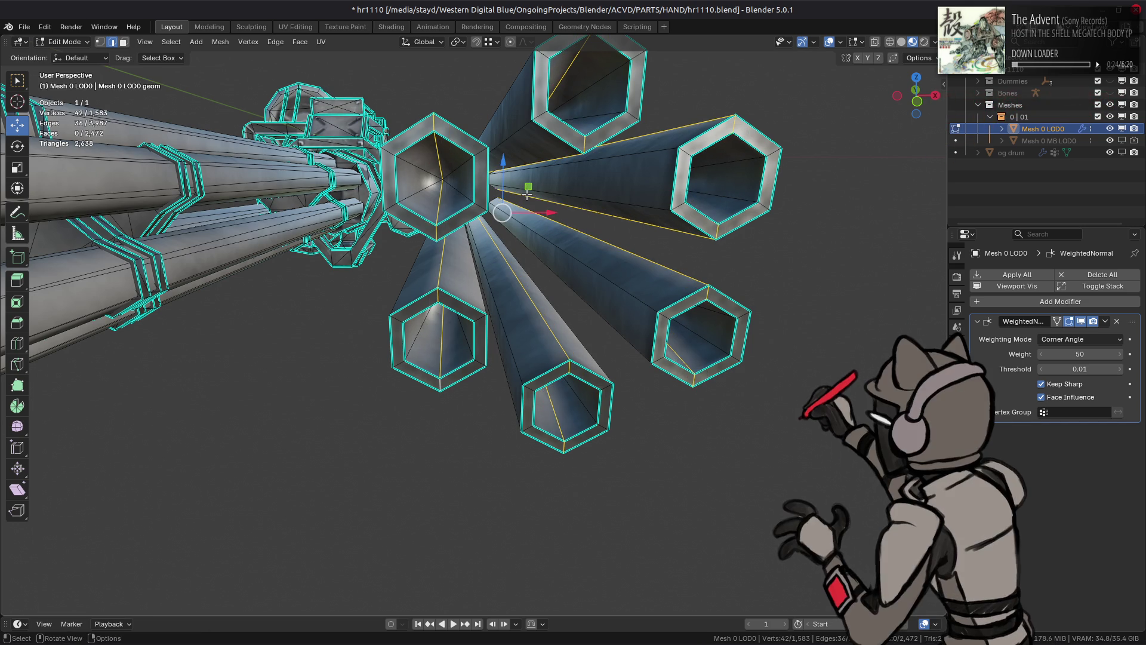
pyautogui.moveTo(526, 194)
pyautogui.mouseDown(button='middle')
pyautogui.moveTo(493, 237)
pyautogui.moveTo(547, 245)
pyautogui.moveTo(556, 403)
pyautogui.moveTo(522, 317)
pyautogui.mouseUp(button='middle')
pyautogui.scroll(3, 522, 316)
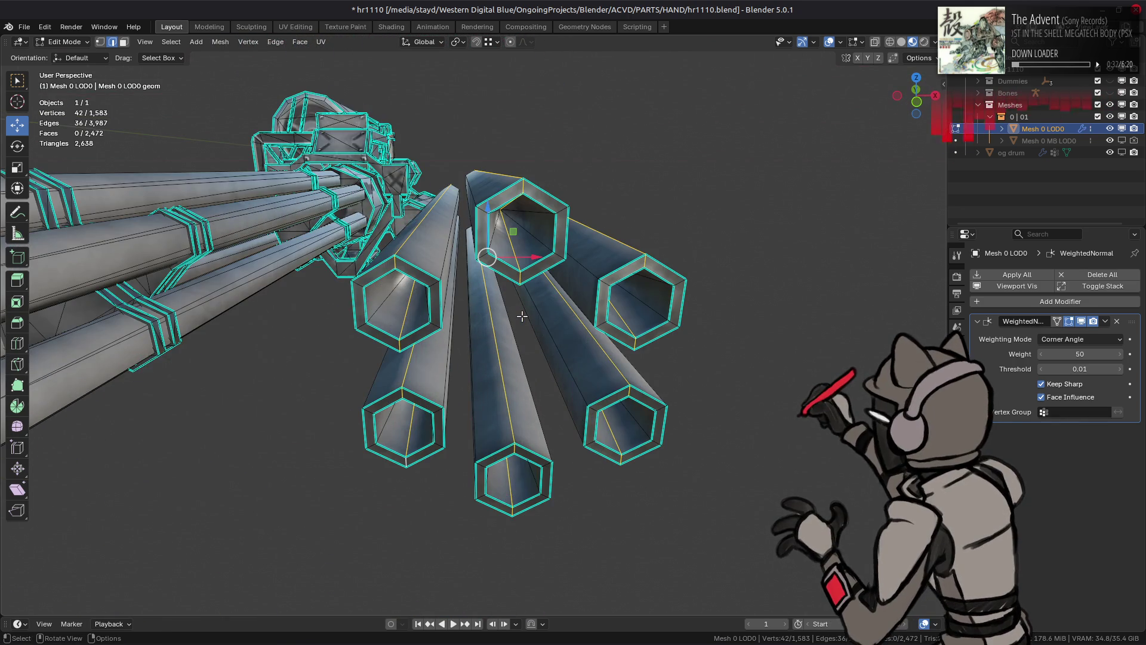
# Step: Bevel the lengthwise barrel edges using Percent width type at 33.33%
pyautogui.hotkey('ctrl', 'b')
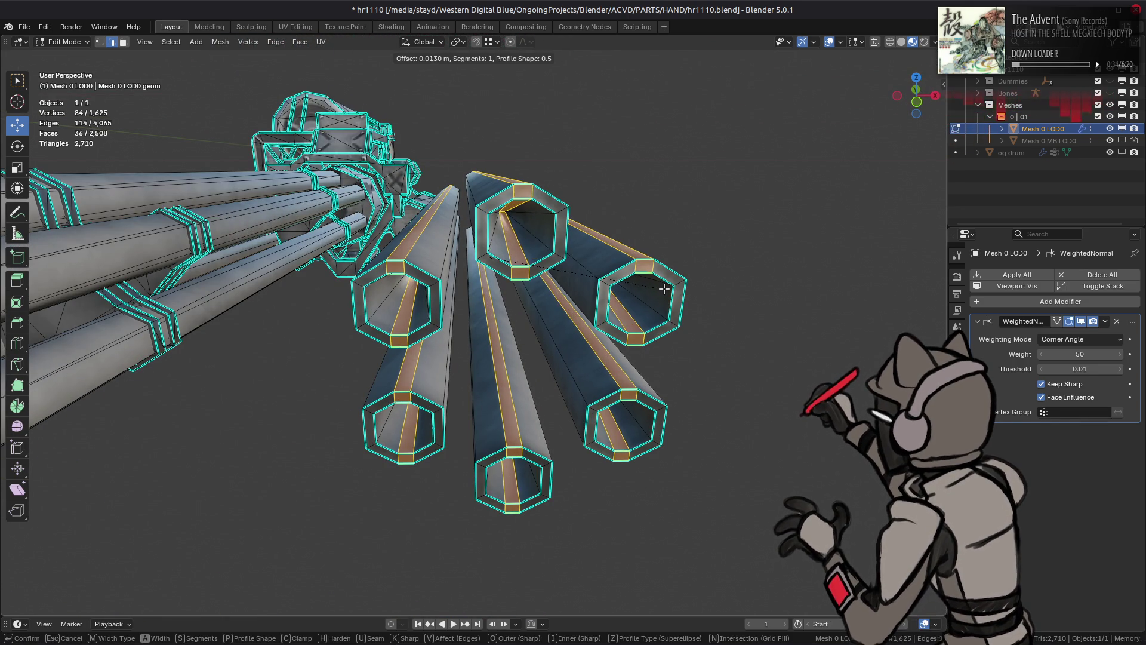
pyautogui.click(659, 288)
pyautogui.click(172, 408)
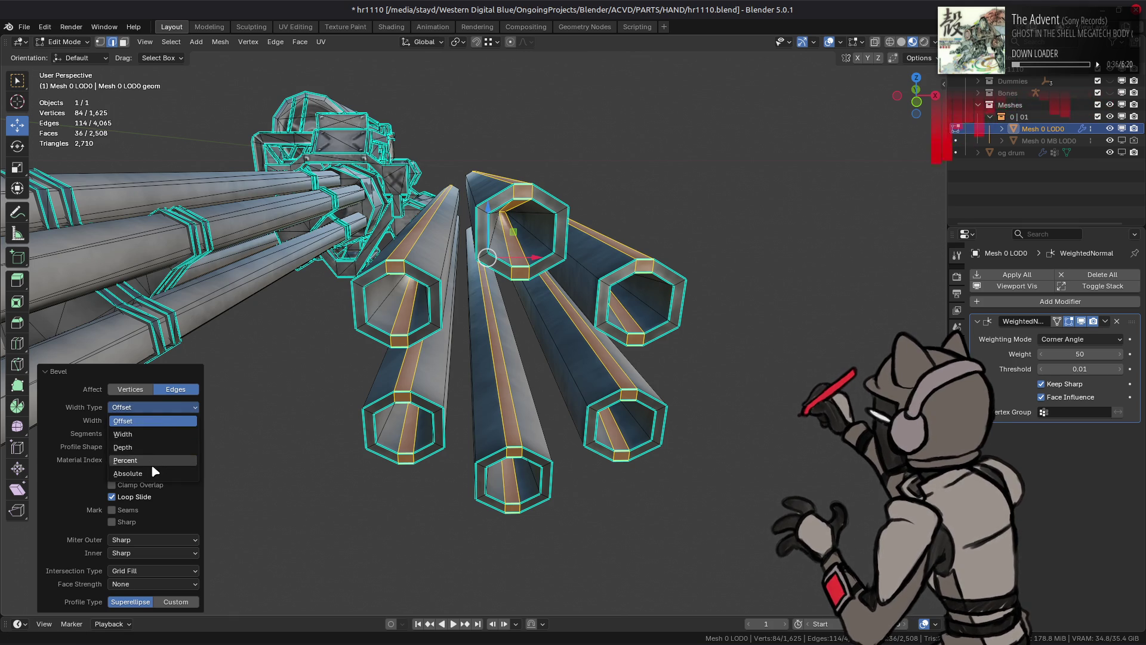
pyautogui.click(152, 460)
pyautogui.moveTo(117, 419); pyautogui.dragTo(166, 425)
pyautogui.click(164, 421)
pyautogui.write('50')
pyautogui.press('Return')
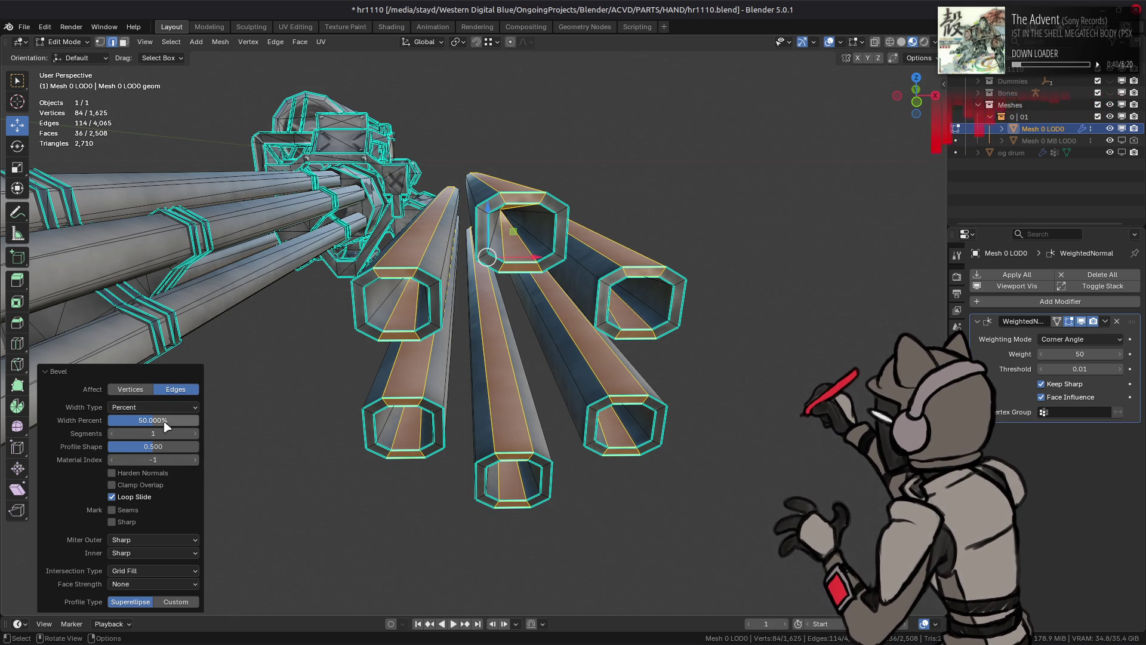
pyautogui.click(163, 421)
pyautogui.write('33.3')
pyautogui.press('Return')
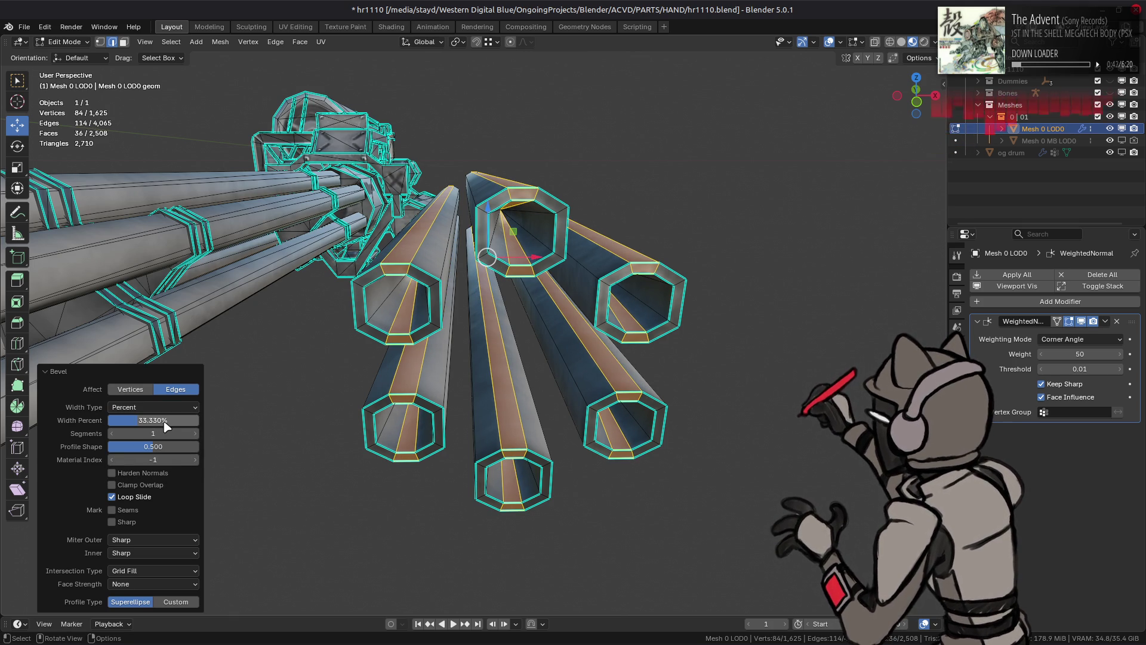
# Step: Spherize the top barrel's inner rim loop with factor 1
pyautogui.moveTo(484, 314); pyautogui.dragTo(480, 314, button='middle')
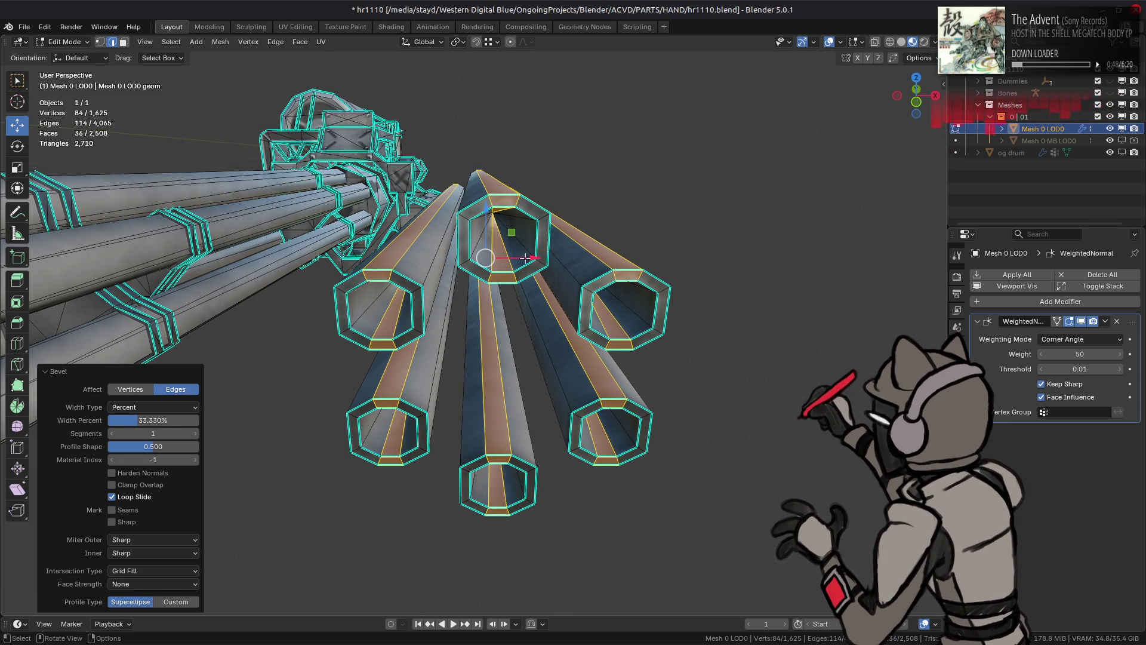
pyautogui.hotkey('alt', 'a')
pyautogui.keyDown('alt'); pyautogui.click(463, 262); pyautogui.keyUp('alt')
pyautogui.hotkey('shift', 'alt', 's')
pyautogui.write('1')
pyautogui.press('Return')
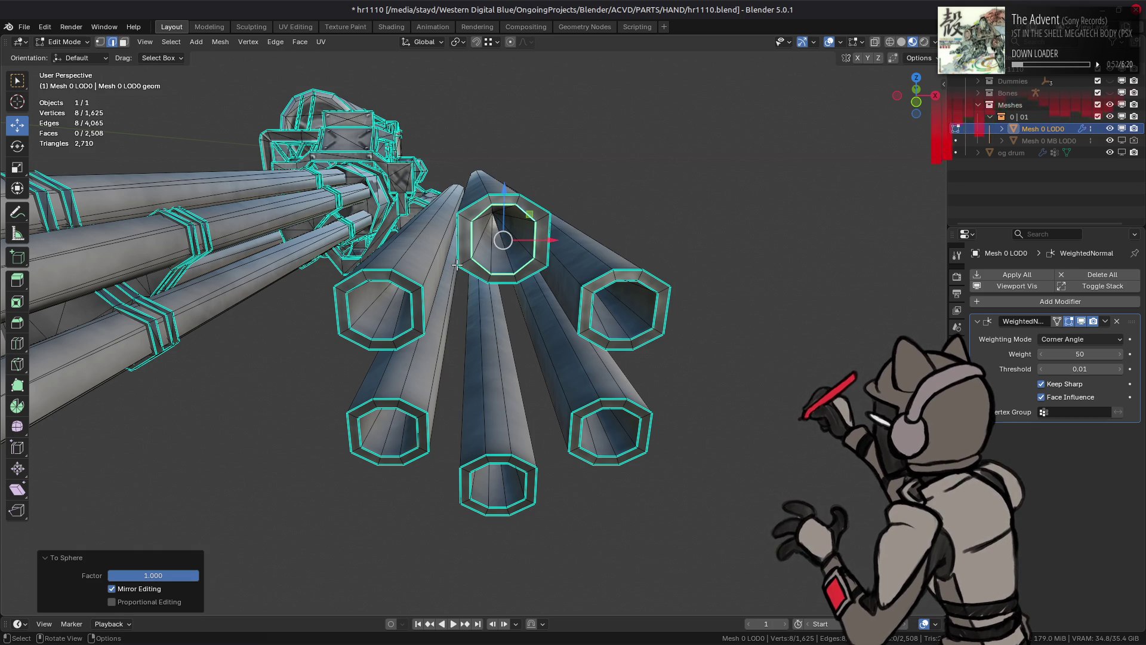
# Step: Try evenly spacing the rim loop, then step through history back to hexagonal rings
pyautogui.scroll(4, 406, 270)
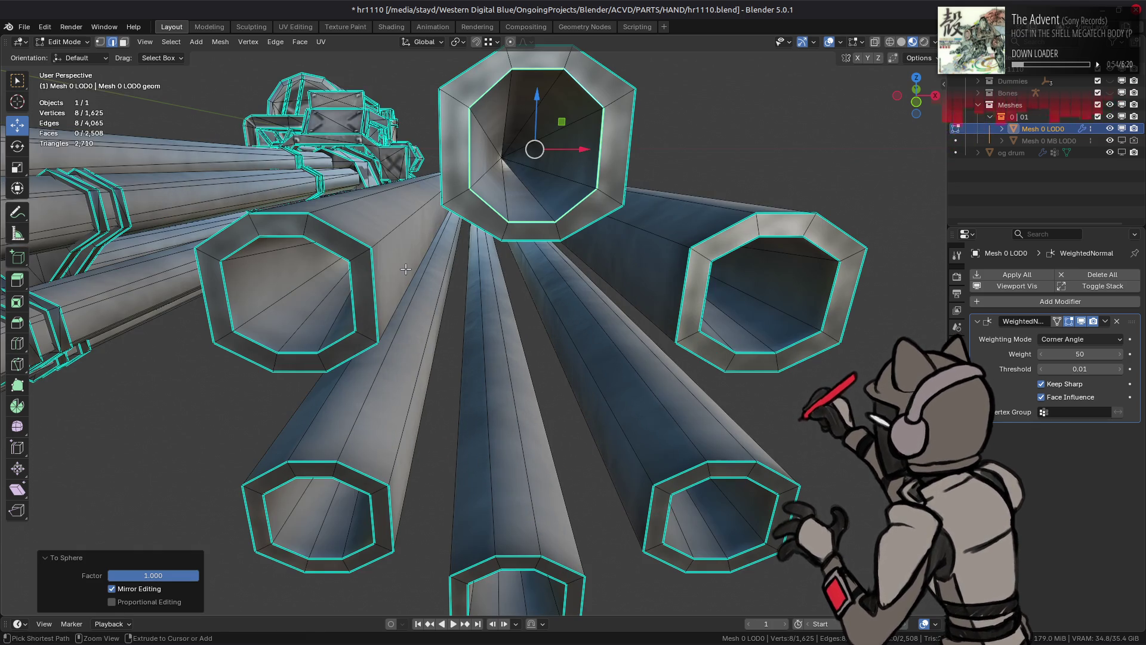
pyautogui.rightClick(293, 168)
pyautogui.moveTo(279, 197)
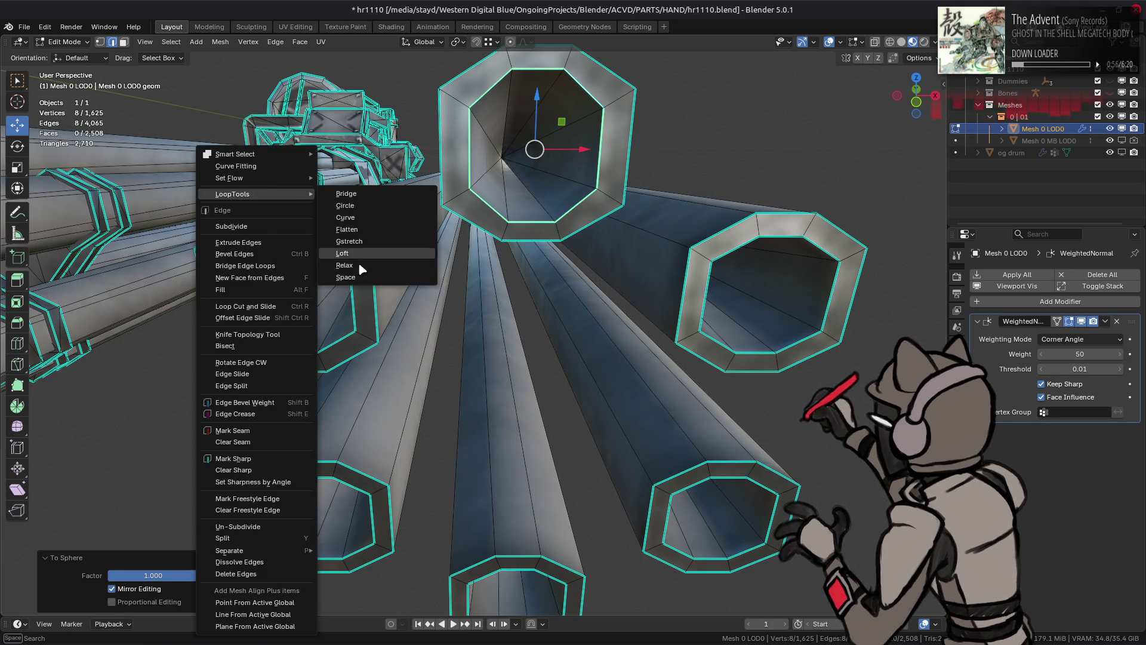
pyautogui.click(359, 275)
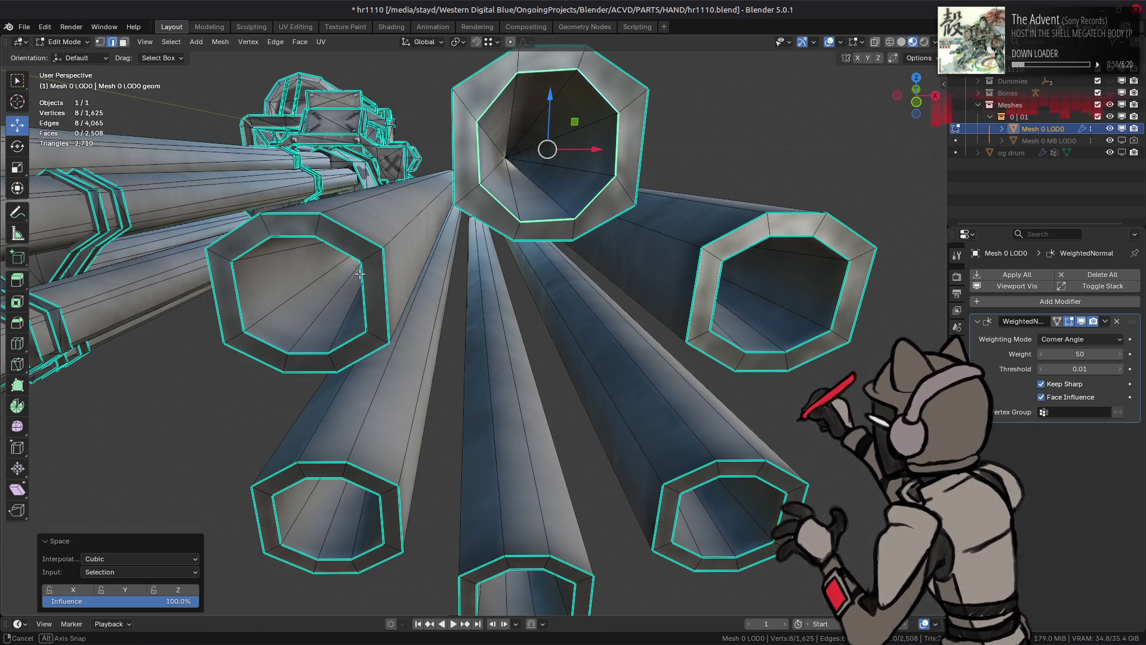
pyautogui.scroll(-2, 357, 279)
pyautogui.hotkey('ctrl', 'z')
pyautogui.hotkey('ctrl', 'z')
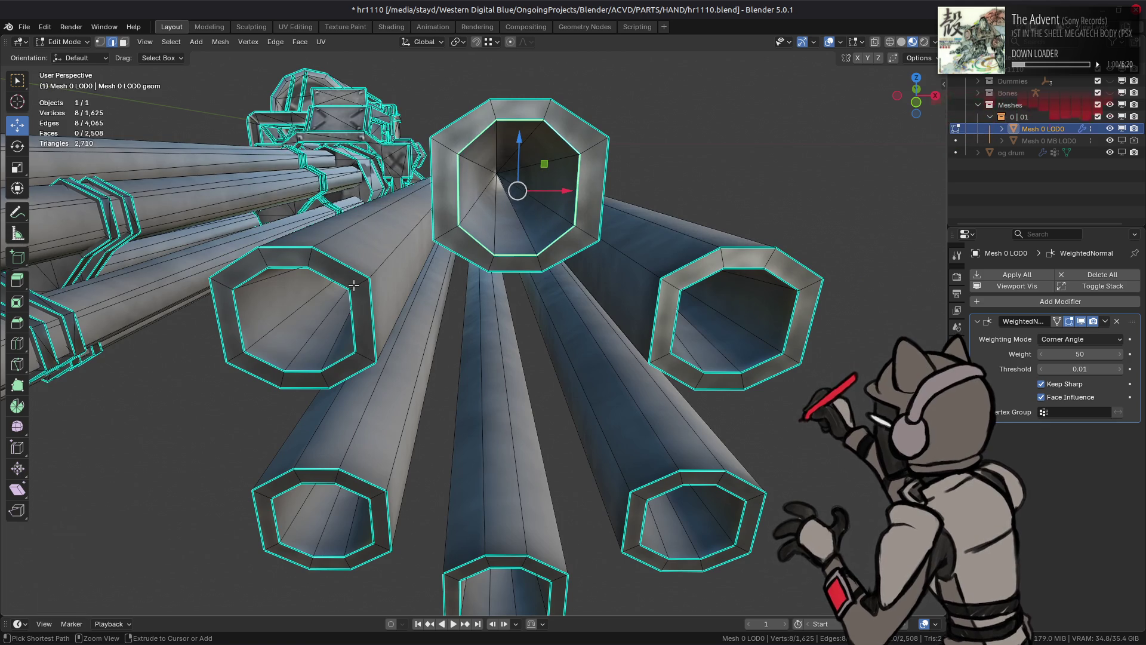
pyautogui.hotkey('ctrl', 'shift', 'z')
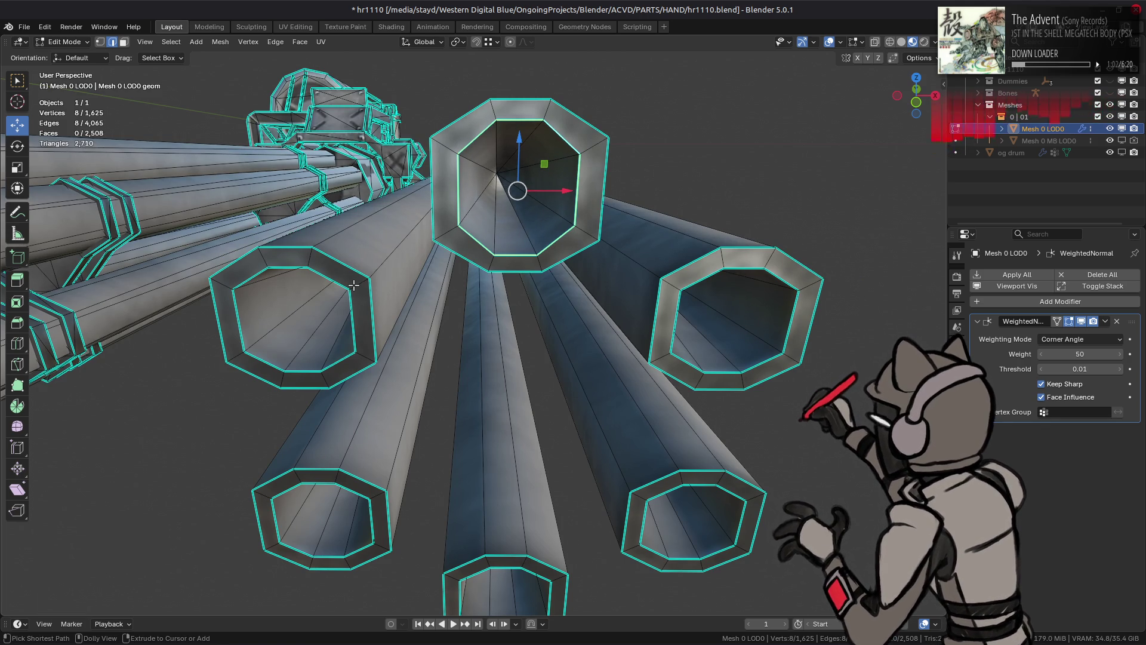
pyautogui.hotkey('ctrl', 'z')
pyautogui.hotkey('ctrl', 'shift', 'z')
pyautogui.hotkey('ctrl', 'z')
pyautogui.hotkey('ctrl', 'z')
pyautogui.hotkey('ctrl', 'shift', 'z')
pyautogui.hotkey('ctrl', 'shift', 'z')
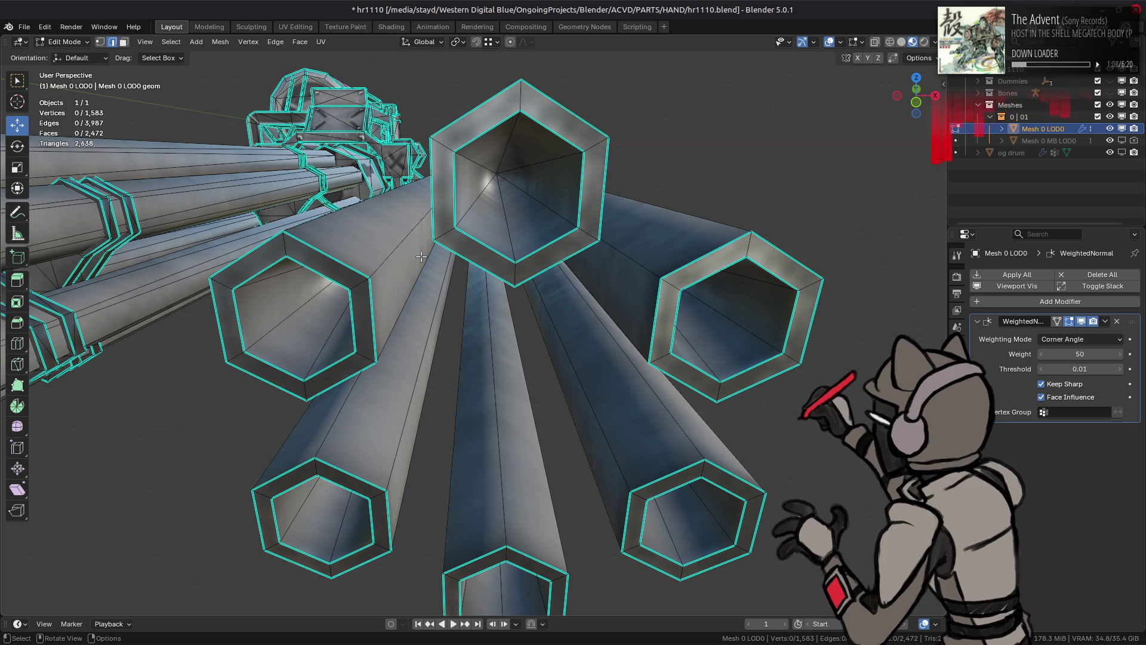
# Step: Try scaling the top tube's inner hexagon ring, then discard it and deselect
pyautogui.keyDown('alt'); pyautogui.click(455, 184); pyautogui.keyUp('alt')
pyautogui.press('s')
pyautogui.click(517, 190)
pyautogui.hotkey('ctrl', 'z')
pyautogui.hotkey('alt', 'a')
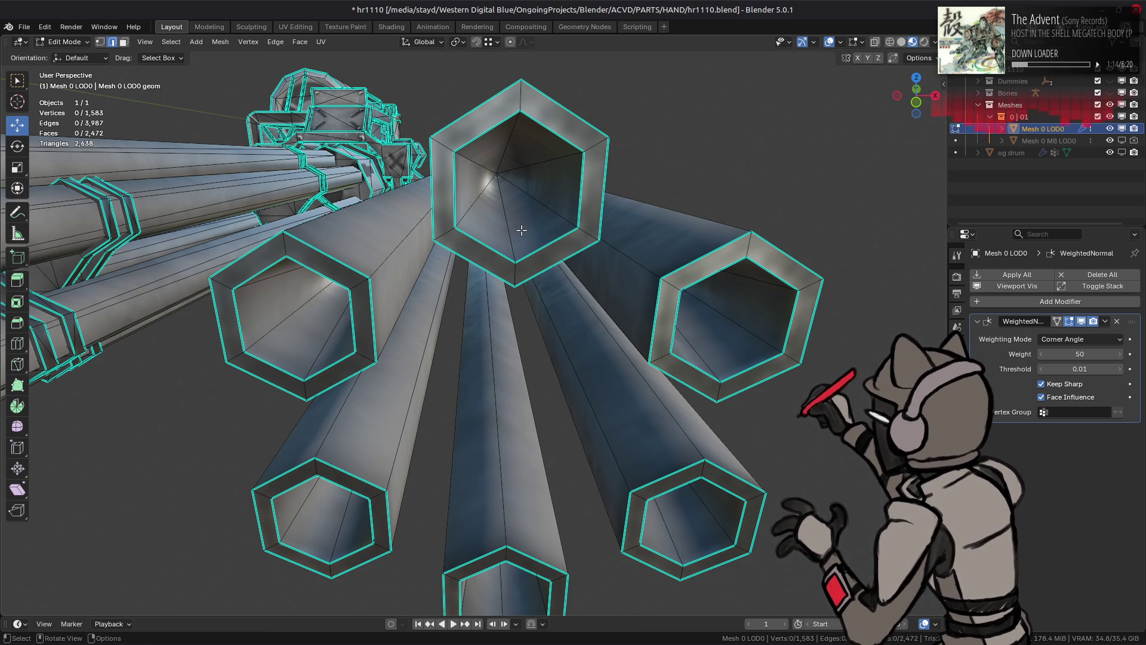
# Step: Check the barrel cluster, return to Object Mode and save hr1110.blend
pyautogui.keyDown('alt'); pyautogui.click(508, 137); pyautogui.keyUp('alt')
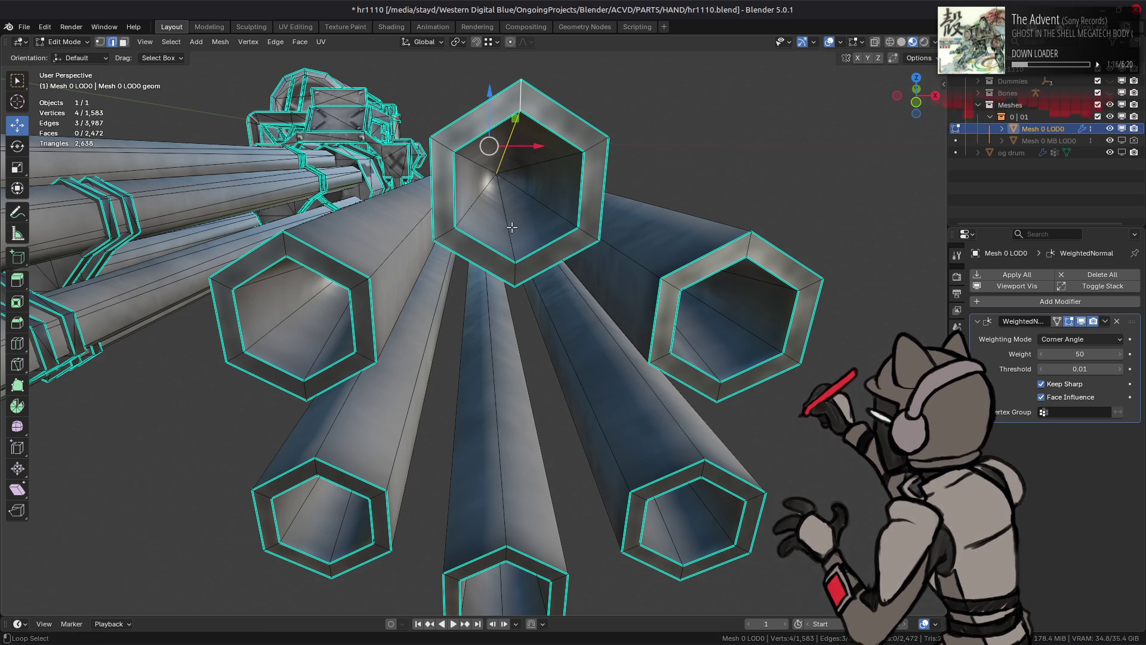
pyautogui.moveTo(508, 173); pyautogui.dragTo(542, 243, button='middle')
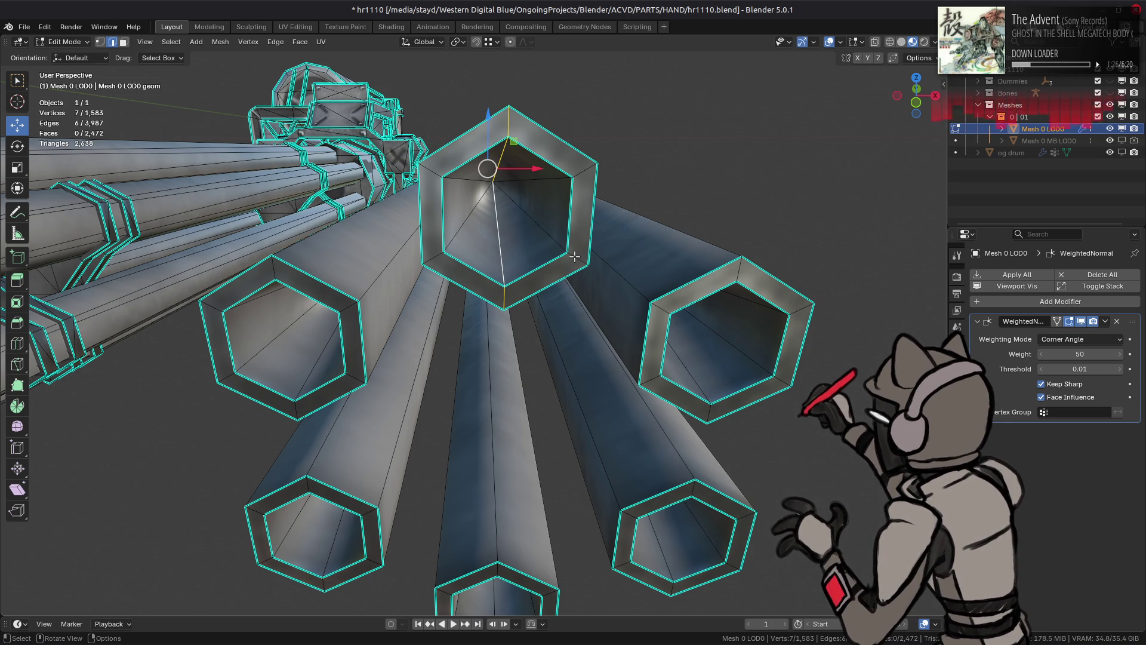
pyautogui.hotkey('alt', 'a')
pyautogui.scroll(-4, 573, 247)
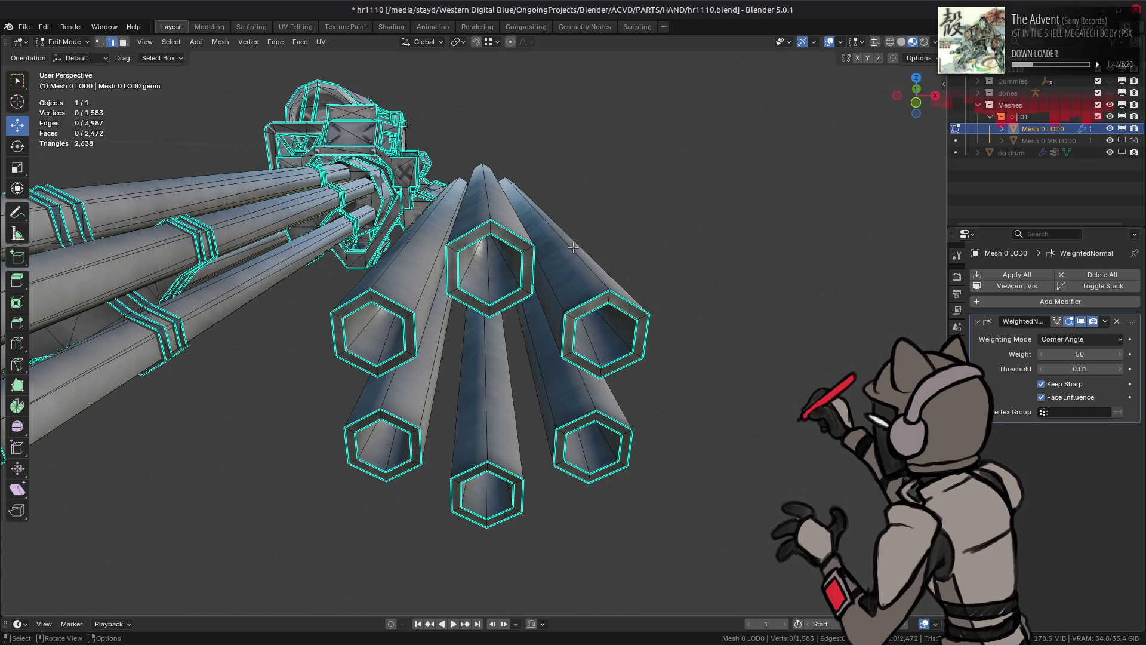
pyautogui.press('Tab')
pyautogui.hotkey('ctrl', 's')
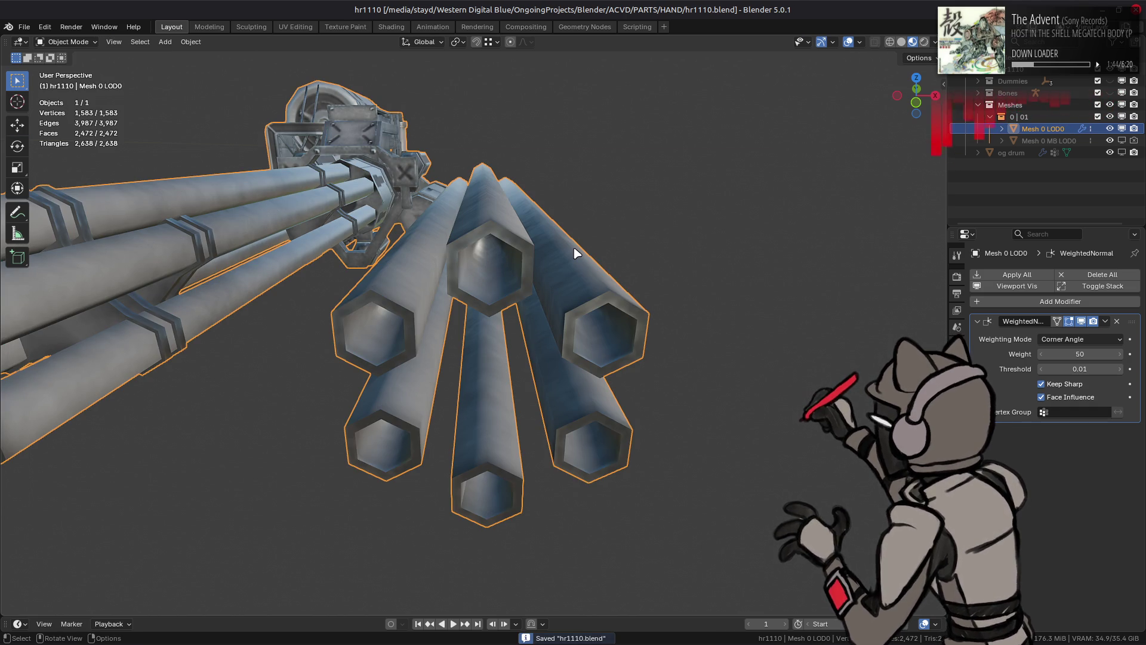
# Step: Load m3410 meshes.blend from the recent files list and orbit around it
pyautogui.click(24, 26)
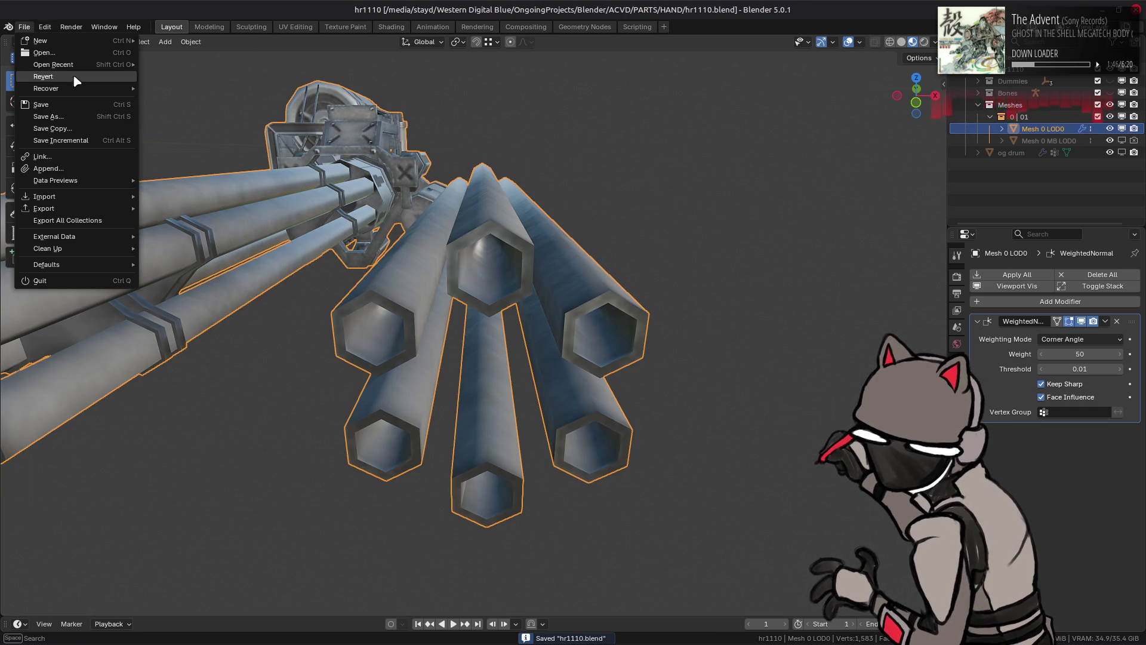
pyautogui.moveTo(78, 66)
pyautogui.click(230, 112)
pyautogui.moveTo(680, 209)
pyautogui.mouseDown(button='middle')
pyautogui.moveTo(652, 204)
pyautogui.moveTo(650, 257)
pyautogui.moveTo(637, 228)
pyautogui.moveTo(645, 210)
pyautogui.moveTo(604, 243)
pyautogui.moveTo(726, 227)
pyautogui.moveTo(675, 256)
pyautogui.moveTo(635, 179)
pyautogui.moveTo(620, 195)
pyautogui.moveTo(519, 197)
pyautogui.moveTo(396, 164)
pyautogui.moveTo(727, 215)
pyautogui.moveTo(690, 194)
pyautogui.moveTo(725, 227)
pyautogui.mouseUp(button='middle')
# Step: Set the viewport shading strength to 0.5
pyautogui.click(935, 41)
pyautogui.moveTo(943, 185); pyautogui.dragTo(893, 185)
pyautogui.click(893, 184)
pyautogui.press('Return')
pyautogui.moveTo(648, 152)
pyautogui.mouseDown(button='middle')
pyautogui.moveTo(654, 209)
pyautogui.moveTo(545, 154)
pyautogui.mouseUp(button='middle')
# Step: Switch to Compositing, then back to Layout, facing the scaffold wall
pyautogui.click(525, 26)
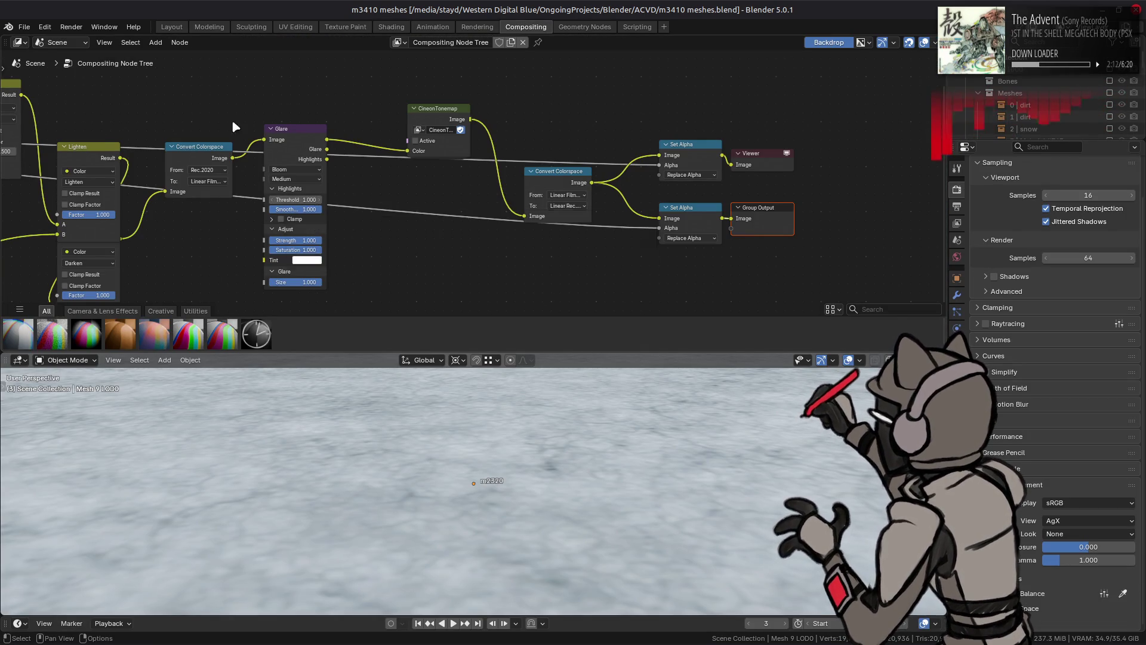
pyautogui.click(172, 27)
pyautogui.moveTo(542, 184)
pyautogui.mouseDown(button='middle')
pyautogui.moveTo(563, 173)
pyautogui.moveTo(628, 228)
pyautogui.moveTo(596, 200)
pyautogui.moveTo(561, 237)
pyautogui.moveTo(567, 170)
pyautogui.mouseUp(button='middle')
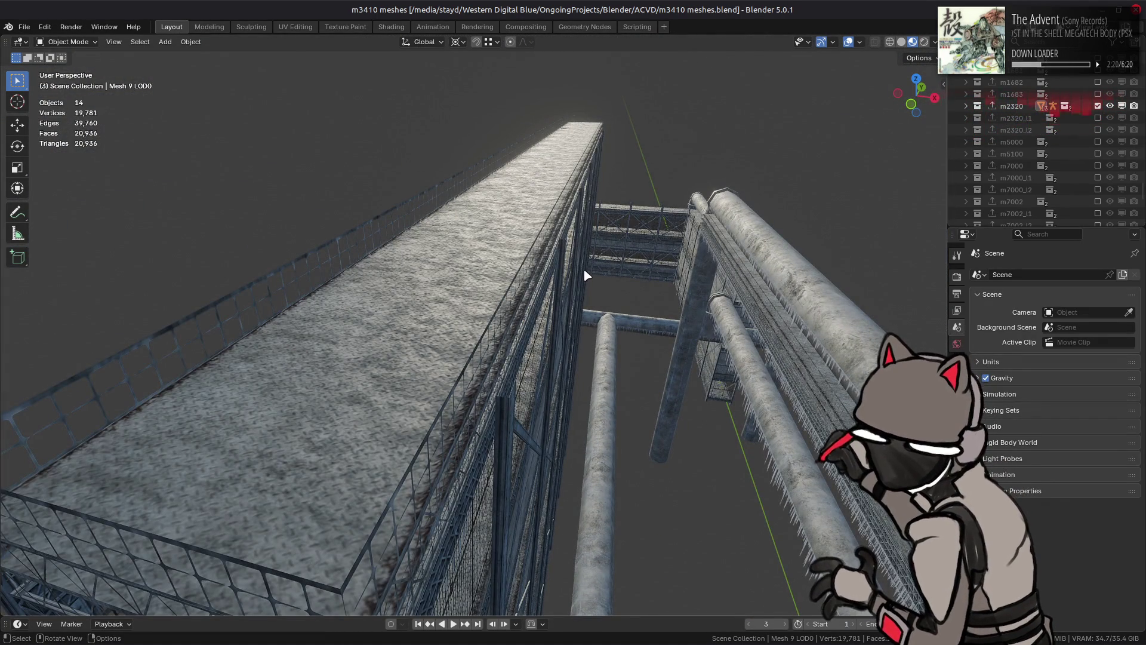
# Step: Orbit and zoom along the concrete wall, girders and fence grating
pyautogui.moveTo(561, 295)
pyautogui.mouseDown(button='middle')
pyautogui.moveTo(589, 302)
pyautogui.moveTo(591, 271)
pyautogui.moveTo(573, 258)
pyautogui.moveTo(542, 293)
pyautogui.moveTo(585, 107)
pyautogui.mouseUp(button='middle')
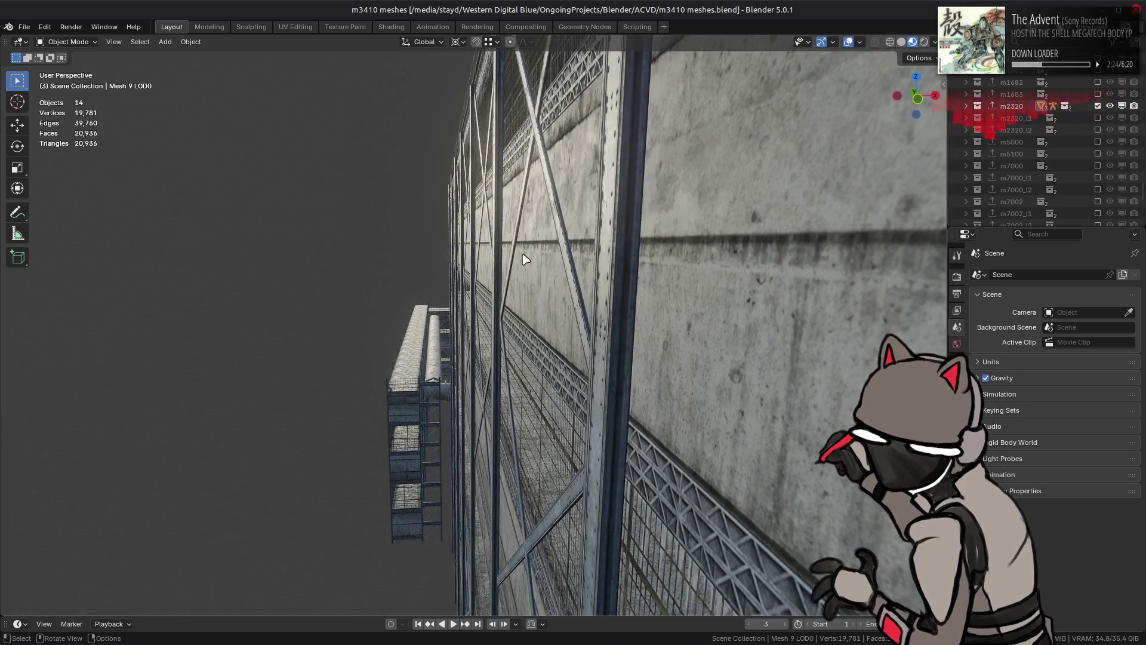
pyautogui.moveTo(522, 254); pyautogui.dragTo(521, 238, button='middle')
pyautogui.moveTo(516, 150); pyautogui.dragTo(602, 70, button='middle')
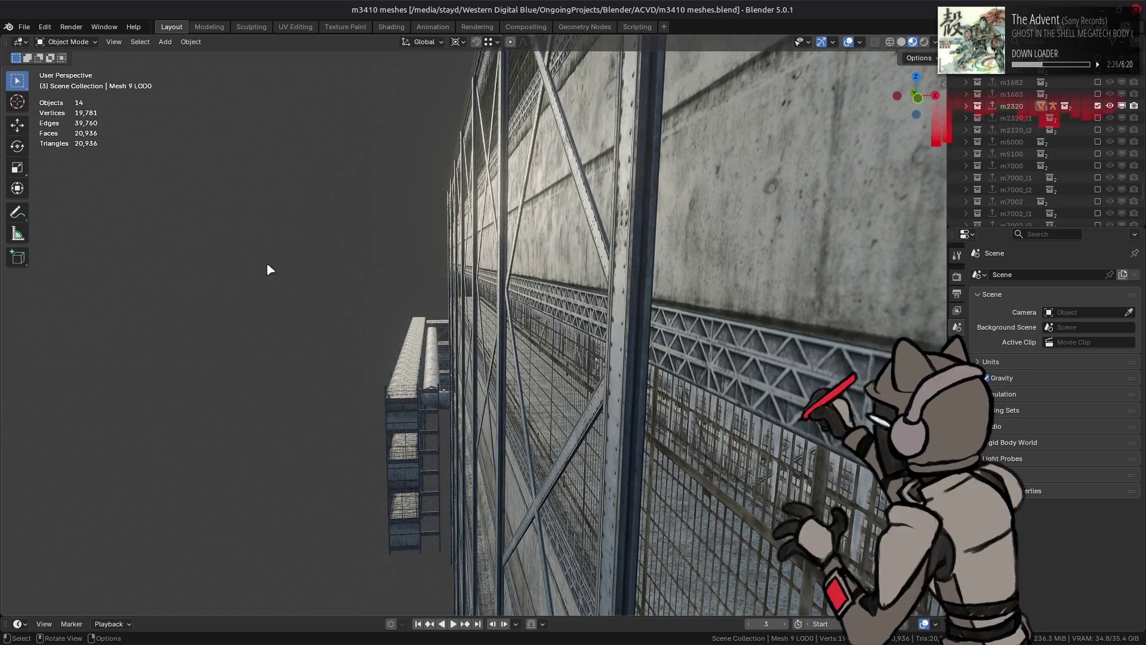
pyautogui.moveTo(576, 221); pyautogui.dragTo(606, 317, button='middle')
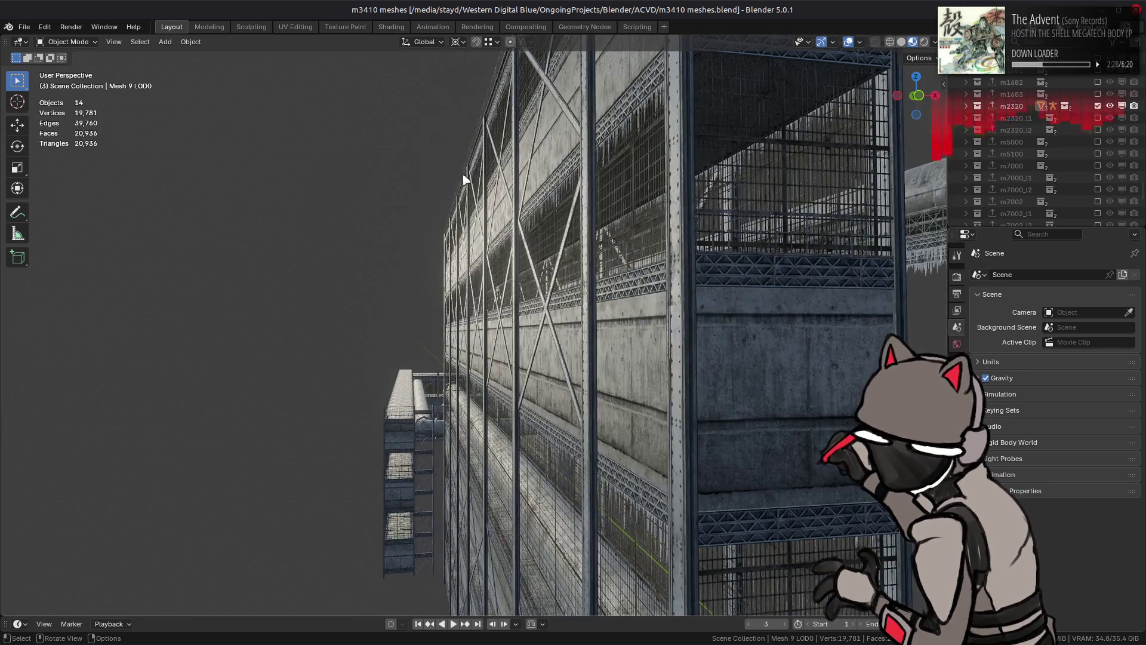
pyautogui.scroll(4, 521, 250)
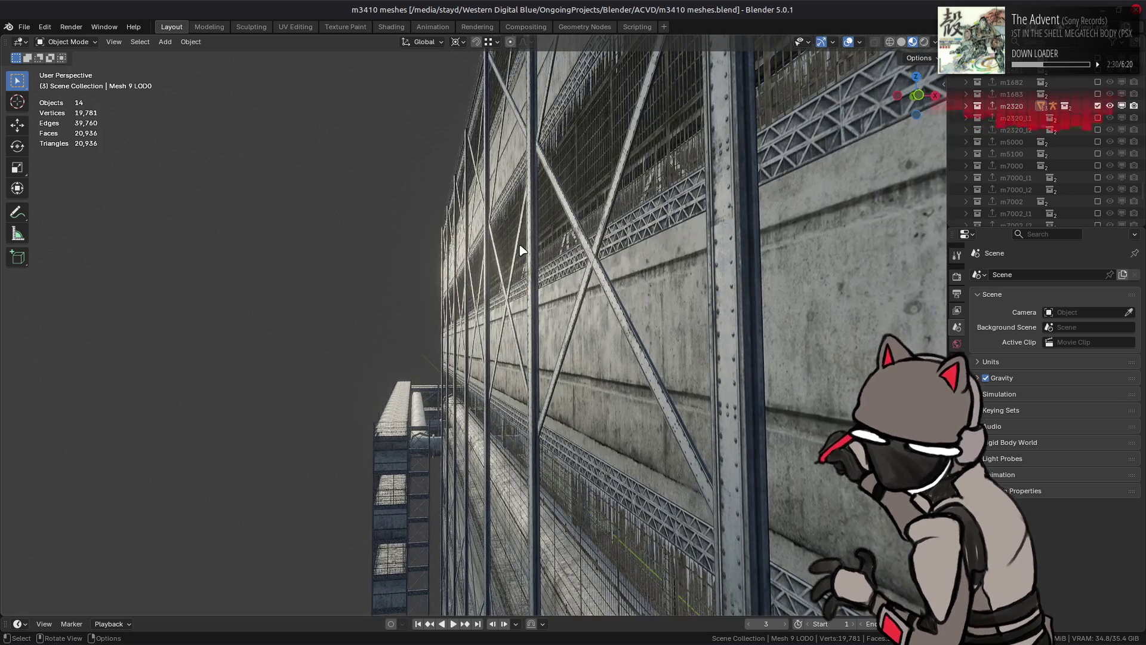
pyautogui.moveTo(524, 250)
pyautogui.mouseDown(button='middle')
pyautogui.moveTo(627, 289)
pyautogui.moveTo(440, 187)
pyautogui.moveTo(406, 222)
pyautogui.moveTo(455, 253)
pyautogui.mouseUp(button='middle')
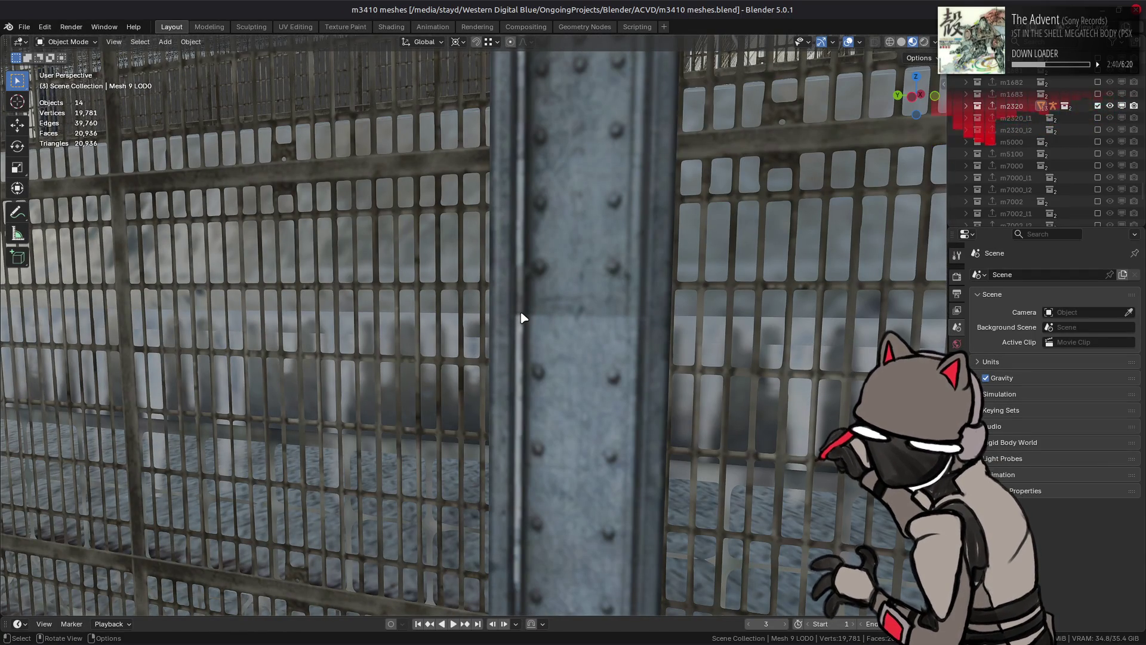
pyautogui.scroll(-10, 522, 309)
pyautogui.moveTo(564, 274)
pyautogui.mouseDown(button='middle')
pyautogui.moveTo(537, 289)
pyautogui.moveTo(572, 294)
pyautogui.mouseUp(button='middle')
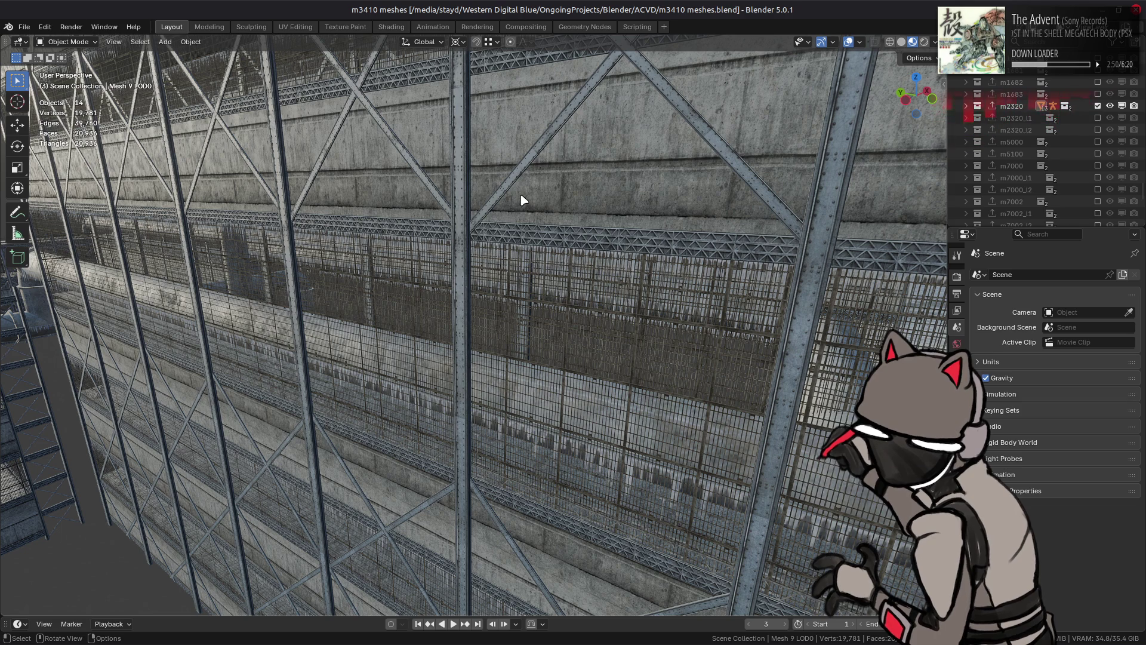
# Step: View the whole building from above and along its long side, then save m3410 meshes.blend
pyautogui.moveTo(521, 200)
pyautogui.mouseDown(button='middle')
pyautogui.moveTo(509, 197)
pyautogui.moveTo(513, 269)
pyautogui.mouseUp(button='middle')
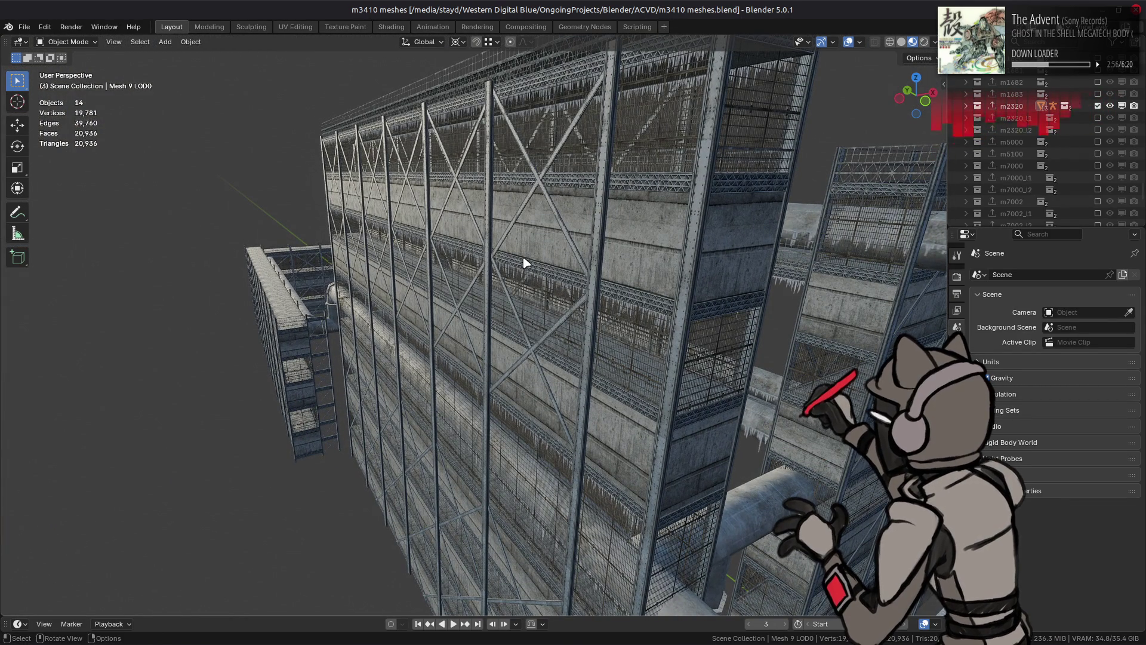
pyautogui.moveTo(539, 248)
pyautogui.mouseDown(button='middle')
pyautogui.moveTo(535, 325)
pyautogui.moveTo(482, 339)
pyautogui.mouseUp(button='middle')
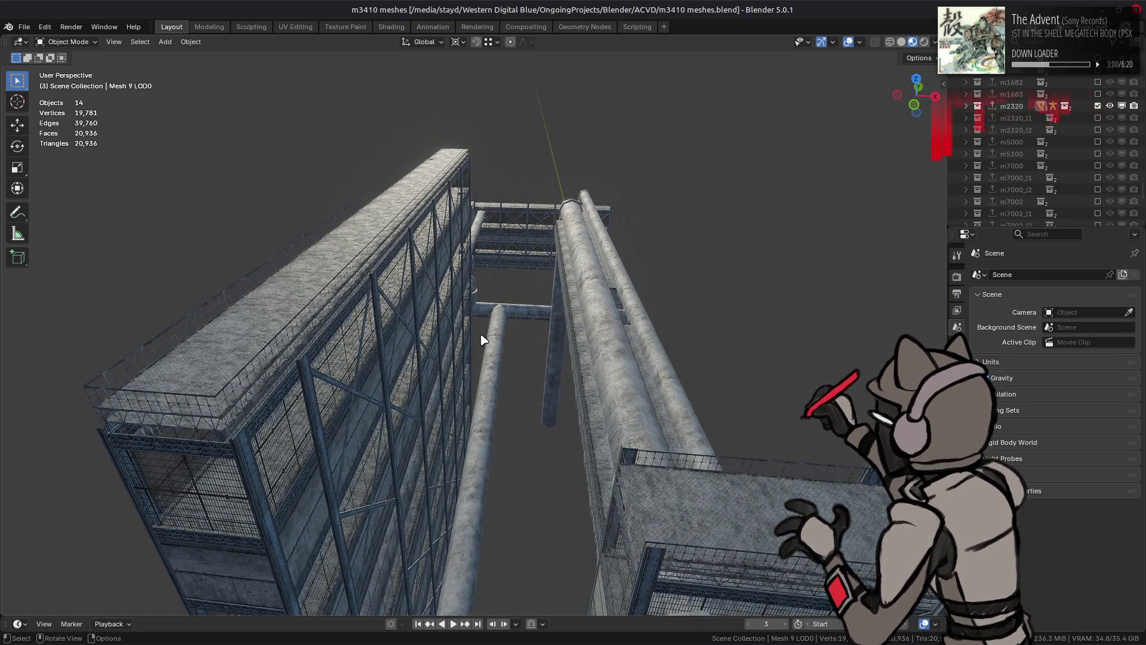
pyautogui.scroll(5, 540, 322)
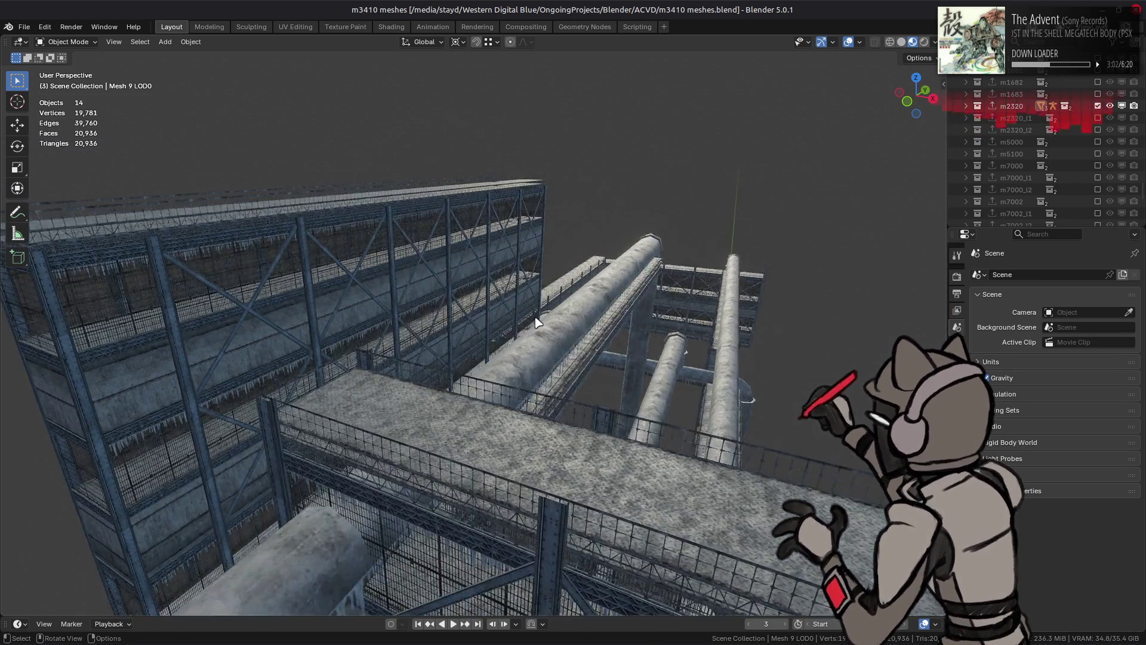
pyautogui.scroll(8, 519, 317)
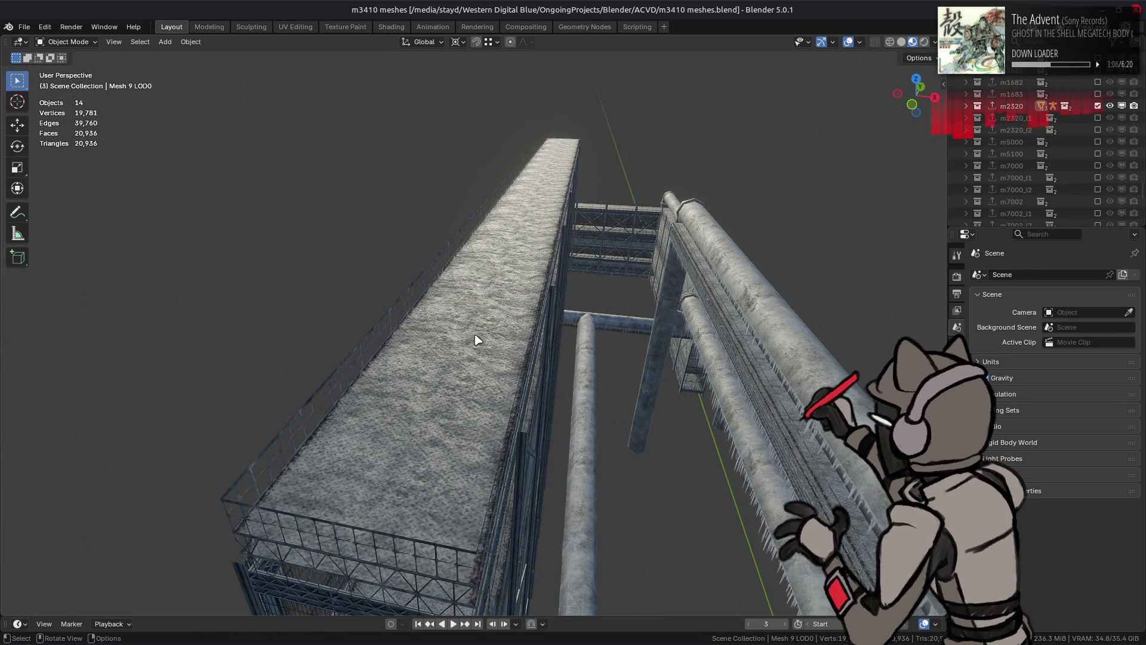
pyautogui.moveTo(476, 339)
pyautogui.mouseDown(button='middle')
pyautogui.moveTo(537, 320)
pyautogui.moveTo(511, 256)
pyautogui.mouseUp(button='middle')
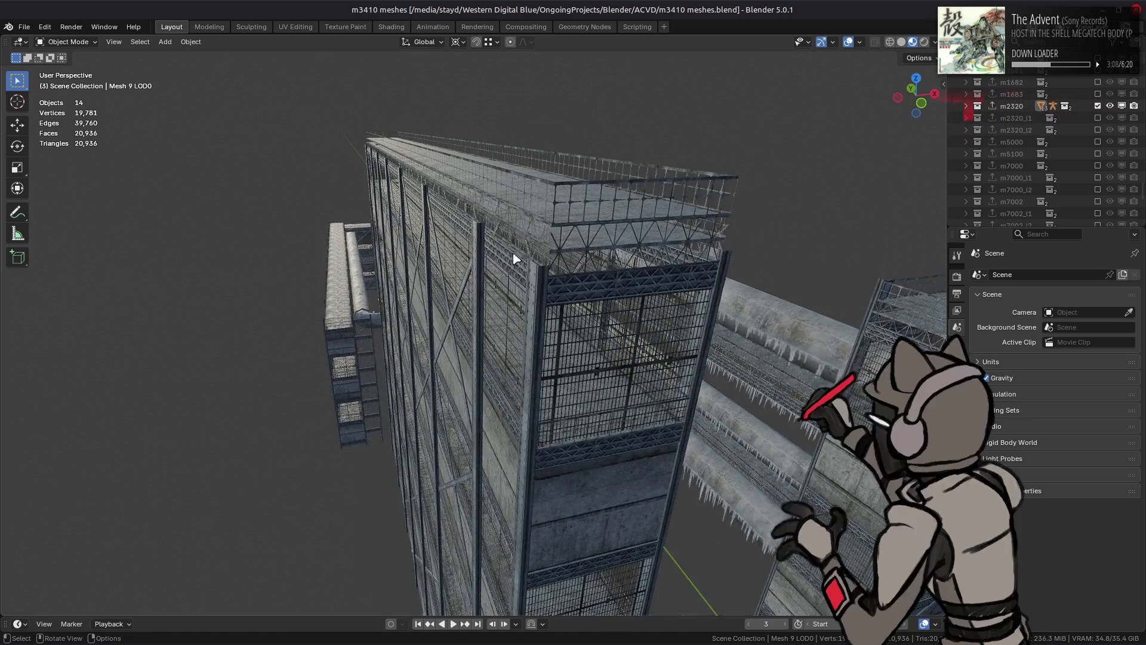
pyautogui.scroll(4, 536, 252)
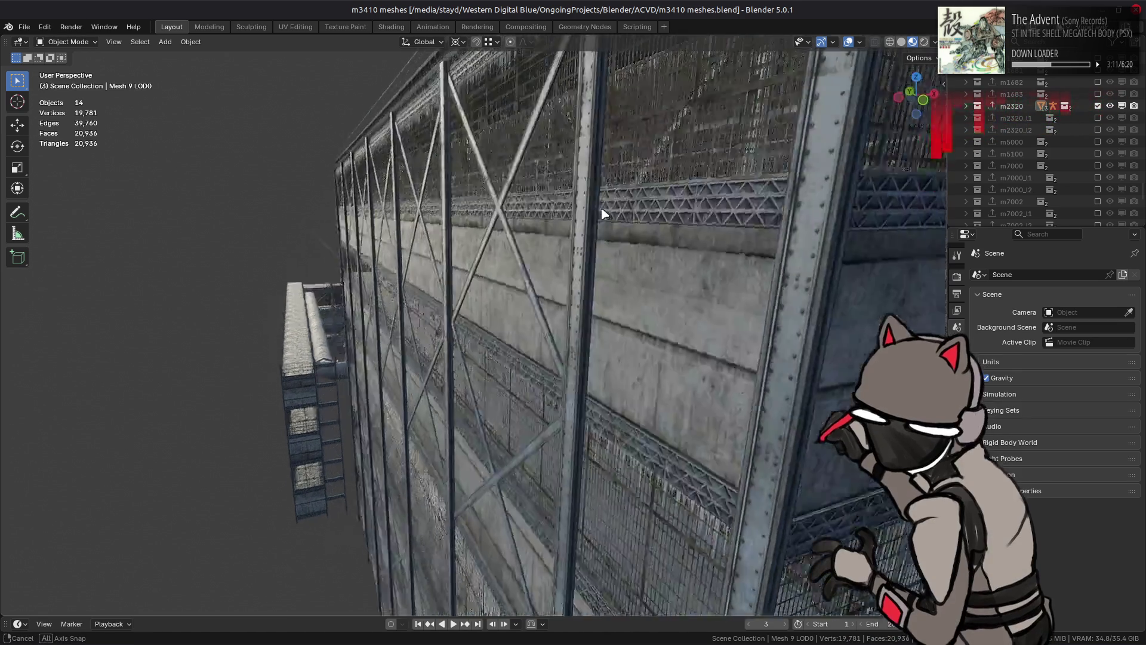
pyautogui.moveTo(601, 213)
pyautogui.mouseDown(button='middle')
pyautogui.moveTo(499, 215)
pyautogui.moveTo(512, 218)
pyautogui.mouseUp(button='middle')
pyautogui.hotkey('ctrl', 's')
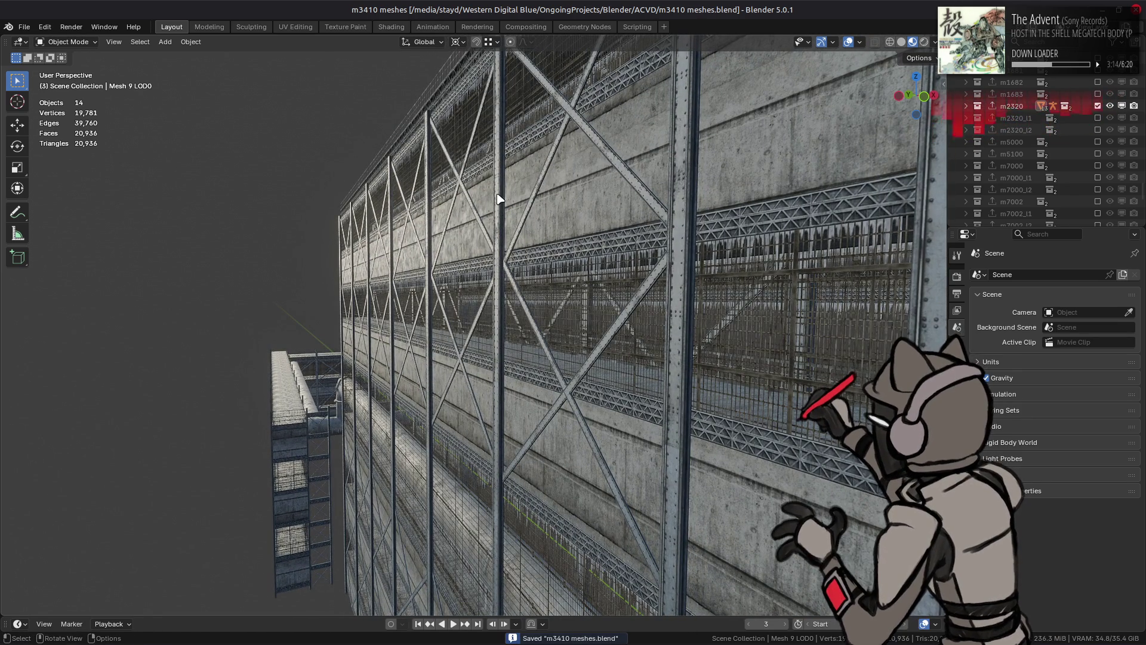
# Step: Reopen hr1110.blend and enter Edit Mode on the minigun
pyautogui.click(24, 27)
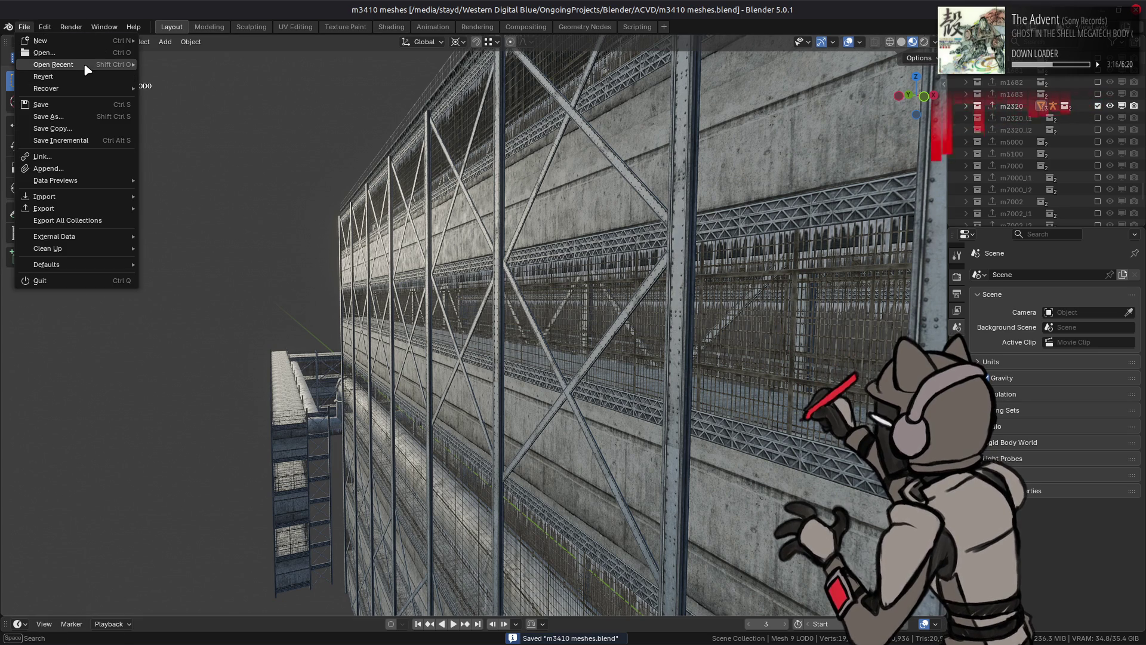
pyautogui.moveTo(86, 66)
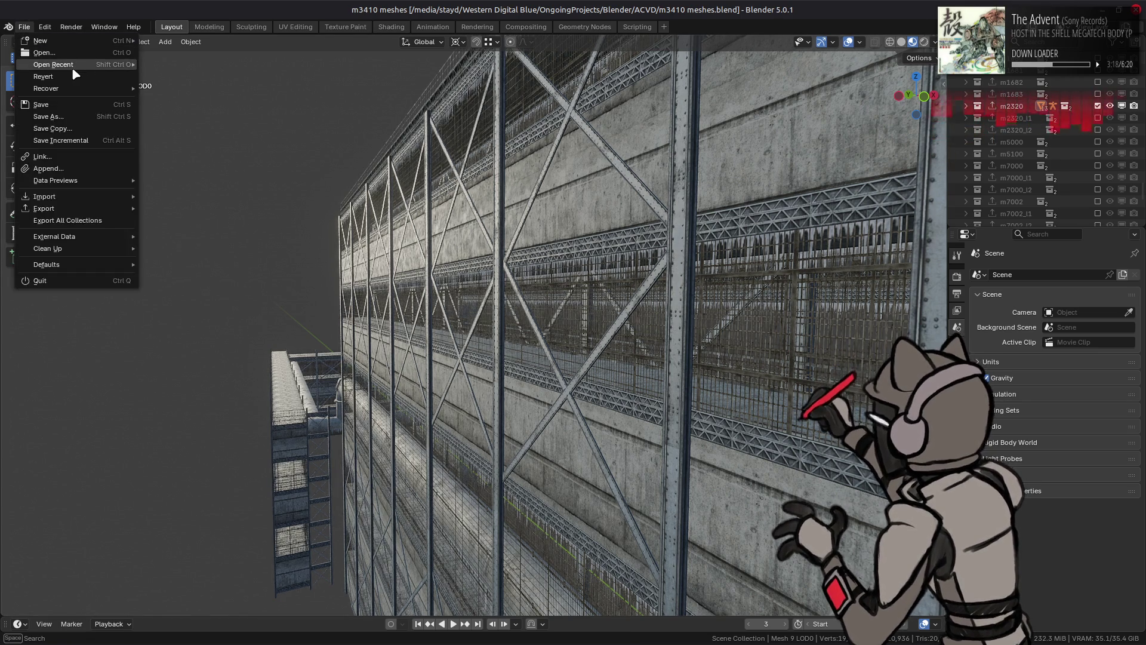
pyautogui.click(179, 75)
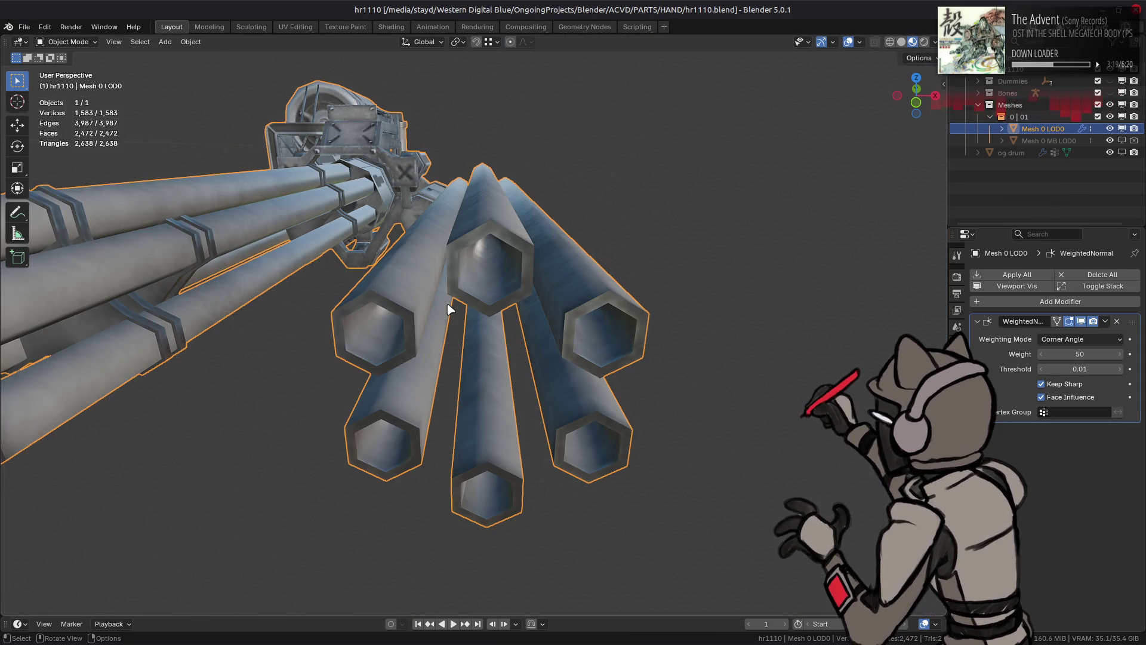
pyautogui.press('Tab')
# Step: Snap the 3D cursor to the top ring's centre, then add and remove a trial cylinder
pyautogui.keyDown('alt'); pyautogui.click(464, 271); pyautogui.keyUp('alt')
pyautogui.hotkey('shift', 's')
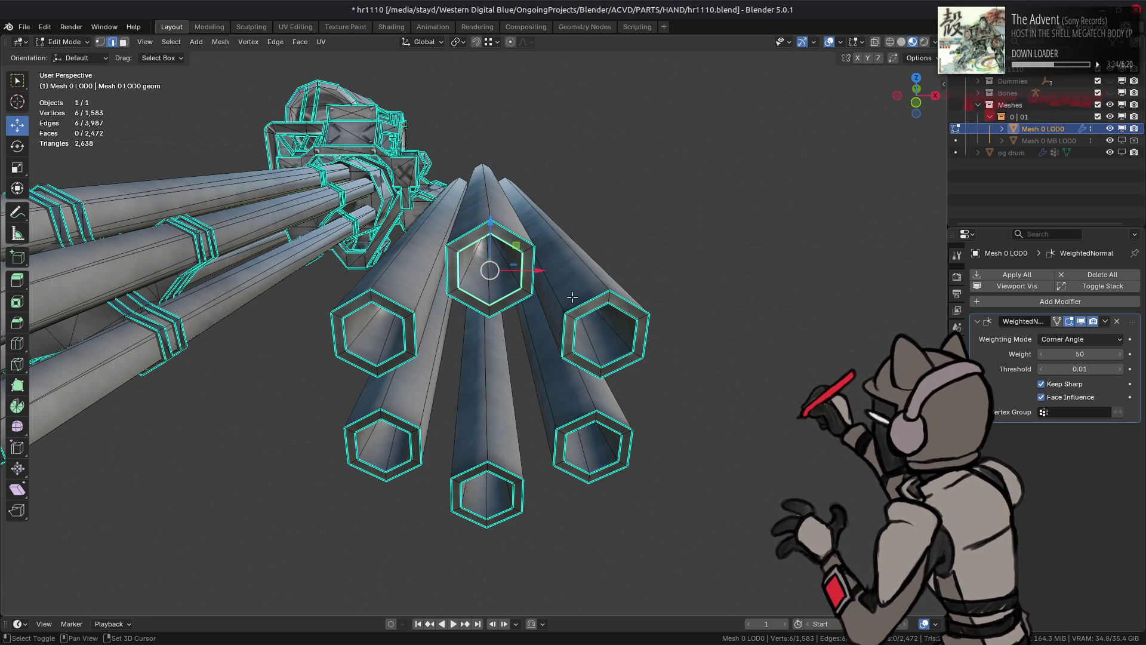
pyautogui.hotkey('shift', 'a')
pyautogui.click(541, 357)
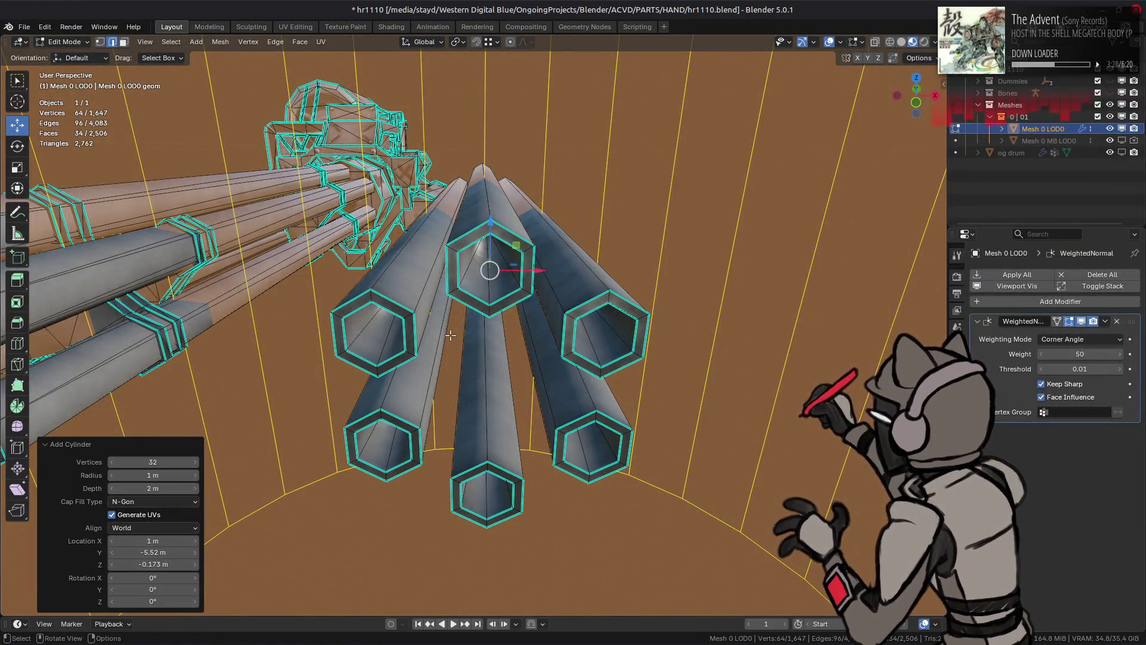
pyautogui.hotkey('ctrl', 'z')
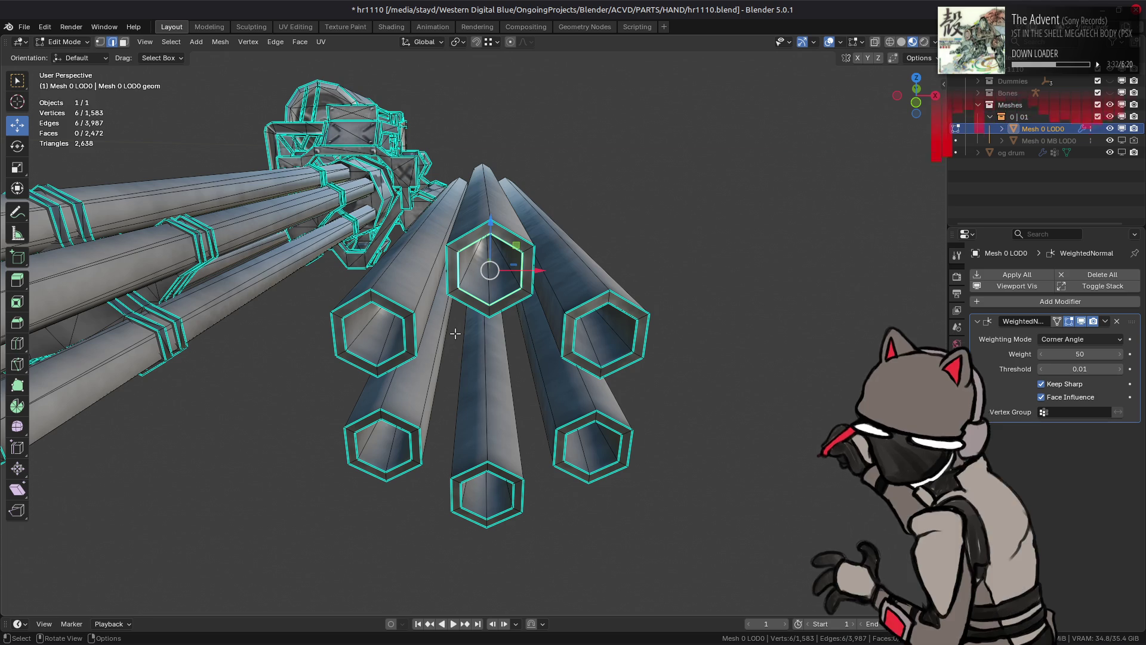
# Step: Try raising one ring vertex about 0.13 m, undo it, and deselect everything
pyautogui.press('1')
pyautogui.click(491, 264)
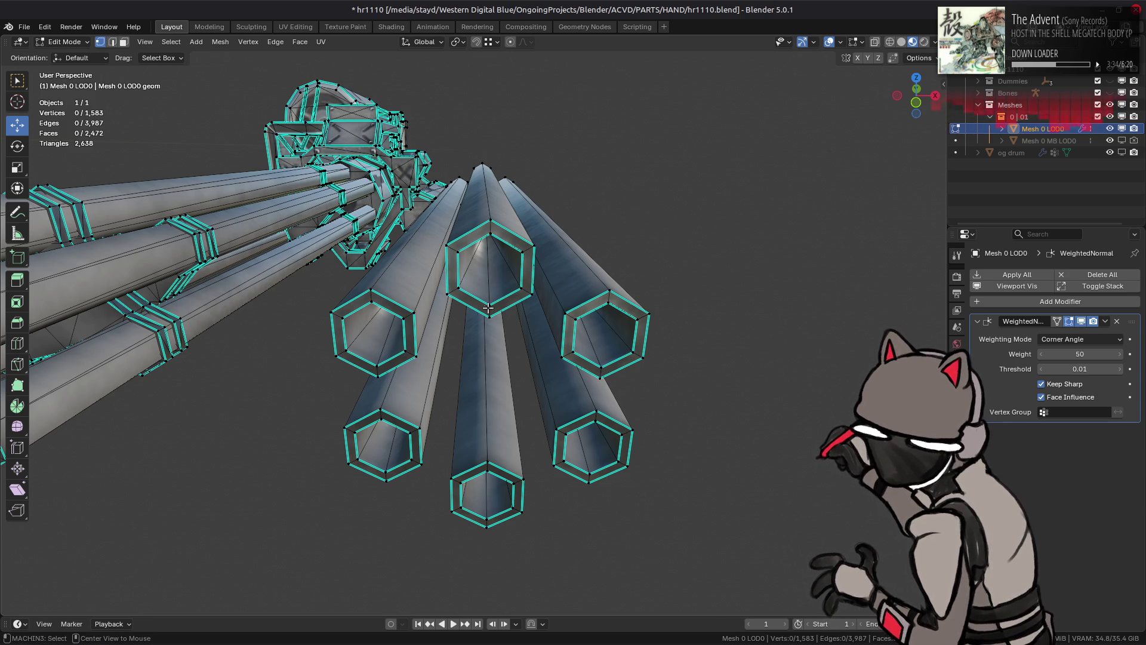
pyautogui.moveTo(491, 264); pyautogui.dragTo(491, 168)
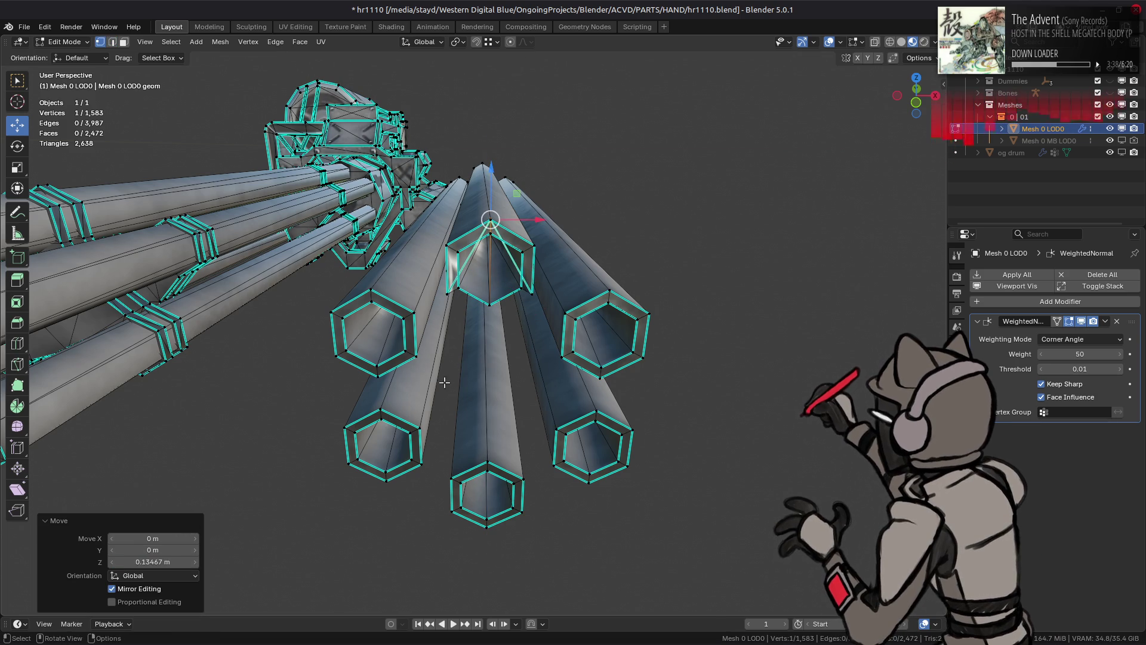
pyautogui.hotkey('ctrl', 'z')
pyautogui.click(483, 363)
pyautogui.hotkey('shift', 'a')
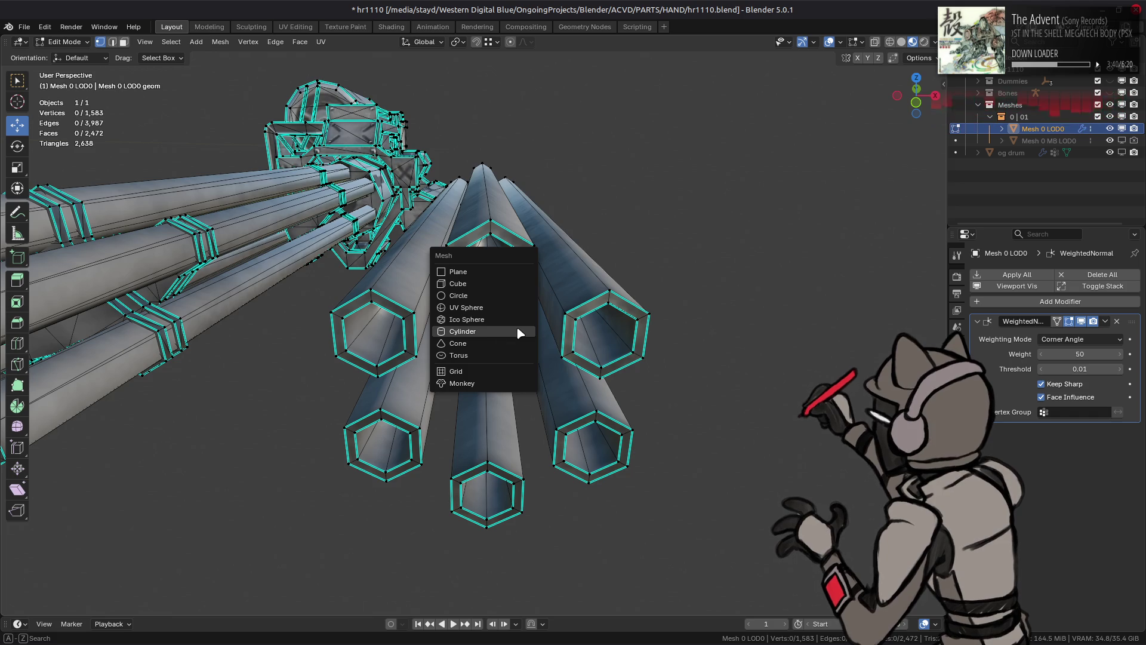
# Step: Add a cylinder with 8 vertices, 0.0673 m radius and 0.135 m depth
pyautogui.click(519, 332)
pyautogui.click(164, 461)
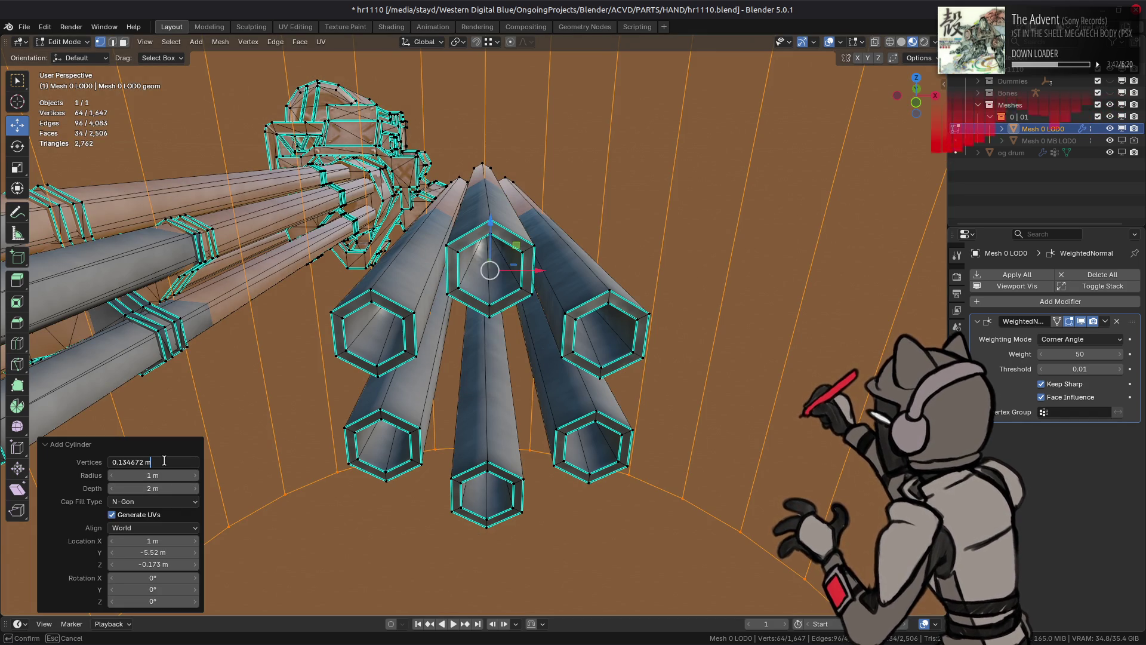
pyautogui.hotkey('ctrl', 'a')
pyautogui.hotkey('ctrl', 'c')
pyautogui.write('8')
pyautogui.press('Return')
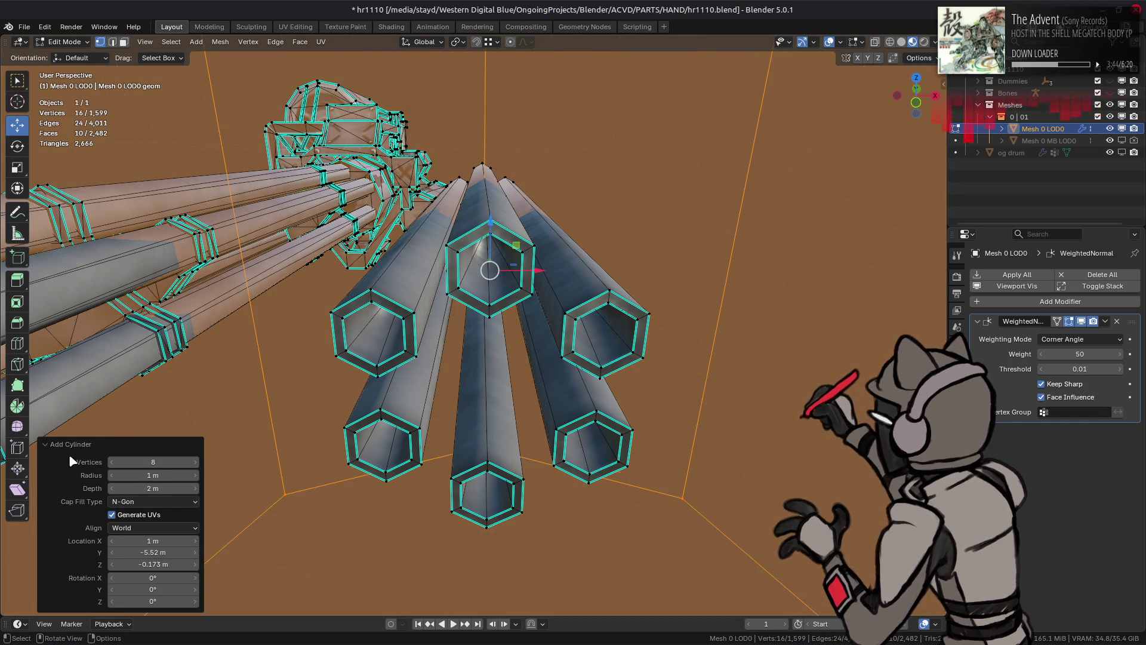
pyautogui.hotkey('ctrl', 'v')
pyautogui.moveTo(233, 440); pyautogui.dragTo(160, 475, button='middle')
pyautogui.click(153, 475)
pyautogui.click(161, 473)
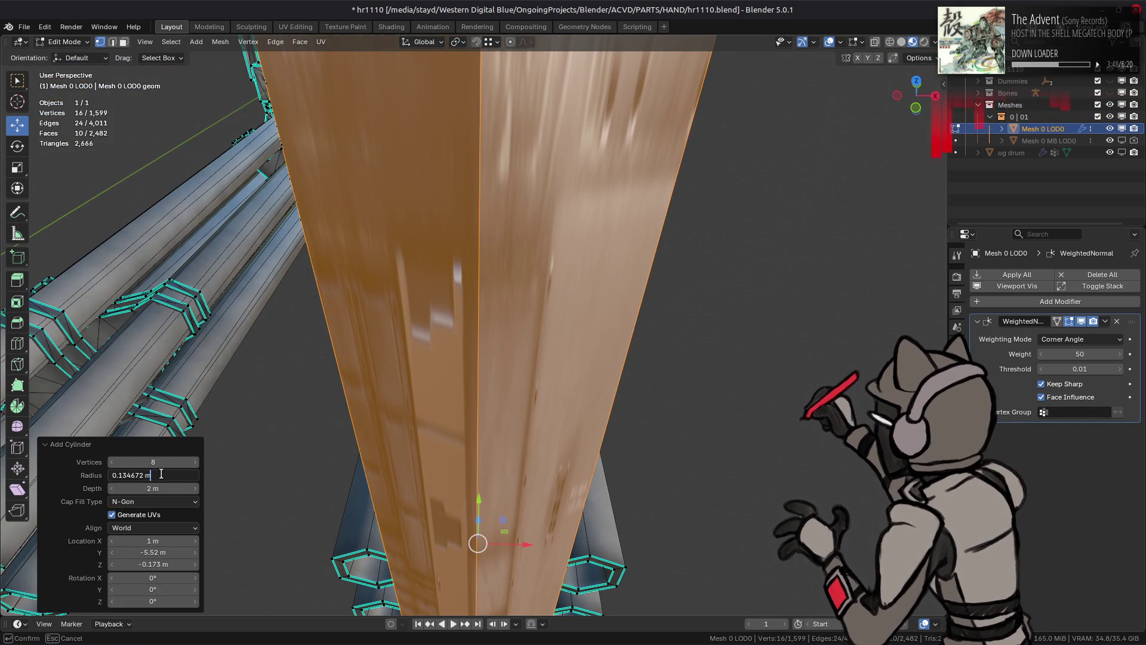
pyautogui.press('Return')
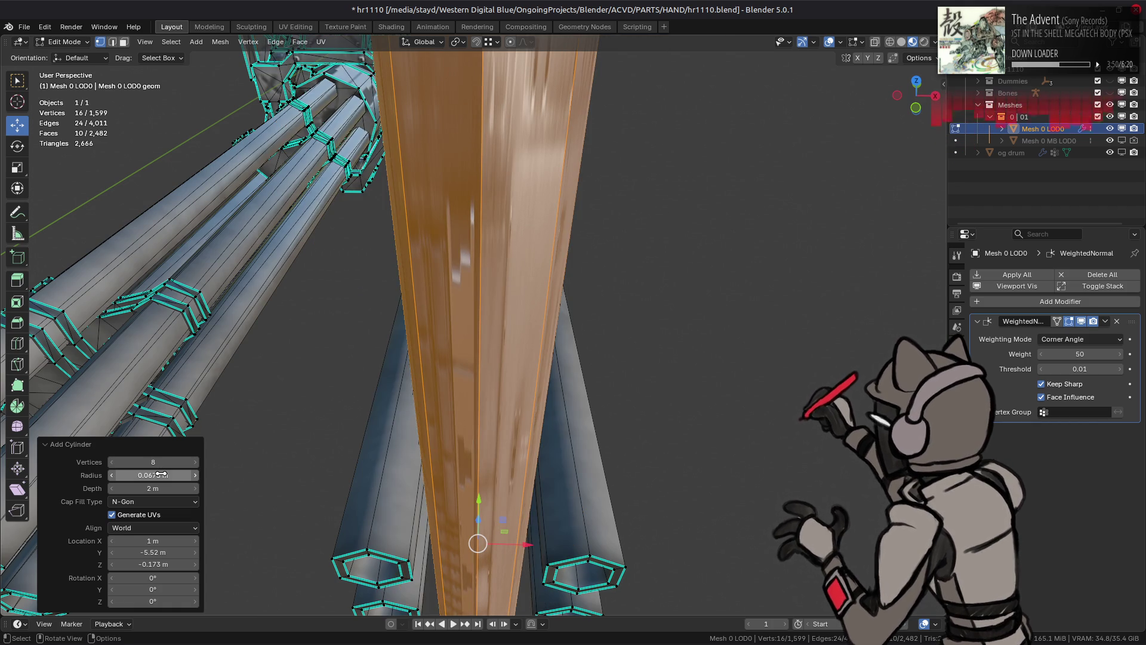
pyautogui.moveTo(230, 454)
pyautogui.mouseDown(button='middle')
pyautogui.moveTo(422, 337)
pyautogui.moveTo(476, 499)
pyautogui.moveTo(484, 492)
pyautogui.moveTo(418, 477)
pyautogui.moveTo(161, 501)
pyautogui.mouseUp(button='middle')
pyautogui.click(153, 489)
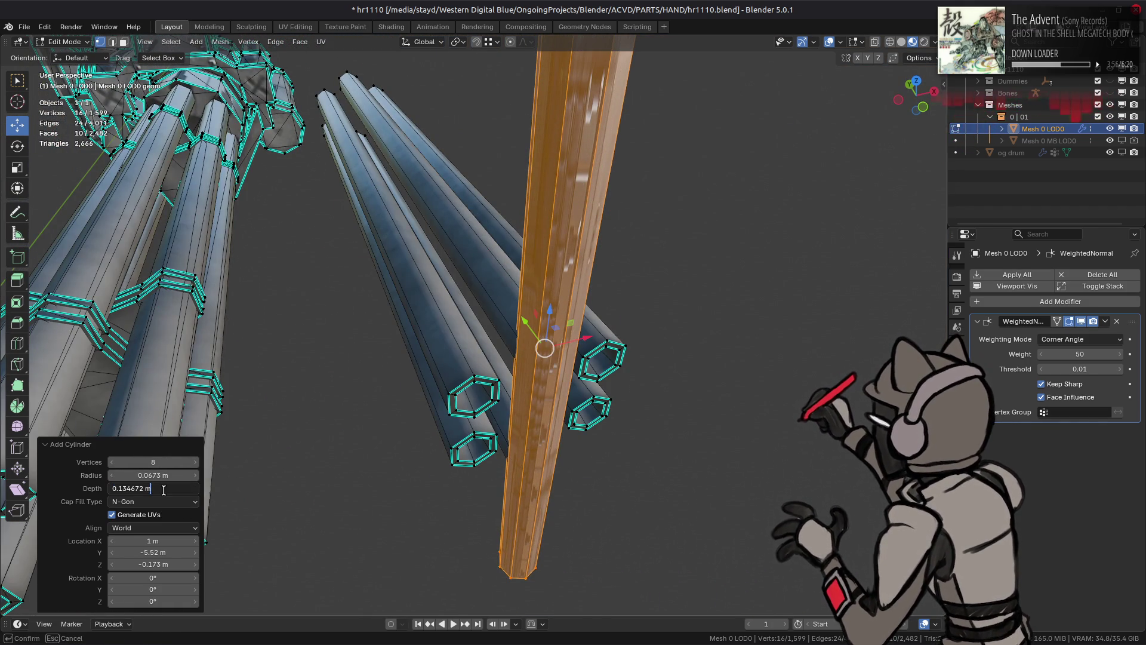
pyautogui.press('Return')
# Step: Rotate the cylinder 90° about X with rx90
pyautogui.moveTo(412, 355); pyautogui.dragTo(450, 353, button='middle')
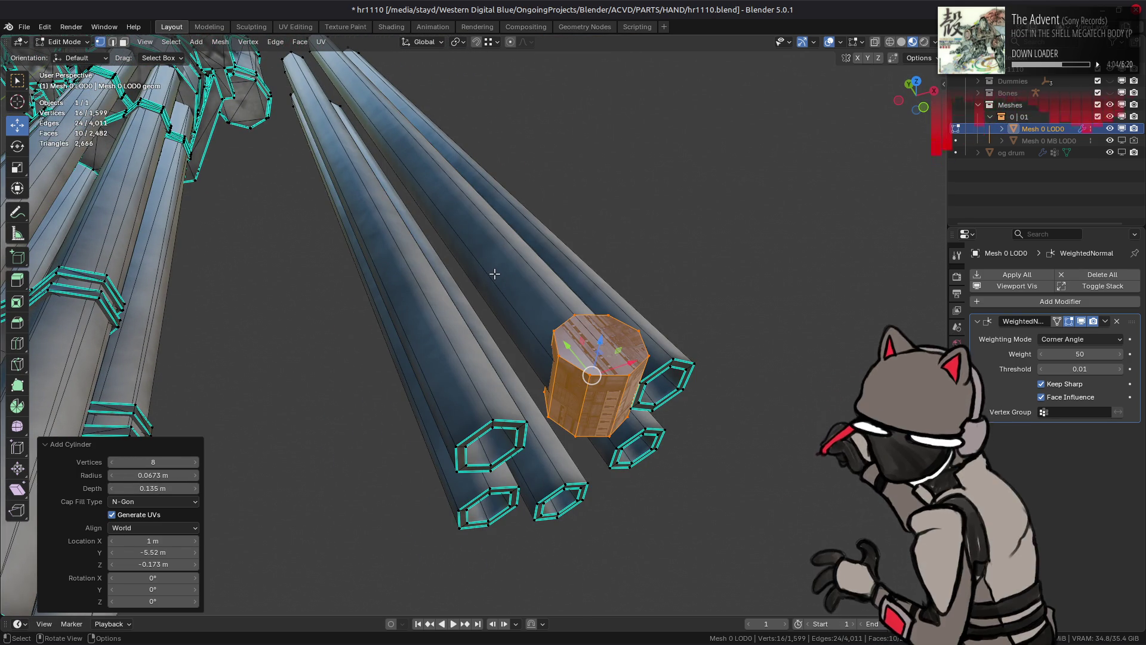
pyautogui.scroll(5, 495, 274)
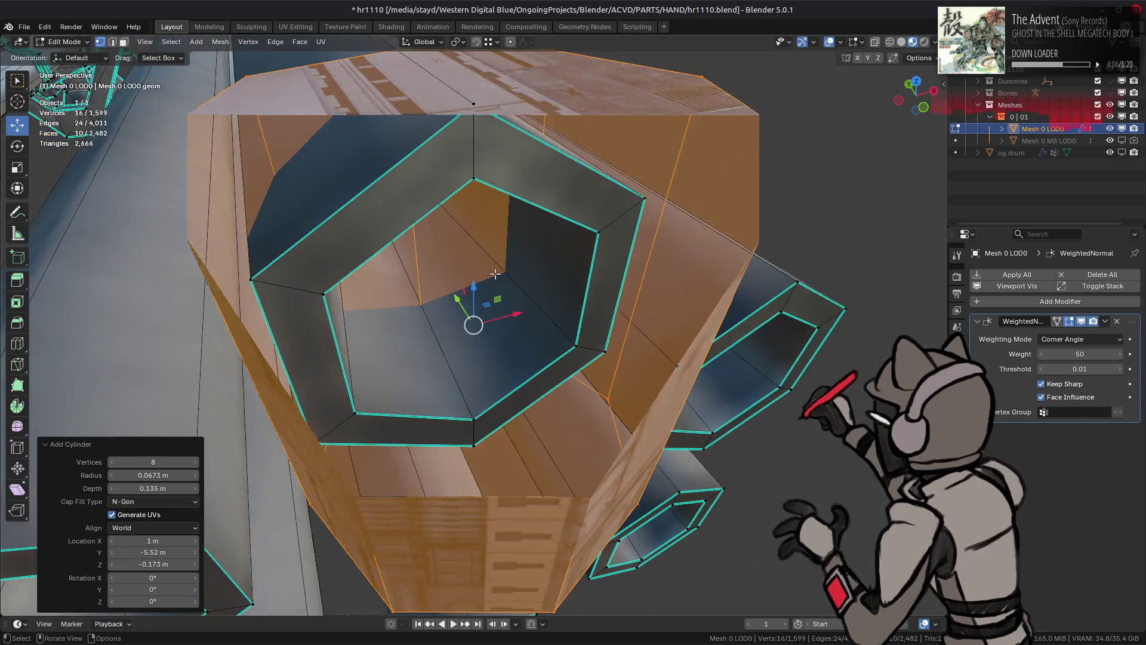
pyautogui.scroll(-5, 495, 274)
pyautogui.moveTo(495, 274); pyautogui.dragTo(606, 264, button='middle')
pyautogui.write('rx')
pyautogui.write('90')
pyautogui.press('Return')
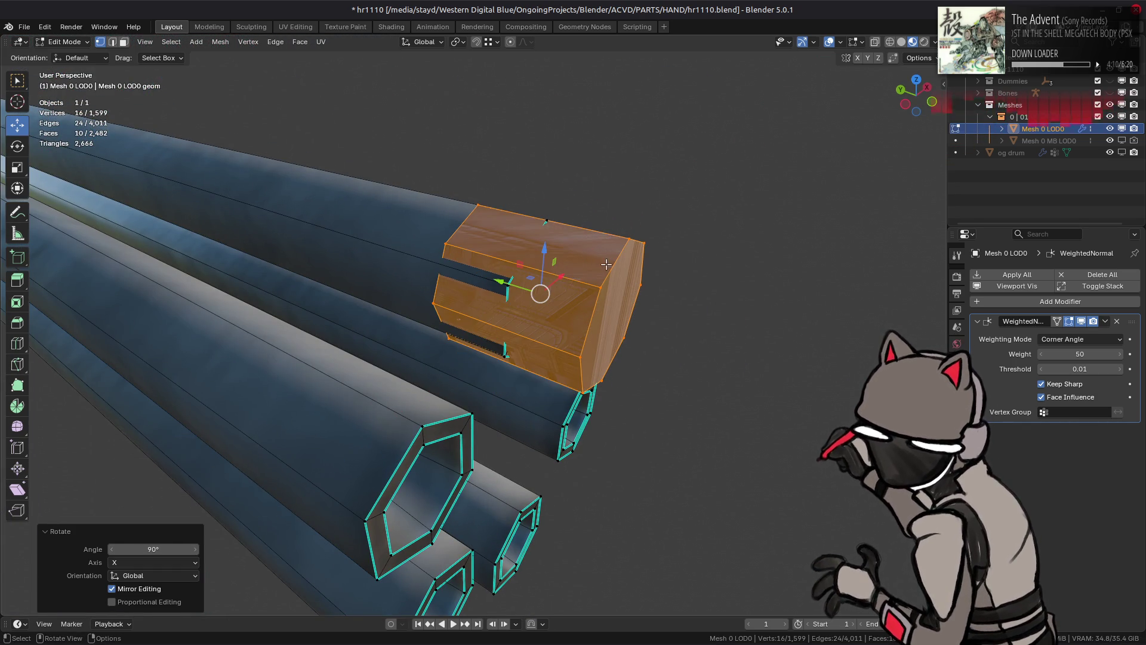
# Step: Try moving the rotated cylinder along the Y axis
pyautogui.moveTo(605, 259)
pyautogui.mouseDown(button='middle')
pyautogui.moveTo(442, 253)
pyautogui.moveTo(475, 249)
pyautogui.moveTo(407, 268)
pyautogui.moveTo(439, 261)
pyautogui.mouseUp(button='middle')
pyautogui.scroll(3, 475, 249)
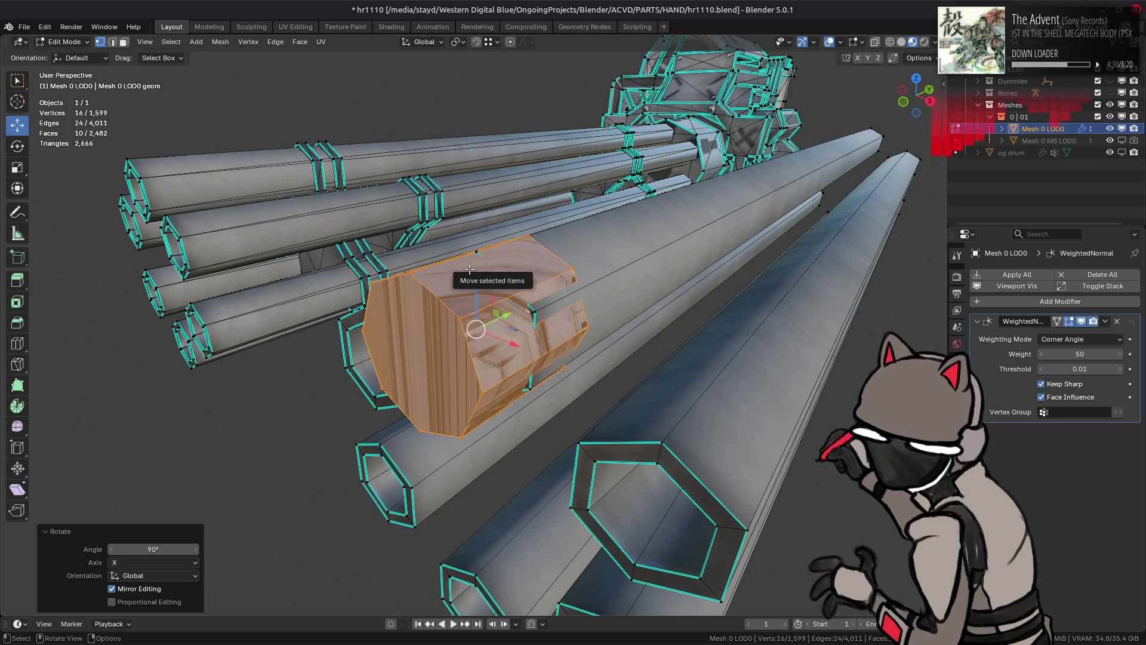
pyautogui.moveTo(471, 269); pyautogui.dragTo(513, 311, button='middle')
pyautogui.press('g')
pyautogui.press('y')
pyautogui.click(392, 336)
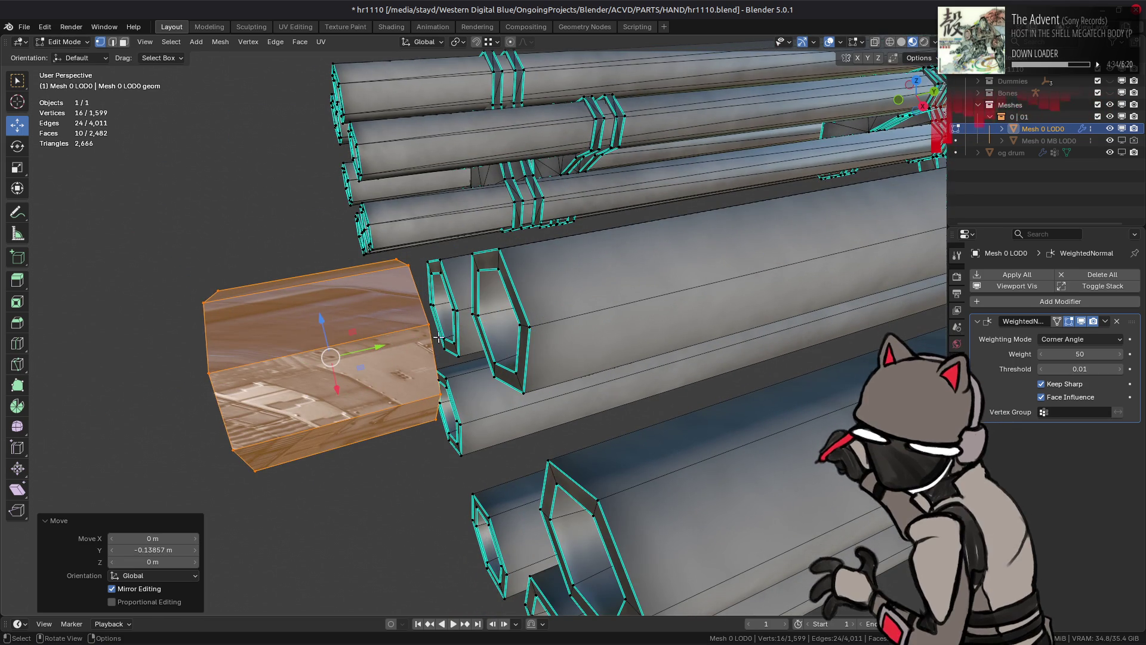
# Step: Undo the move and rotation, then rotate the cylinder 90° about X again
pyautogui.hotkey('ctrl', 'z')
pyautogui.click(919, 60)
pyautogui.hotkey('ctrl', 'z')
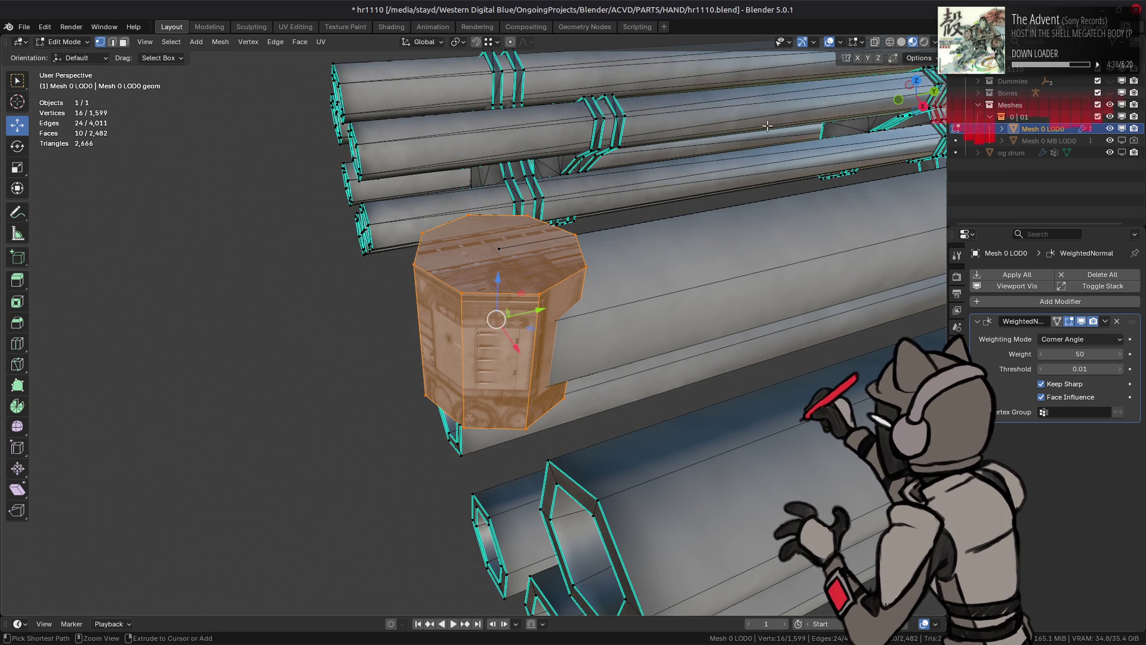
pyautogui.click(916, 59)
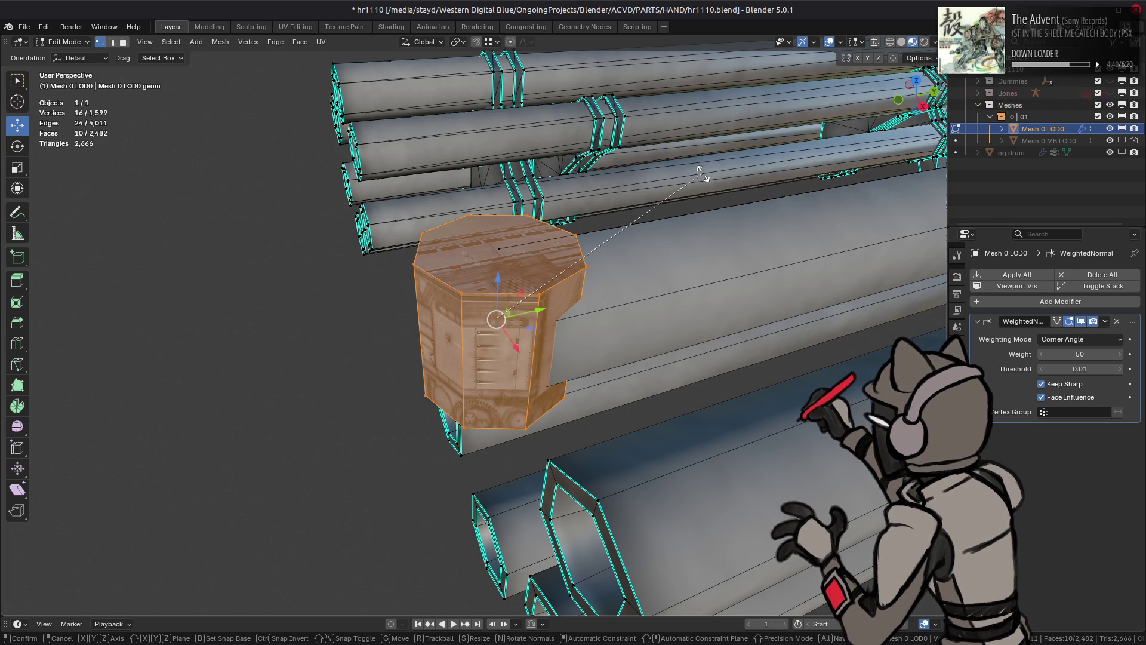
pyautogui.write('rx90')
pyautogui.press('Return')
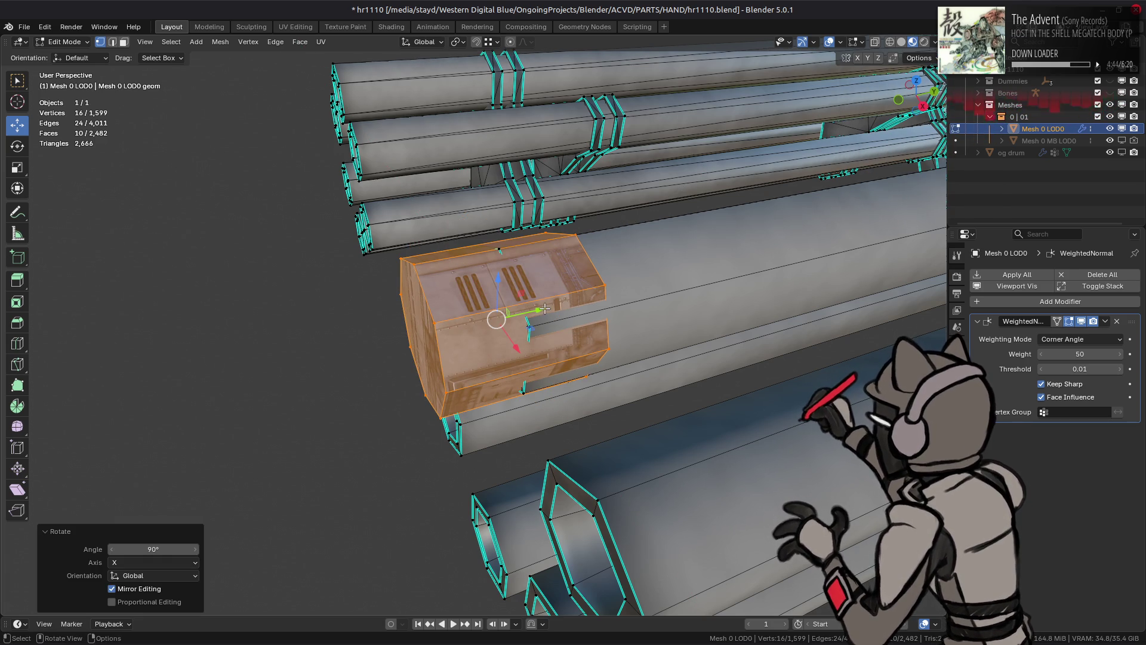
# Step: Slide the cylinder along Y to the top barrel's muzzle and select its octagonal end face
pyautogui.moveTo(545, 308)
pyautogui.mouseDown()
pyautogui.moveTo(603, 311)
pyautogui.moveTo(524, 325)
pyautogui.moveTo(545, 325)
pyautogui.mouseUp()
pyautogui.moveTo(545, 325)
pyautogui.mouseDown(button='middle')
pyautogui.moveTo(524, 339)
pyautogui.moveTo(445, 296)
pyautogui.moveTo(500, 330)
pyautogui.moveTo(262, 283)
pyautogui.moveTo(326, 196)
pyautogui.mouseUp(button='middle')
pyautogui.press('3')
pyautogui.click(507, 331)
pyautogui.click(446, 295)
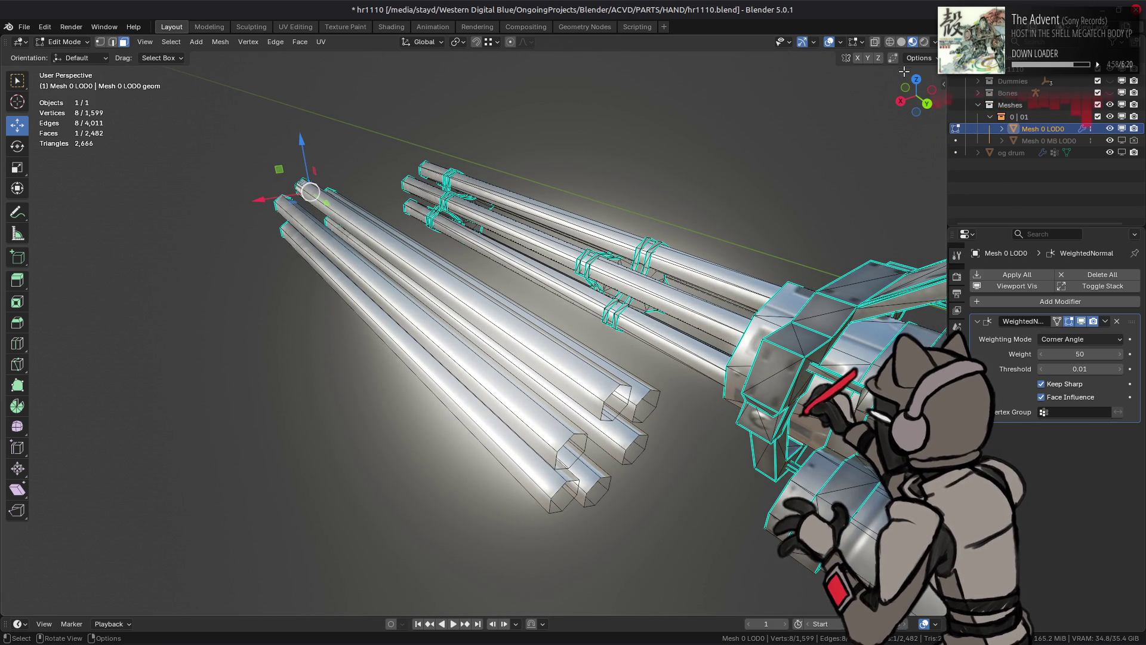
# Step: Stretch the octagonal sleeve 2.7068 m along the barrel with the Y gizmo
pyautogui.click(919, 58)
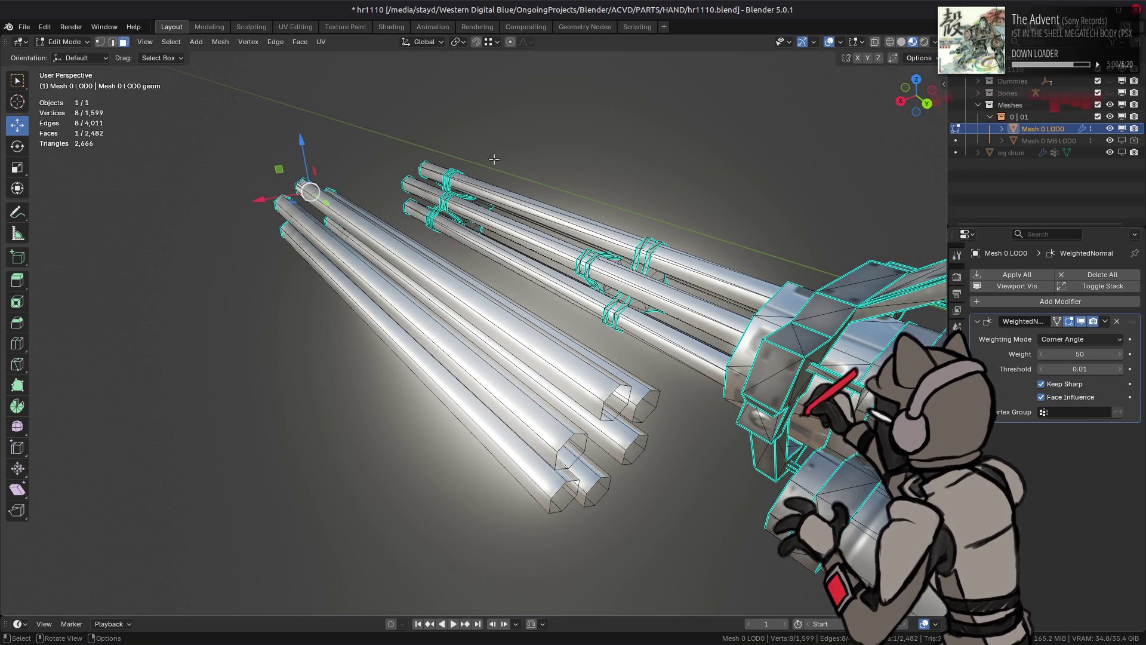
pyautogui.moveTo(328, 204)
pyautogui.mouseDown()
pyautogui.moveTo(545, 340)
pyautogui.moveTo(606, 410)
pyautogui.moveTo(635, 416)
pyautogui.mouseUp()
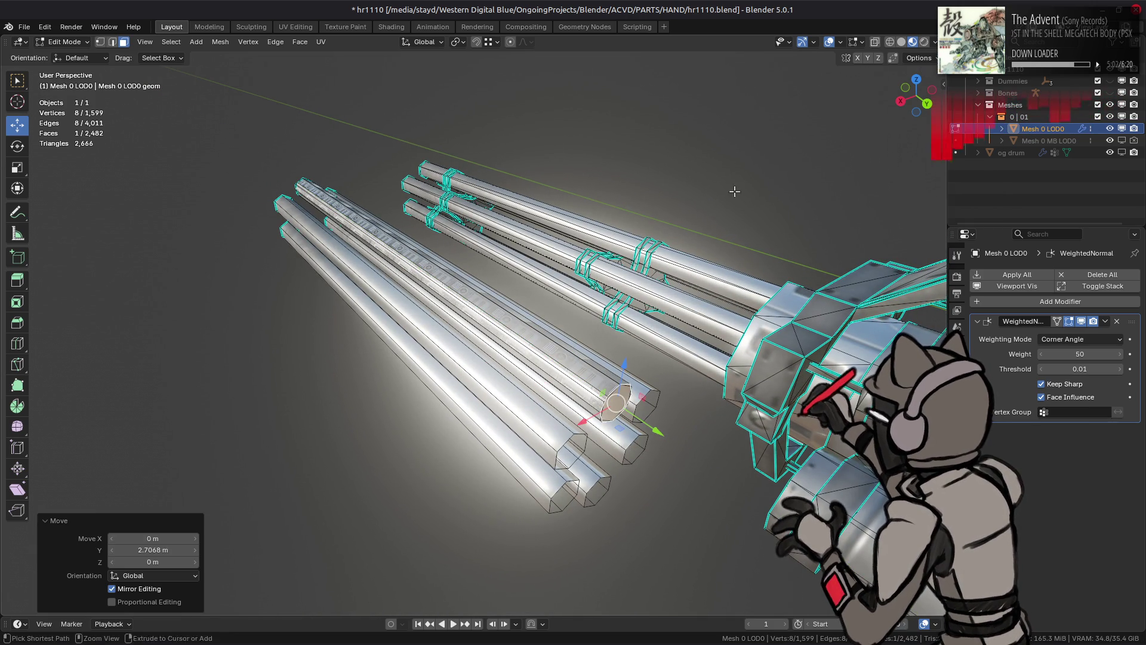
pyautogui.moveTo(680, 246)
pyautogui.mouseDown(button='middle')
pyautogui.moveTo(591, 259)
pyautogui.moveTo(424, 171)
pyautogui.mouseUp(button='middle')
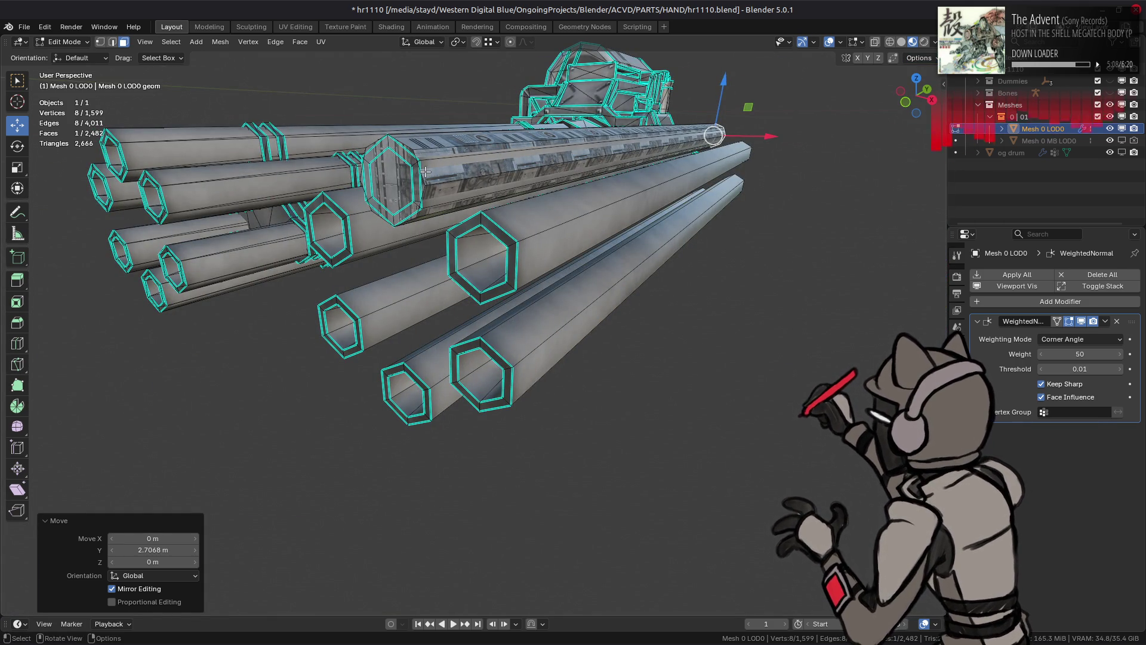
# Step: Inset the sleeve's end face by 0.01775 m, trying Offset Even on and off
pyautogui.click(393, 179)
pyautogui.press('KP_Decimal')
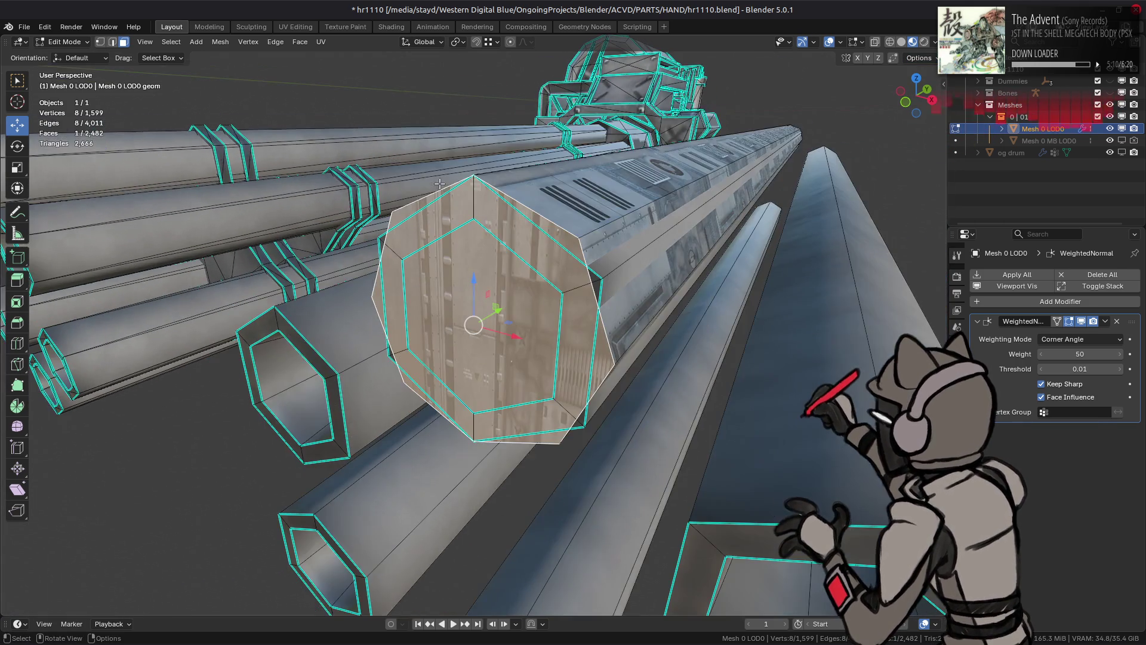
pyautogui.moveTo(422, 178); pyautogui.dragTo(508, 215, button='middle')
pyautogui.scroll(2, 597, 255)
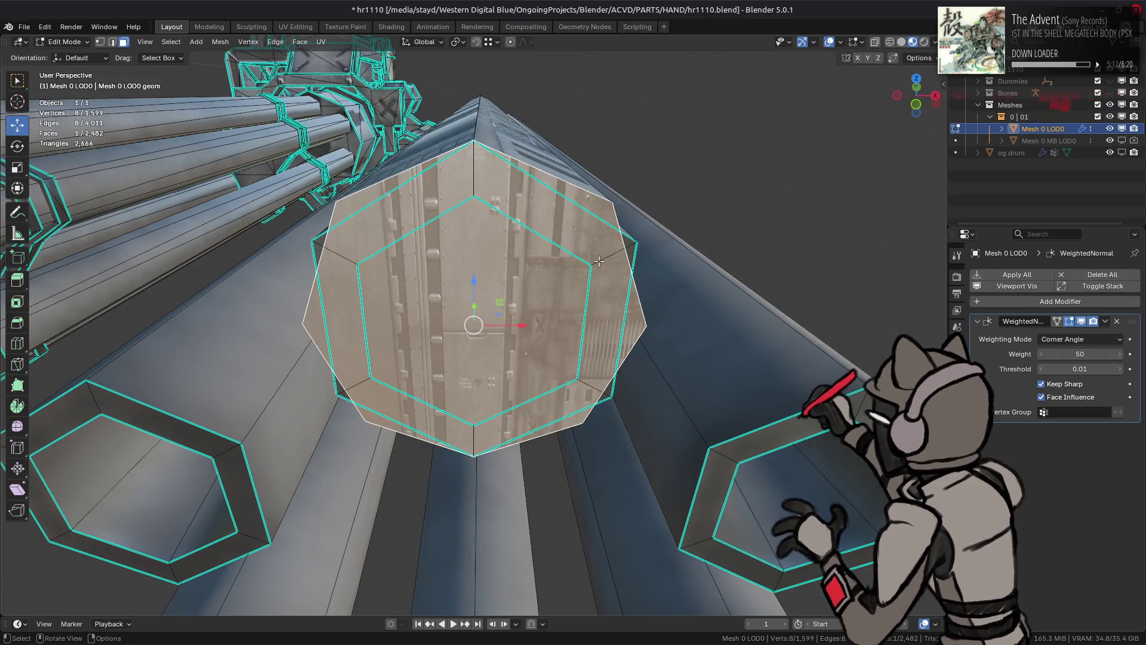
pyautogui.press('i')
pyautogui.click(707, 346)
pyautogui.moveTo(159, 535); pyautogui.dragTo(234, 510)
pyautogui.click(145, 499)
pyautogui.click(143, 496)
pyautogui.click(143, 497)
pyautogui.scroll(1, 491, 462)
pyautogui.moveTo(492, 463); pyautogui.dragTo(204, 542, button='middle')
# Step: Leave Offset Even off and extrude the inset face inward along its normal
pyautogui.click(133, 500)
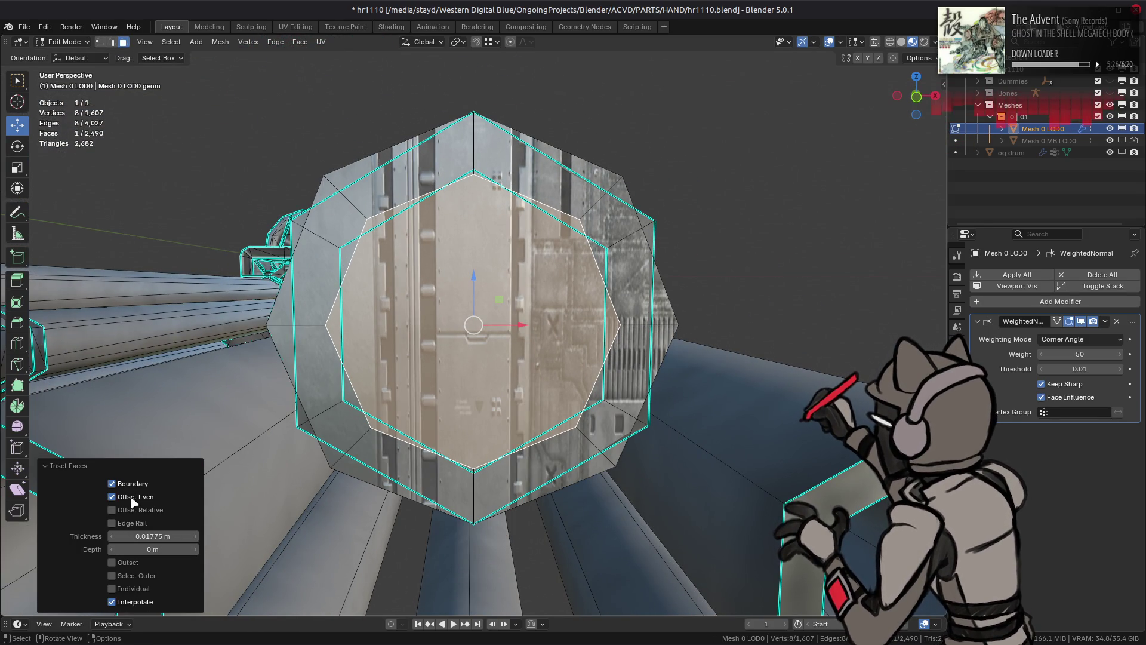
pyautogui.click(133, 500)
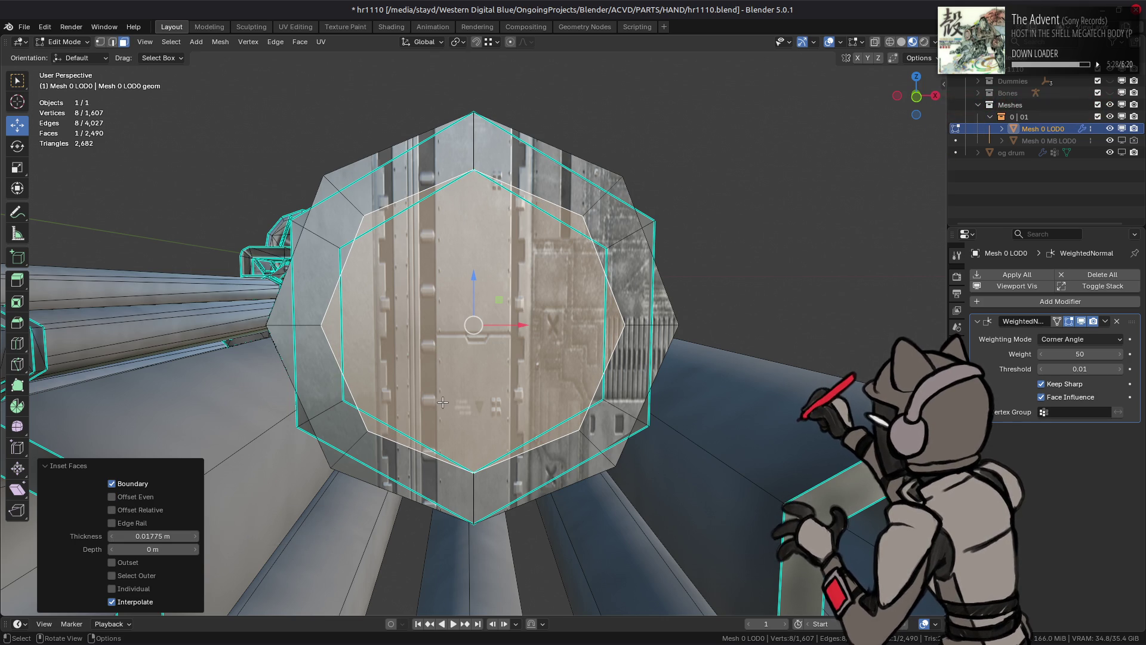
pyautogui.moveTo(442, 403); pyautogui.dragTo(528, 420, button='middle')
pyautogui.scroll(5, 528, 420)
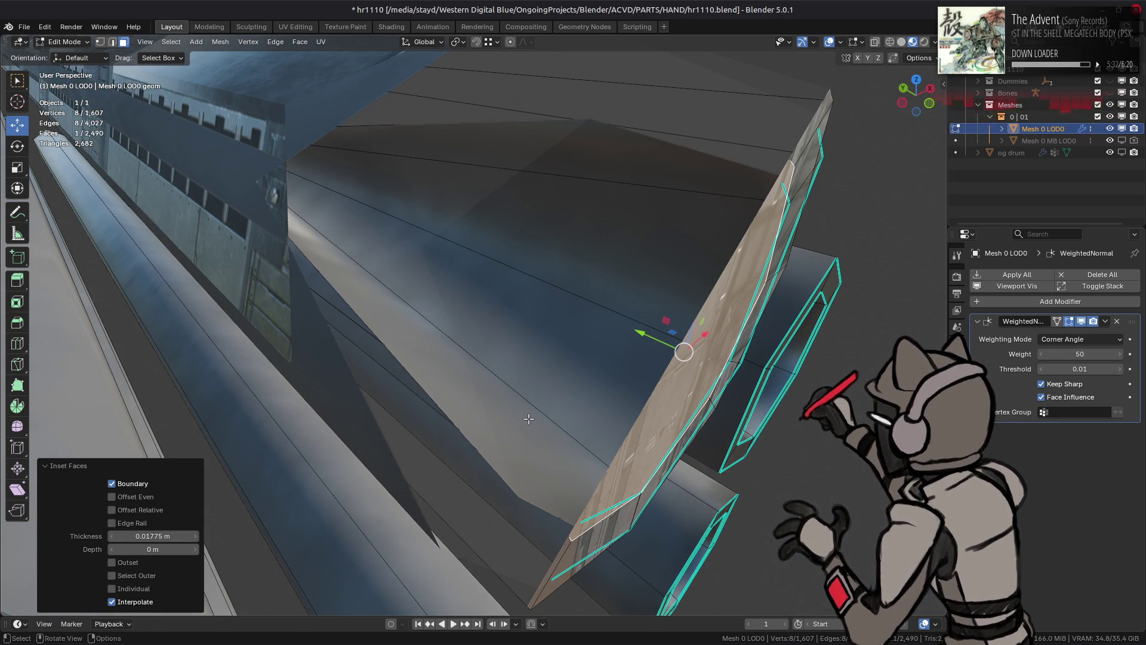
pyautogui.press('e')
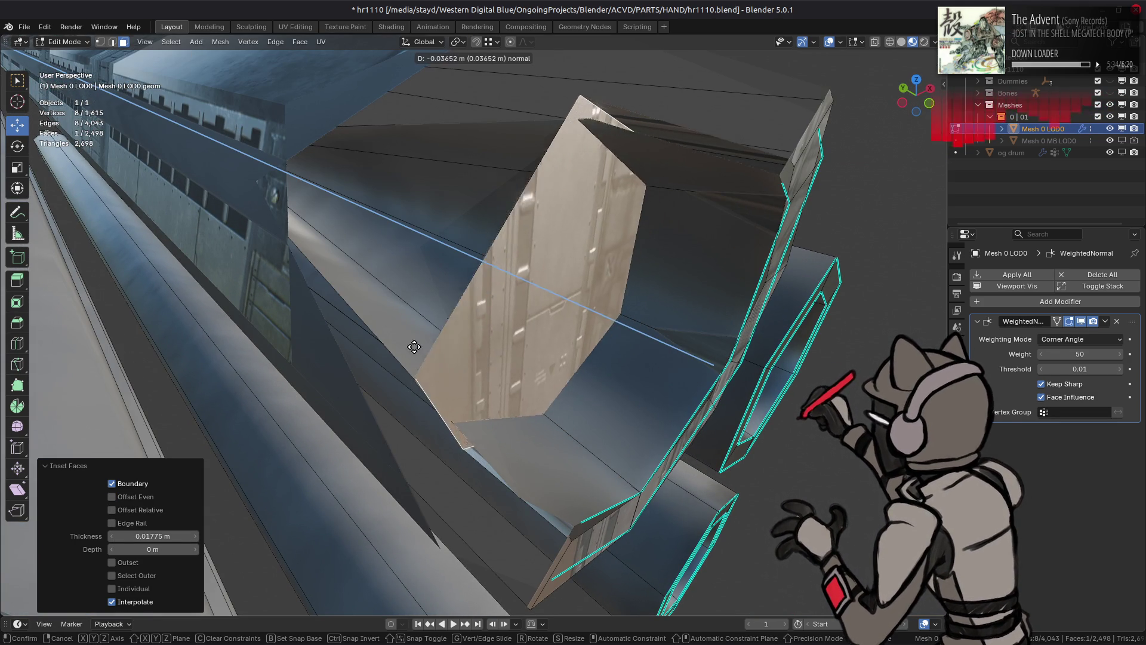
pyautogui.click(206, 302)
# Step: Move the extruded end face along the Y axis
pyautogui.moveTo(239, 310)
pyautogui.mouseDown(button='middle')
pyautogui.moveTo(493, 401)
pyautogui.moveTo(494, 268)
pyautogui.moveTo(481, 280)
pyautogui.mouseUp(button='middle')
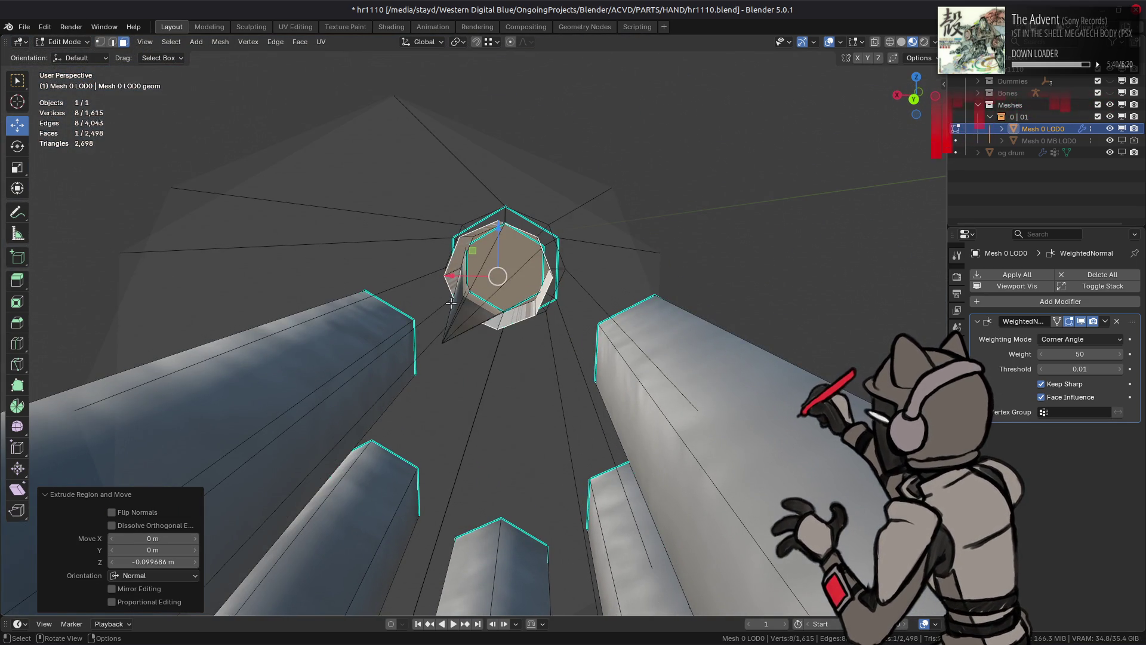
pyautogui.press('g')
pyautogui.press('y')
pyautogui.click(519, 356)
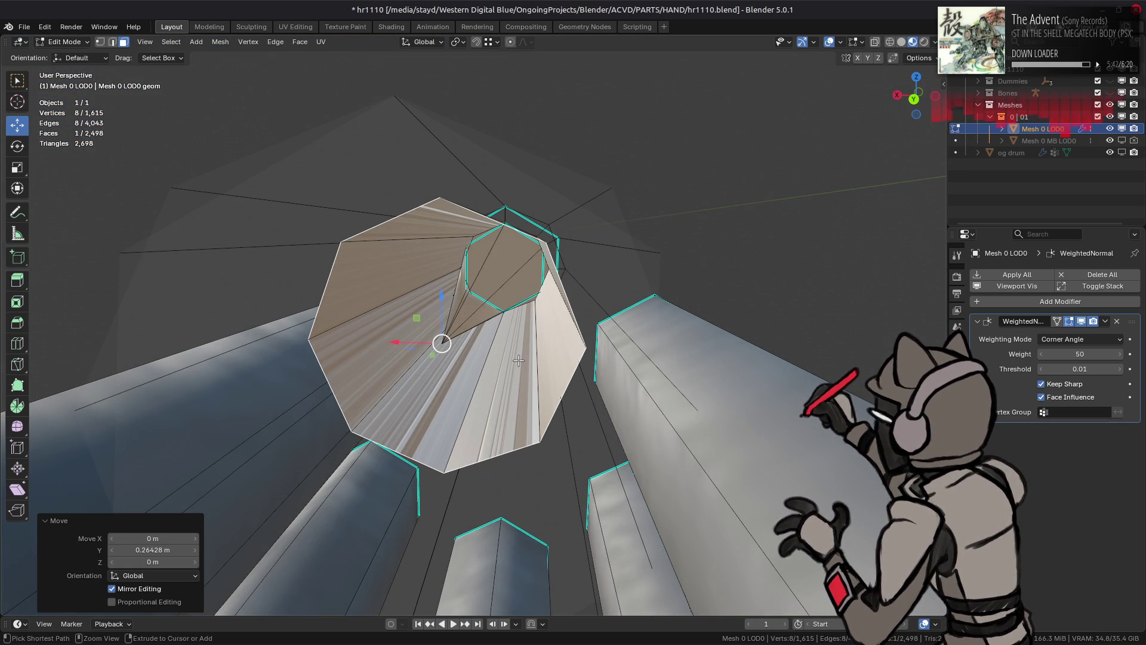
# Step: Select the whole barrel tube with Ctrl+L, test a 1 m X move, then undo it
pyautogui.moveTo(518, 356)
pyautogui.mouseDown(button='middle')
pyautogui.moveTo(545, 335)
pyautogui.moveTo(458, 328)
pyautogui.mouseUp(button='middle')
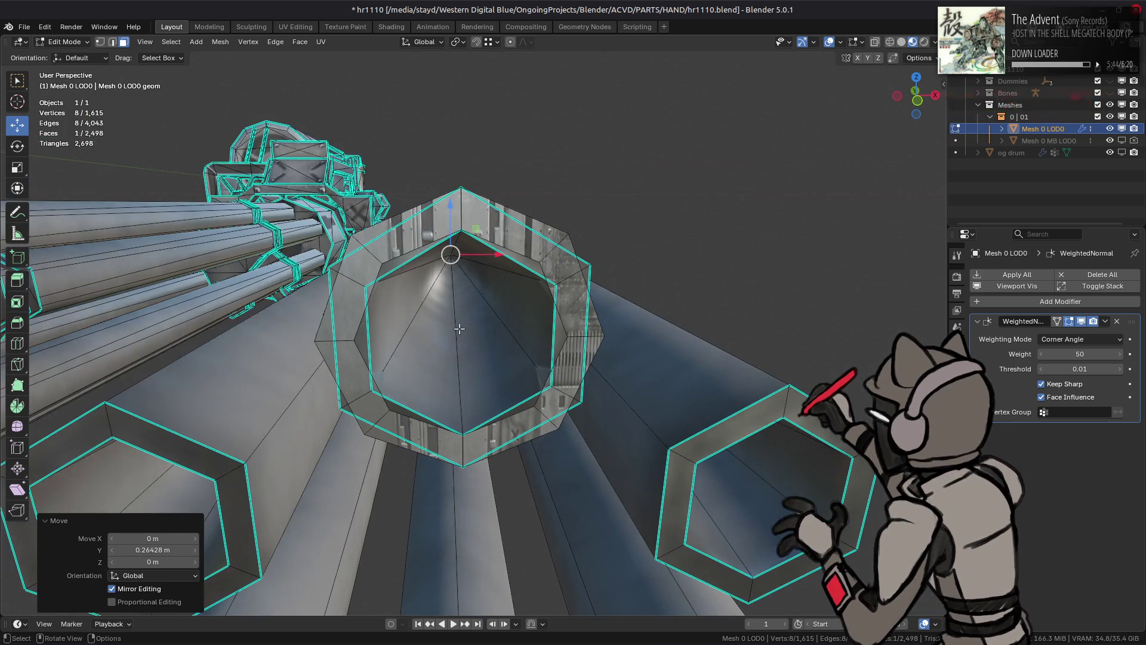
pyautogui.scroll(-4, 494, 331)
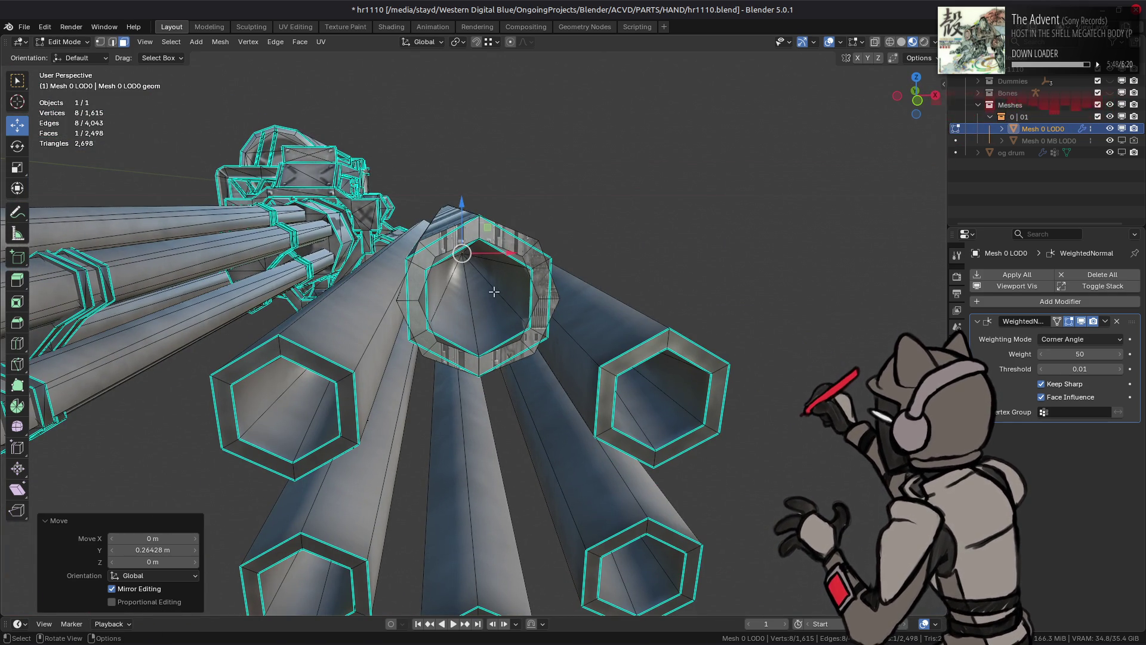
pyautogui.moveTo(495, 297); pyautogui.dragTo(479, 289, button='middle')
pyautogui.click(465, 248)
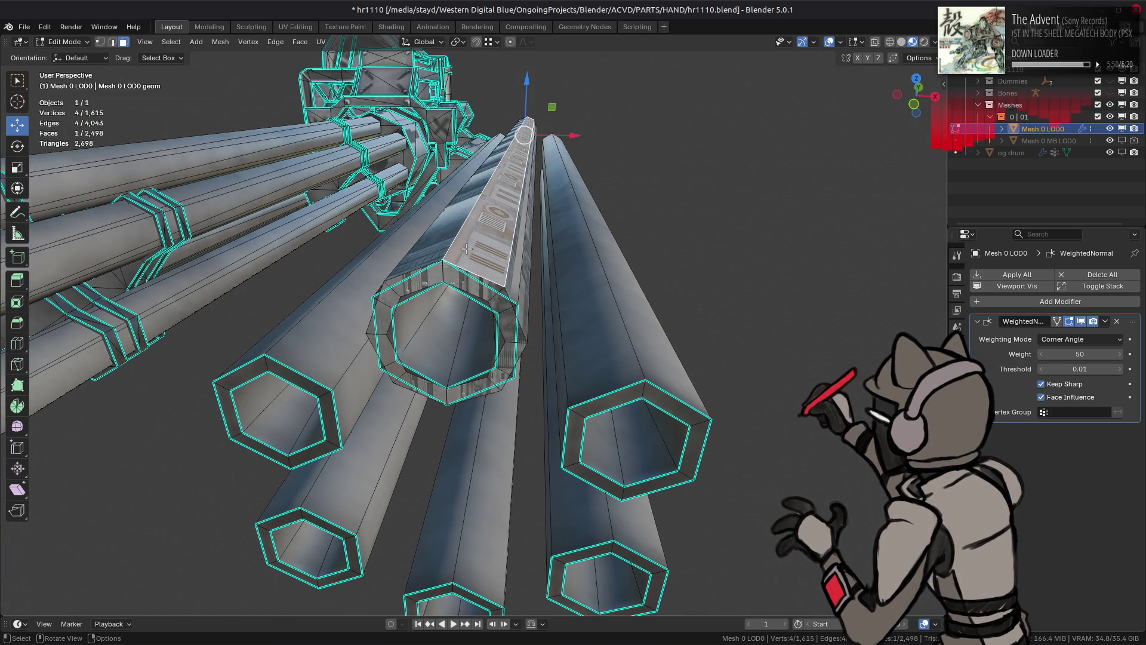
pyautogui.hotkey('ctrl', 'l')
pyautogui.press('g')
pyautogui.press('x')
pyautogui.press('1')
pyautogui.press('Return')
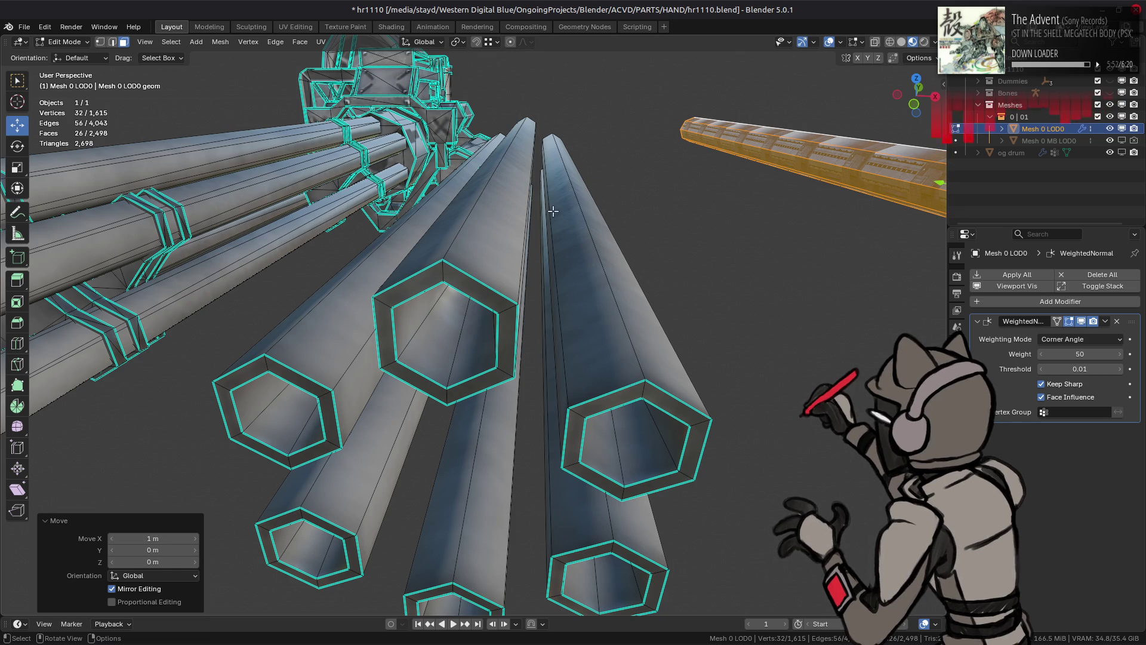
pyautogui.hotkey('ctrl', 'z')
# Step: Move the selected barrel tube along the X axis
pyautogui.press('n')
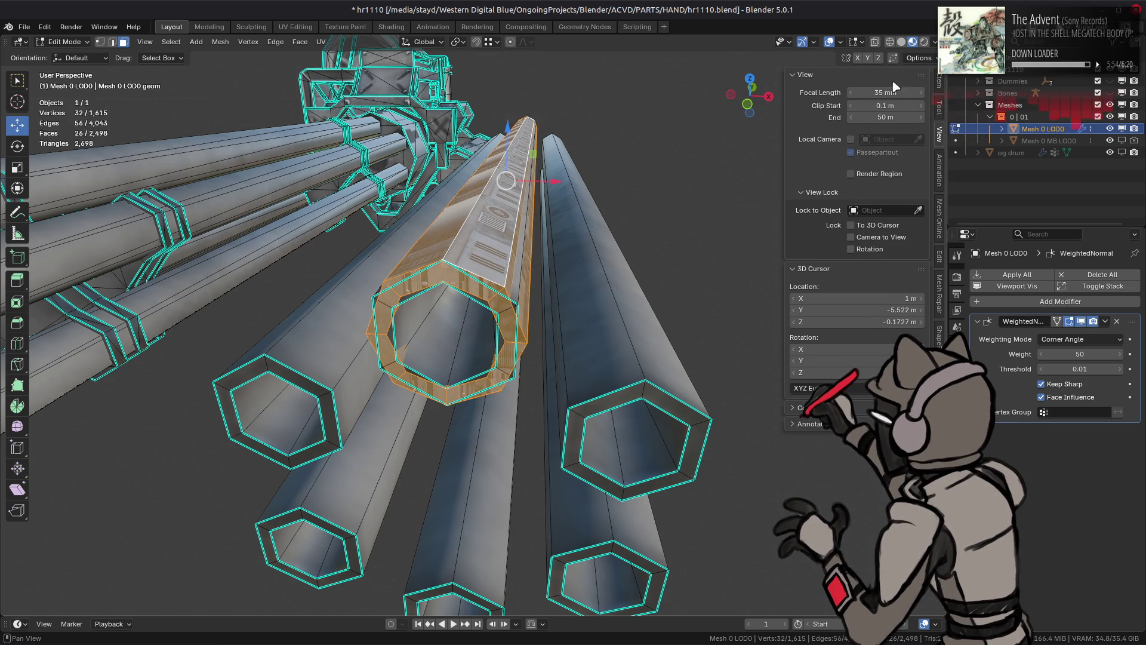
pyautogui.press('n')
pyautogui.press('g')
pyautogui.press('x')
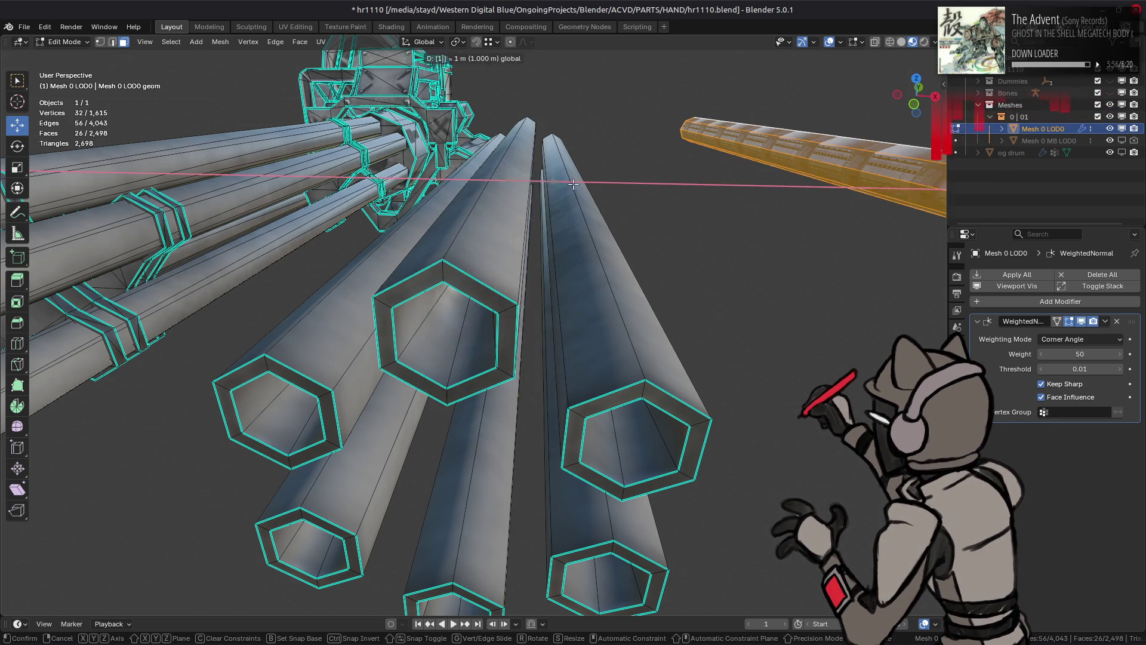
pyautogui.press('Return')
# Step: Select one hexagonal tube via a face and L, then switch to UV Editing
pyautogui.moveTo(552, 183); pyautogui.dragTo(466, 258, button='middle')
pyautogui.click(464, 259)
pyautogui.press('l')
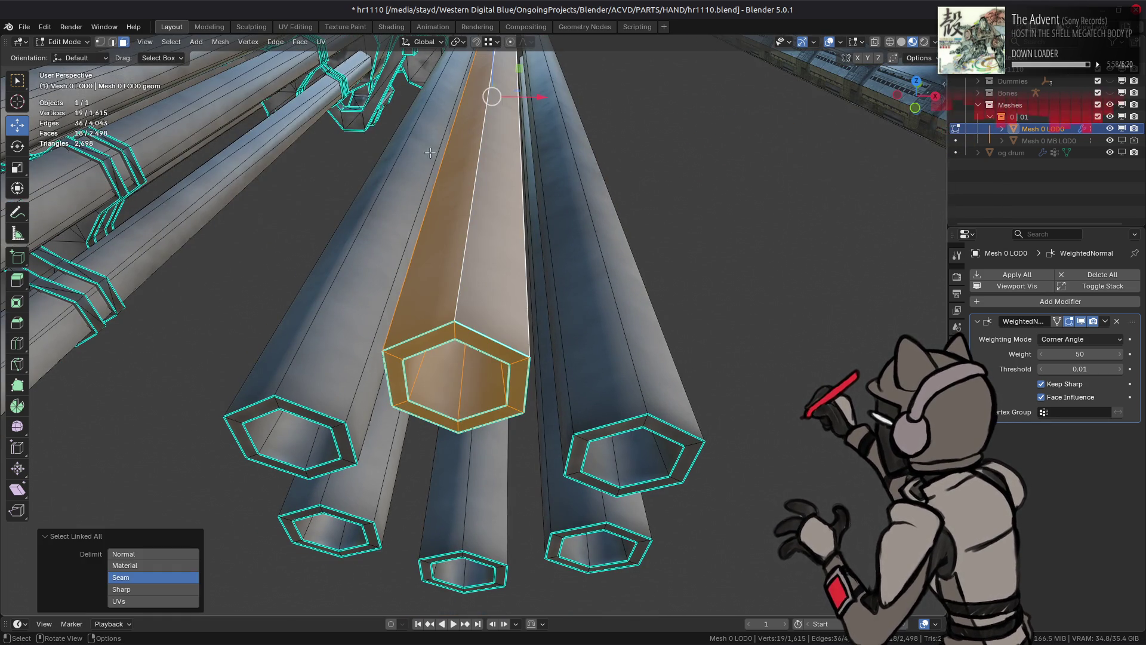
pyautogui.click(296, 26)
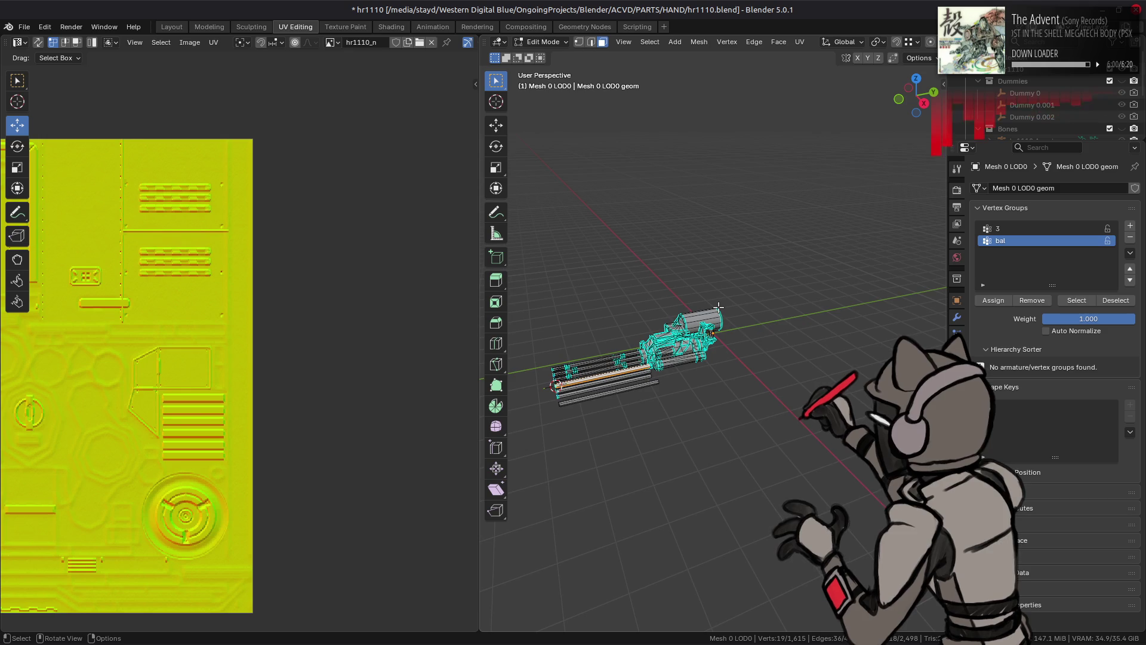
# Step: Mark seams from the barrel's UV island borders using UV > Seams from Islands
pyautogui.scroll(6, 719, 307)
pyautogui.moveTo(719, 307); pyautogui.dragTo(656, 314, button='middle')
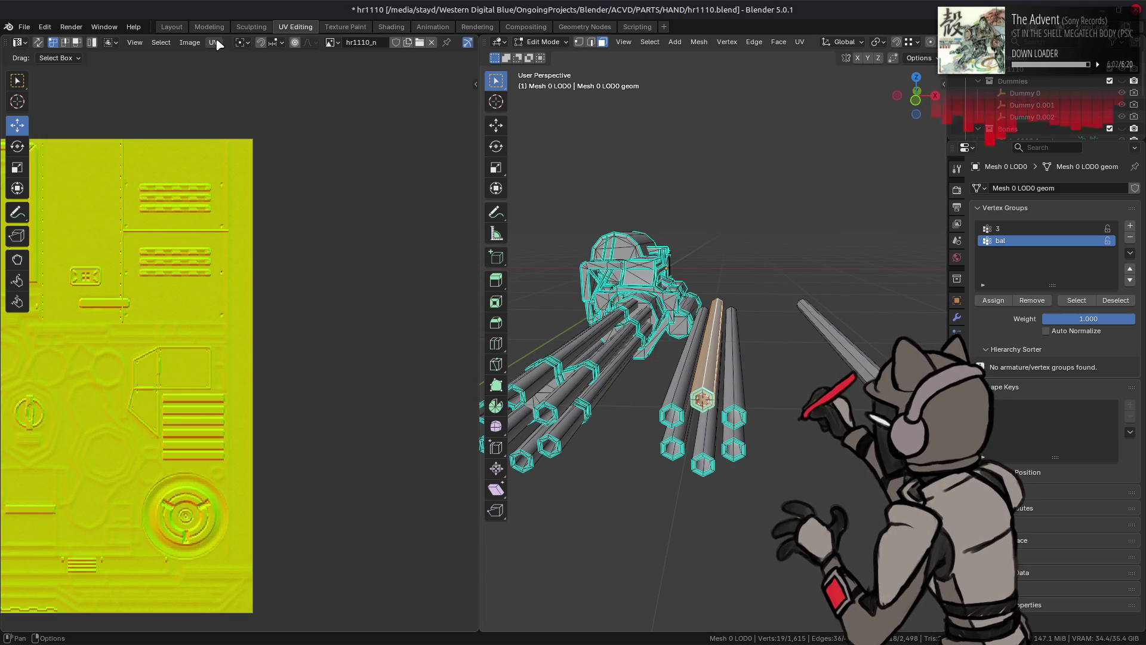
pyautogui.click(213, 42)
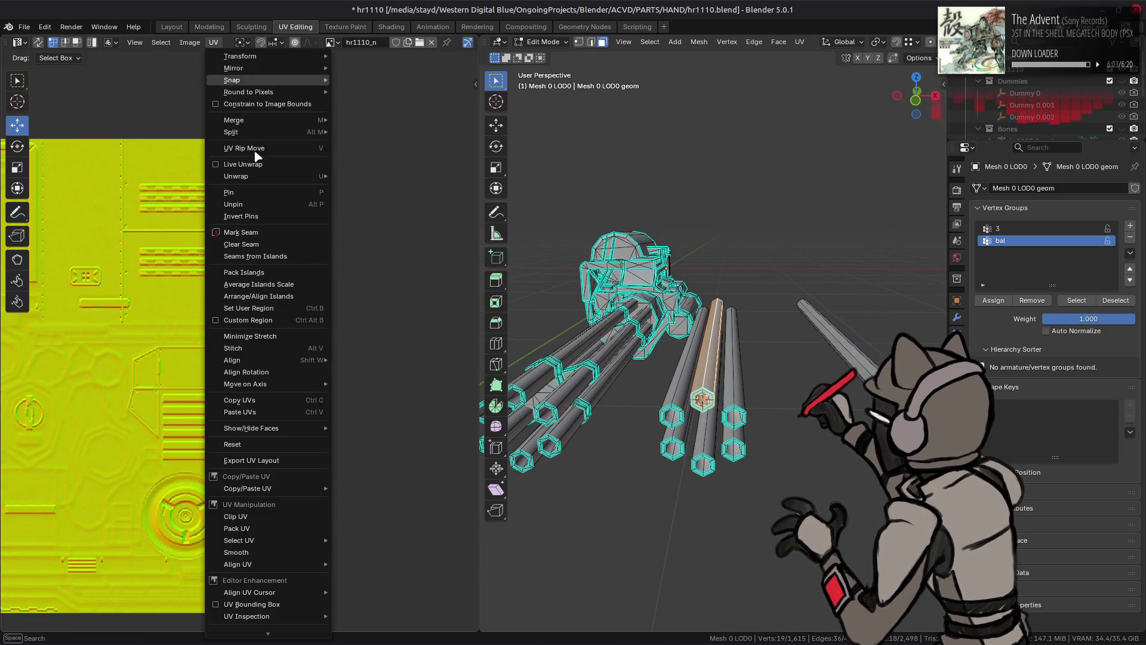
pyautogui.click(286, 256)
pyautogui.moveTo(651, 334)
pyautogui.mouseDown(button='middle')
pyautogui.moveTo(641, 372)
pyautogui.moveTo(665, 368)
pyautogui.mouseUp(button='middle')
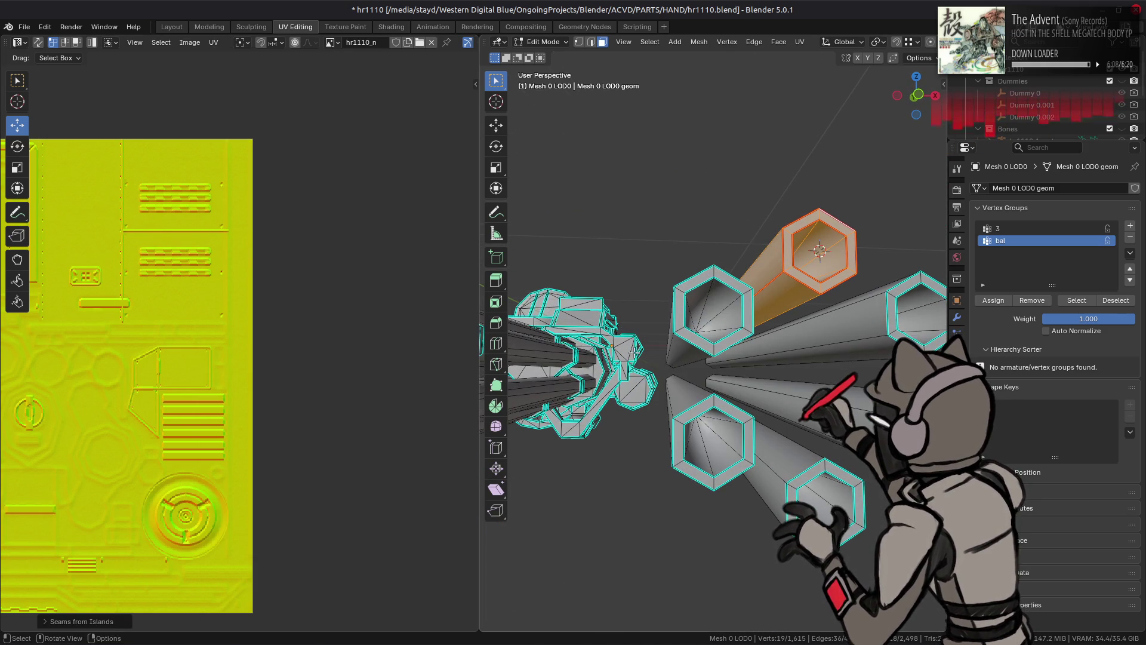
# Step: In Layout's Edit Mode, add the long tube to the selection, then return to UV Editing
pyautogui.click(171, 27)
pyautogui.moveTo(418, 250)
pyautogui.mouseDown(button='middle')
pyautogui.moveTo(439, 269)
pyautogui.moveTo(455, 180)
pyautogui.moveTo(526, 242)
pyautogui.moveTo(605, 267)
pyautogui.moveTo(666, 267)
pyautogui.moveTo(508, 257)
pyautogui.moveTo(418, 179)
pyautogui.mouseUp(button='middle')
pyautogui.press('Tab')
pyautogui.hotkey('ctrl', 'l')
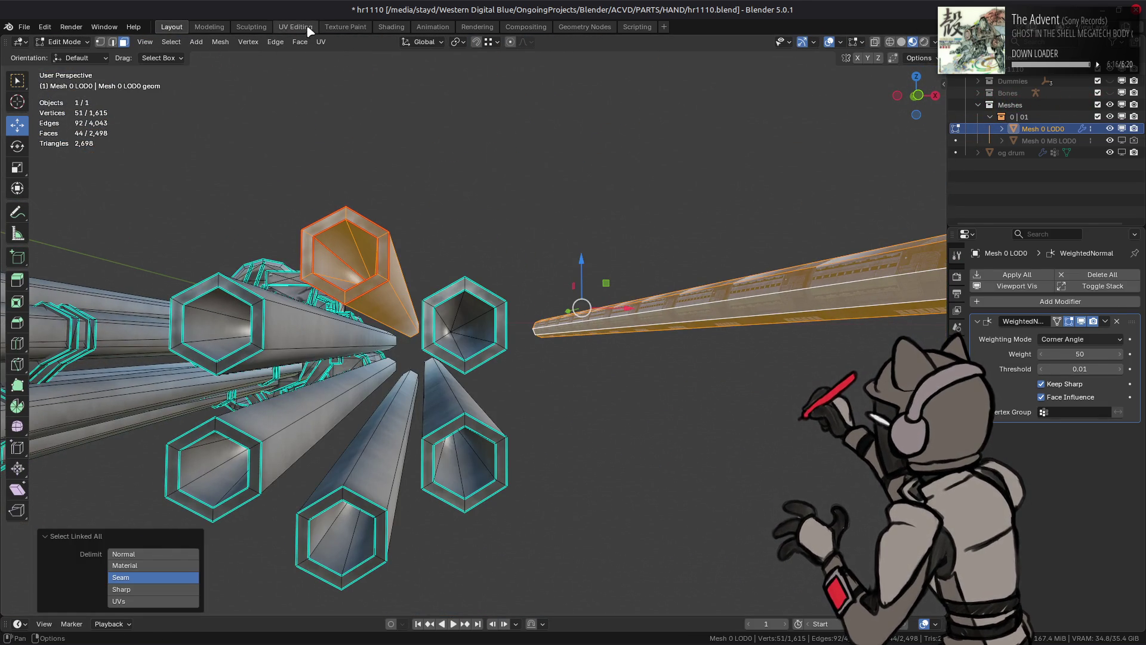
pyautogui.click(309, 28)
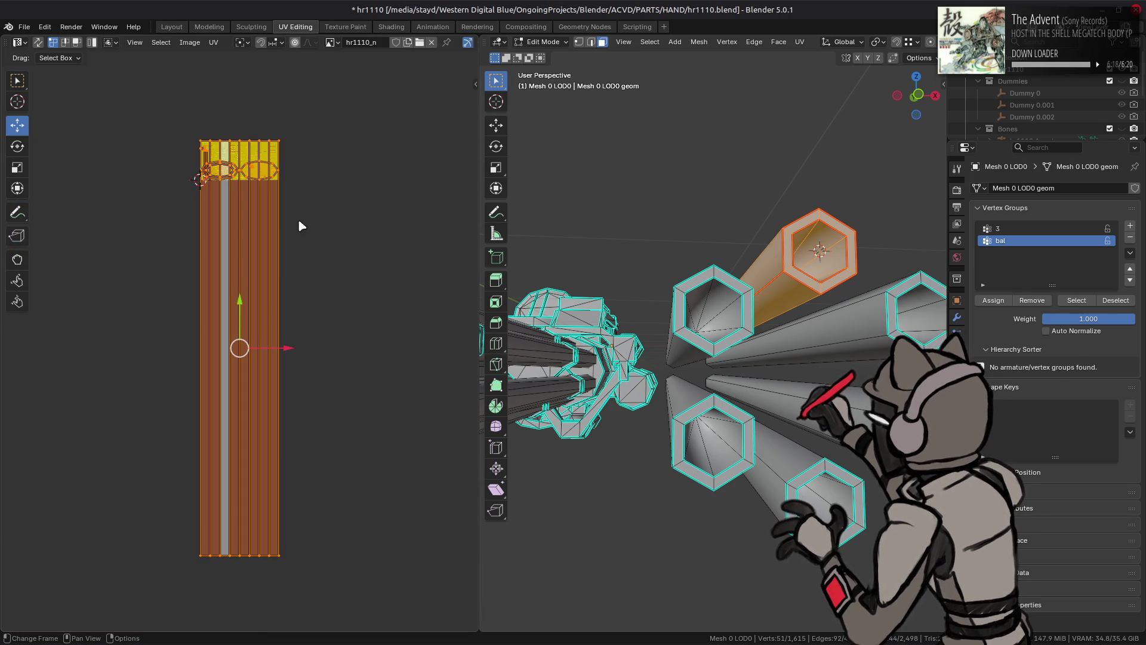
# Step: Preview the barrels in Material Preview lit by the city HDRI, with overlays hidden
pyautogui.scroll(-5, 899, 46)
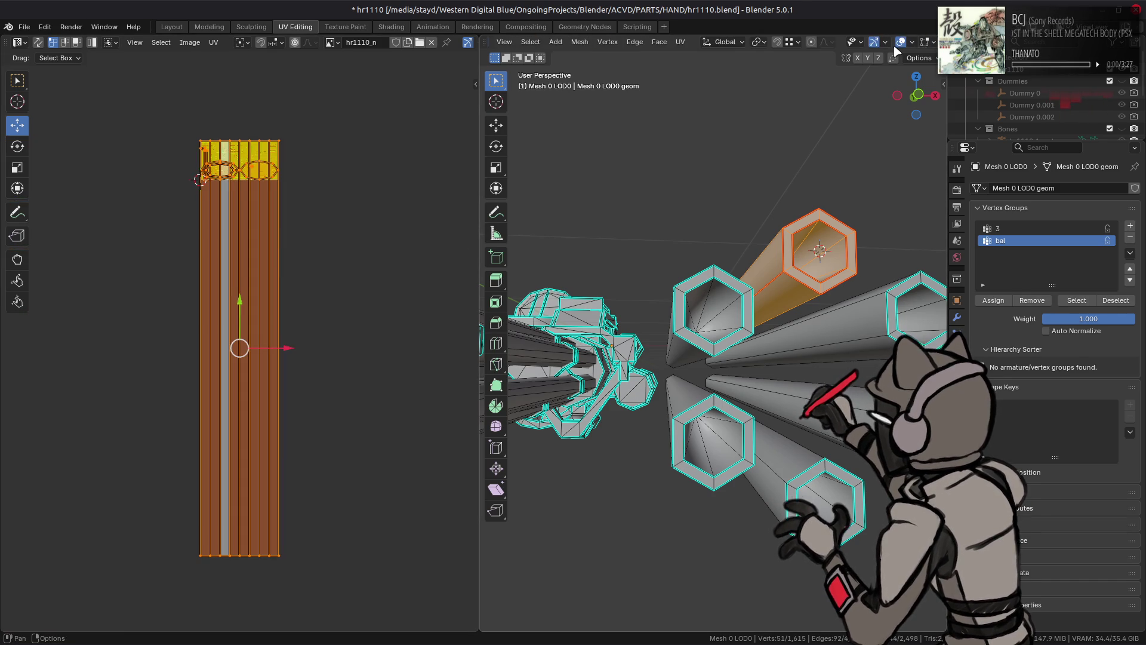
pyautogui.click(915, 43)
pyautogui.click(935, 42)
pyautogui.click(956, 154)
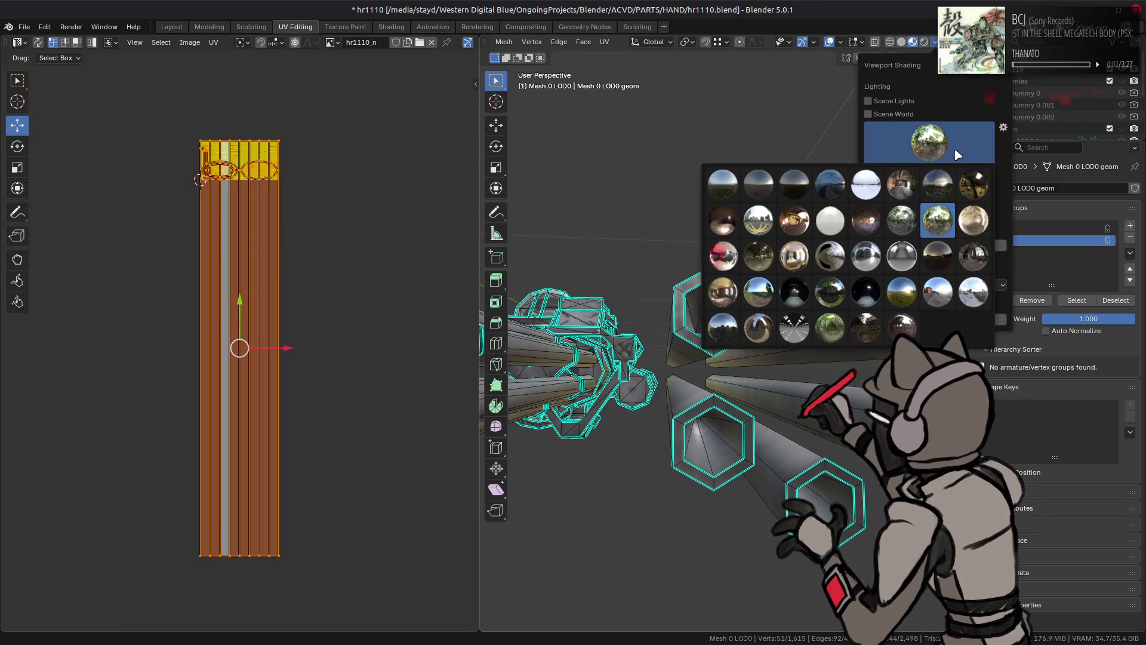
pyautogui.click(775, 222)
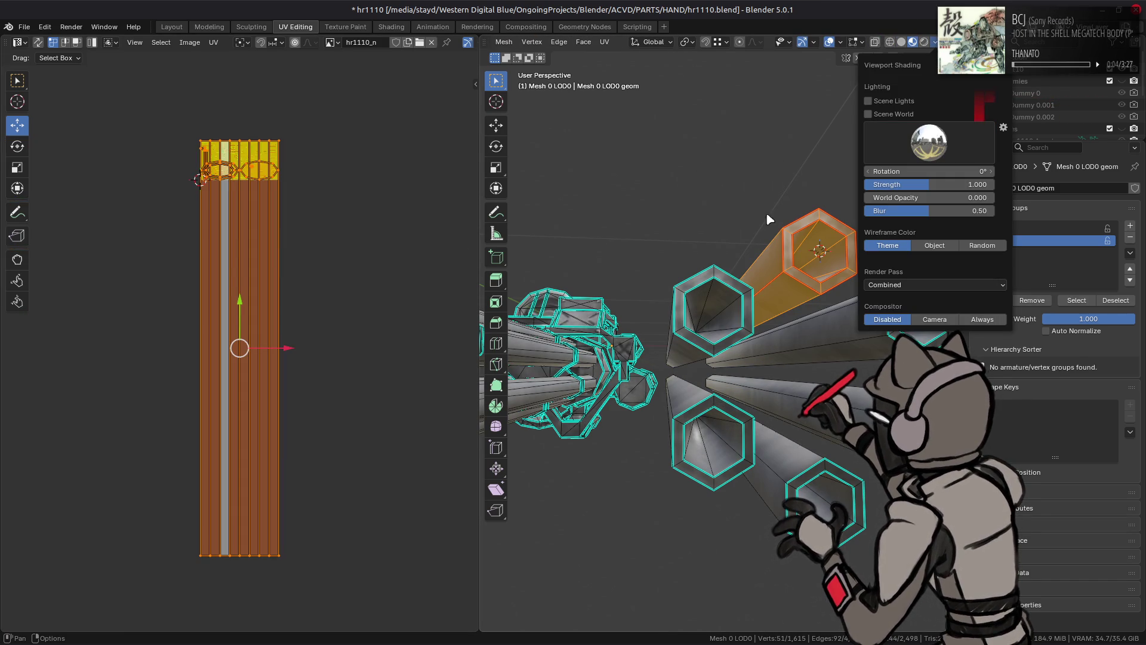
pyautogui.hotkey('shift', 'alt', 'z')
pyautogui.moveTo(762, 214)
pyautogui.mouseDown(button='middle')
pyautogui.moveTo(601, 199)
pyautogui.moveTo(660, 245)
pyautogui.moveTo(718, 240)
pyautogui.mouseUp(button='middle')
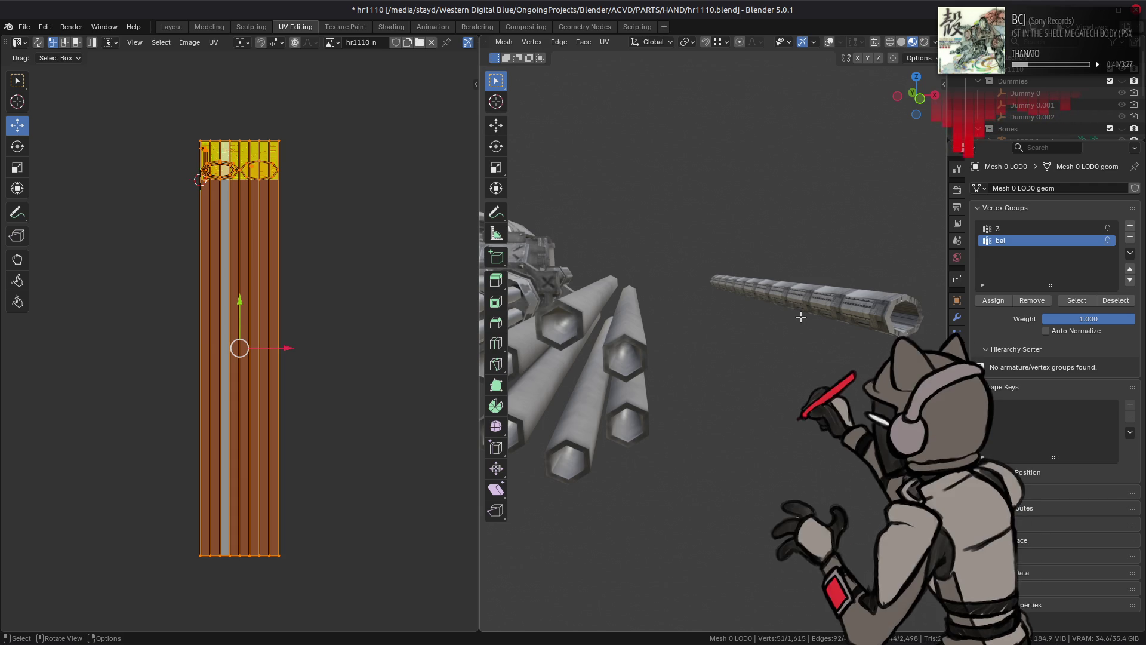
# Step: Orbit around the textured tubes and move to the Shading workspace
pyautogui.moveTo(801, 316); pyautogui.dragTo(776, 313, button='middle')
pyautogui.scroll(6, 281, 171)
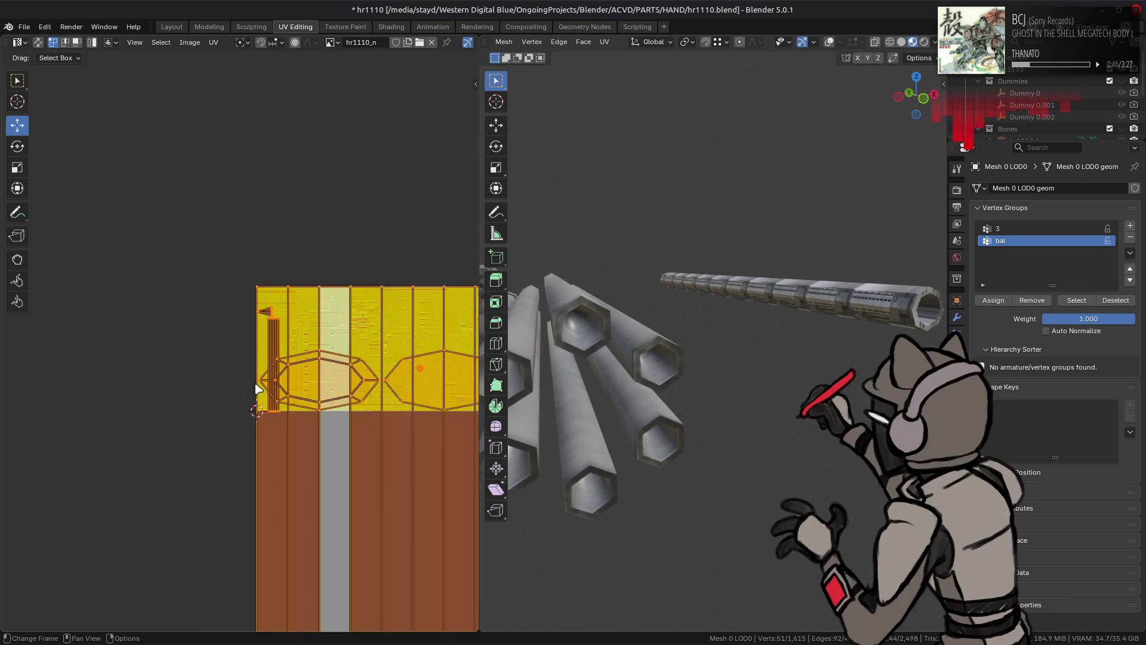
pyautogui.click(391, 27)
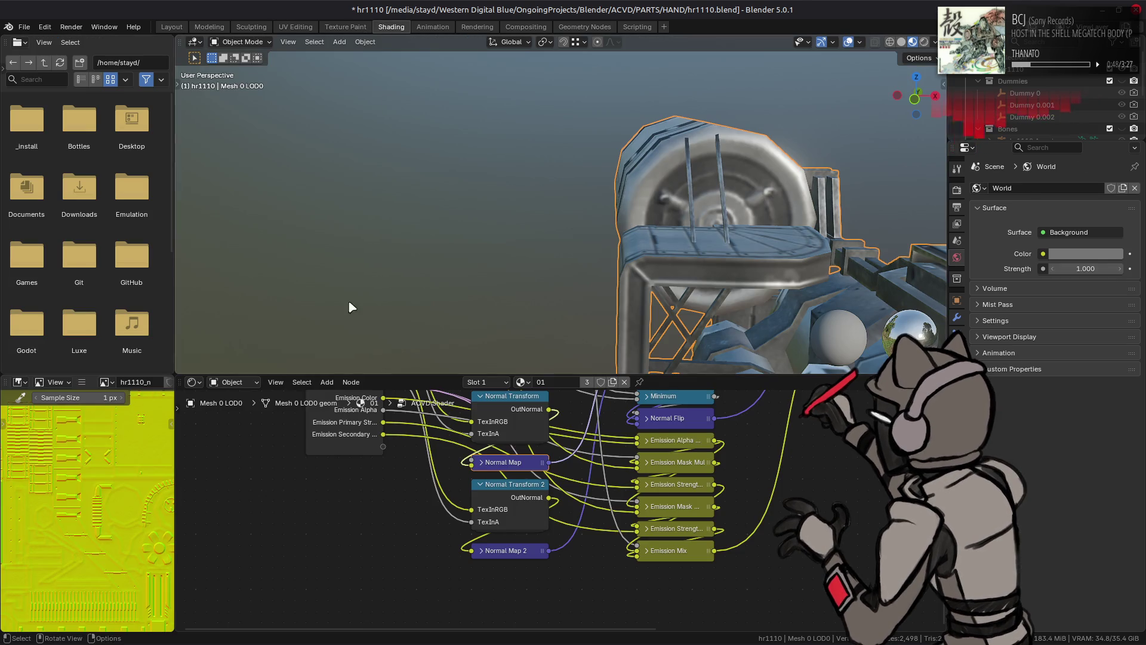
# Step: Show the hr1110 specular texture in UV Editing with display channels set to Color
pyautogui.press('Tab')
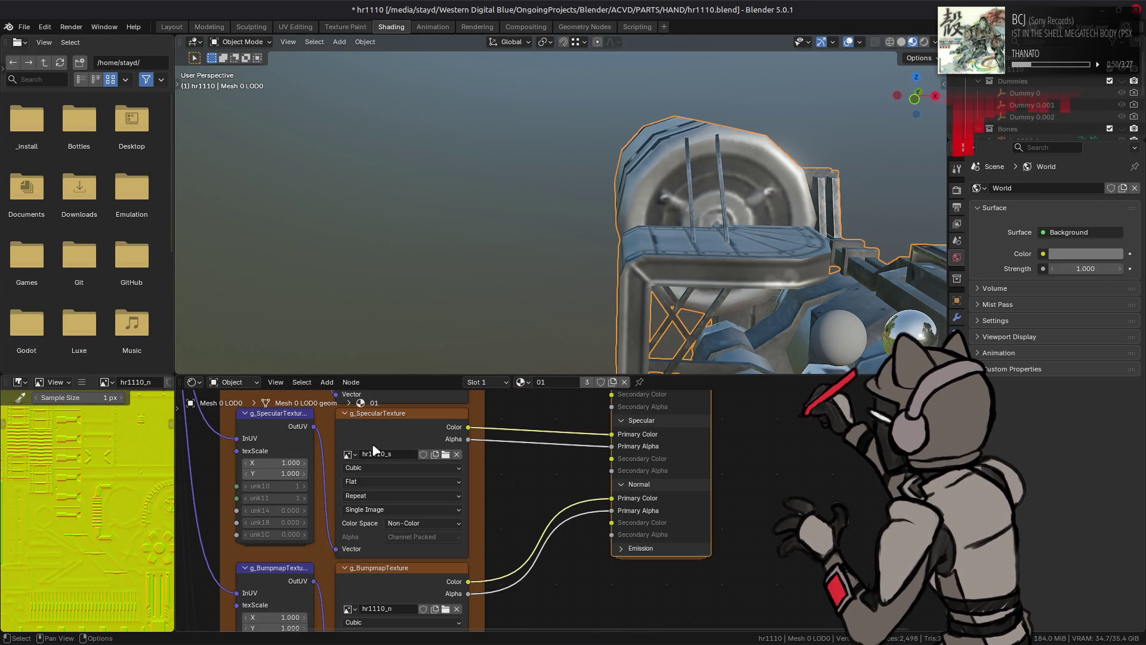
pyautogui.click(383, 417)
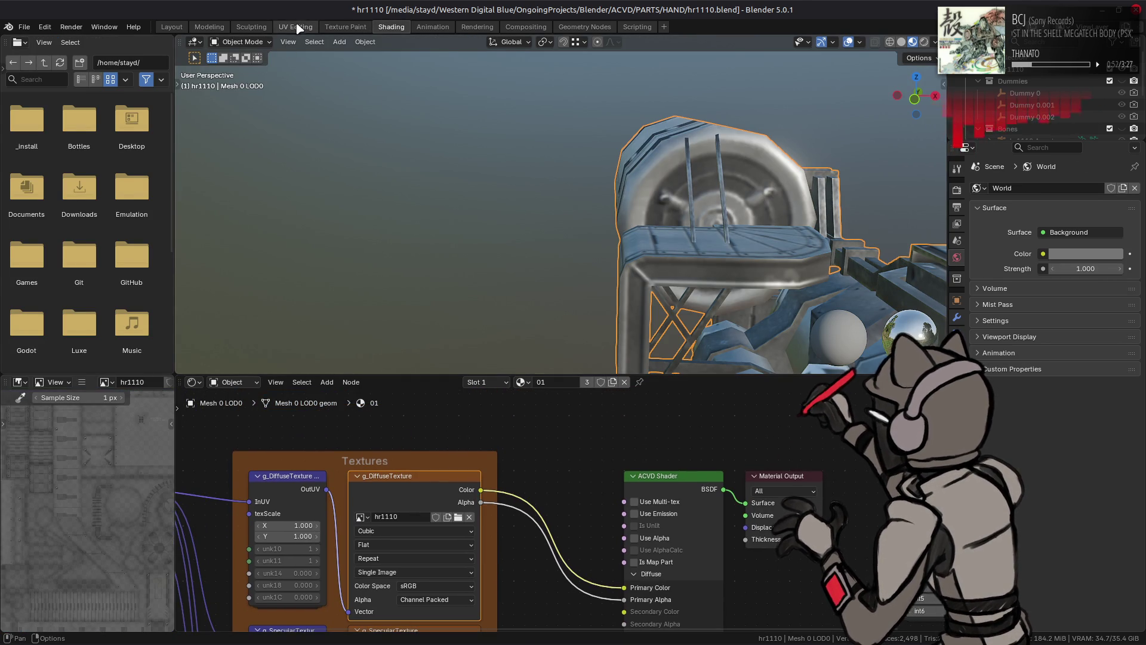
pyautogui.click(296, 27)
pyautogui.scroll(-5, 418, 42)
pyautogui.click(464, 42)
pyautogui.click(507, 98)
pyautogui.scroll(-3, 358, 381)
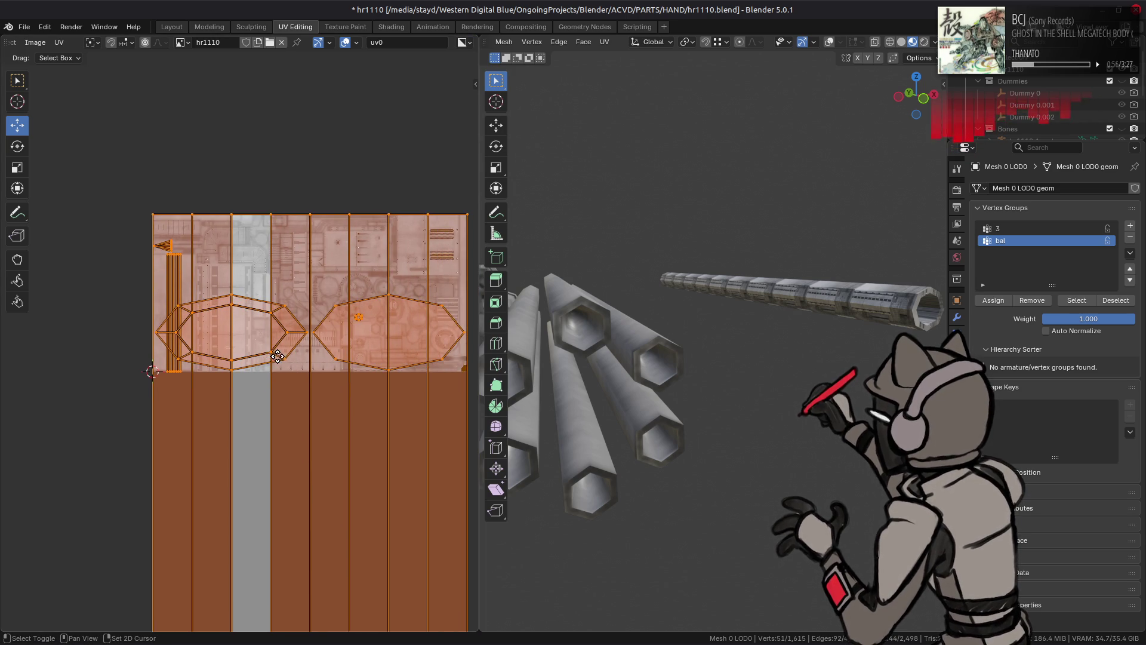
# Step: Scale the long tube's linked UV strips to 0.5 along X
pyautogui.click(851, 291)
pyautogui.hotkey('ctrl', 'l')
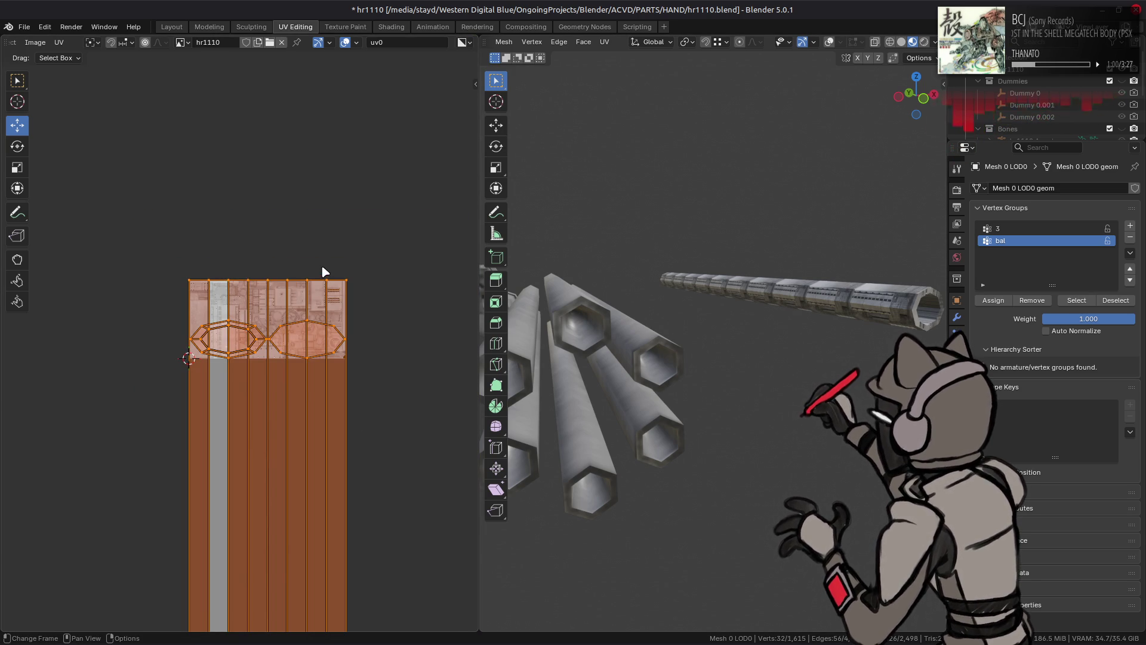
pyautogui.press('s')
pyautogui.press('x')
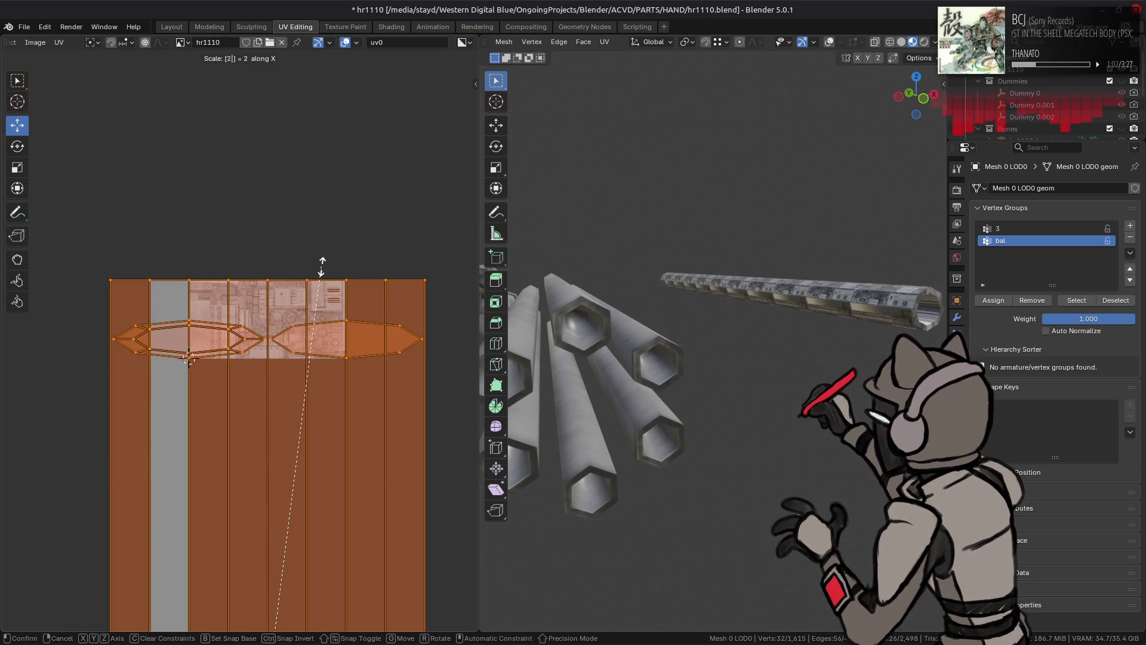
pyautogui.press('0')
pyautogui.press('.')
pyautogui.press('5')
pyautogui.press('Return')
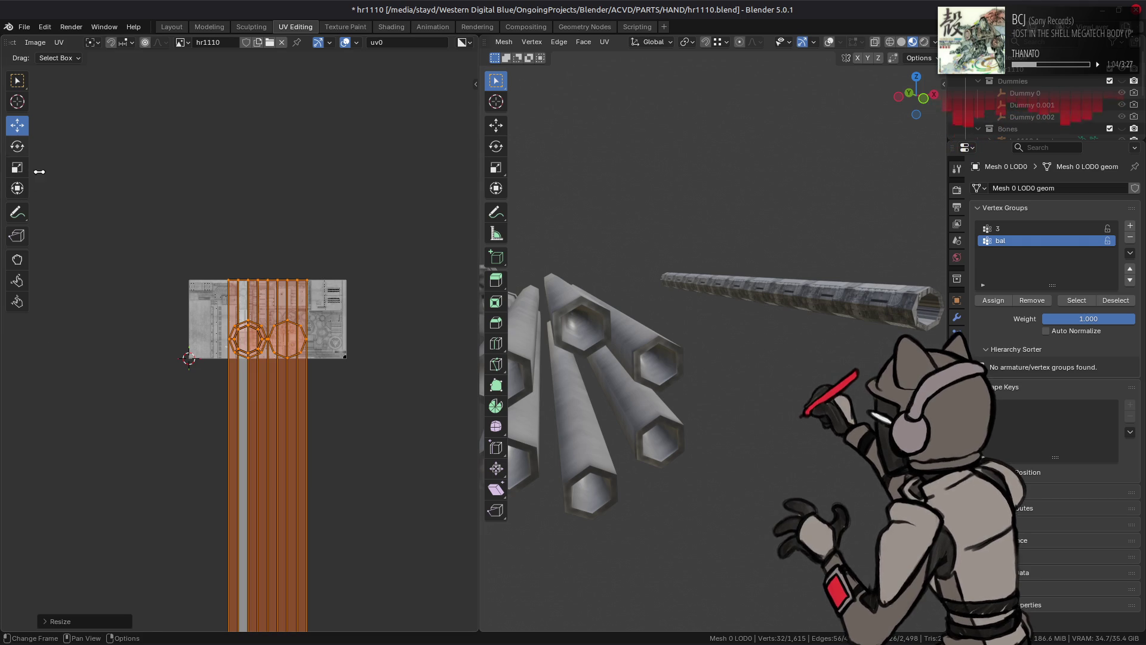
# Step: Add the connected sleeve pieces to the UV selection with Ctrl+L on three extra faces
pyautogui.scroll(3, 276, 468)
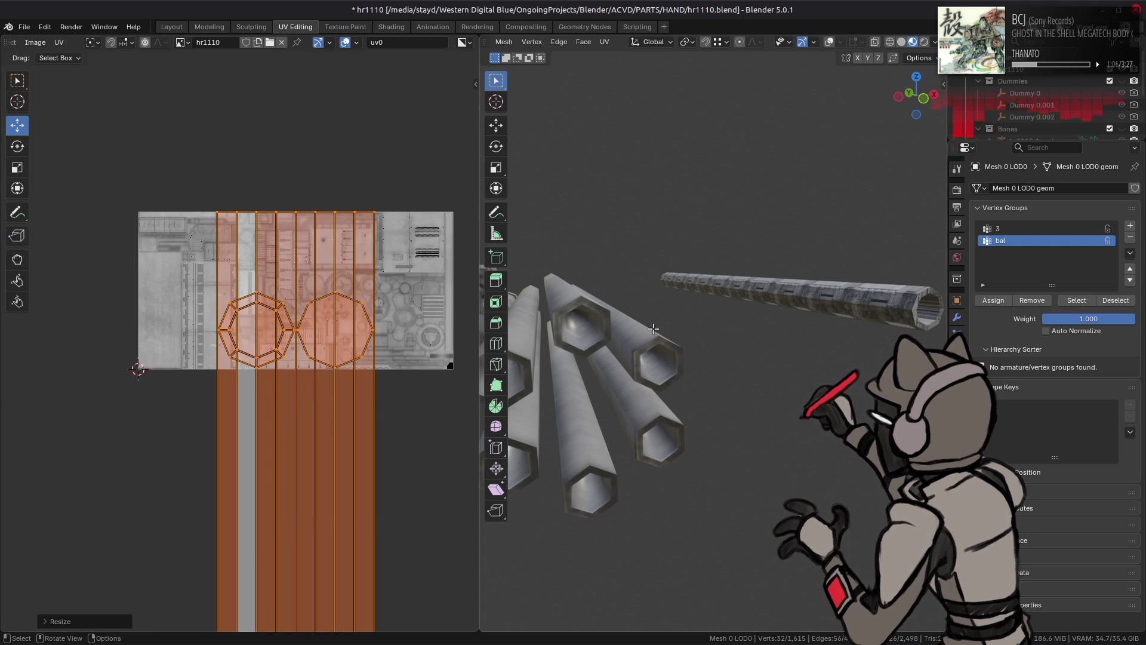
pyautogui.keyDown('shift'); pyautogui.click(573, 310); pyautogui.keyUp('shift')
pyautogui.hotkey('ctrl', 'l')
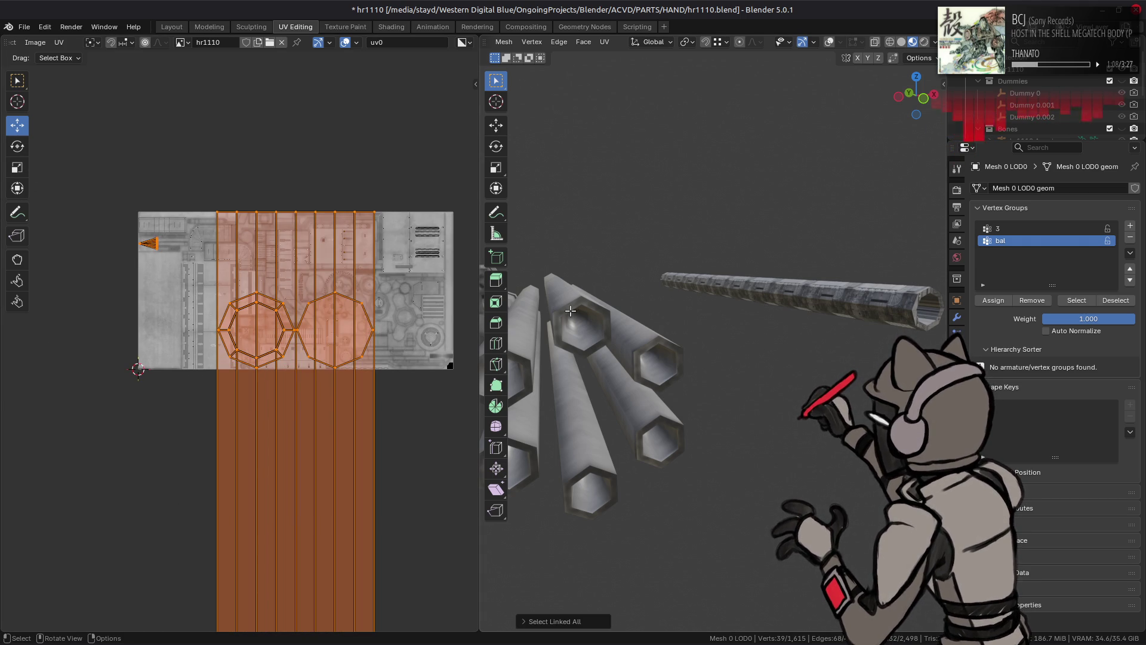
pyautogui.click(566, 621)
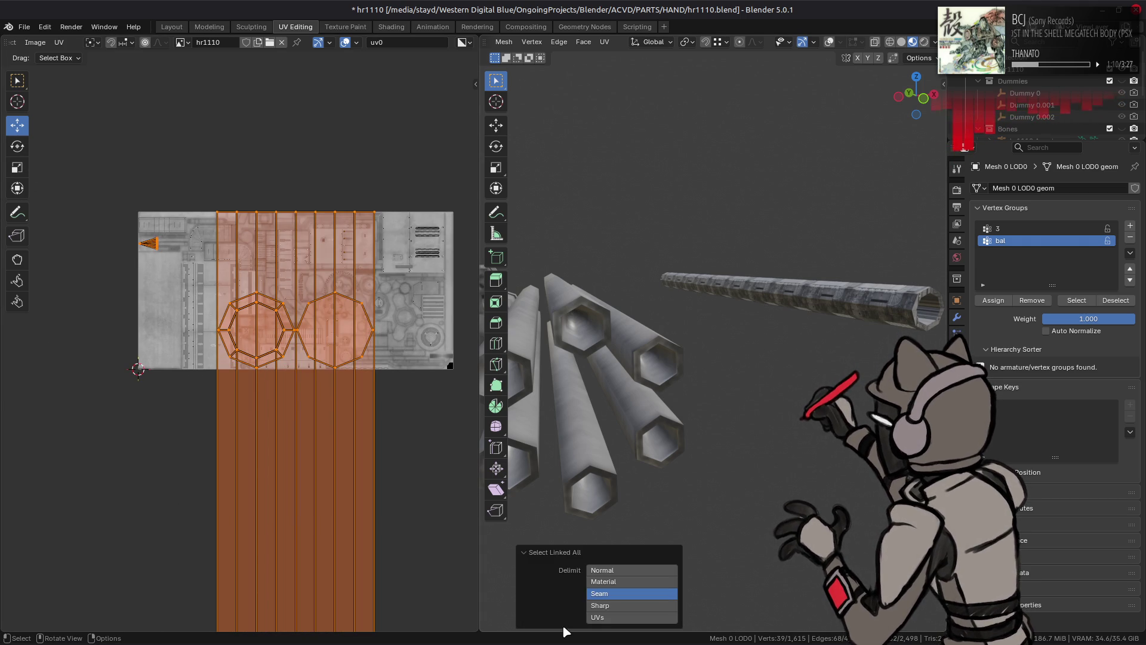
pyautogui.click(561, 552)
pyautogui.keyDown('shift'); pyautogui.click(568, 292); pyautogui.keyUp('shift')
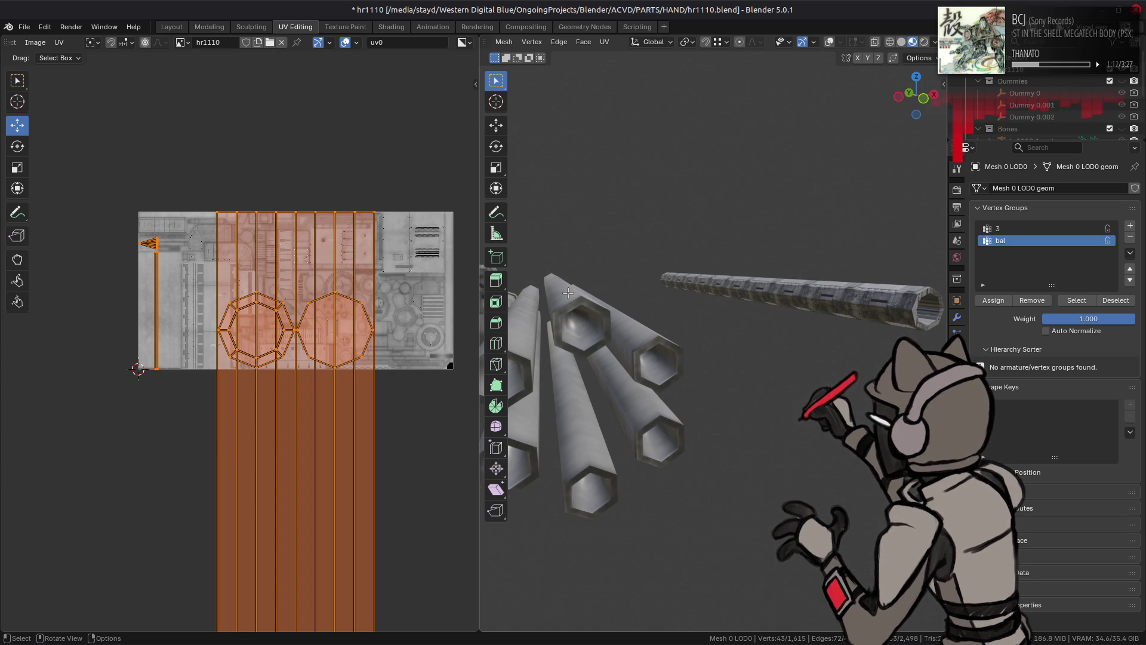
pyautogui.hotkey('ctrl', 'l')
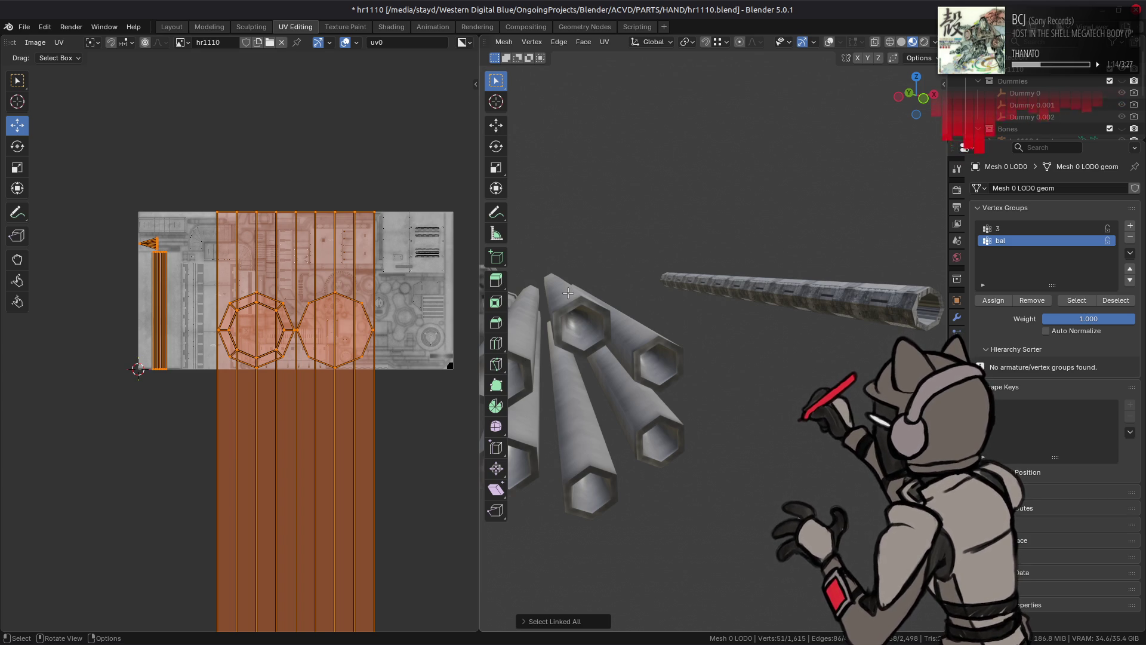
pyautogui.keyDown('shift'); pyautogui.click(574, 305); pyautogui.keyUp('shift')
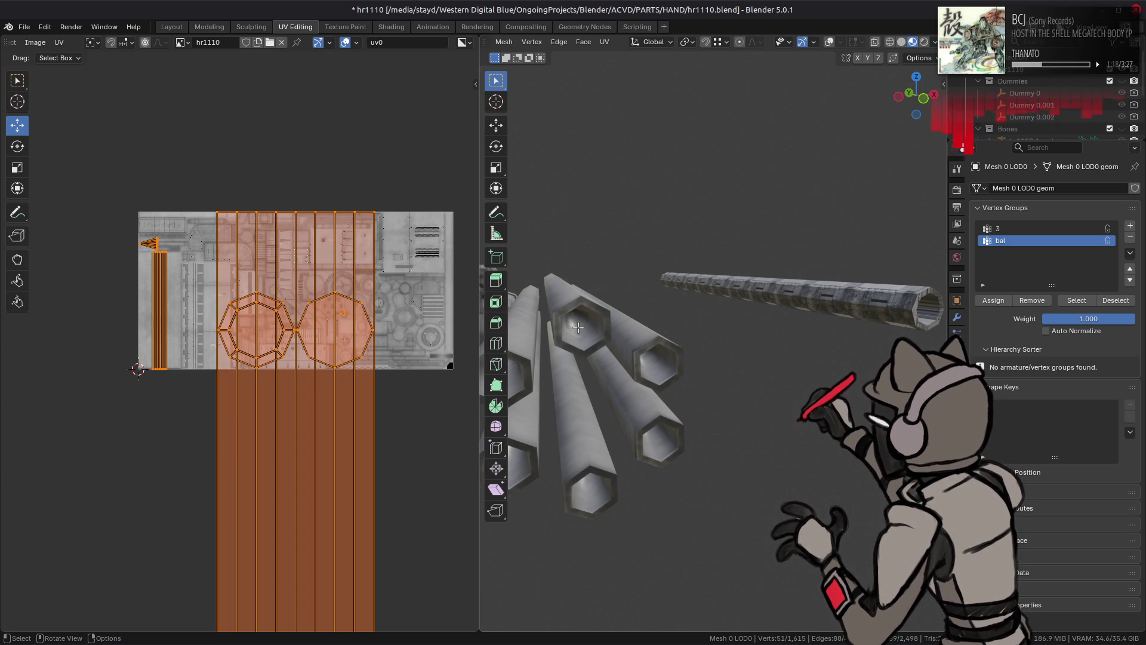
pyautogui.hotkey('ctrl', 'l')
pyautogui.scroll(2, 266, 302)
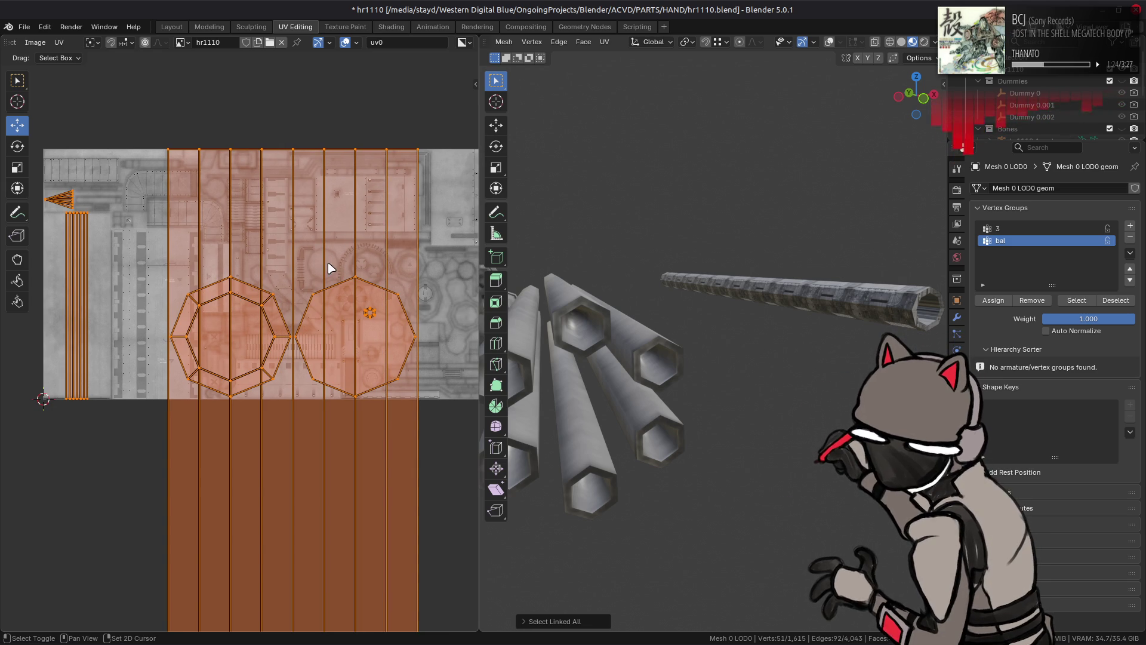
# Step: Reposition the UV view and box-select the barrel strip's top row of vertices
pyautogui.moveTo(332, 266); pyautogui.dragTo(320, 297, button='middle')
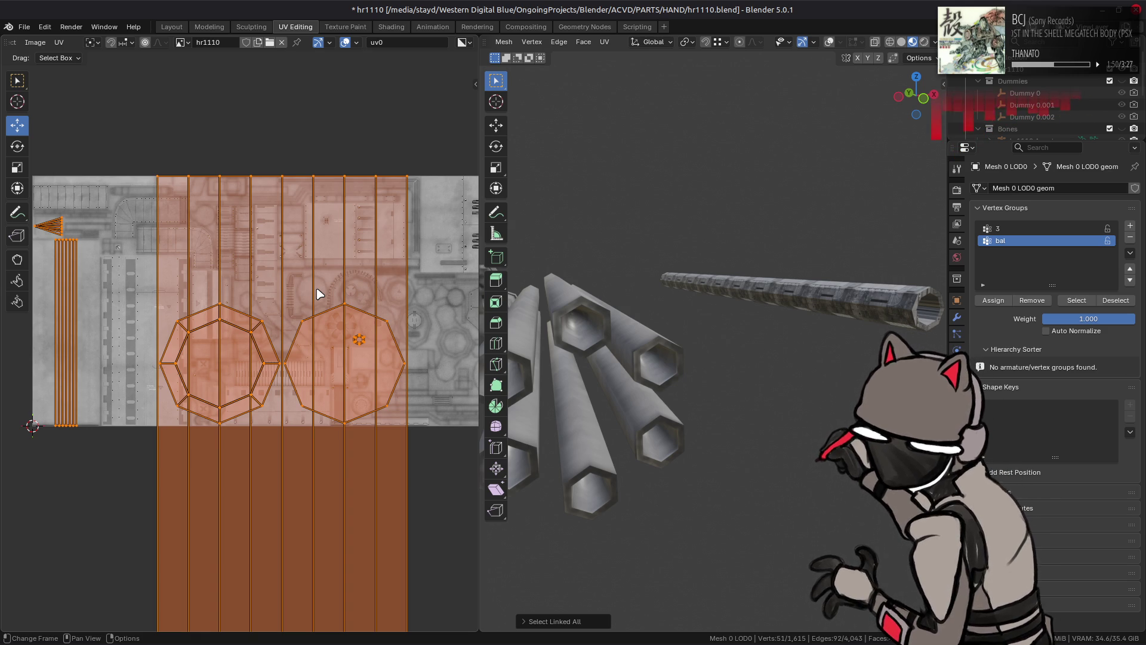
pyautogui.moveTo(311, 251); pyautogui.dragTo(321, 261, button='middle')
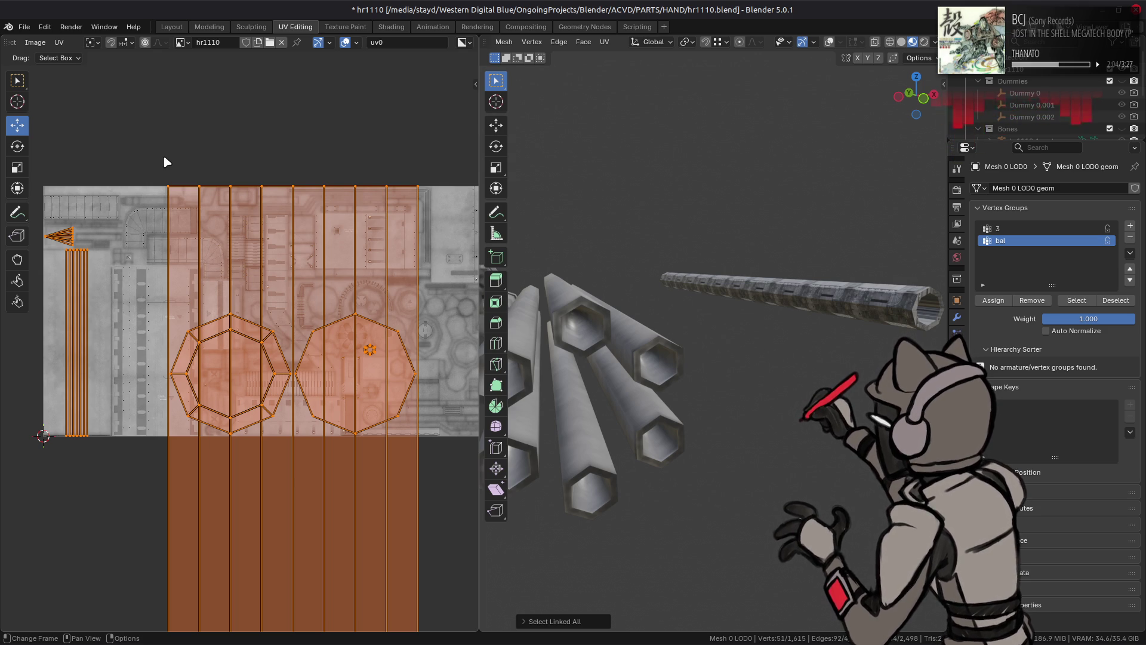
pyautogui.moveTo(164, 158); pyautogui.dragTo(463, 247)
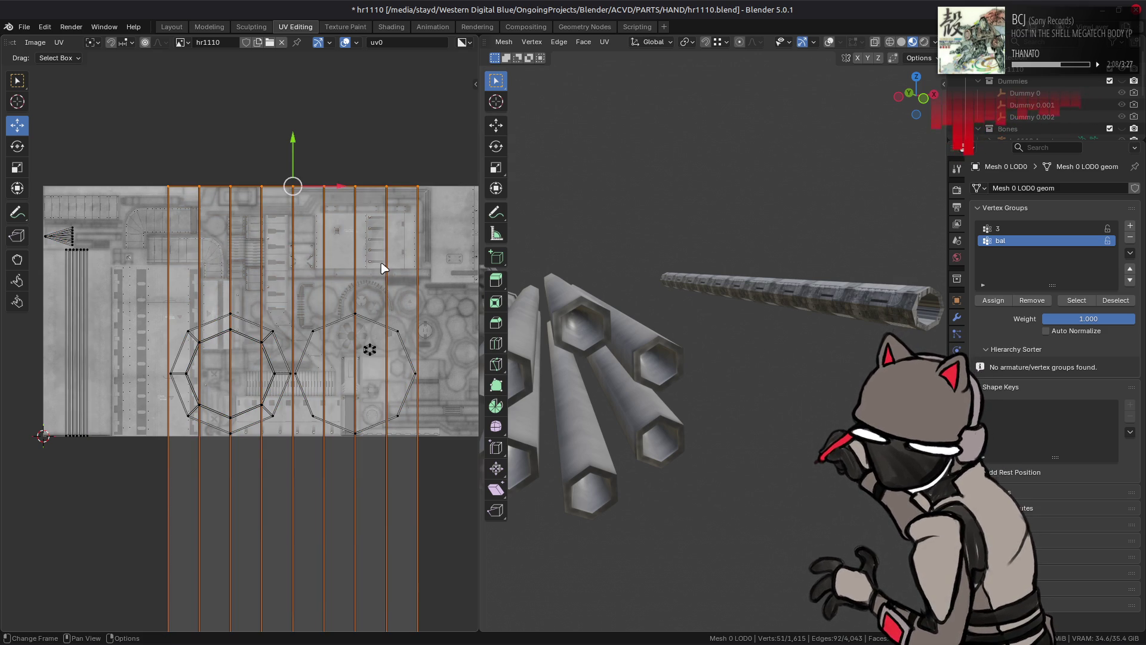
# Step: Select the whole strip UV island, move it up and left, and shrink it
pyautogui.press('l')
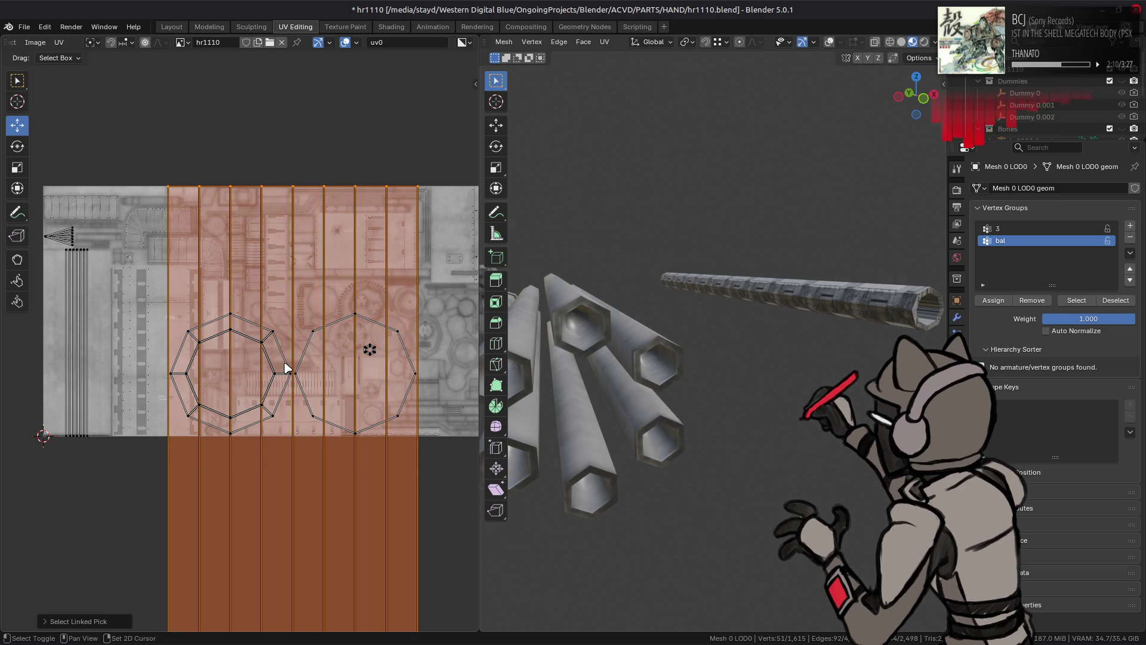
pyautogui.scroll(-2, 285, 367)
pyautogui.scroll(-2, 352, 482)
pyautogui.scroll(-2, 347, 481)
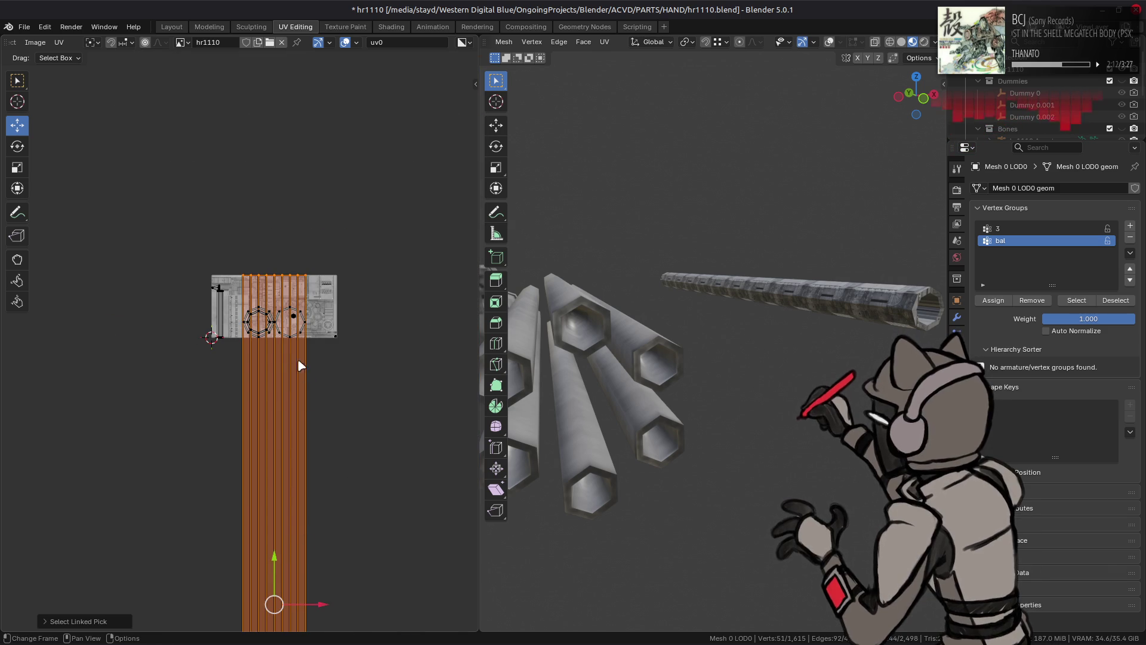
pyautogui.moveTo(274, 604); pyautogui.dragTo(223, 311)
pyautogui.scroll(9, 222, 311)
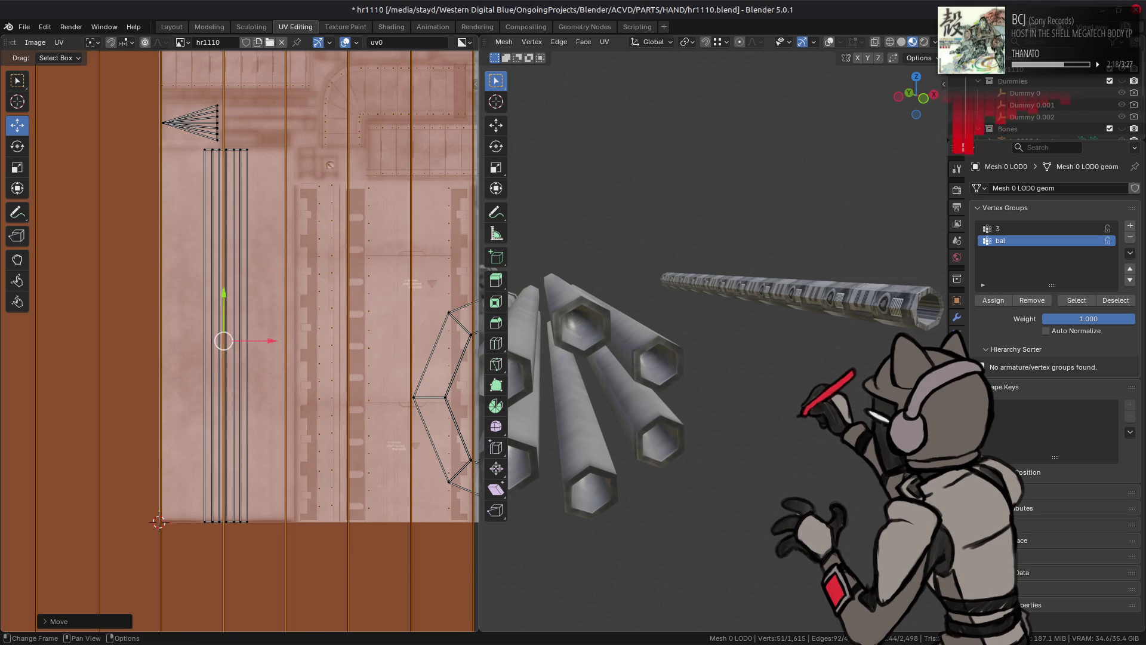
pyautogui.press('s')
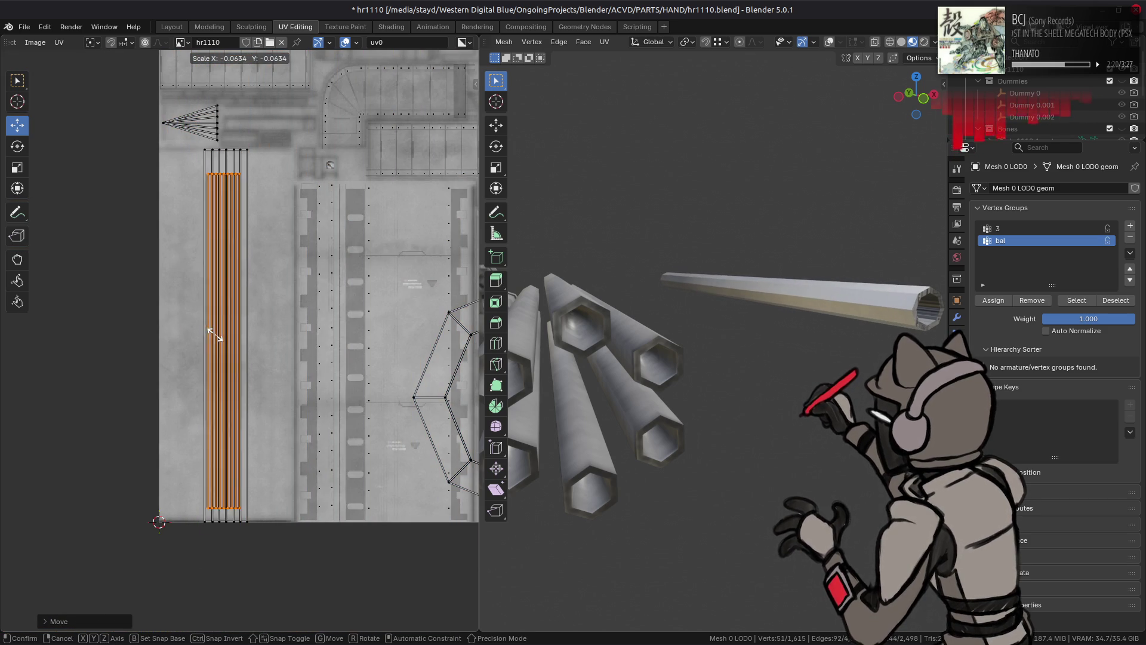
pyautogui.click(218, 333)
pyautogui.moveTo(229, 321)
pyautogui.mouseDown(button='middle')
pyautogui.moveTo(237, 351)
pyautogui.moveTo(237, 299)
pyautogui.mouseUp(button='middle')
pyautogui.scroll(2, 238, 351)
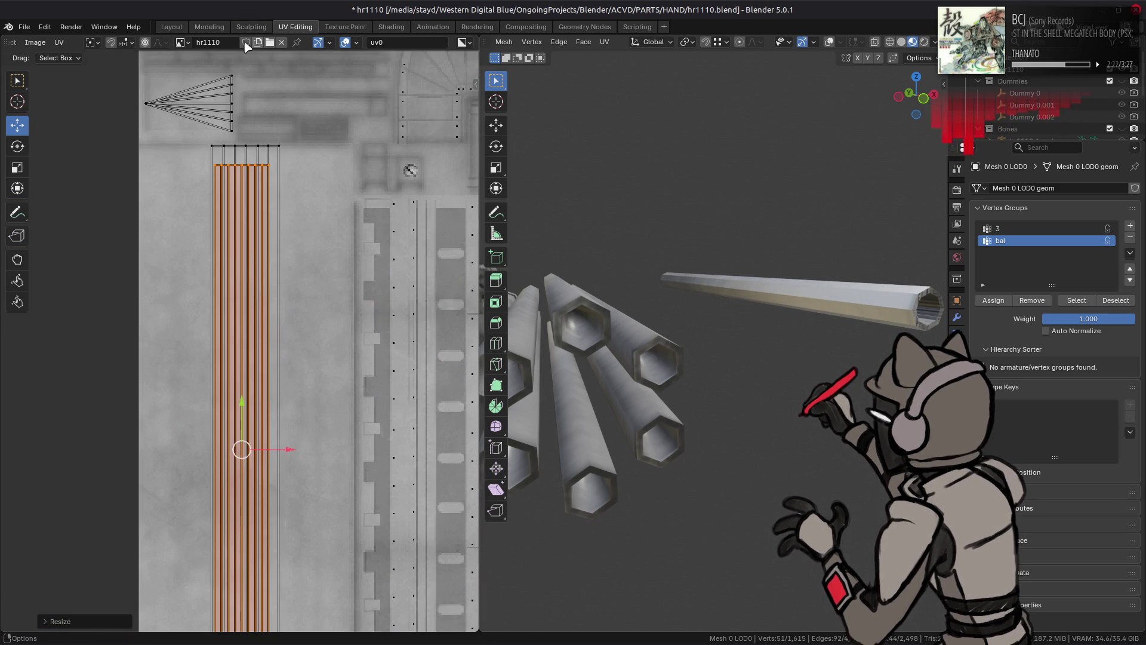
pyautogui.scroll(3, 189, 36)
# Step: Set snapping to Vertex and snap the strip island up to the texture's top row
pyautogui.click(276, 42)
pyautogui.click(268, 102)
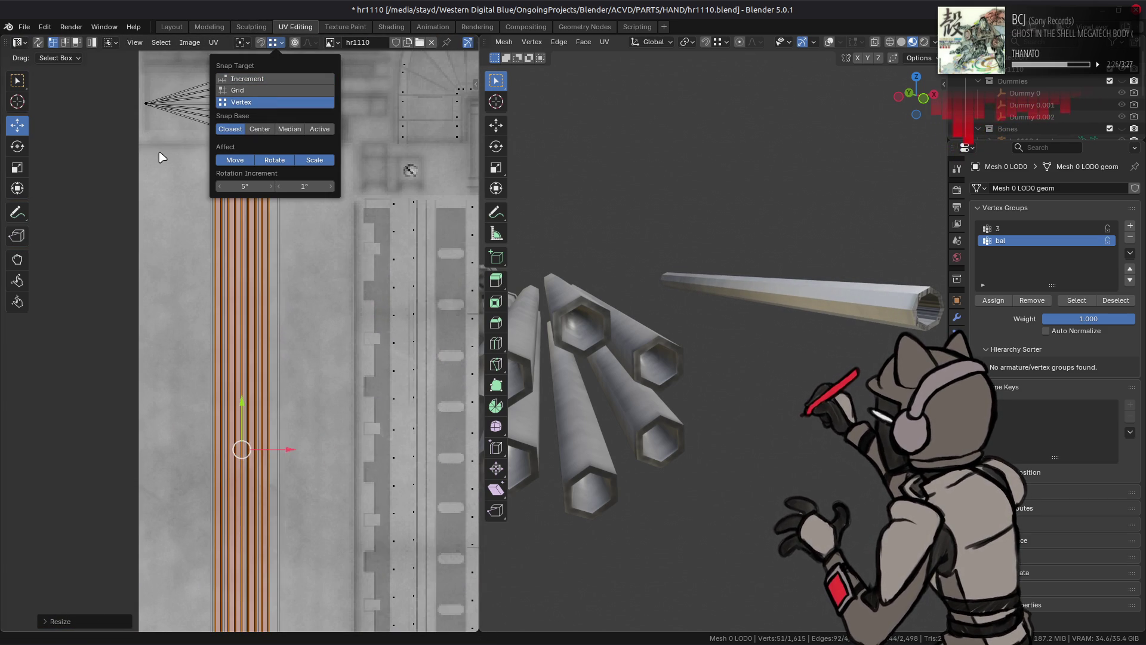
pyautogui.click(248, 447)
pyautogui.hotkey('ctrl', 'z')
pyautogui.moveTo(242, 449)
pyautogui.mouseDown()
pyautogui.moveTo(310, 334)
pyautogui.moveTo(272, 146)
pyautogui.moveTo(285, 147)
pyautogui.mouseUp()
# Step: Place the 2D cursor on the strip's top-right vertex and reselect the whole island
pyautogui.scroll(4, 238, 138)
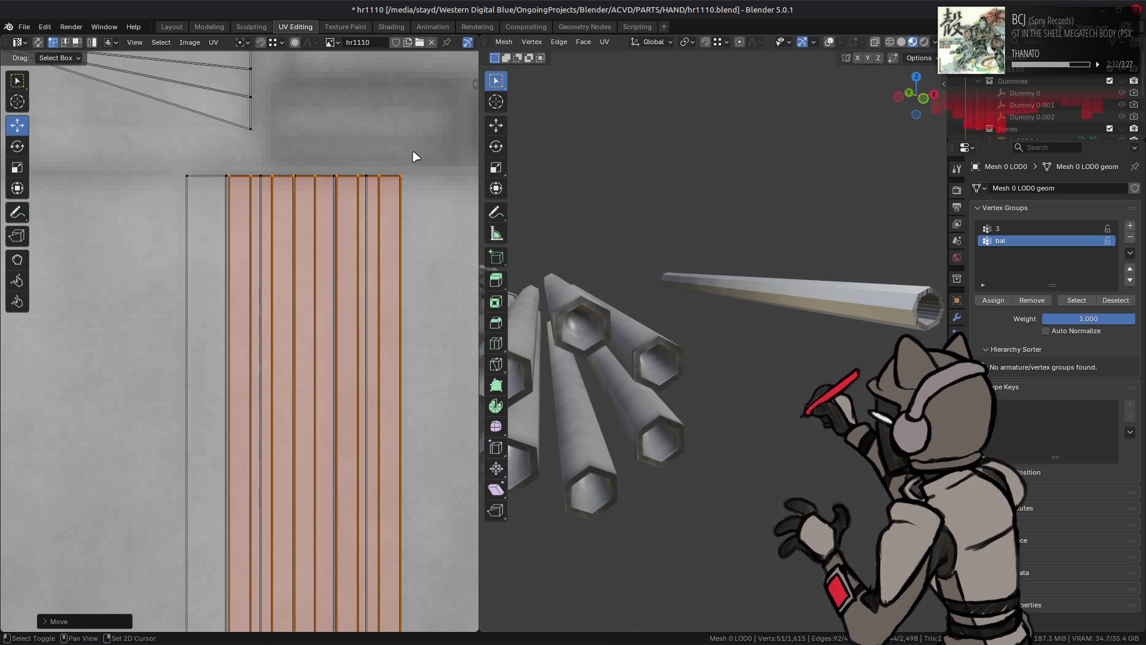
pyautogui.click(401, 177)
pyautogui.hotkey('shift', 's')
pyautogui.click(364, 252)
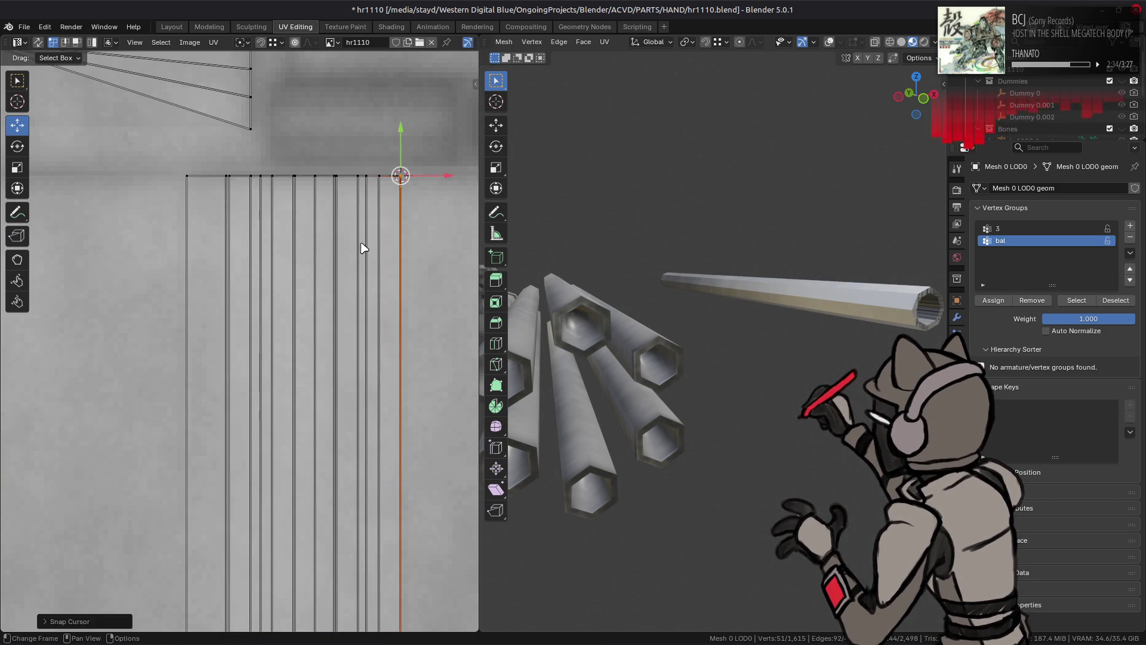
pyautogui.hotkey('ctrl', 'l')
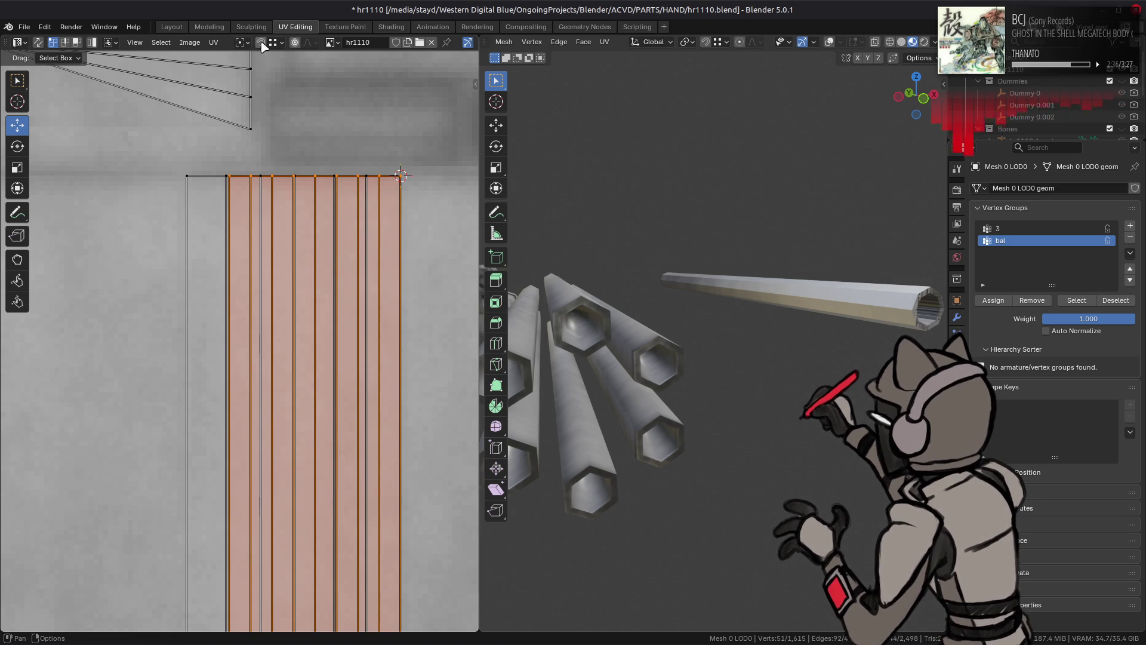
# Step: Pivot on the 2D Cursor and scale the strip island out to the texture's left edge
pyautogui.click(242, 42)
pyautogui.click(268, 102)
pyautogui.click(275, 43)
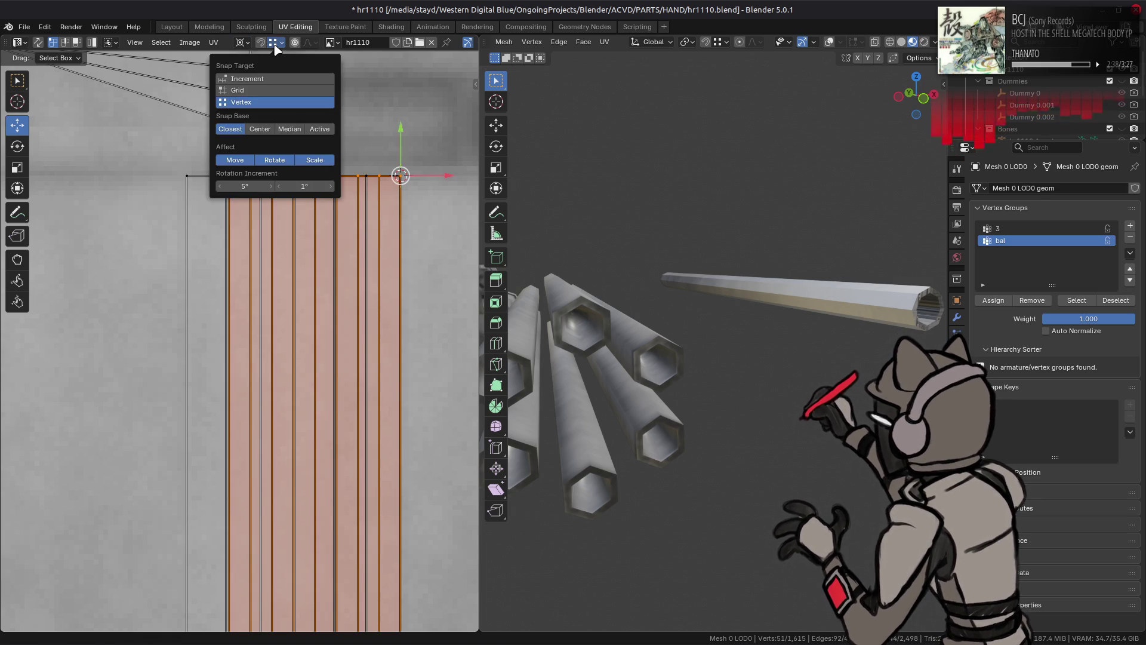
pyautogui.press('s')
pyautogui.click(191, 177)
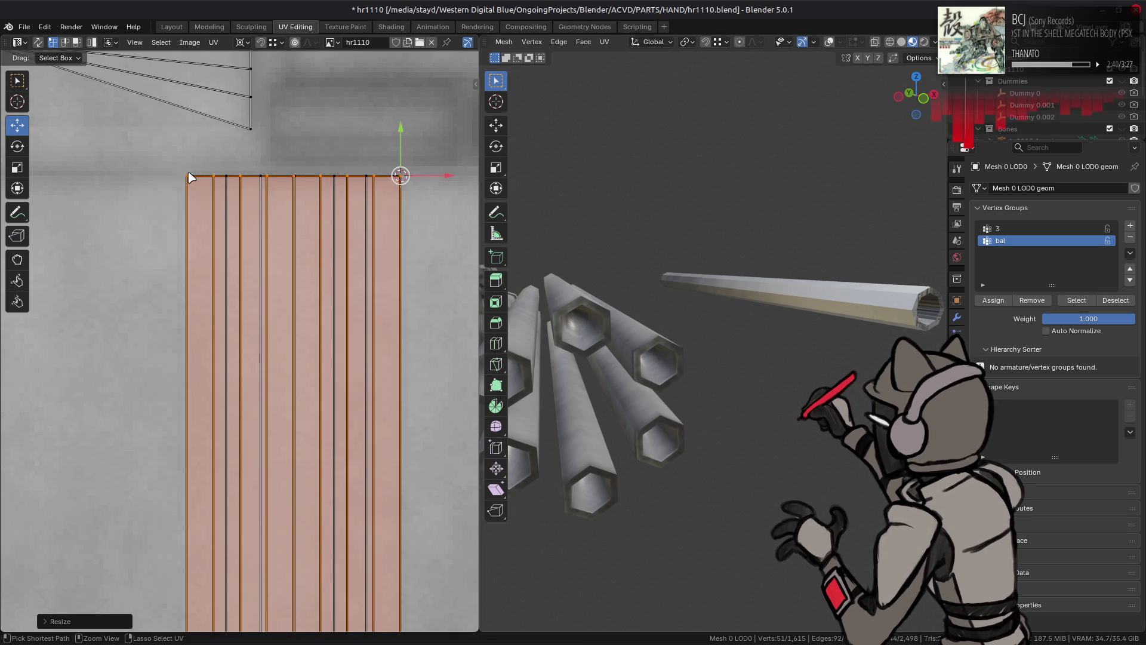
# Step: Stretch the strips along Y so they reach the texture's bottom edge
pyautogui.scroll(-5, 284, 382)
pyautogui.scroll(5, 235, 310)
pyautogui.press('s')
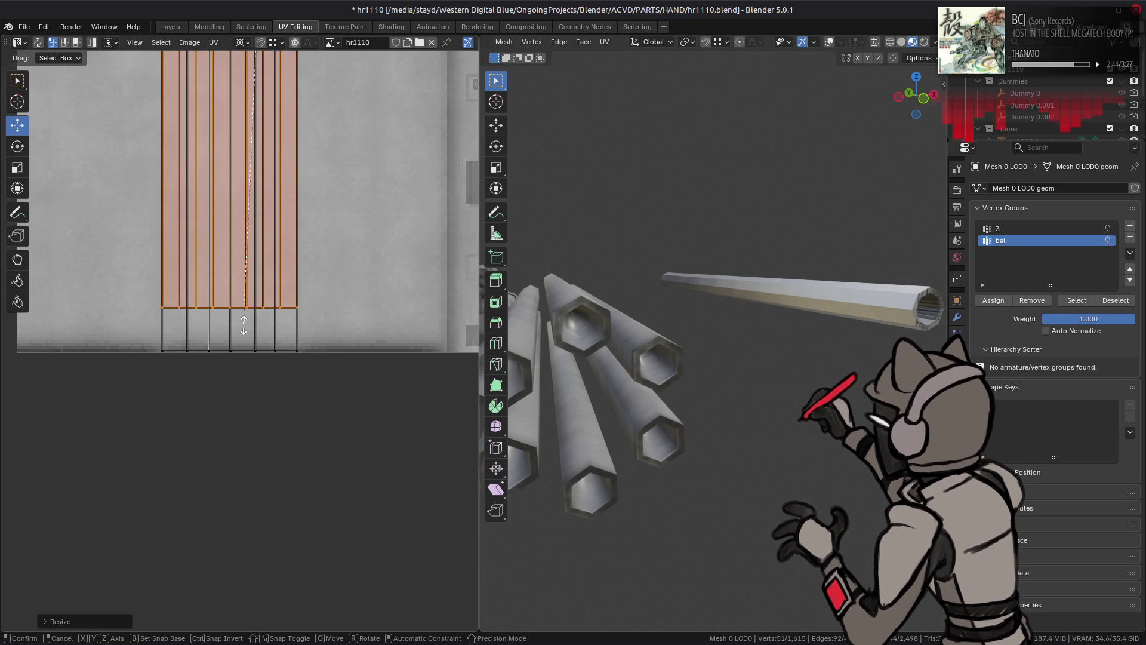
pyautogui.press('y')
pyautogui.click(289, 350)
pyautogui.scroll(-4, 301, 184)
pyautogui.keyDown('shift'); pyautogui.scroll(10, 302, 276); pyautogui.keyUp('shift')
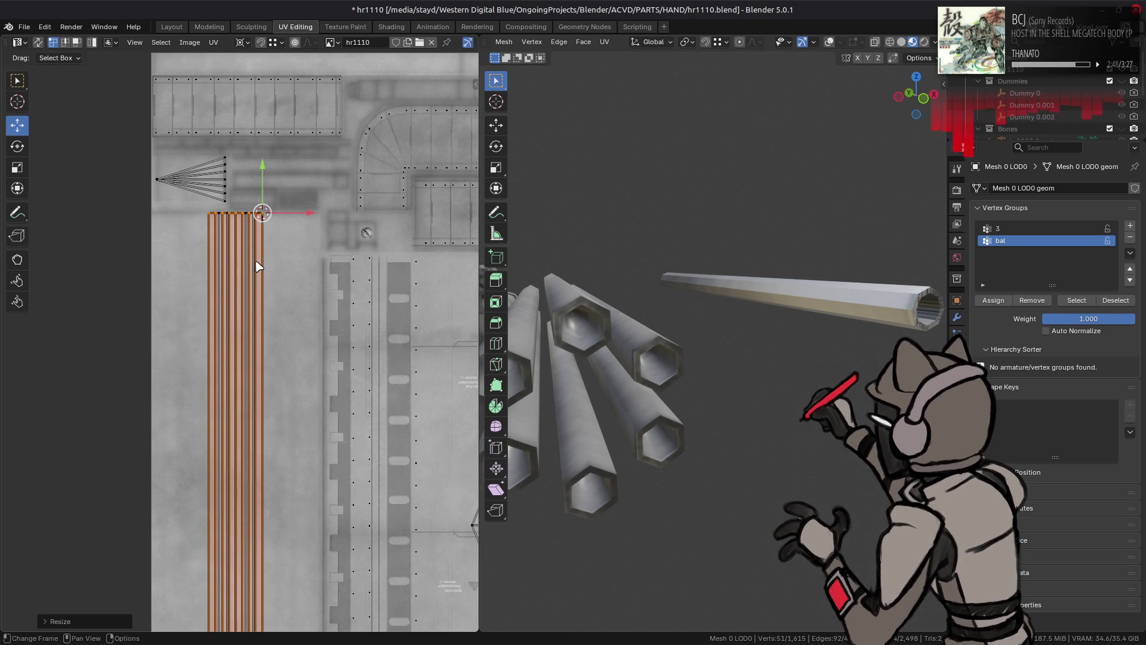
pyautogui.scroll(-1, 257, 266)
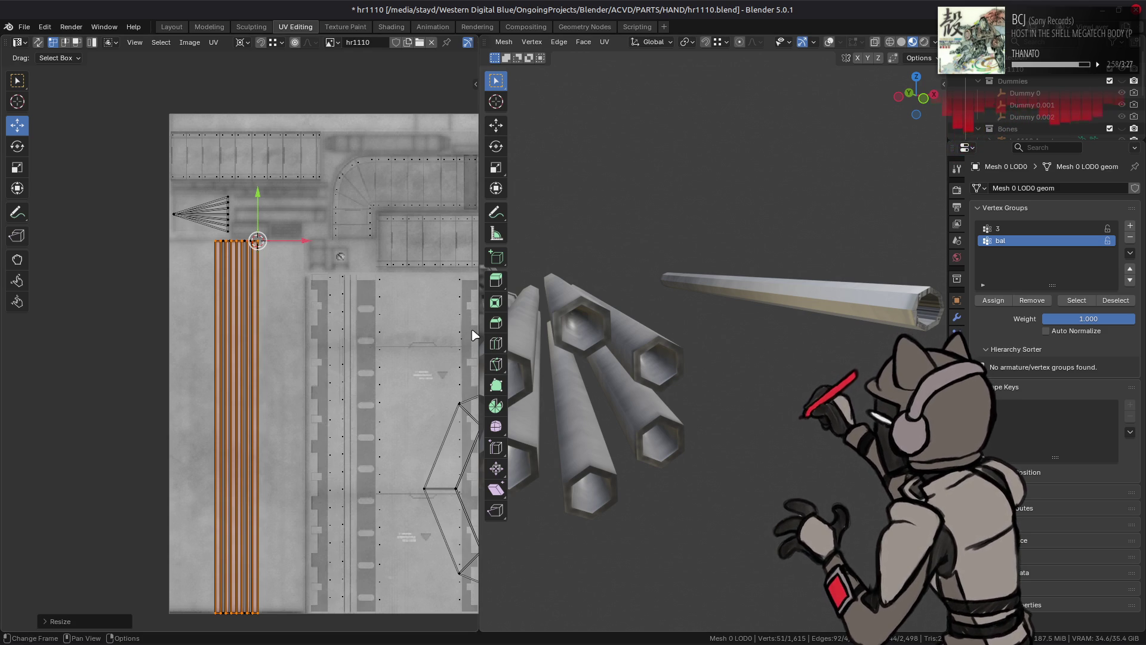
pyautogui.scroll(3, 302, 249)
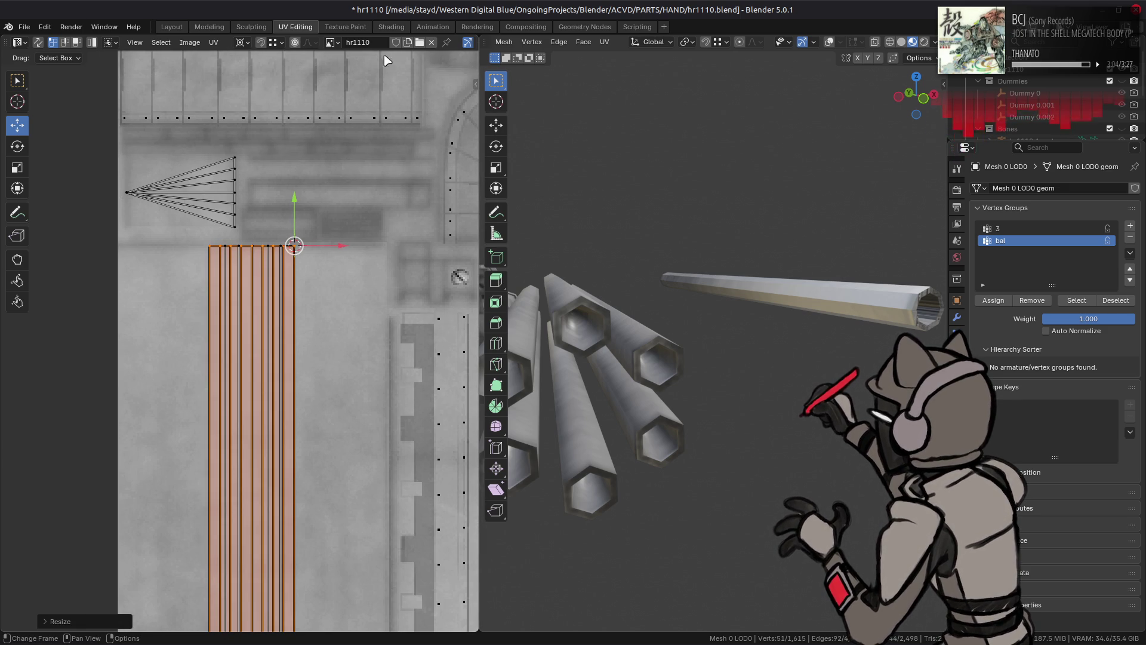
pyautogui.scroll(-5, 430, 46)
# Step: Preview the texture's colour channels, restore the greyscale display, and pan to the octagonal islands
pyautogui.click(463, 44)
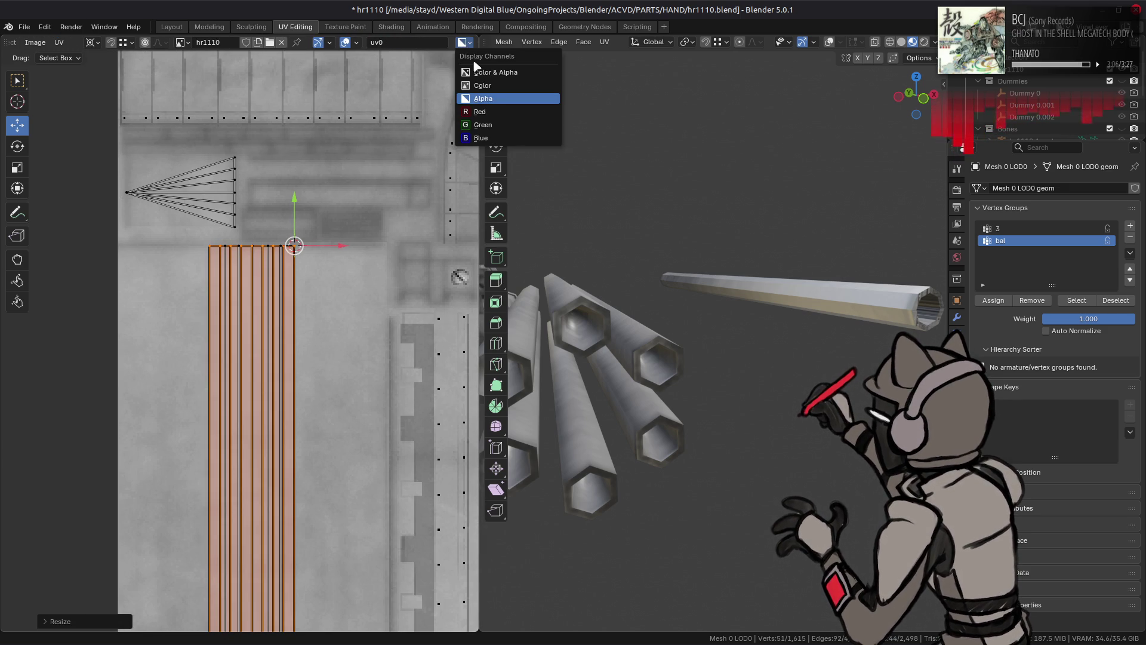
pyautogui.click(483, 86)
pyautogui.click(467, 44)
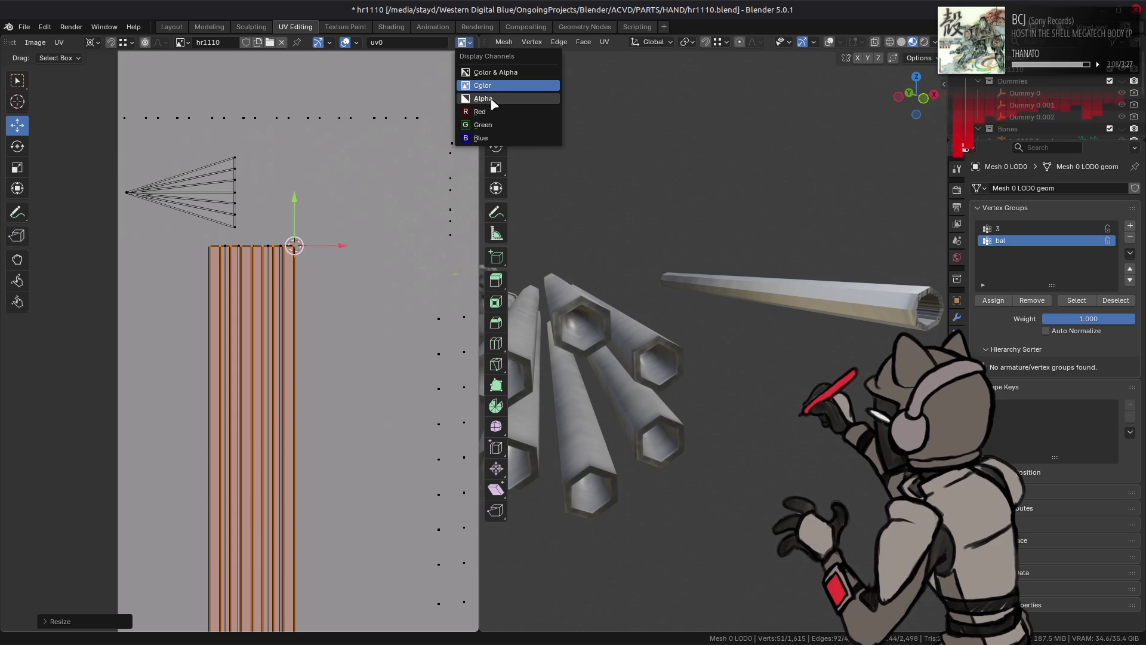
pyautogui.click(493, 99)
pyautogui.scroll(-3, 339, 243)
pyautogui.moveTo(338, 248)
pyautogui.mouseDown(button='middle')
pyautogui.moveTo(103, 211)
pyautogui.moveTo(256, 195)
pyautogui.moveTo(309, 207)
pyautogui.mouseUp(button='middle')
pyautogui.scroll(5, 188, 275)
pyautogui.moveTo(188, 275)
pyautogui.mouseDown(button='middle')
pyautogui.moveTo(263, 150)
pyautogui.moveTo(276, 285)
pyautogui.mouseUp(button='middle')
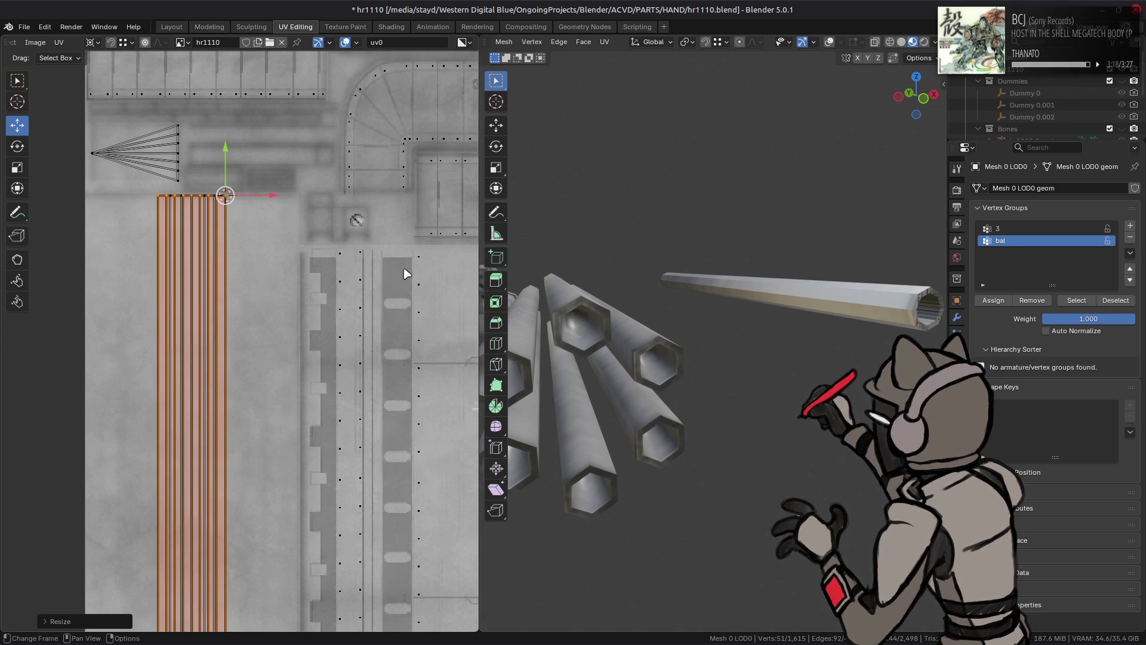
pyautogui.scroll(-3, 402, 269)
pyautogui.moveTo(153, 225)
pyautogui.mouseDown(button='middle')
pyautogui.moveTo(119, 236)
pyautogui.moveTo(3, 219)
pyautogui.mouseUp(button='middle')
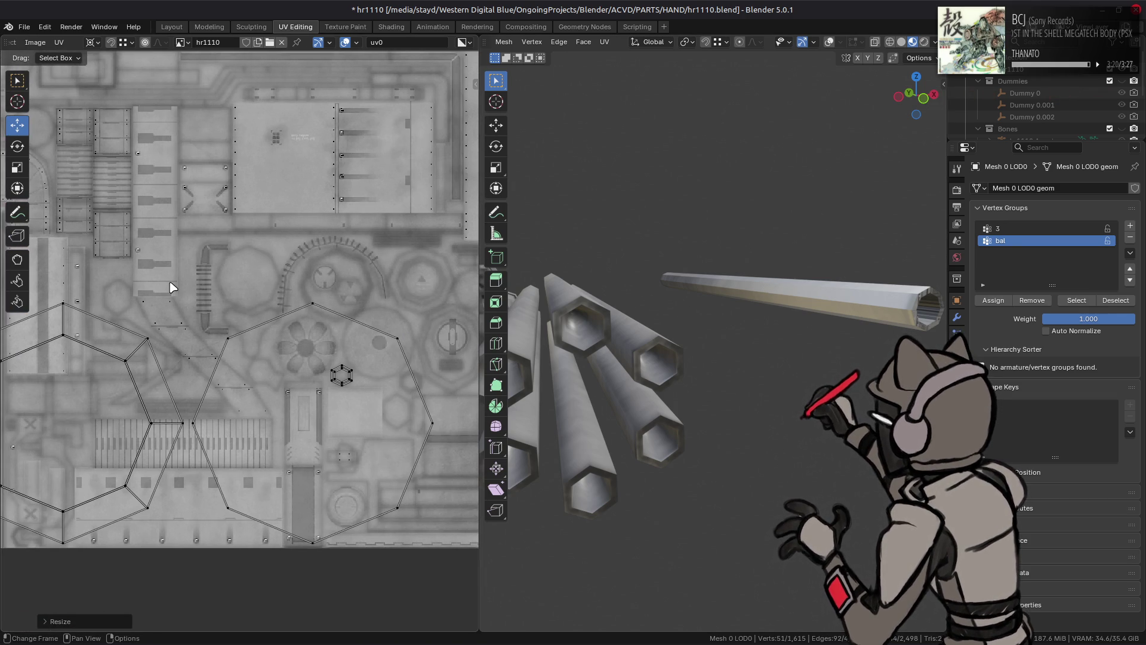
# Step: Select a barrel's end-cap face in the 3D view and open its context menu
pyautogui.moveTo(526, 270)
pyautogui.mouseDown(button='middle')
pyautogui.moveTo(805, 271)
pyautogui.moveTo(544, 511)
pyautogui.mouseUp(button='middle')
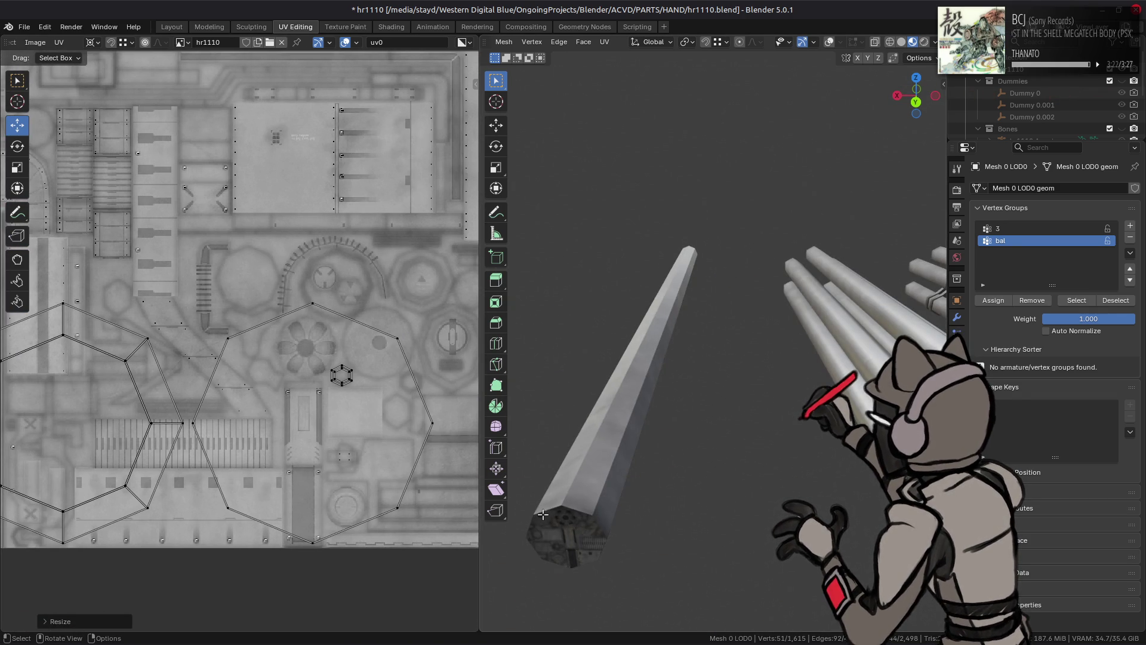
pyautogui.click(578, 535)
pyautogui.rightClick(578, 536)
# Step: Delete the end-cap face and select the connected muzzle tube parts
pyautogui.click(588, 567)
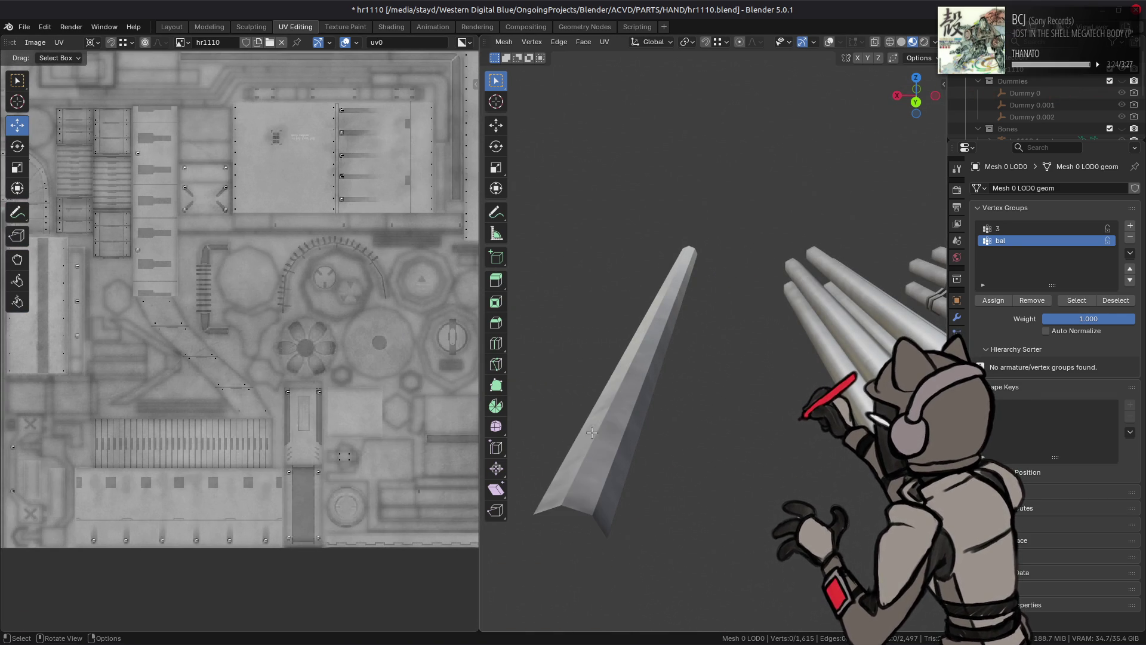
pyautogui.hotkey('ctrl', 'l')
pyautogui.moveTo(770, 358); pyautogui.dragTo(627, 388, button='middle')
pyautogui.moveTo(597, 334); pyautogui.dragTo(558, 341, button='middle')
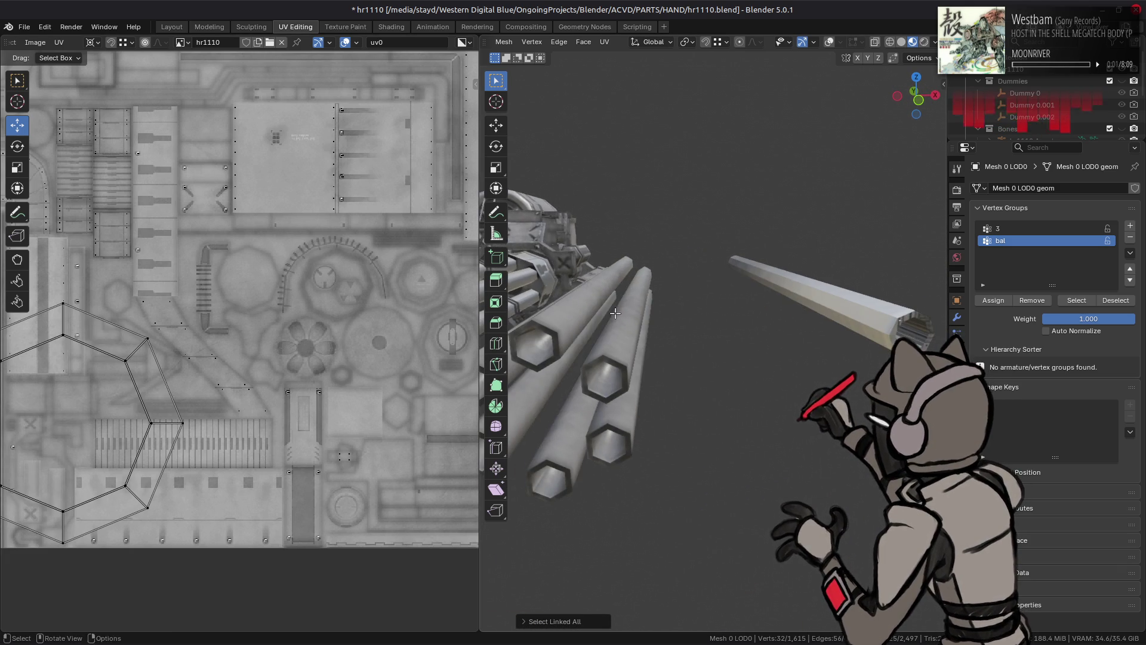
pyautogui.keyDown('shift'); pyautogui.click(554, 342); pyautogui.keyUp('shift')
pyautogui.hotkey('ctrl', 'l')
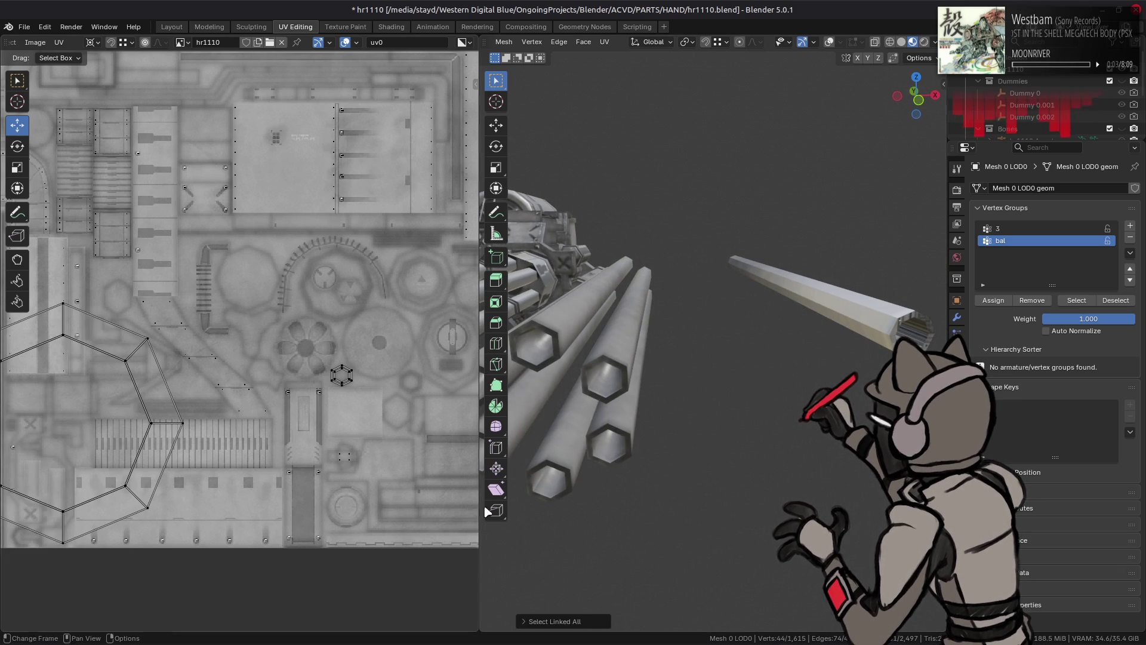
pyautogui.click(570, 621)
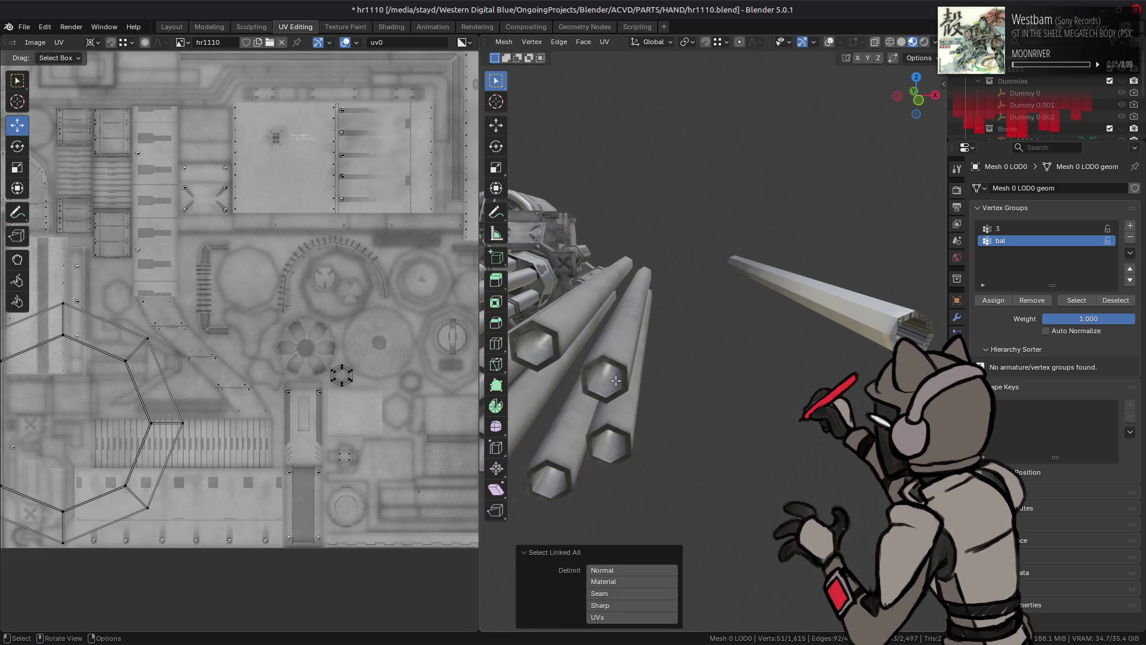
pyautogui.moveTo(610, 377); pyautogui.dragTo(621, 381, button='middle')
pyautogui.click(553, 554)
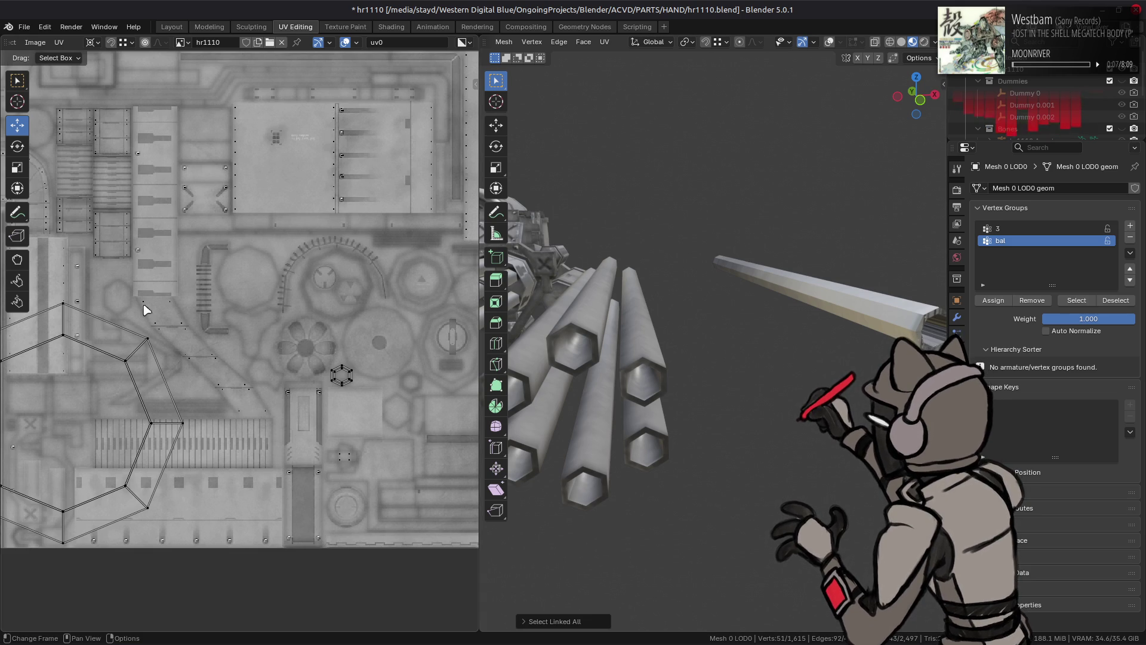
pyautogui.scroll(-3, 358, 335)
# Step: Select the octagonal UV island, pivot on Bounding Box Center, and move it right
pyautogui.moveTo(216, 322); pyautogui.dragTo(325, 461)
pyautogui.click(311, 380)
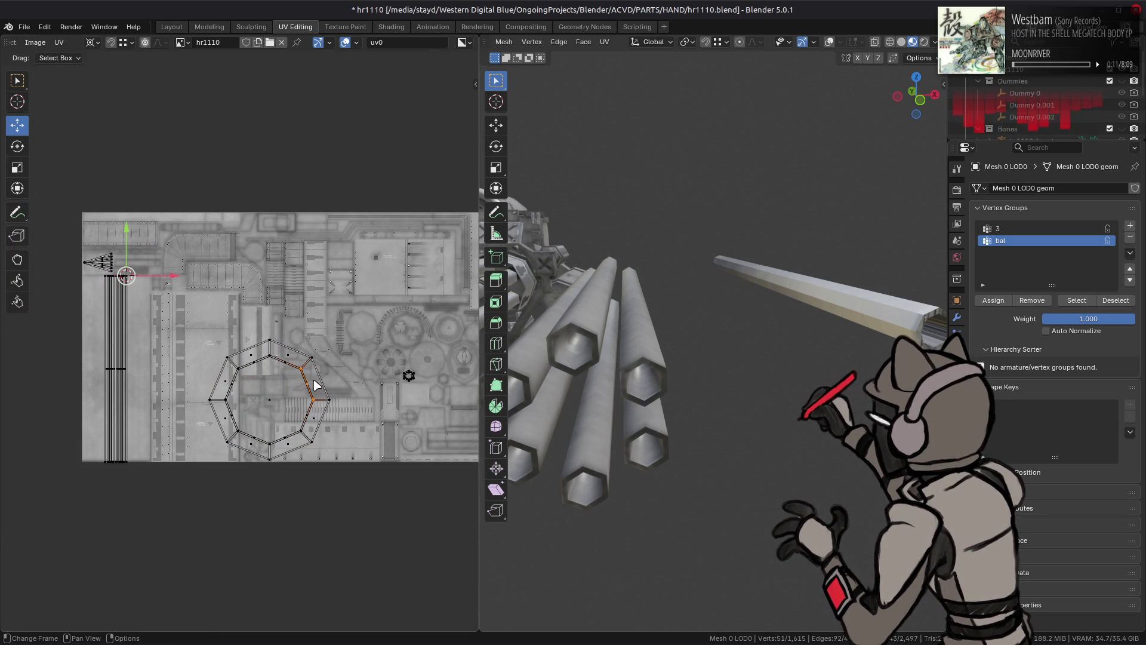
pyautogui.press('l')
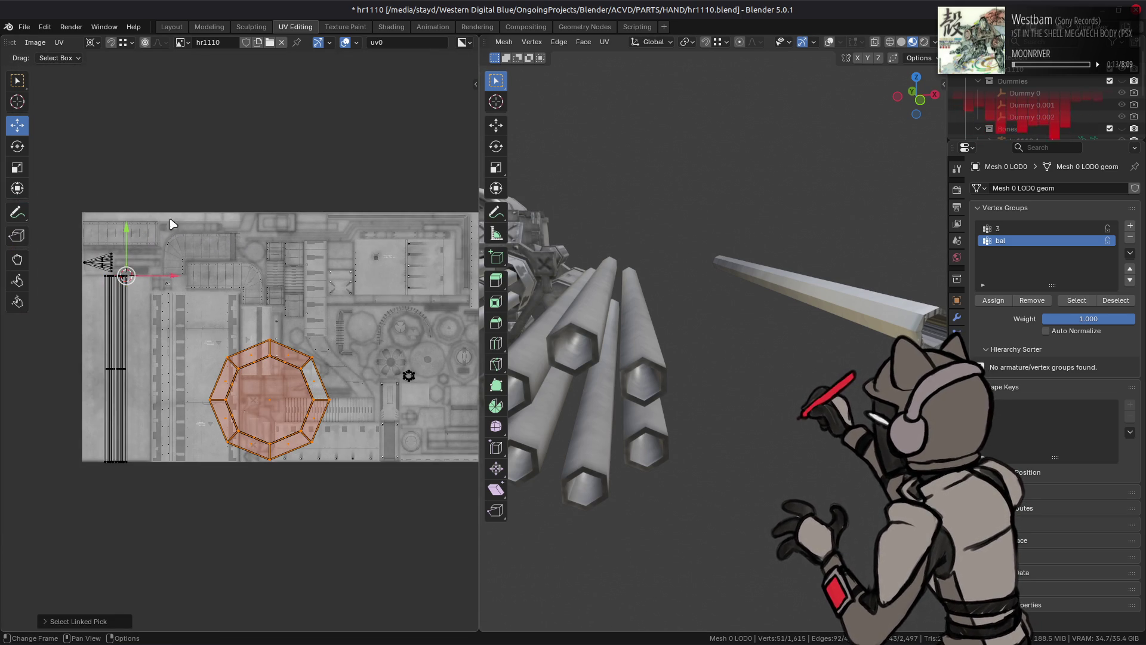
pyautogui.scroll(5, 181, 47)
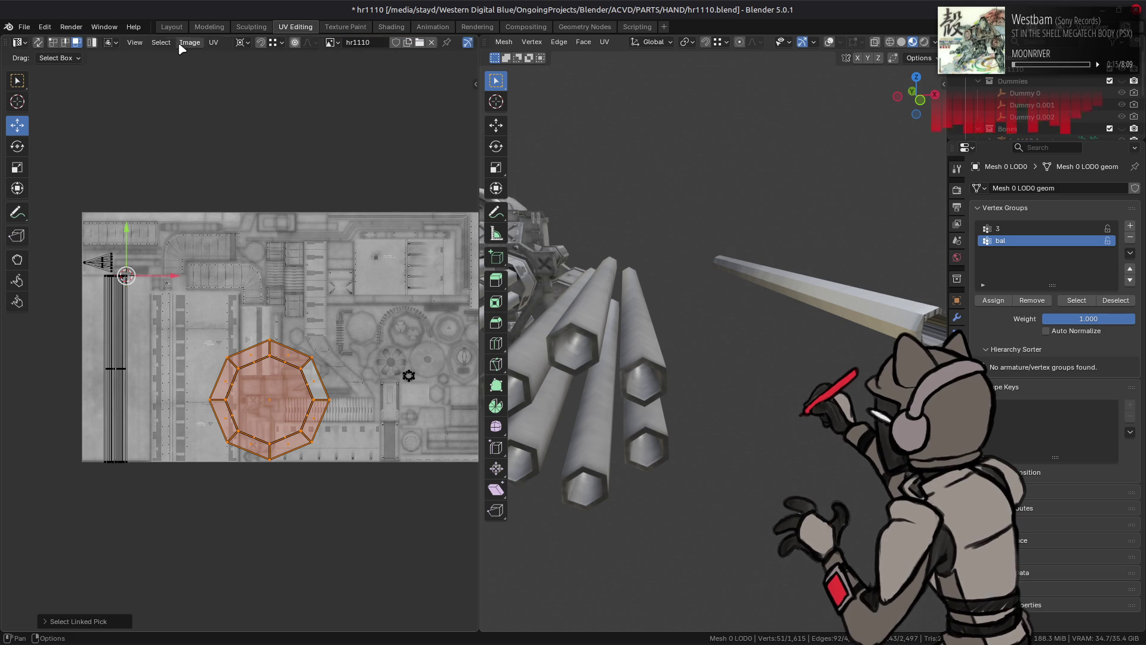
pyautogui.click(242, 42)
pyautogui.click(263, 73)
pyautogui.moveTo(284, 395); pyautogui.dragTo(422, 372)
pyautogui.scroll(10, 422, 372)
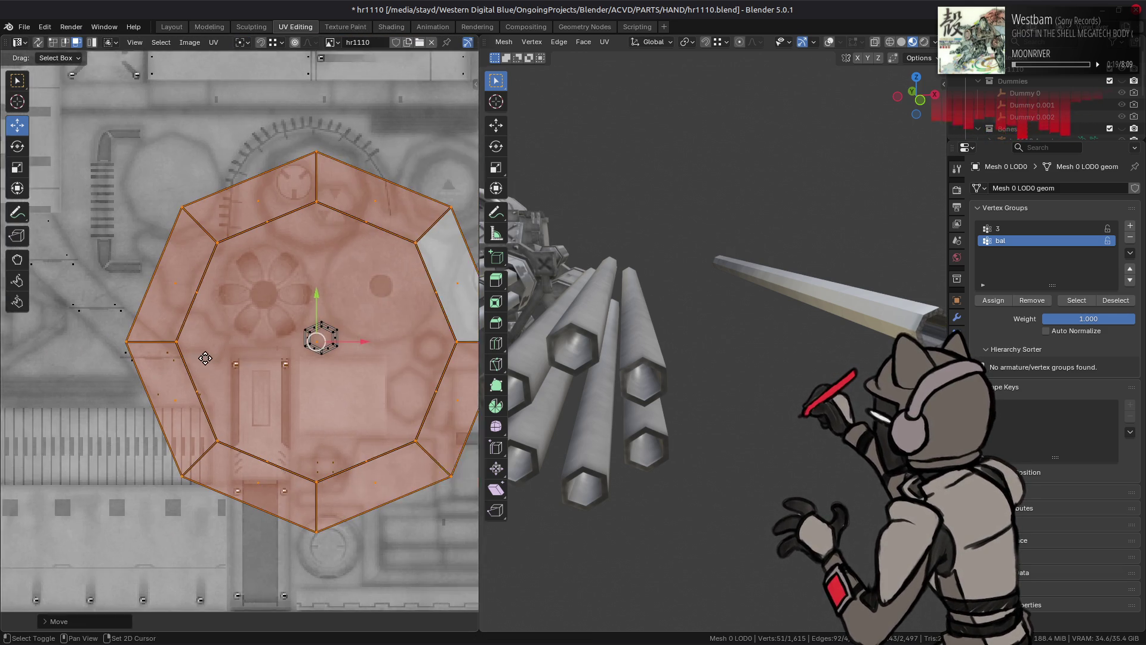
pyautogui.click(242, 42)
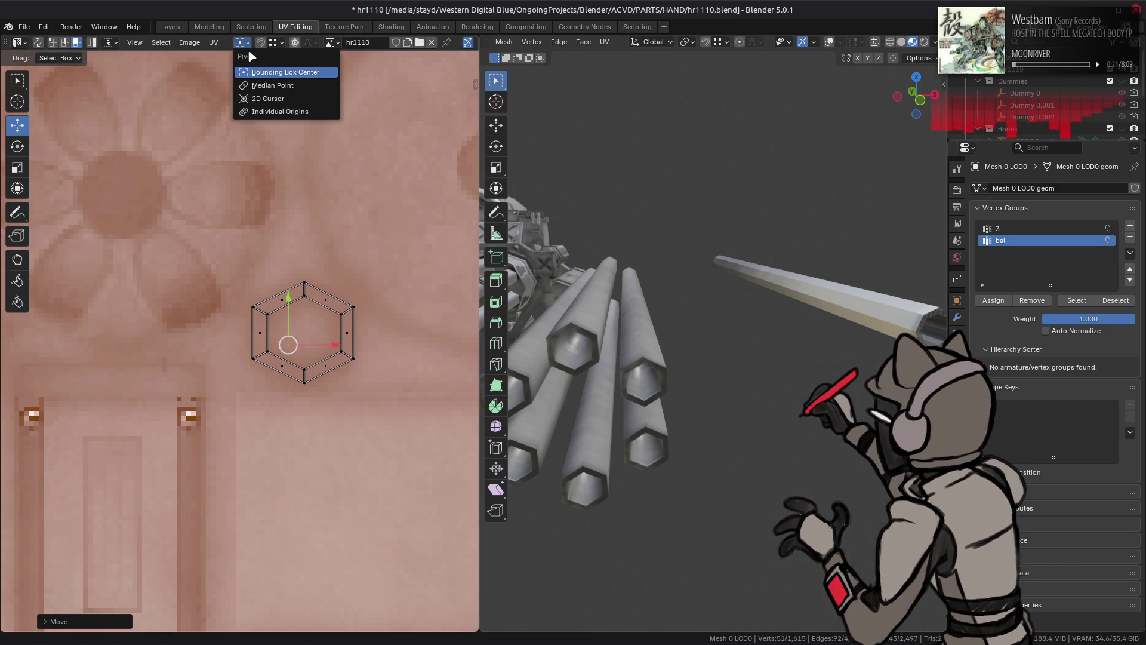
pyautogui.click(274, 42)
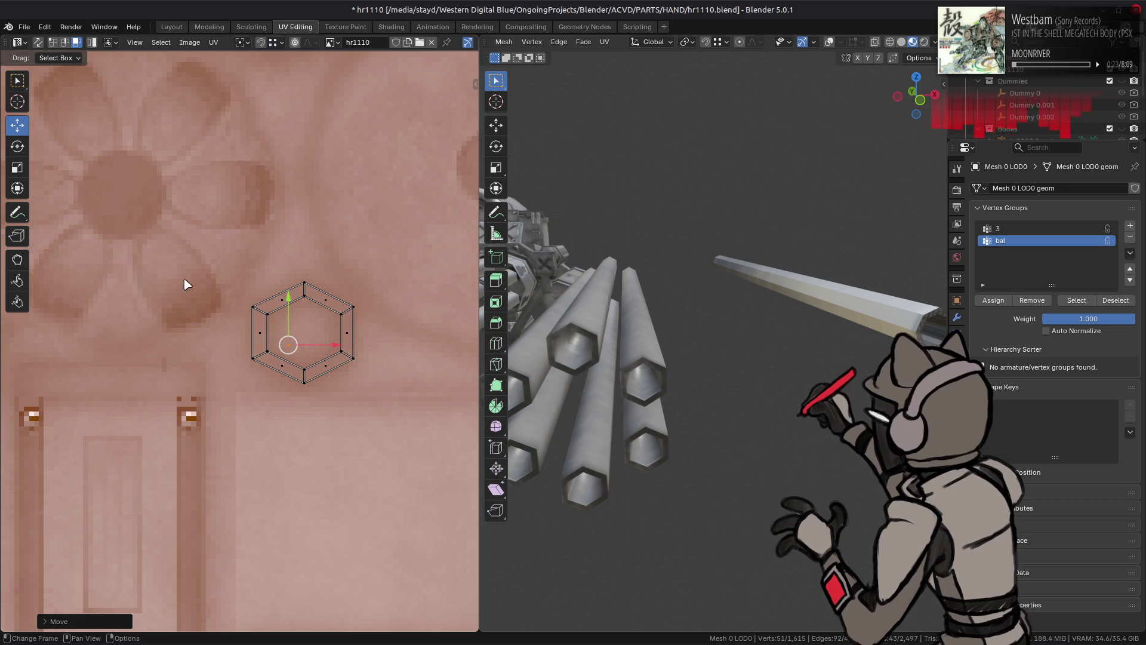
# Step: Reselect the large octagonal island and set Snap Base to Center
pyautogui.press('1')
pyautogui.keyDown('ctrl'); pyautogui.click(305, 377); pyautogui.keyUp('ctrl')
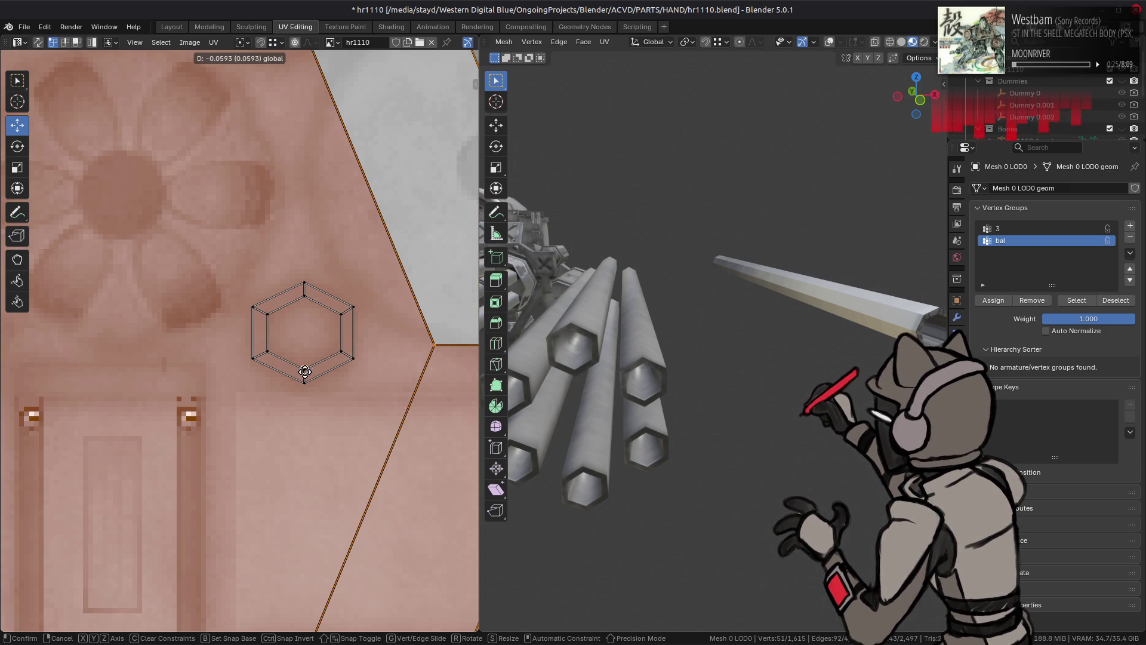
pyautogui.scroll(-5, 305, 377)
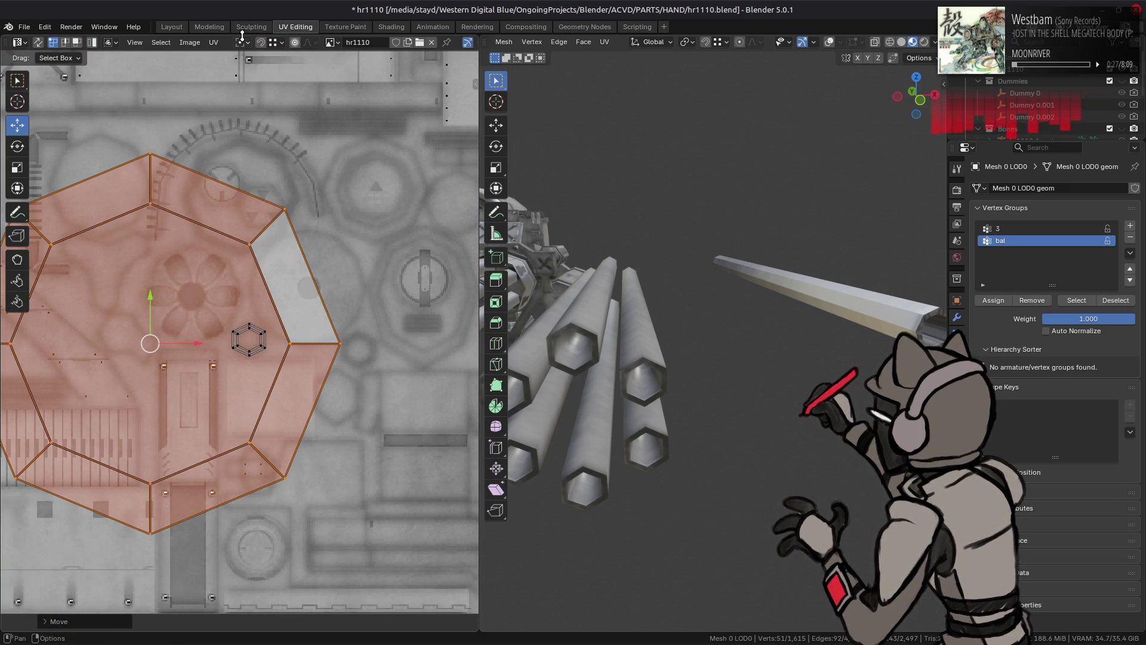
pyautogui.click(242, 42)
pyautogui.moveTo(271, 43)
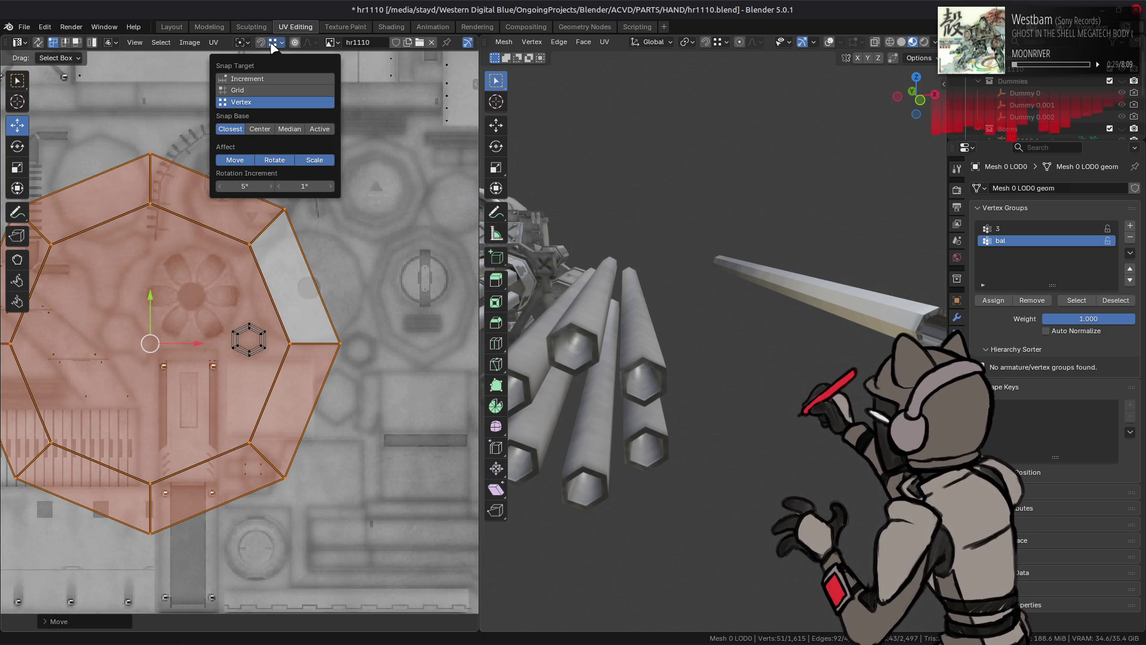
pyautogui.click(261, 131)
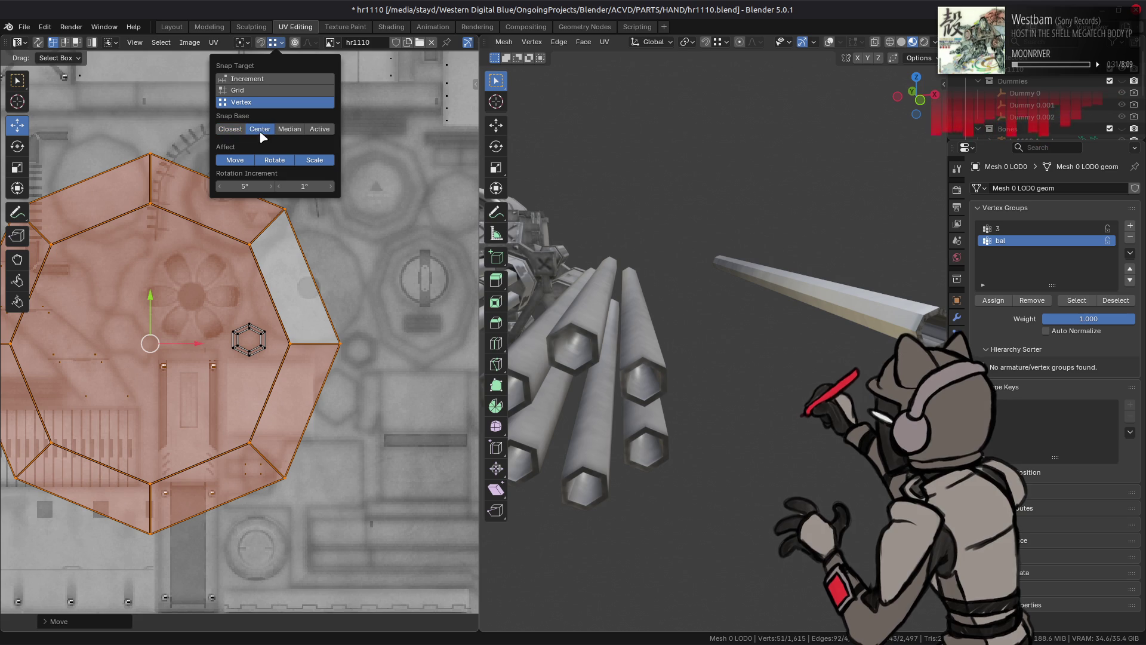
pyautogui.scroll(4, 275, 323)
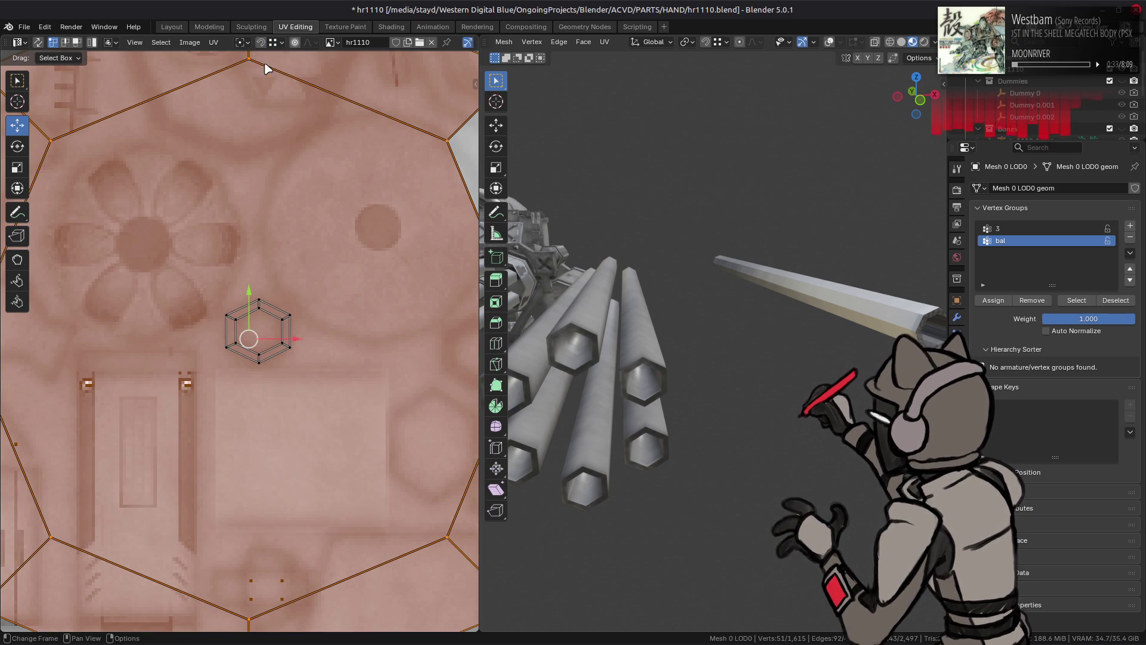
pyautogui.click(280, 43)
# Step: Move the octagon island onto the hexagon, then halve the Move Y value to centre it
pyautogui.moveTo(297, 339); pyautogui.dragTo(260, 352)
pyautogui.click(280, 43)
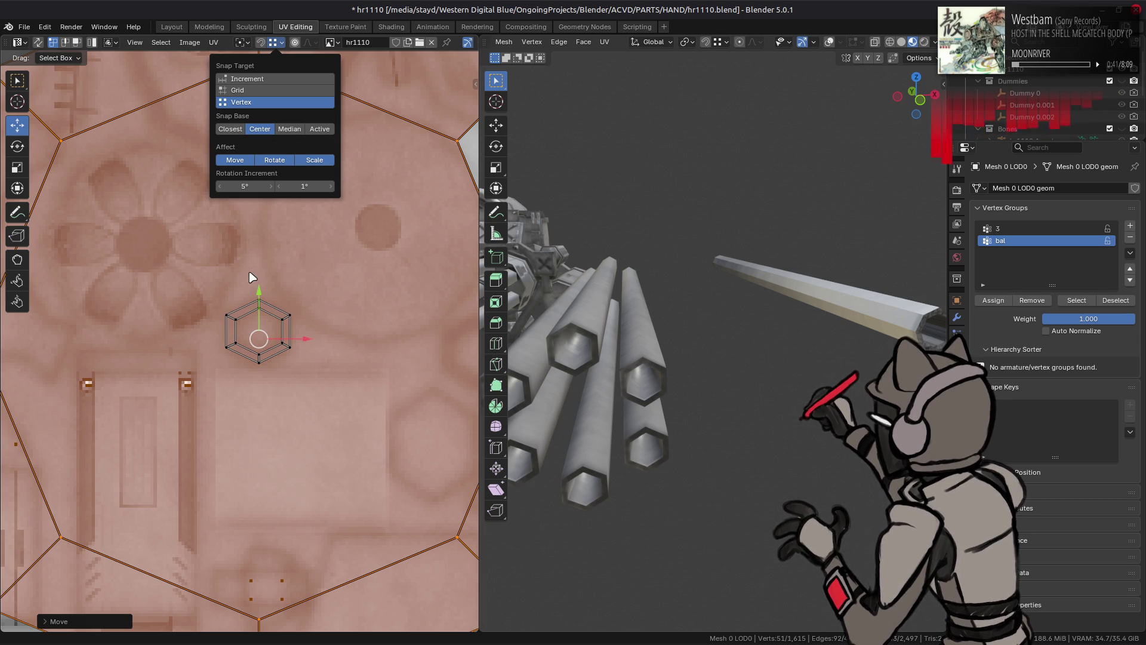
pyautogui.moveTo(262, 298)
pyautogui.mouseDown()
pyautogui.moveTo(260, 277)
pyautogui.moveTo(256, 294)
pyautogui.moveTo(285, 335)
pyautogui.mouseUp()
pyautogui.click(55, 621)
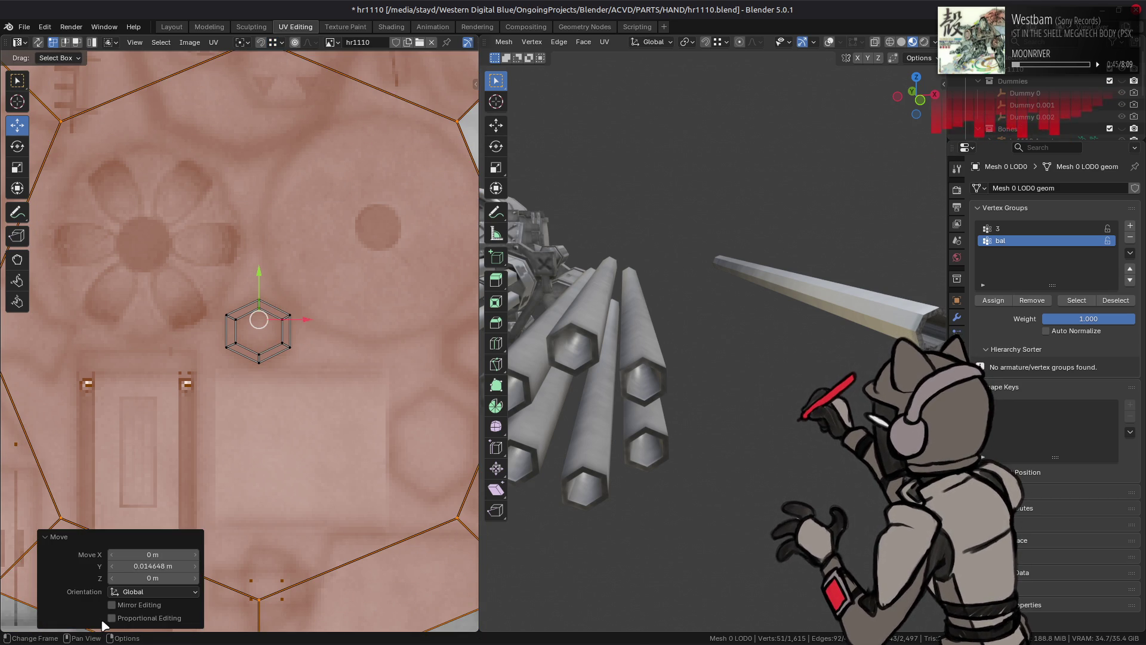
pyautogui.click(168, 567)
pyautogui.click(167, 569)
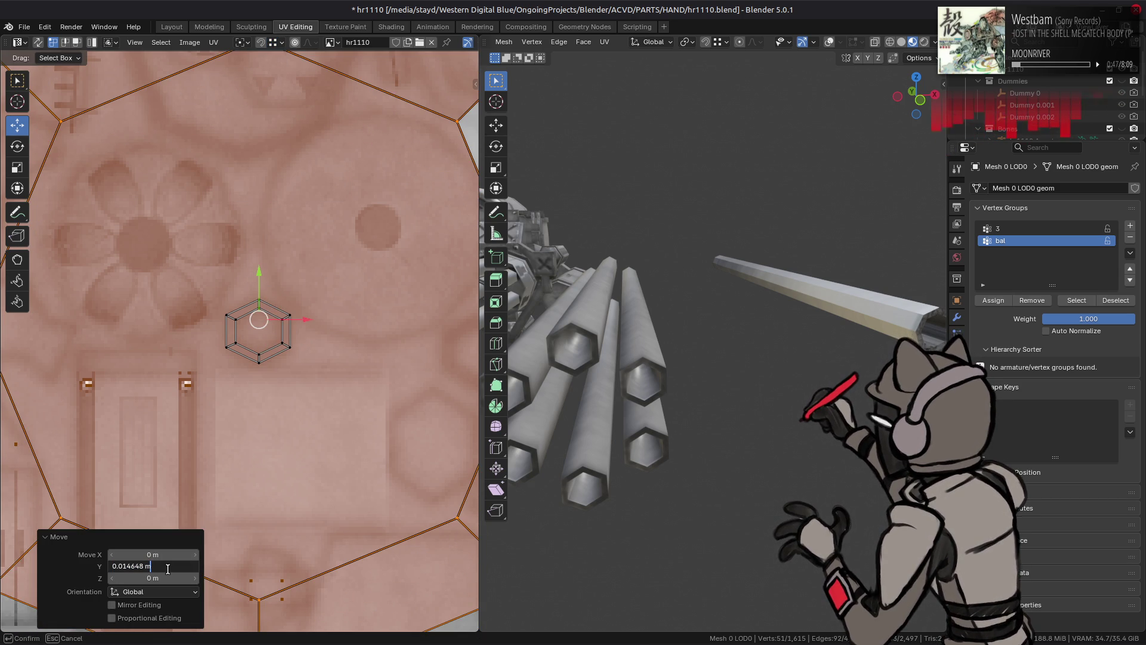
pyautogui.write('/2')
pyautogui.press('Return')
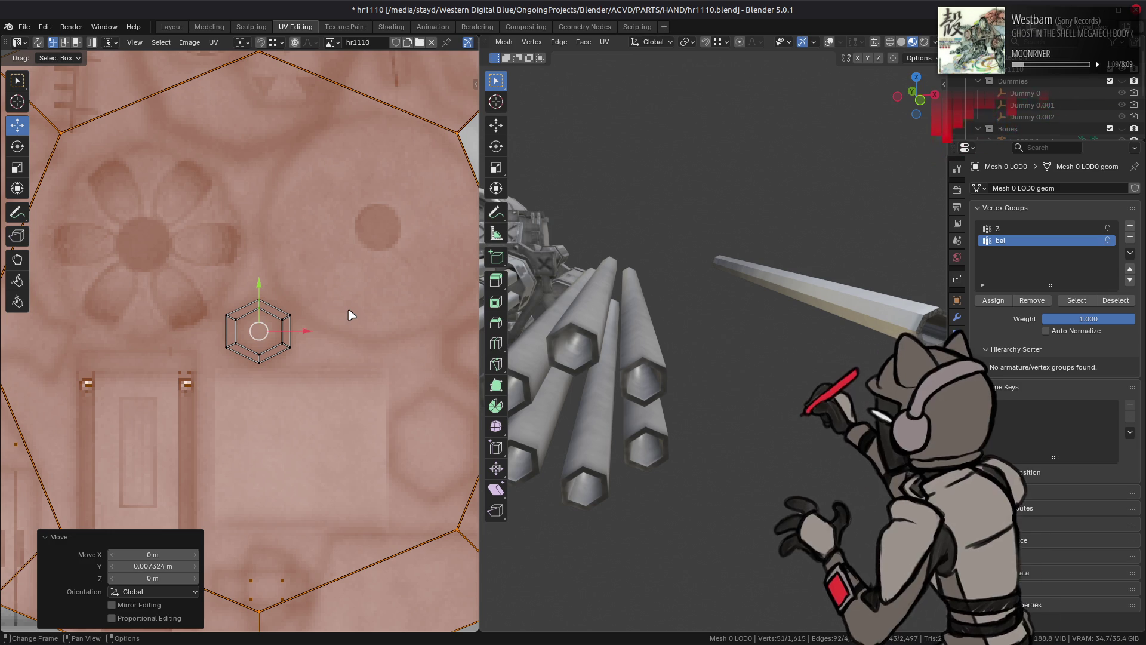
# Step: Shrink the octagonal island around its centre to fit just around the hexagon
pyautogui.press('s')
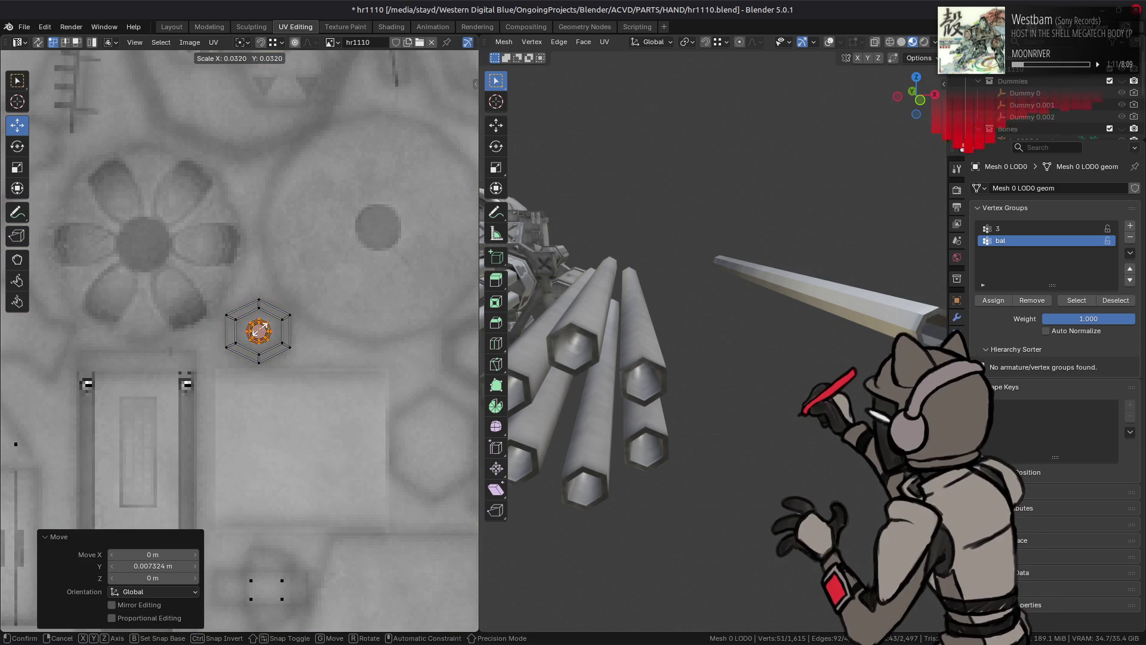
pyautogui.click(263, 328)
pyautogui.scroll(5, 261, 331)
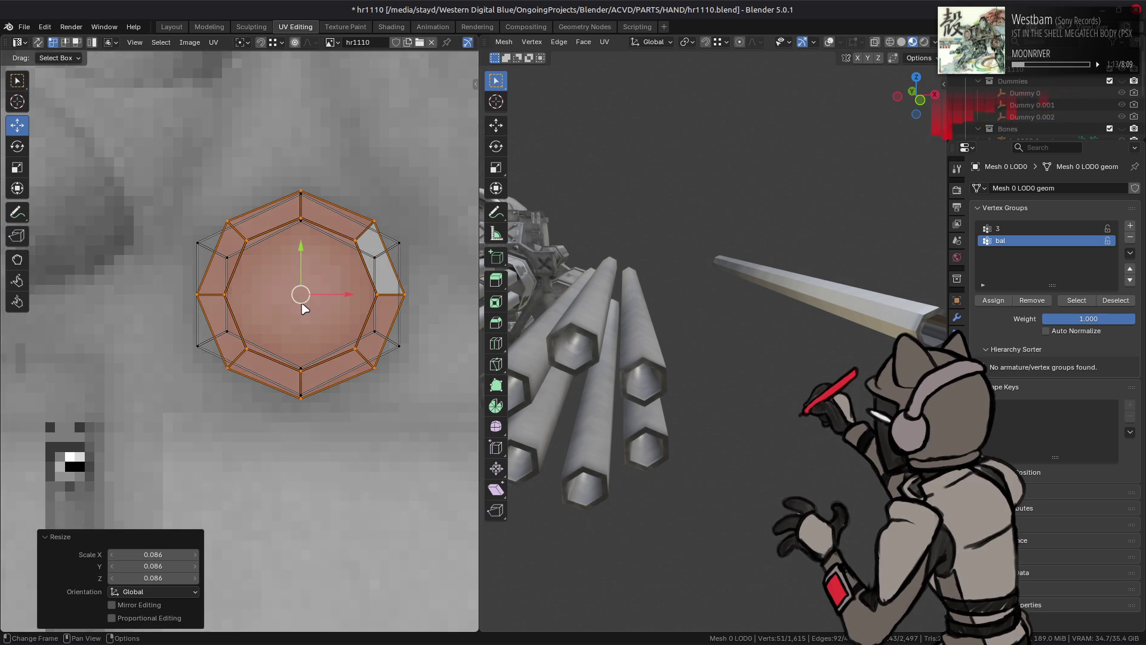
pyautogui.hotkey('ctrl', 'z')
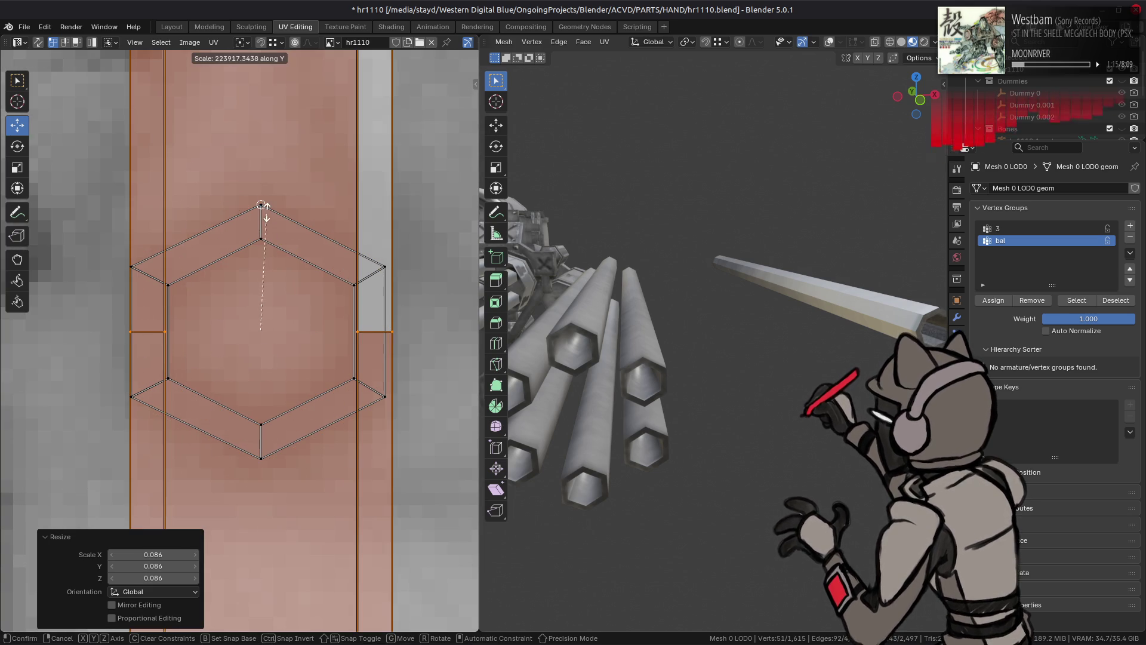
pyautogui.hotkey('ctrl', 'shift', 'z')
pyautogui.press('s')
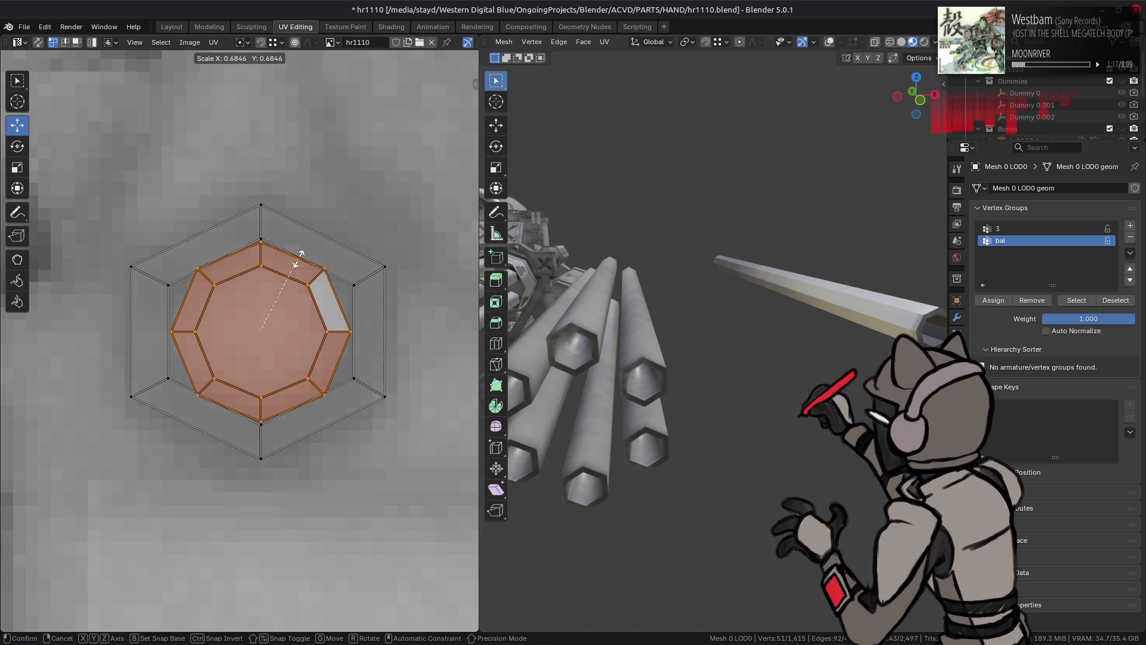
pyautogui.click(289, 261)
# Step: Stretch the island along Y to 1.407 and set Scale X to 1.407 as well
pyautogui.click(281, 42)
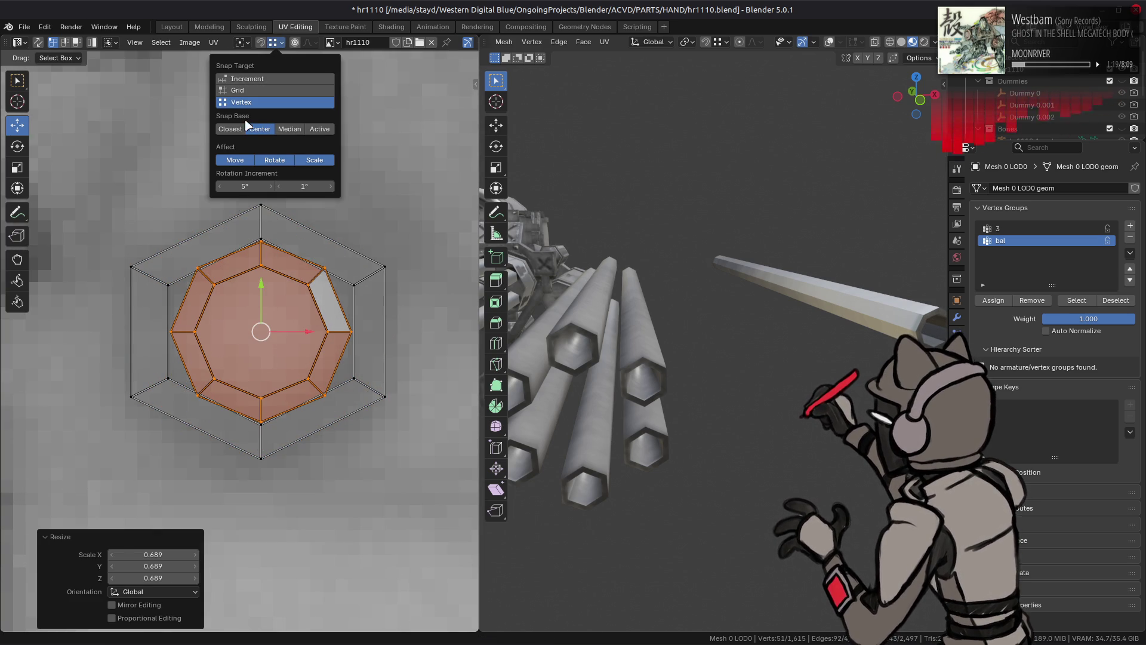
pyautogui.press('s')
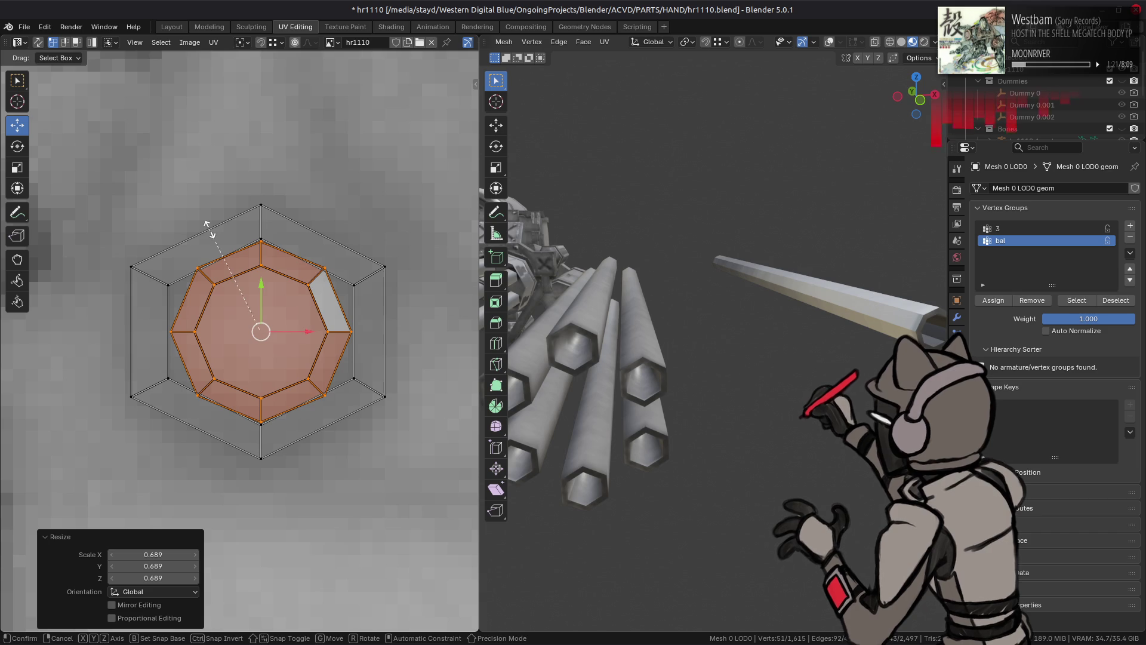
pyautogui.press('y')
pyautogui.click(261, 212)
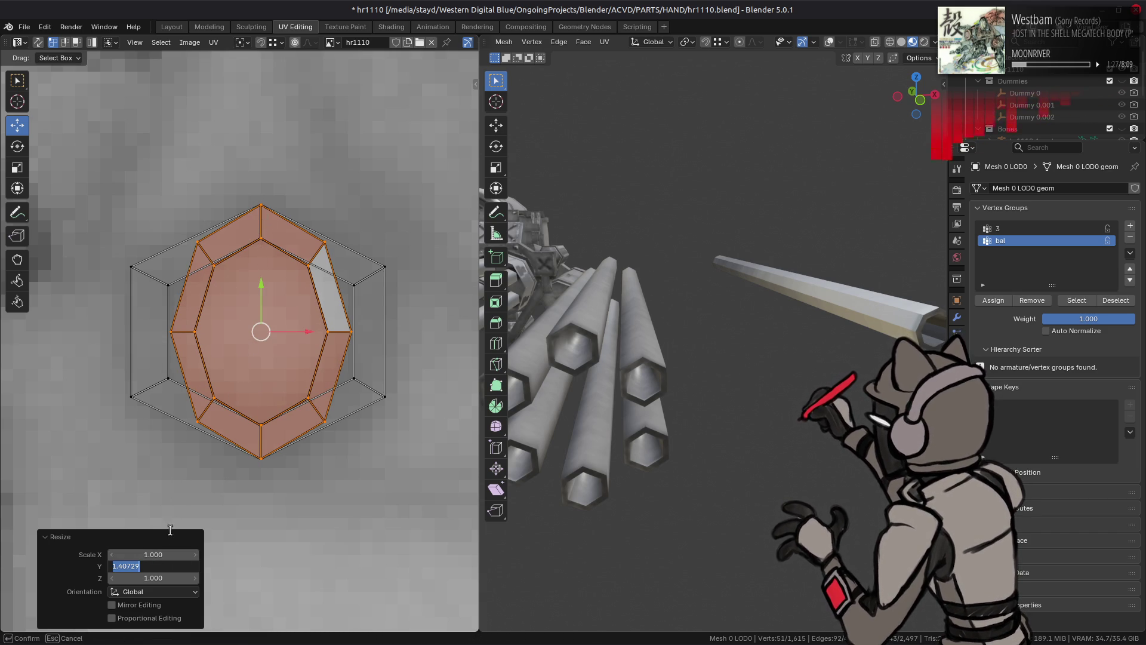
pyautogui.hotkey('ctrl', 'c')
pyautogui.hotkey('ctrl', 'v')
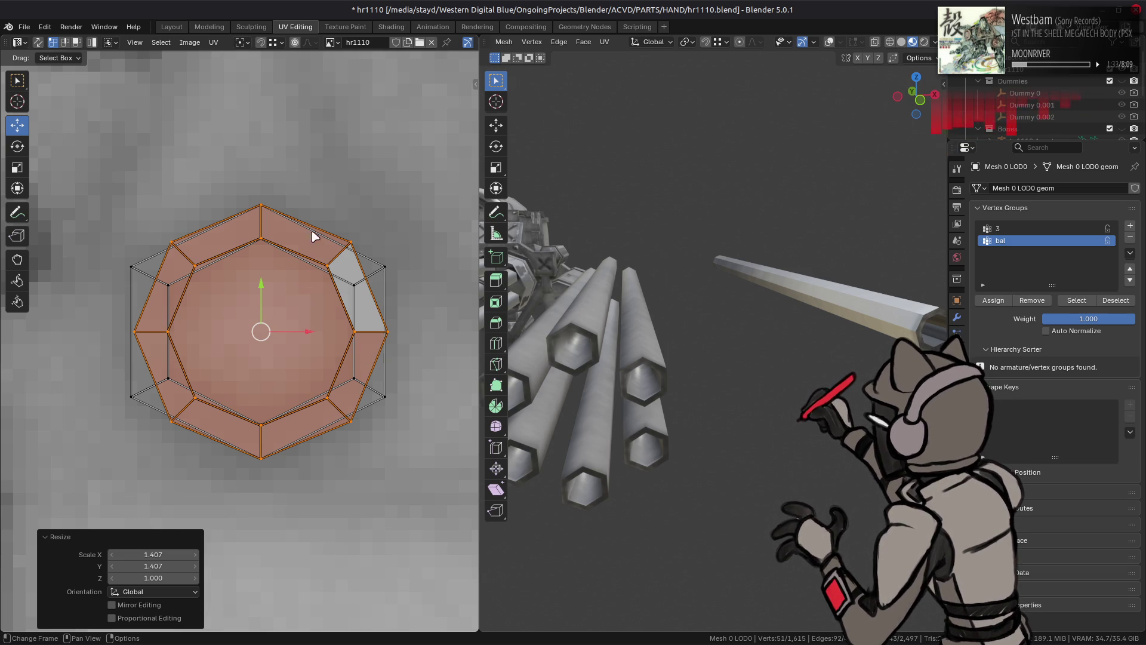
pyautogui.moveTo(805, 304); pyautogui.dragTo(707, 286, button='middle')
pyautogui.press('s')
pyautogui.press('x')
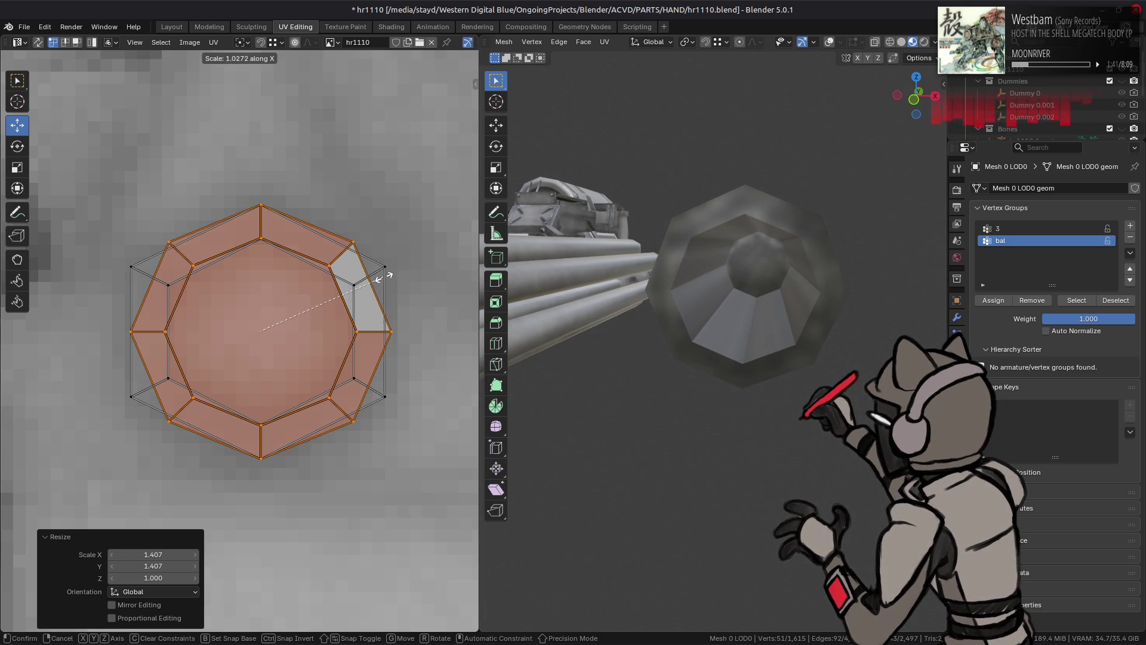
pyautogui.press('Escape')
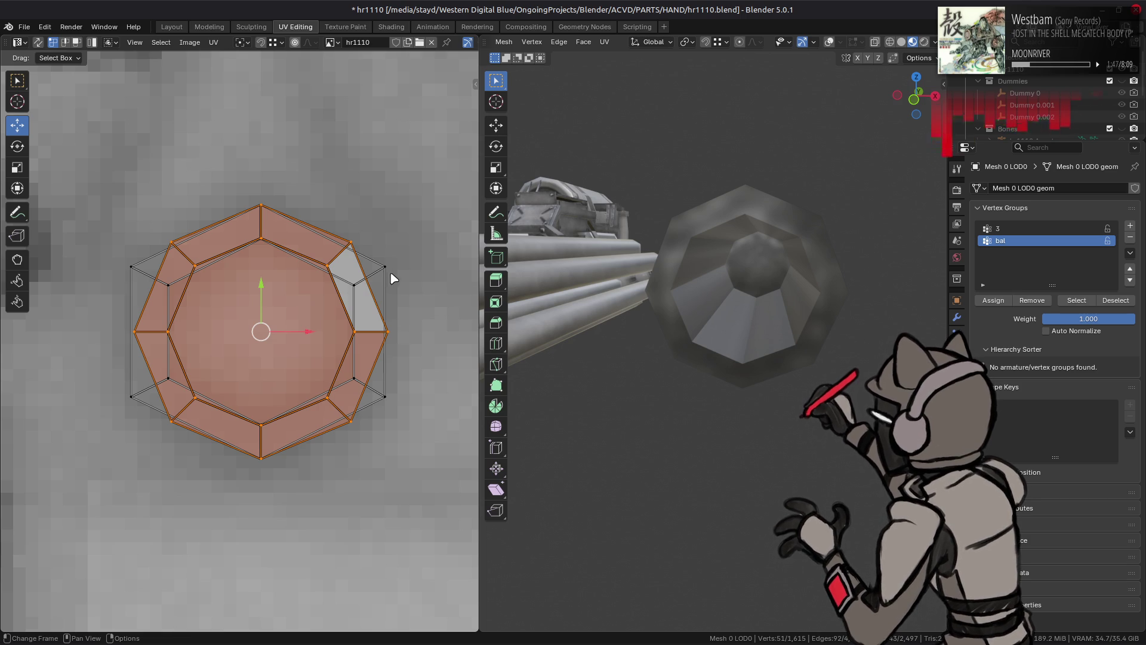
# Step: Return to the Layout workspace in Edit Mode and pick part of the lone tube
pyautogui.click(172, 27)
pyautogui.moveTo(537, 269)
pyautogui.mouseDown(button='middle')
pyautogui.moveTo(509, 312)
pyautogui.moveTo(218, 303)
pyautogui.moveTo(512, 273)
pyautogui.moveTo(525, 239)
pyautogui.mouseUp(button='middle')
pyautogui.press('Tab')
pyautogui.click(561, 224)
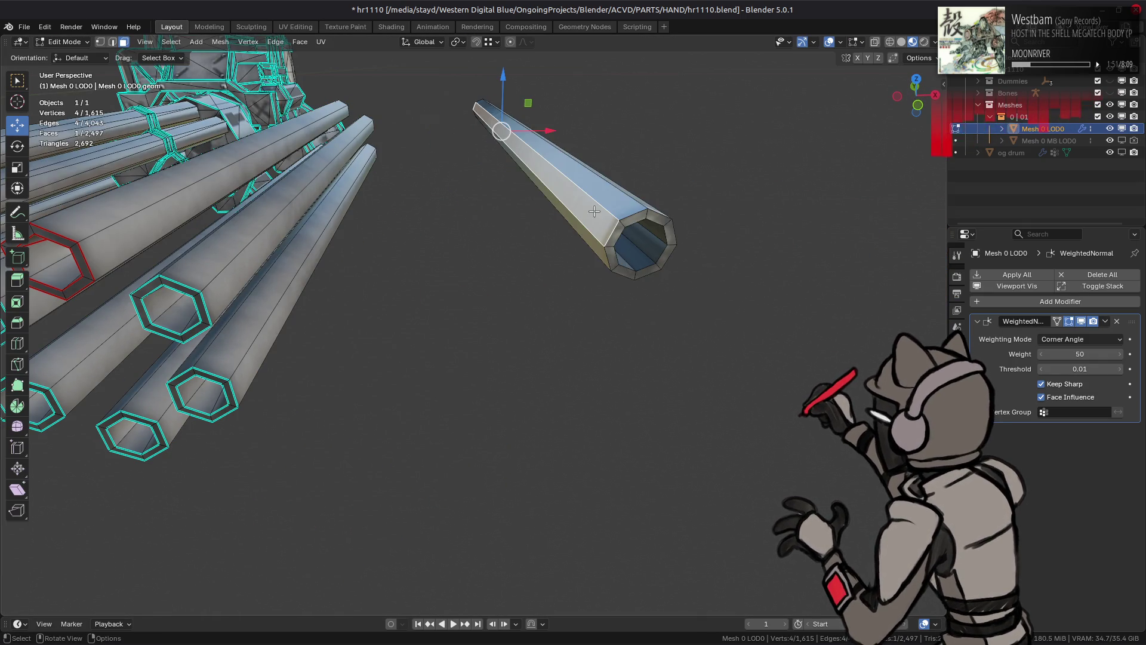
# Step: Select the whole lone tube and apply Shade Smooth
pyautogui.hotkey('ctrl', 'l')
pyautogui.click(220, 41)
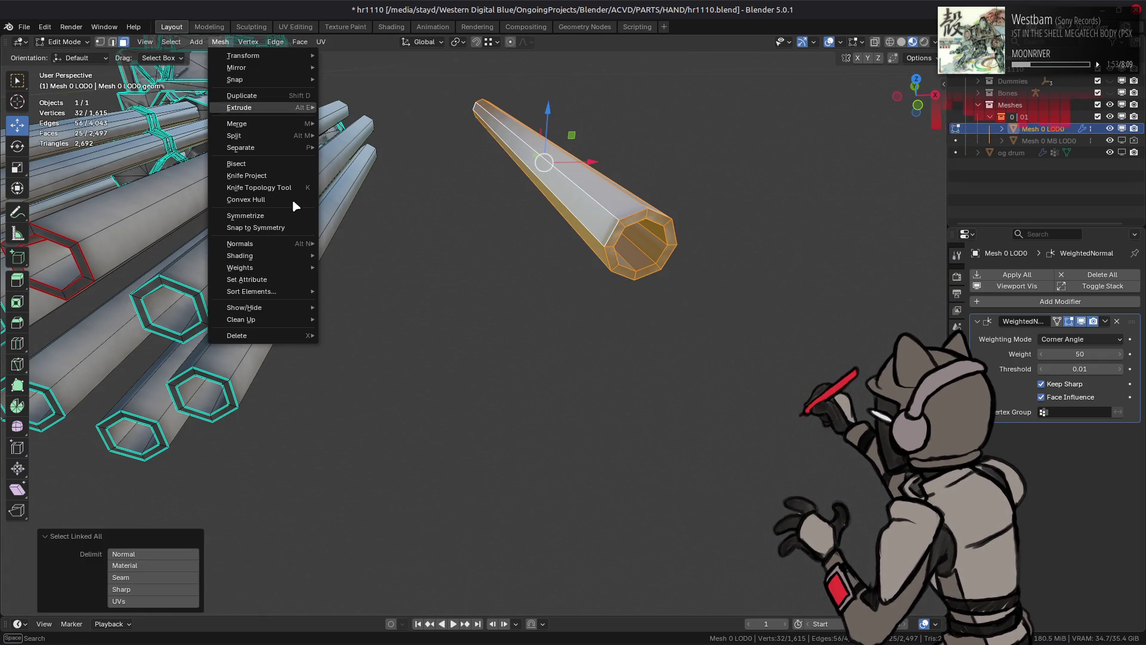
pyautogui.moveTo(273, 258)
pyautogui.click(378, 255)
# Step: Mark the tube's end edge loop as sharp
pyautogui.moveTo(378, 255); pyautogui.dragTo(710, 217, button='middle')
pyautogui.keyDown('alt'); pyautogui.click(711, 216); pyautogui.keyUp('alt')
pyautogui.rightClick(545, 308)
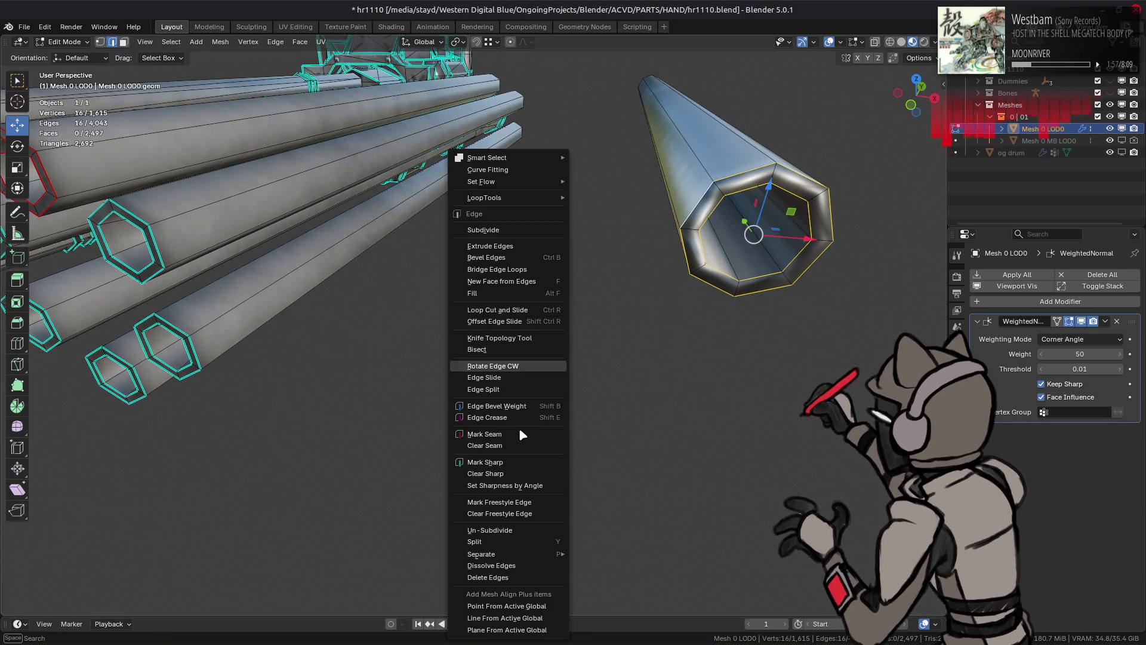
pyautogui.click(485, 462)
pyautogui.moveTo(514, 460)
pyautogui.mouseDown(button='middle')
pyautogui.moveTo(595, 325)
pyautogui.moveTo(564, 275)
pyautogui.mouseUp(button='middle')
# Step: In face select mode, select the tube's inner end face and inner wall ring
pyautogui.hotkey('alt', 'a')
pyautogui.press('3')
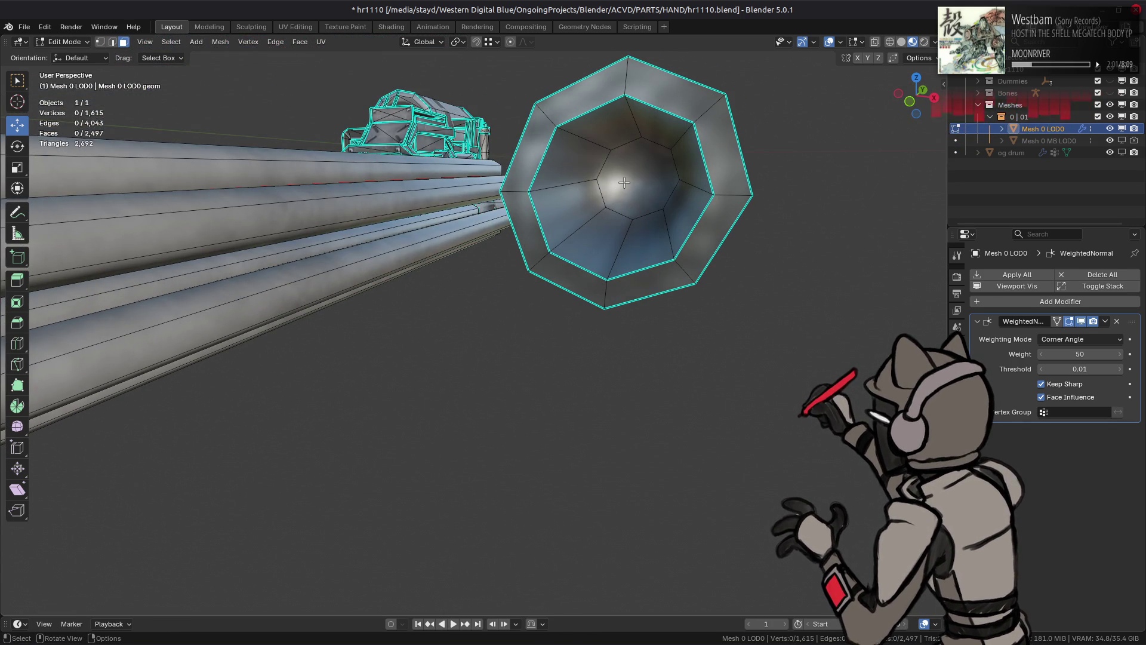
pyautogui.moveTo(613, 183); pyautogui.dragTo(613, 183, button='middle')
pyautogui.moveTo(479, 232); pyautogui.dragTo(510, 238, button='middle')
pyautogui.click(590, 210)
pyautogui.keyDown('alt'); pyautogui.click(574, 238); pyautogui.keyUp('alt')
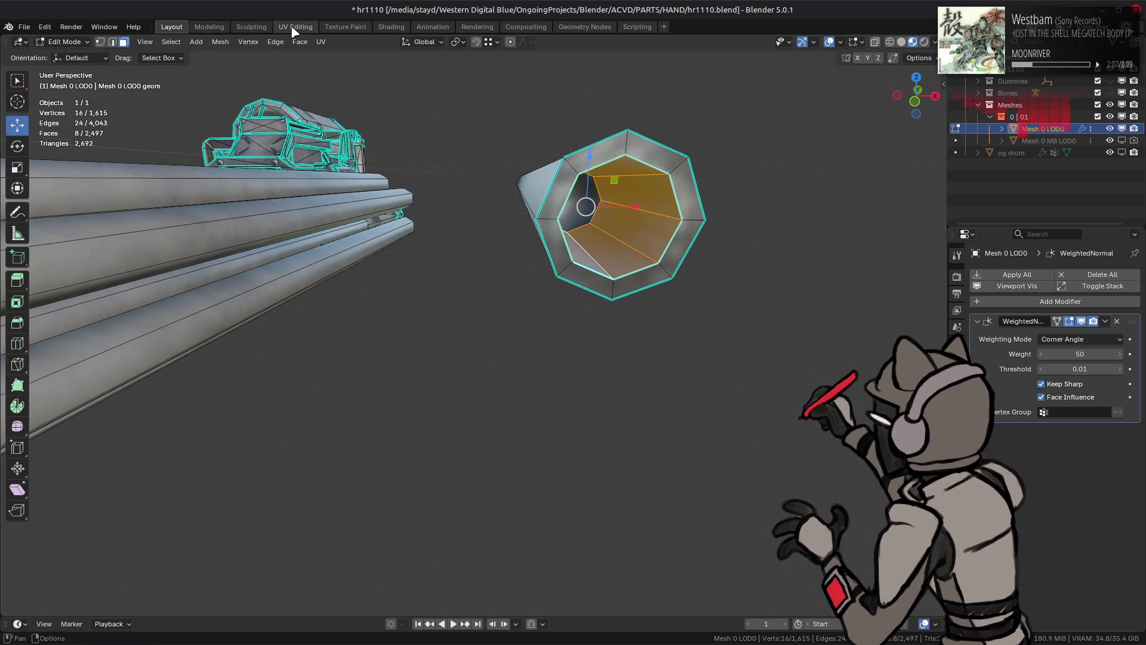
# Step: In the UV Editing workspace, select the whole connected tube end piece
pyautogui.click(295, 27)
pyautogui.scroll(-5, 268, 278)
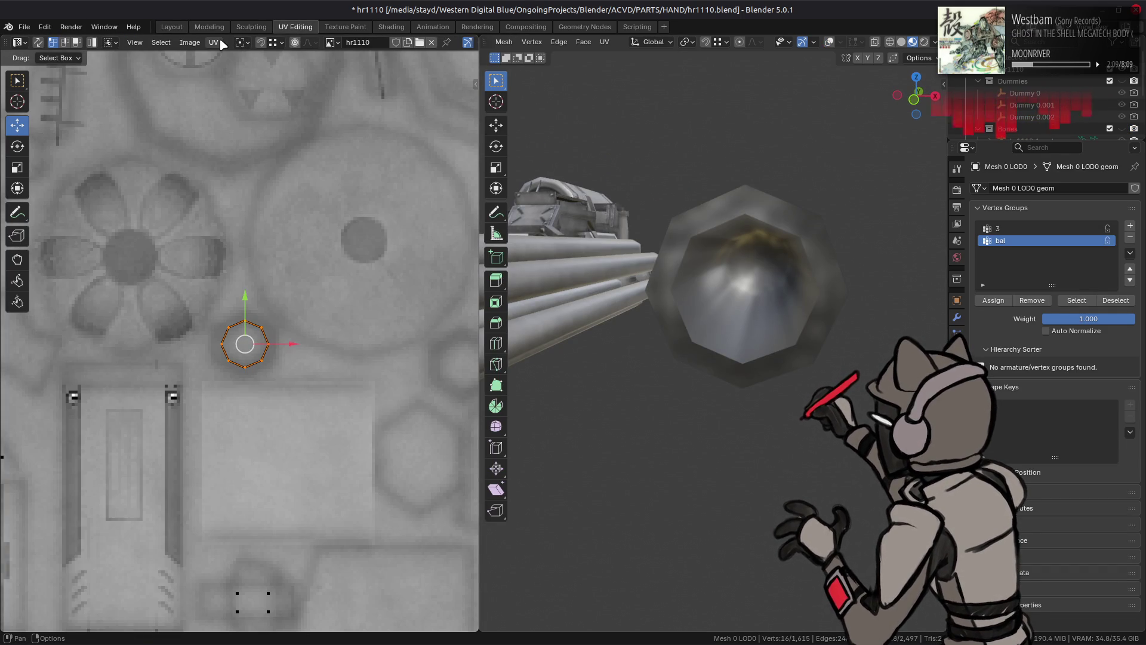
pyautogui.moveTo(680, 298)
pyautogui.mouseDown(button='middle')
pyautogui.moveTo(672, 358)
pyautogui.moveTo(698, 316)
pyautogui.mouseUp(button='middle')
pyautogui.click(840, 148)
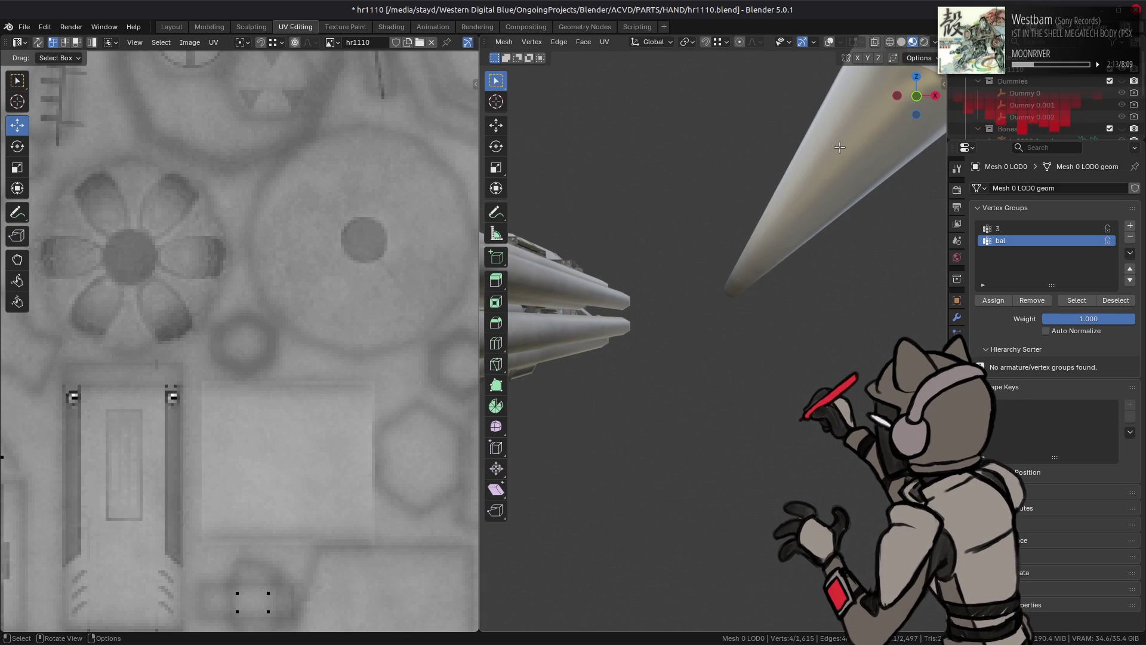
pyautogui.hotkey('ctrl', 'l')
pyautogui.scroll(-1, 817, 155)
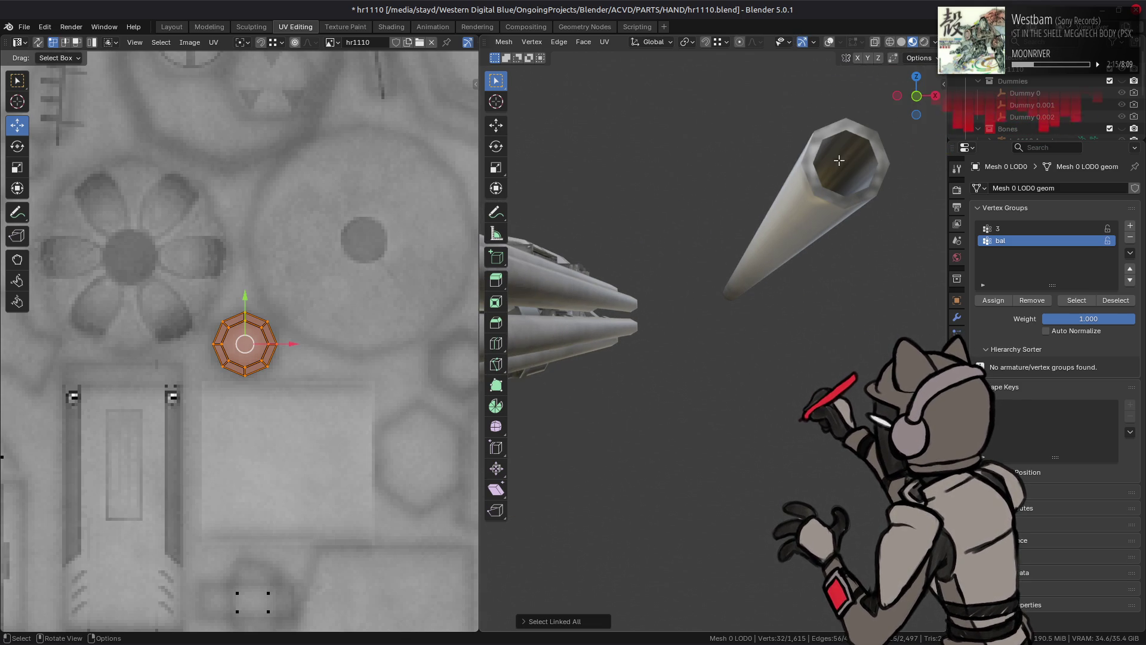
pyautogui.scroll(-5, 243, 345)
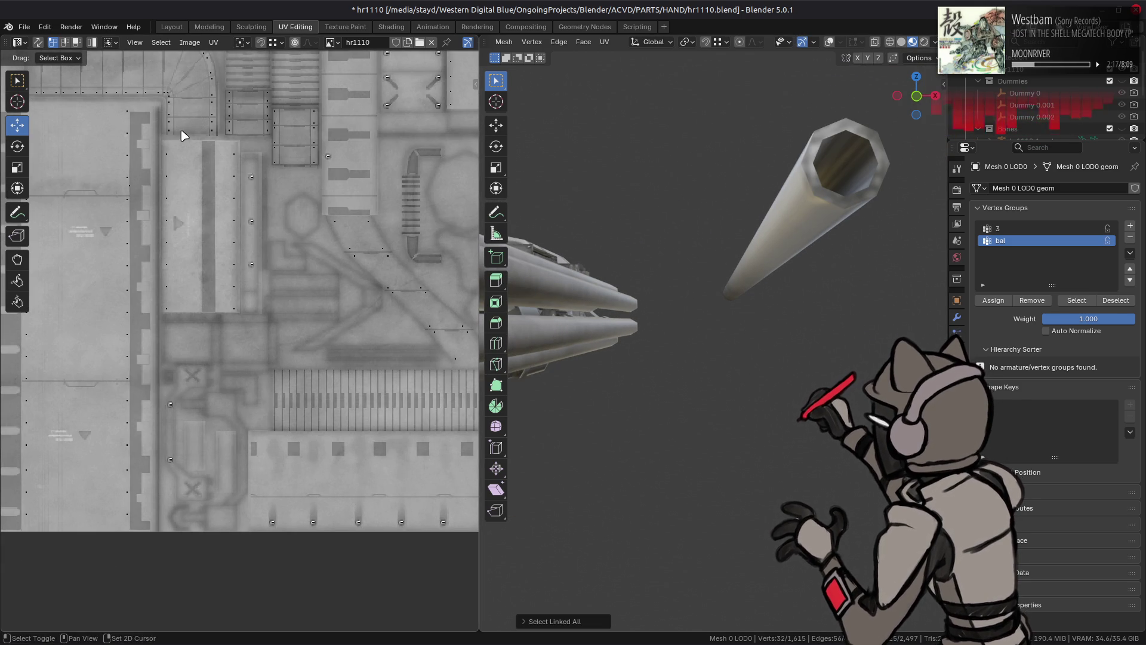
# Step: Mark seams from the UV islands on the selected tube, then clear the selection
pyautogui.click(213, 42)
pyautogui.click(277, 258)
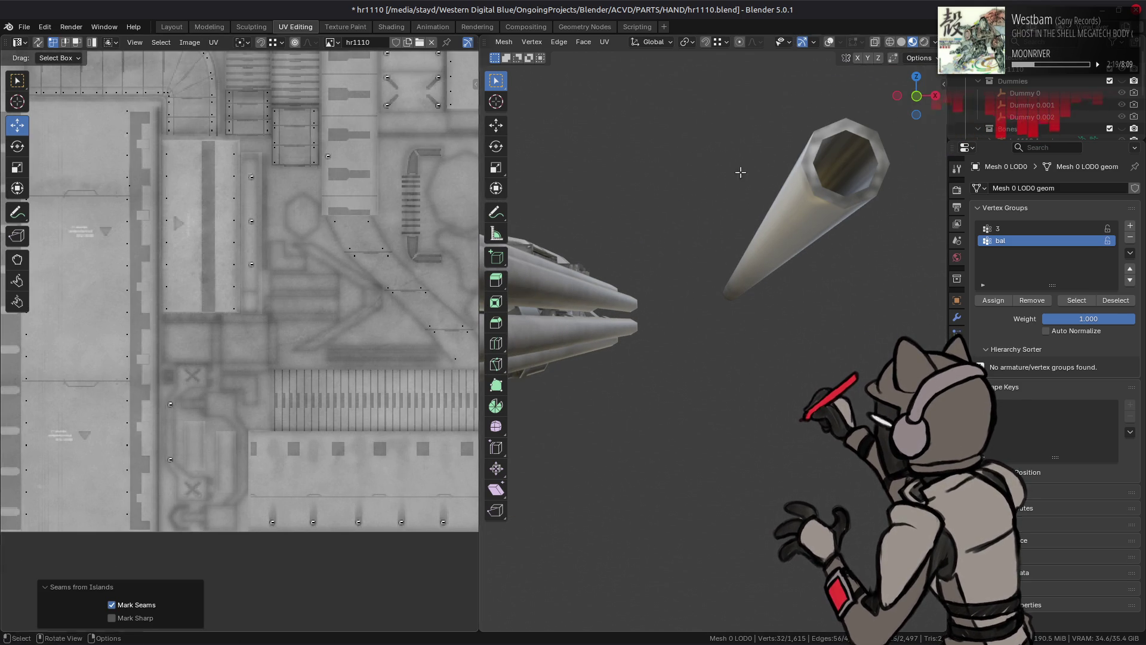
pyautogui.moveTo(754, 197)
pyautogui.mouseDown(button='middle')
pyautogui.moveTo(767, 203)
pyautogui.moveTo(740, 197)
pyautogui.moveTo(768, 255)
pyautogui.mouseUp(button='middle')
pyautogui.hotkey('alt', 'a')
pyautogui.moveTo(773, 299)
pyautogui.mouseDown(button='middle')
pyautogui.moveTo(690, 241)
pyautogui.moveTo(633, 265)
pyautogui.mouseUp(button='middle')
# Step: Reselect the whole tube and mark seams from its UV islands again
pyautogui.click(626, 261)
pyautogui.press('l')
pyautogui.scroll(3, 253, 368)
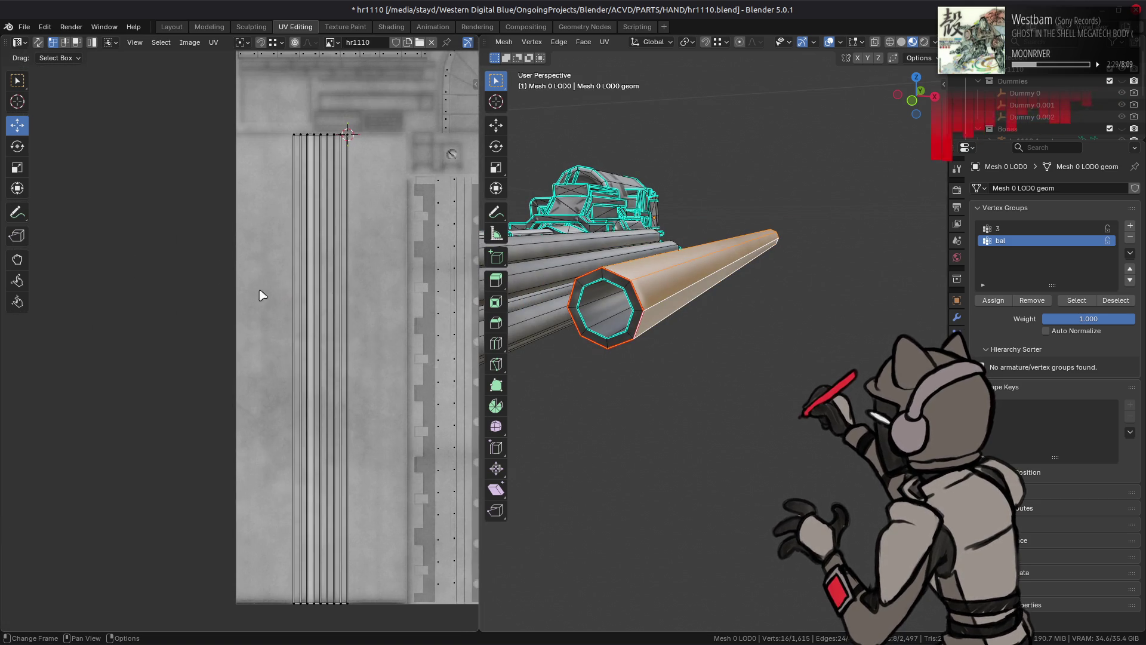
pyautogui.press('a')
pyautogui.click(213, 41)
pyautogui.click(285, 258)
pyautogui.moveTo(627, 281)
pyautogui.mouseDown(button='middle')
pyautogui.moveTo(704, 302)
pyautogui.moveTo(734, 271)
pyautogui.mouseUp(button='middle')
# Step: Select the whole connected tube mesh and set the pivot to Median Point
pyautogui.click(703, 303)
pyautogui.click(737, 263)
pyautogui.hotkey('ctrl', 'l')
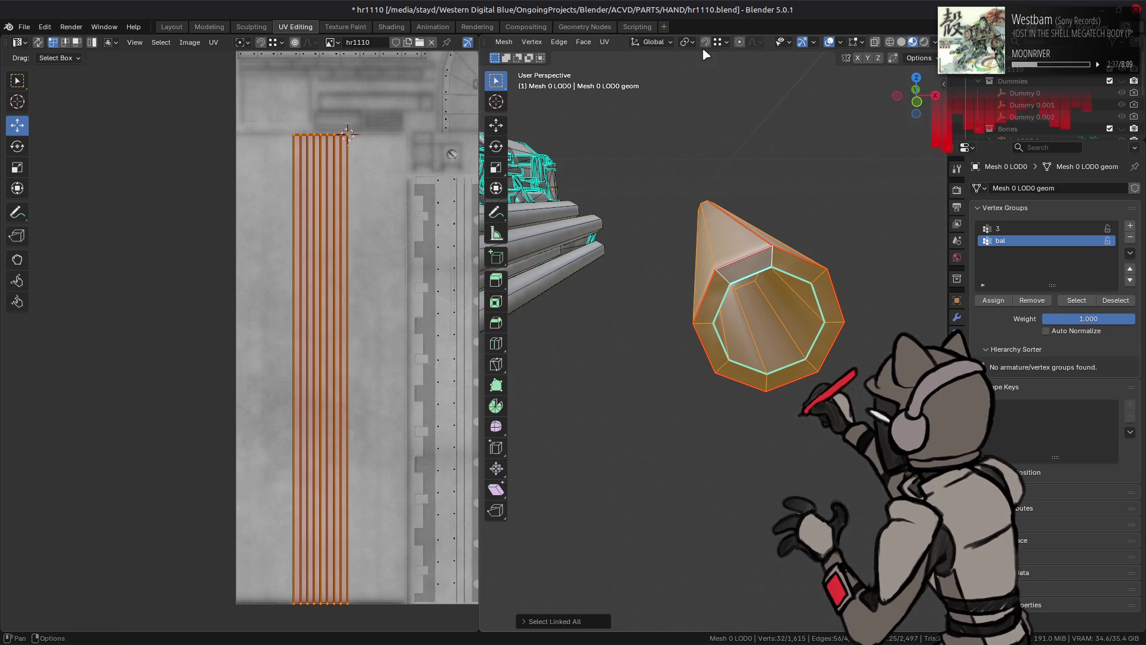
pyautogui.click(687, 41)
pyautogui.click(761, 110)
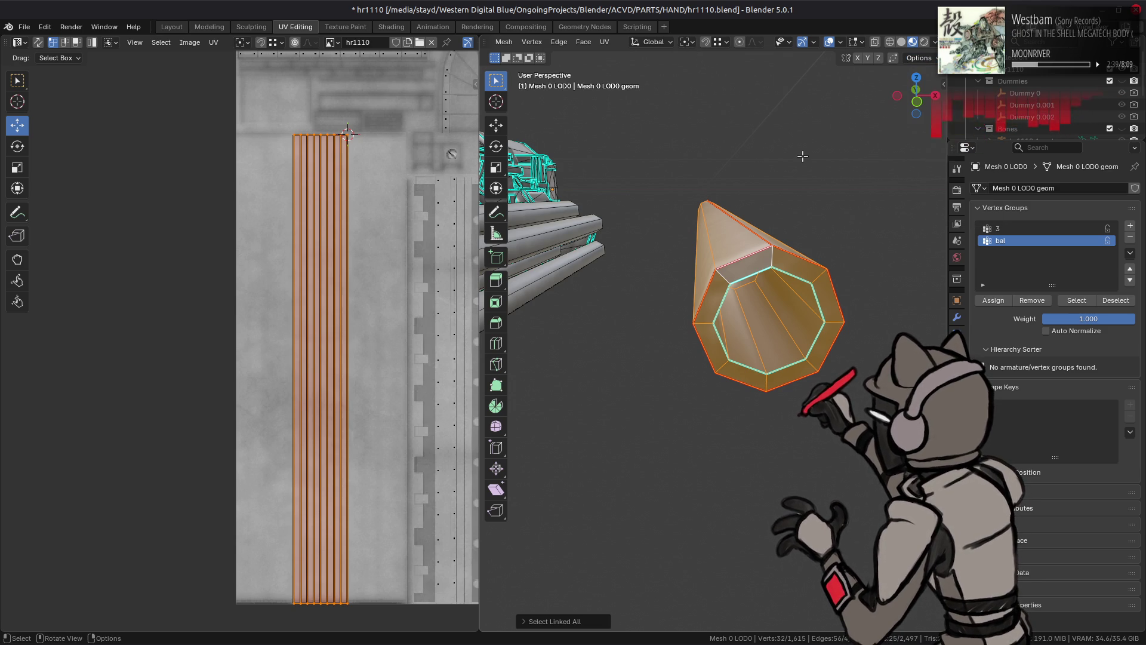
# Step: Try rotating the tube around global Y, undo it, and deselect everything
pyautogui.press('r')
pyautogui.press('y')
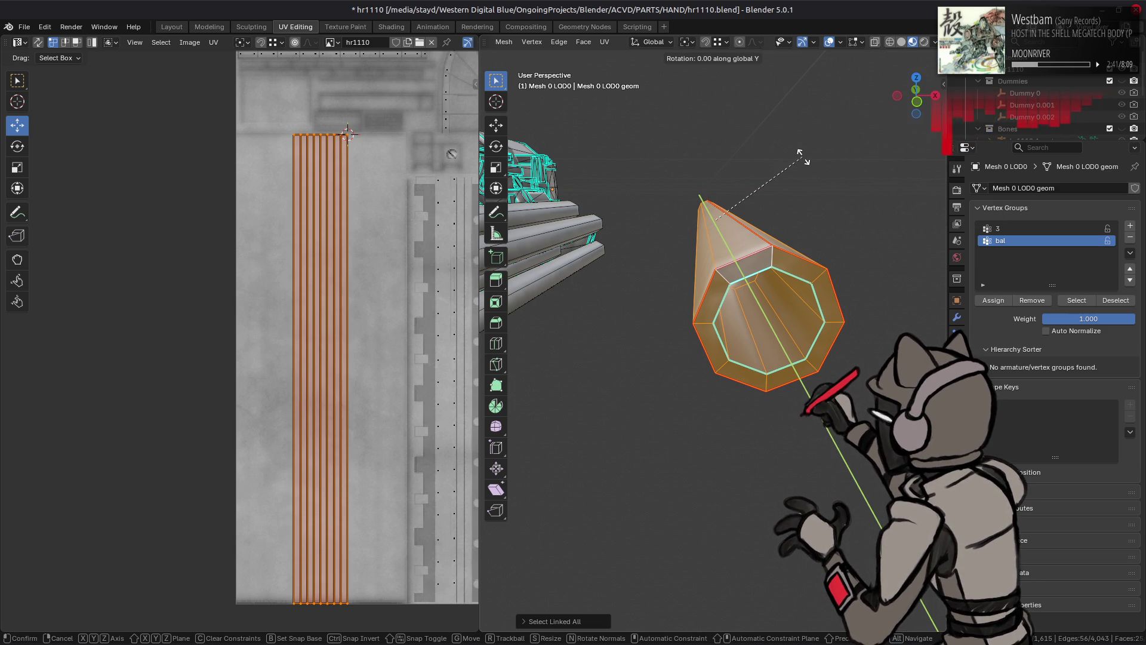
pyautogui.click(800, 156)
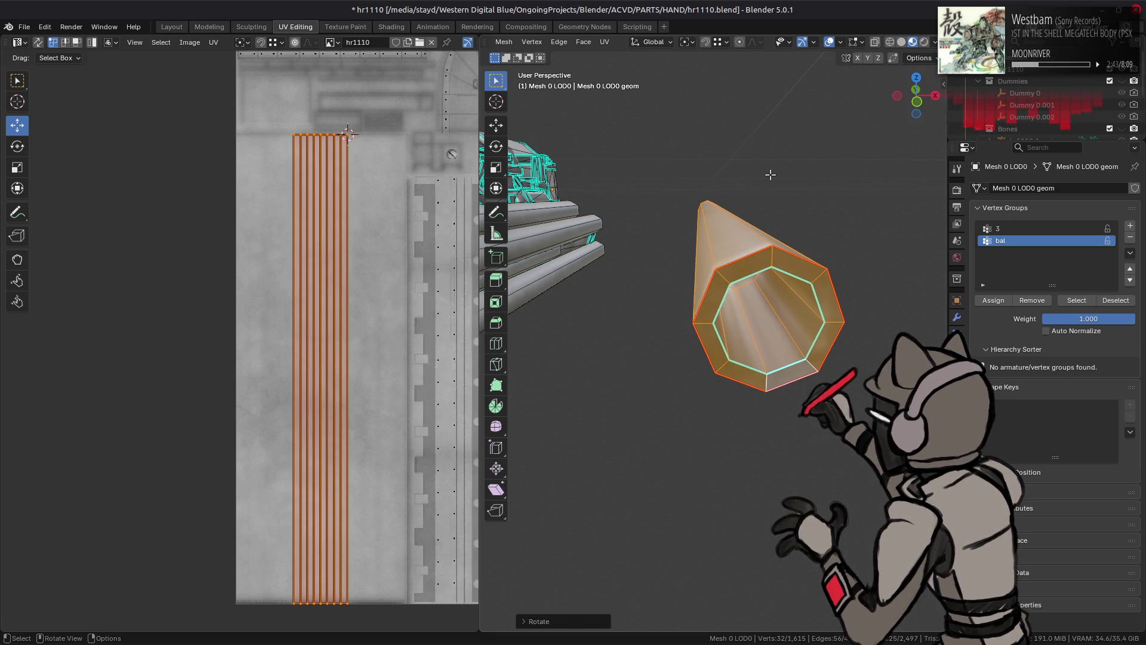
pyautogui.hotkey('ctrl', 'z')
pyautogui.hotkey('alt', 'a')
pyautogui.moveTo(744, 197)
pyautogui.mouseDown(button='middle')
pyautogui.moveTo(699, 239)
pyautogui.moveTo(706, 221)
pyautogui.moveTo(699, 228)
pyautogui.mouseUp(button='middle')
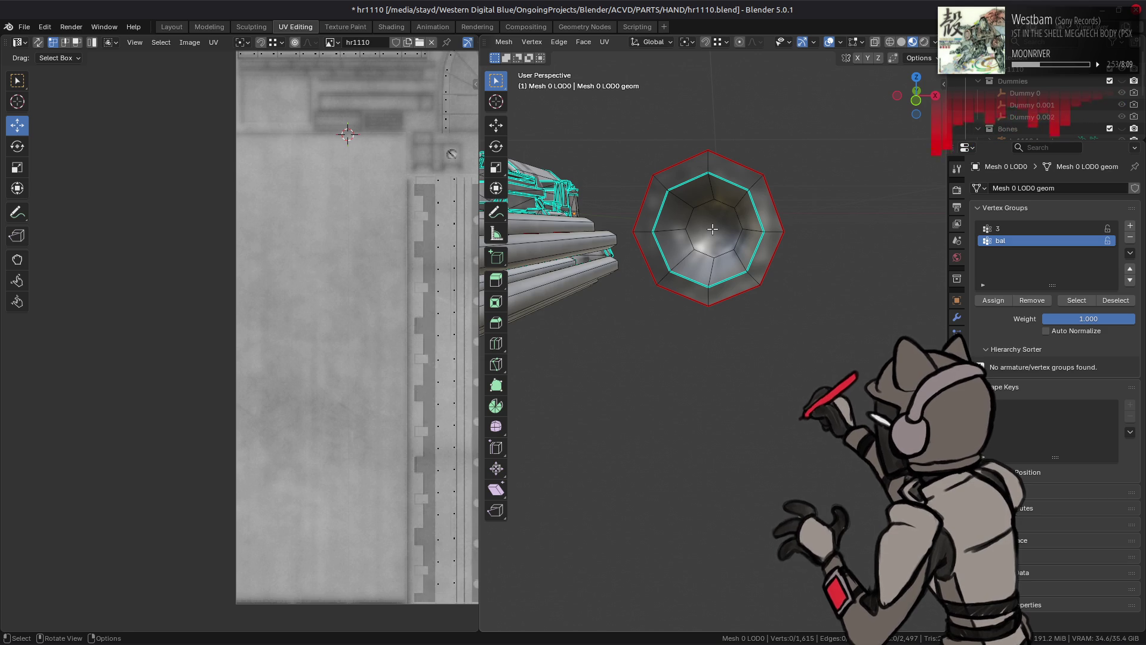
pyautogui.moveTo(712, 229); pyautogui.dragTo(712, 221, button='middle')
# Step: Select the ring of faces lining the sleeve opening
pyautogui.click(740, 194)
pyautogui.rightClick(597, 283)
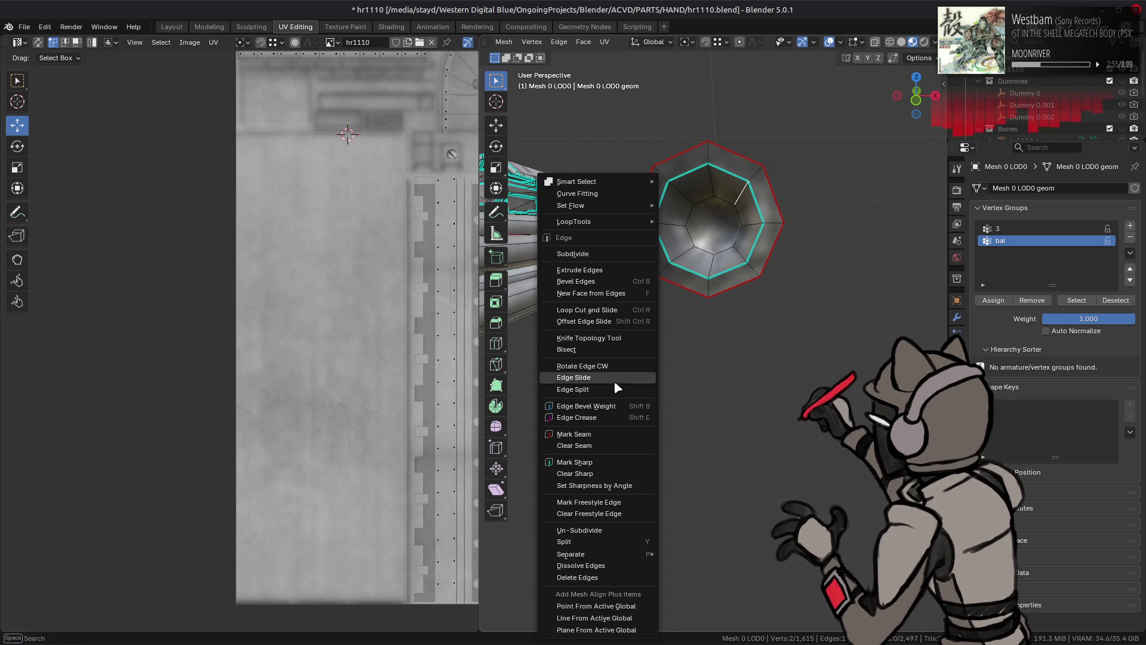
pyautogui.click(574, 434)
pyautogui.hotkey('ctrl', 'l')
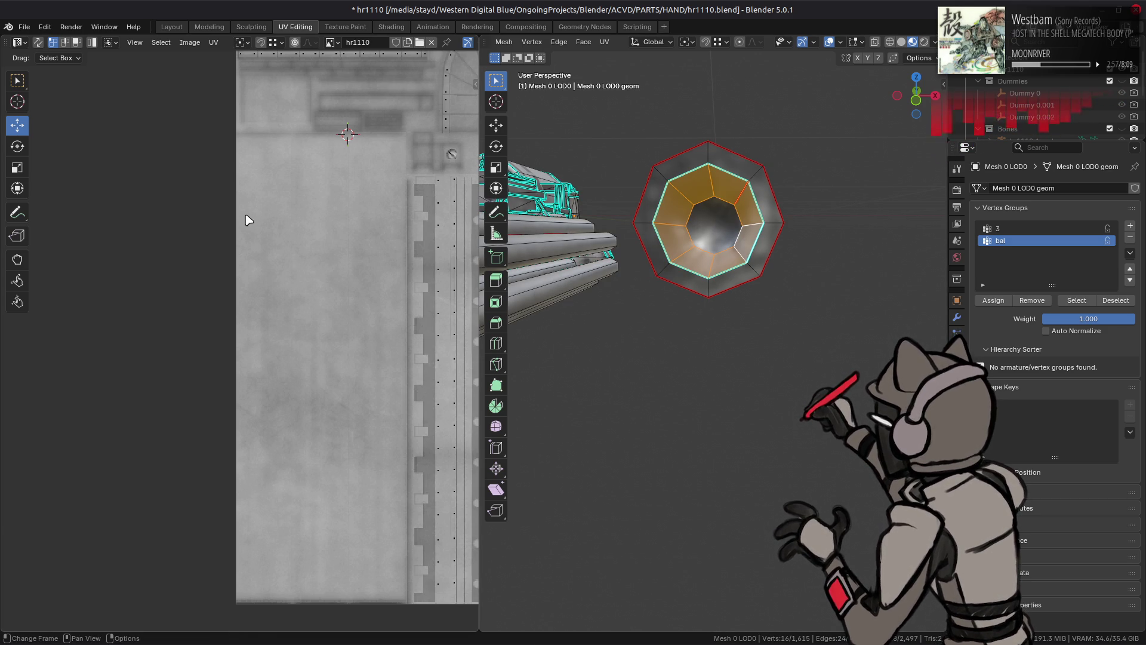
# Step: Unwrap the ring with the Angle Based method and a margin of 0
pyautogui.press('u')
pyautogui.moveTo(290, 181)
pyautogui.click(334, 179)
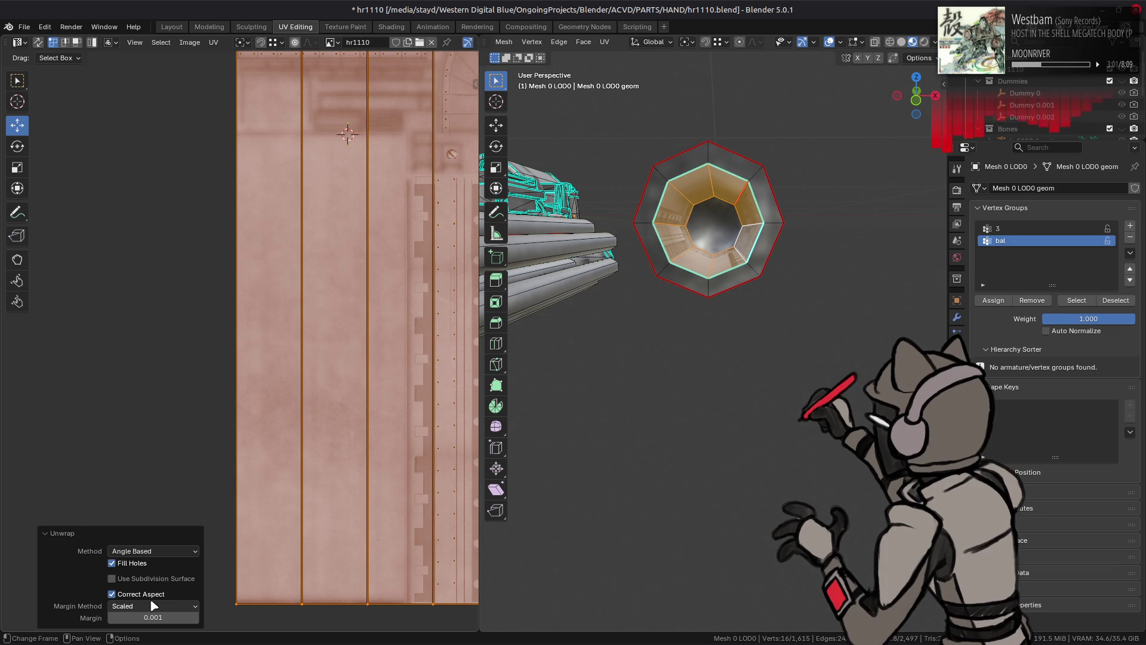
pyautogui.click(152, 617)
pyautogui.write('0')
pyautogui.press('Return')
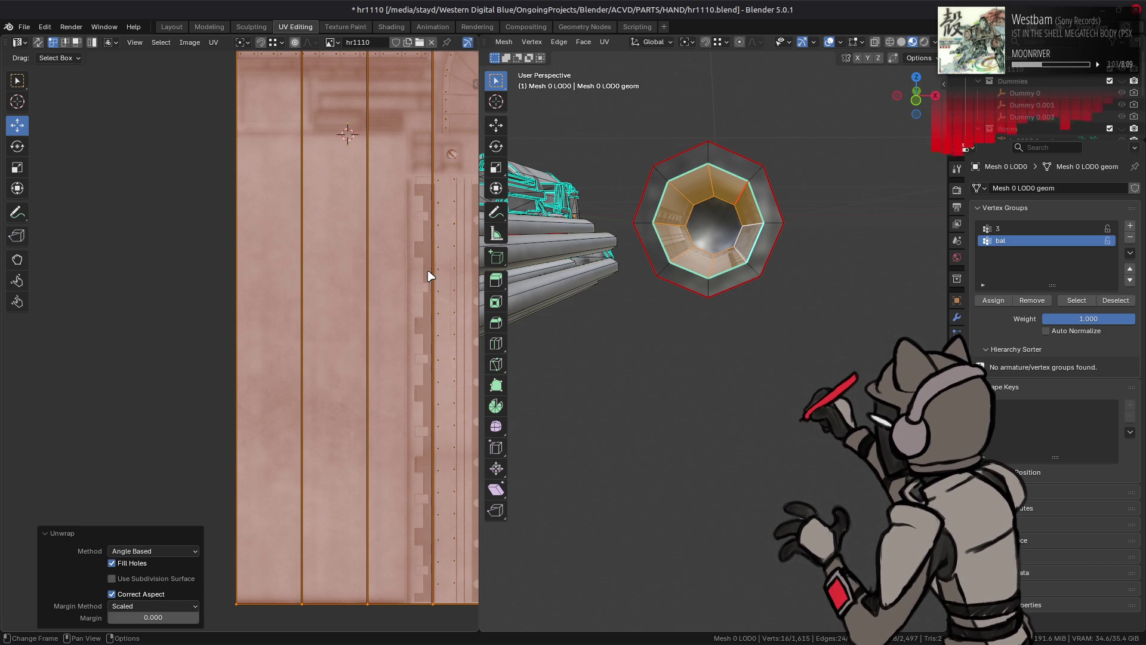
pyautogui.moveTo(417, 174); pyautogui.dragTo(429, 257, button='middle')
# Step: Add the bore cap's triangle faces to the selection
pyautogui.moveTo(554, 247); pyautogui.dragTo(818, 255, button='middle')
pyautogui.keyDown('alt'); pyautogui.keyDown('shift'); pyautogui.click(817, 257); pyautogui.keyUp('shift'); pyautogui.keyUp('alt')
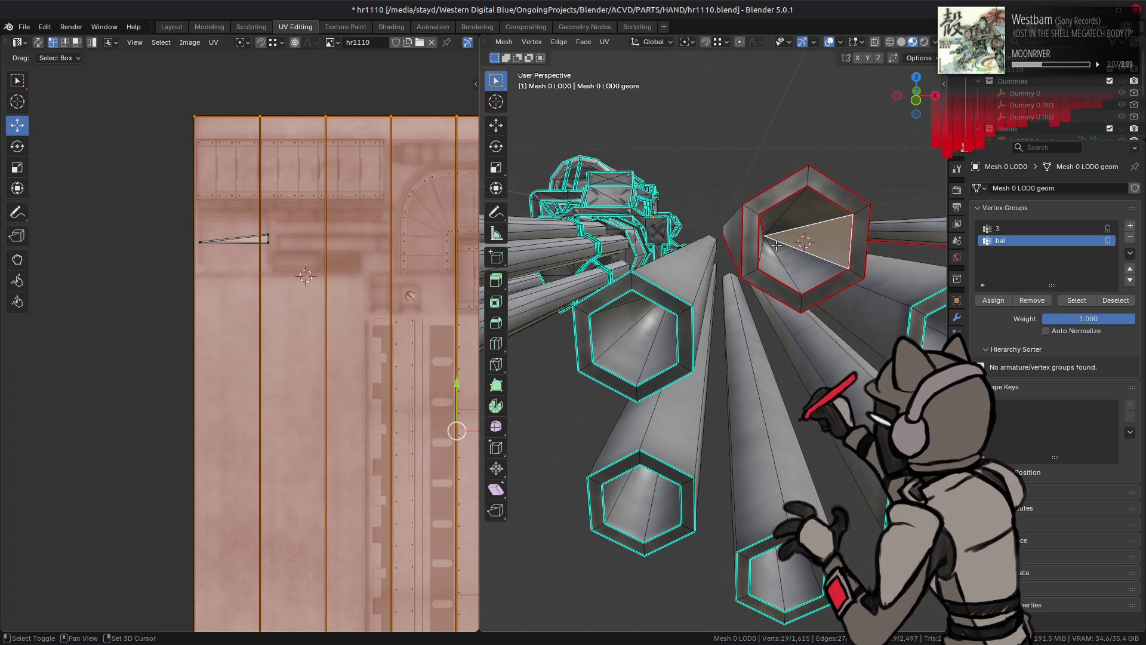
pyautogui.keyDown('alt'); pyautogui.keyDown('shift'); pyautogui.click(795, 247); pyautogui.keyUp('shift'); pyautogui.keyUp('alt')
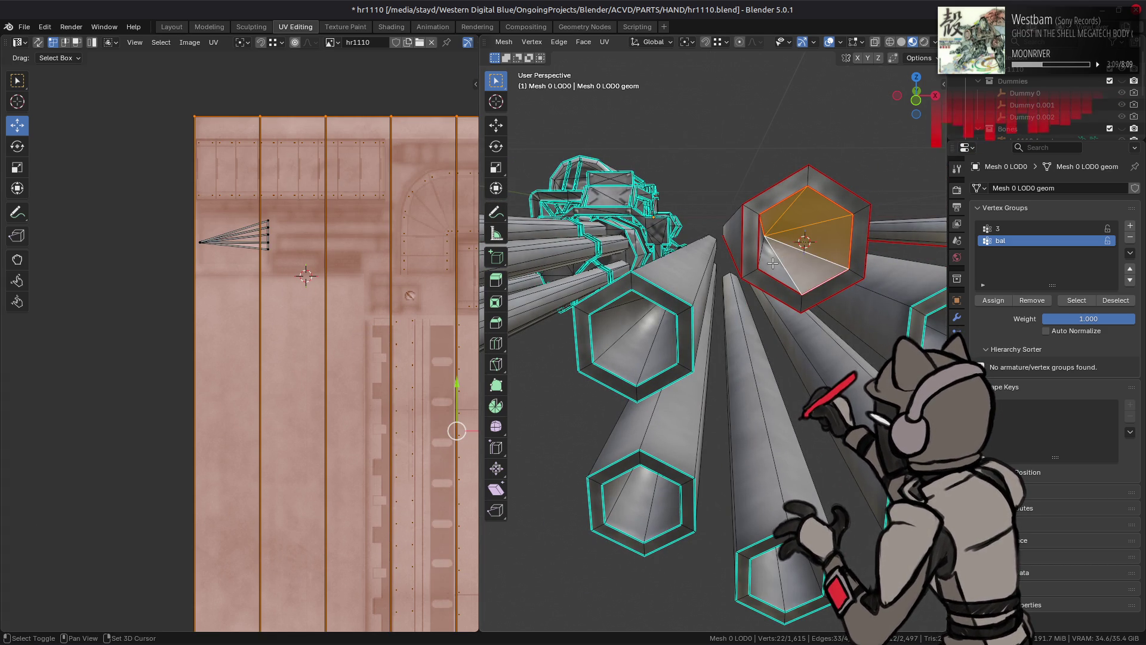
pyautogui.keyDown('alt'); pyautogui.keyDown('shift'); pyautogui.click(772, 244); pyautogui.keyUp('shift'); pyautogui.keyUp('alt')
pyautogui.moveTo(772, 244); pyautogui.dragTo(698, 273, button='middle')
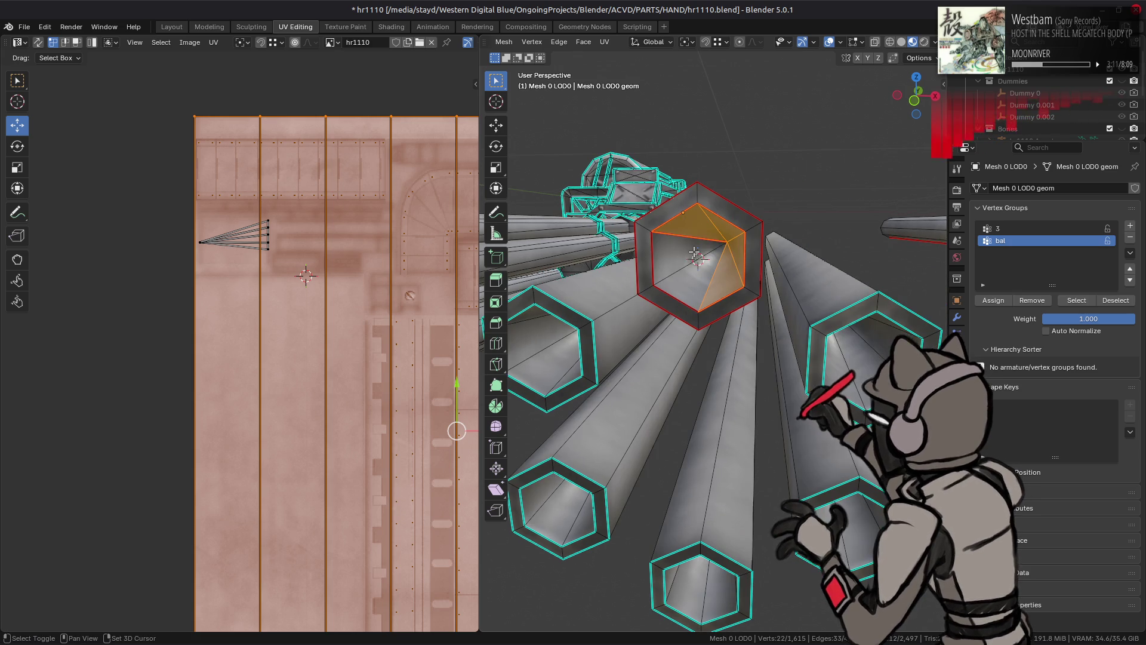
pyautogui.keyDown('shift'); pyautogui.click(698, 273); pyautogui.keyUp('shift')
pyautogui.moveTo(826, 284); pyautogui.dragTo(729, 278, button='middle')
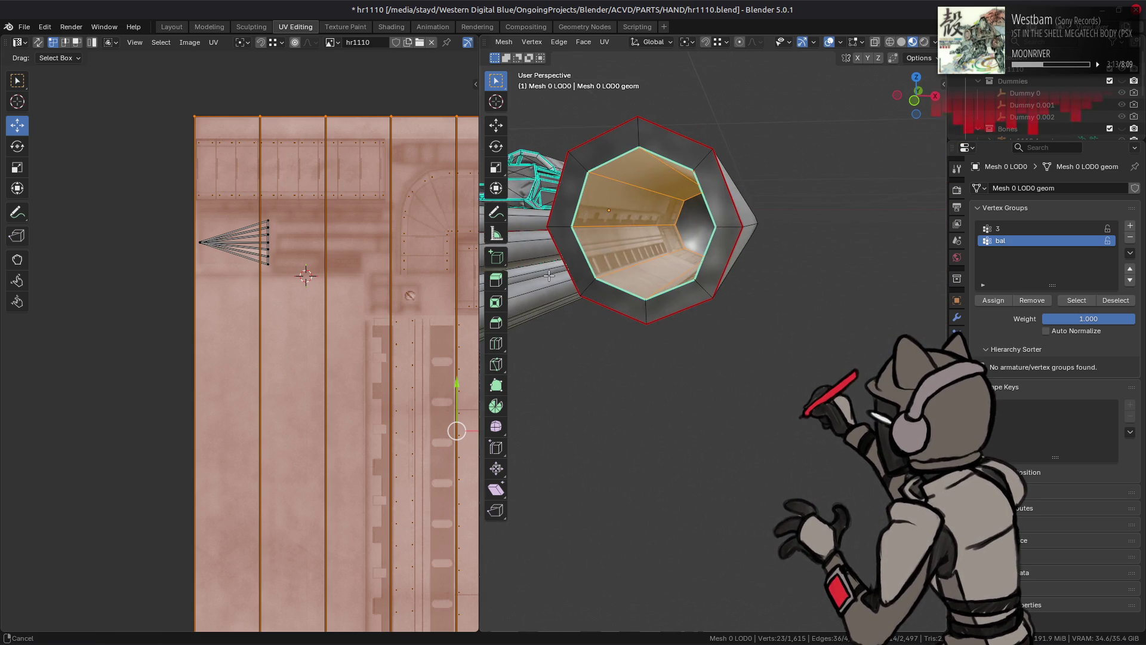
# Step: Move all the UV islands and rotate them 90°
pyautogui.press('a')
pyautogui.press('g')
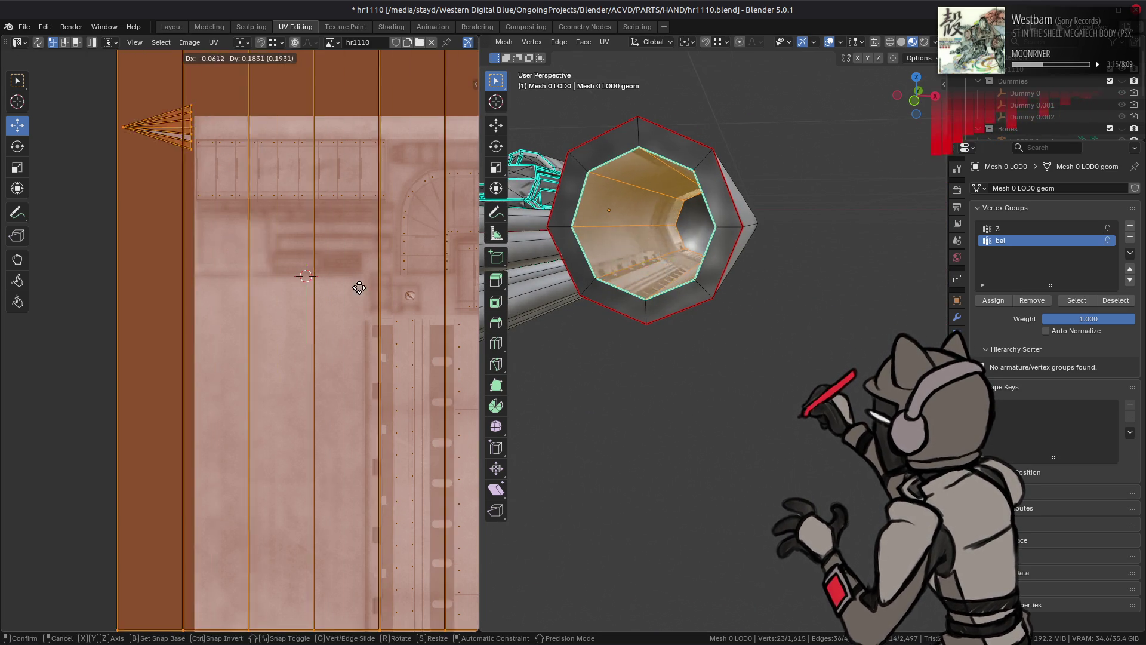
pyautogui.click(280, 268)
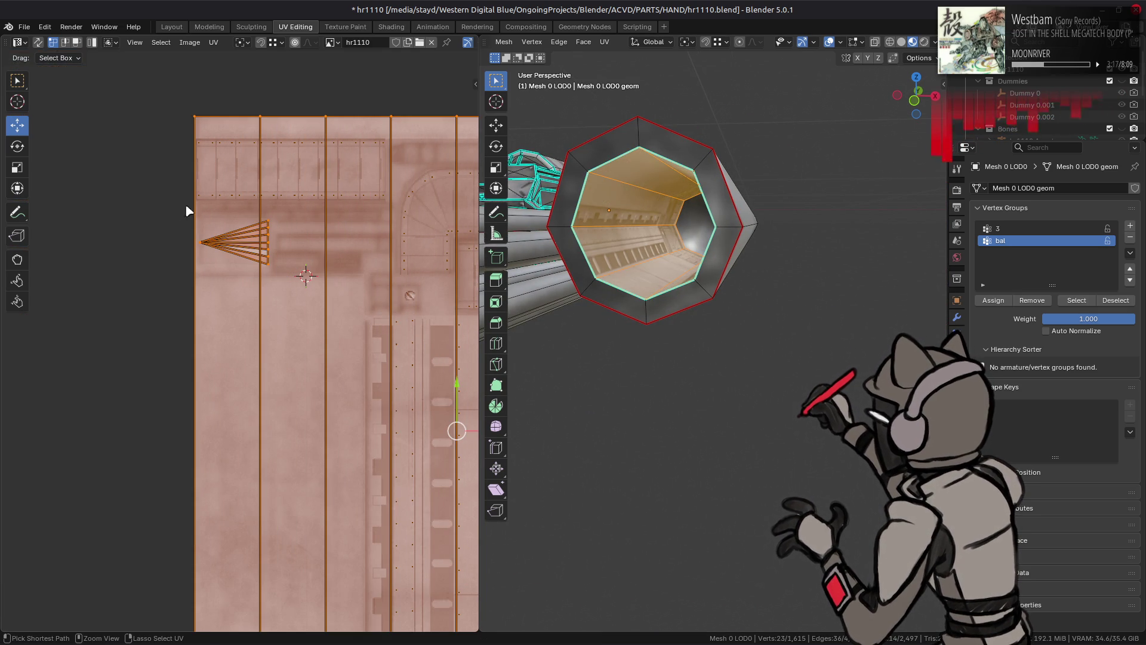
pyautogui.press('r')
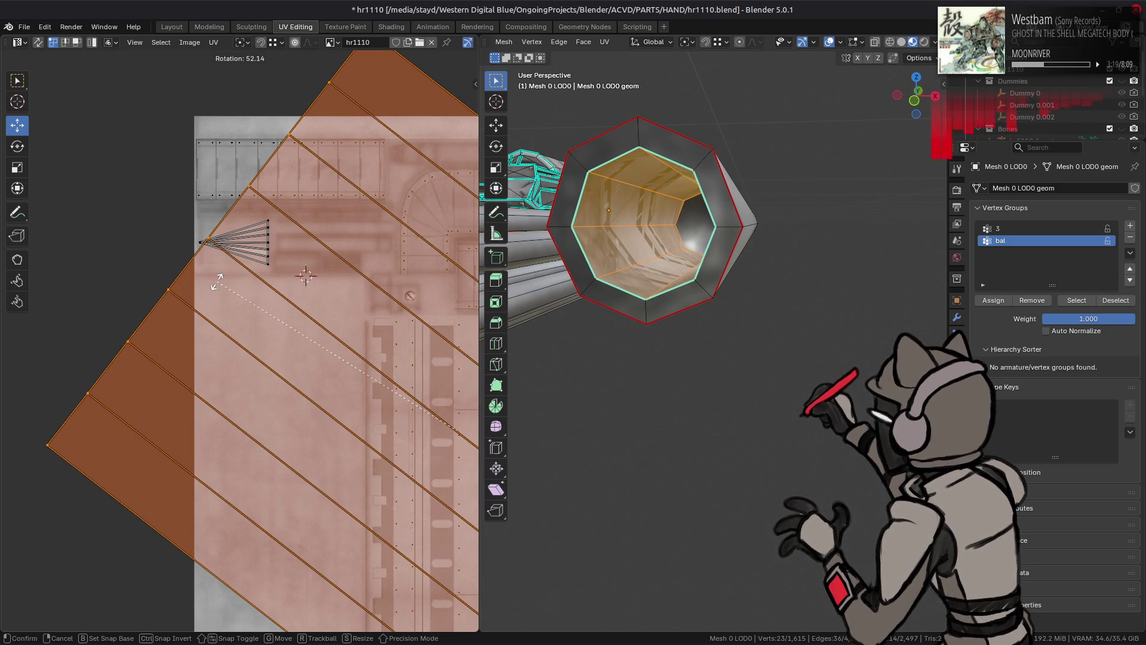
pyautogui.write('90')
pyautogui.press('Return')
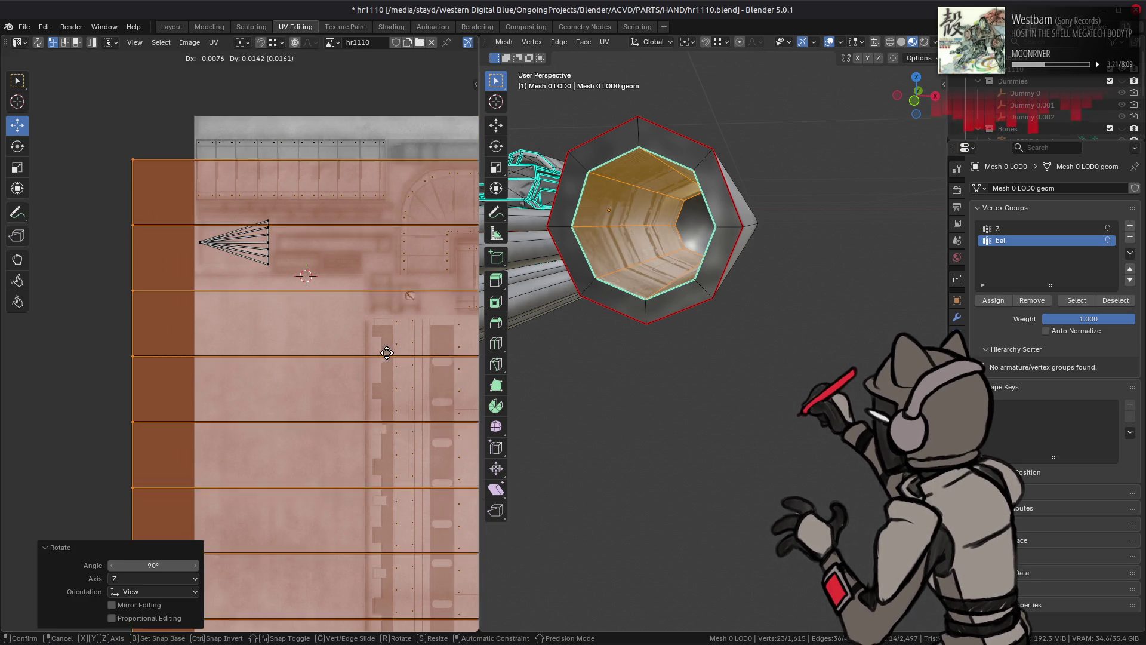
pyautogui.press('g')
pyautogui.click(242, 242)
# Step: Scale the UV islands down to 0.168 and shift them right
pyautogui.press('s')
pyautogui.click(274, 242)
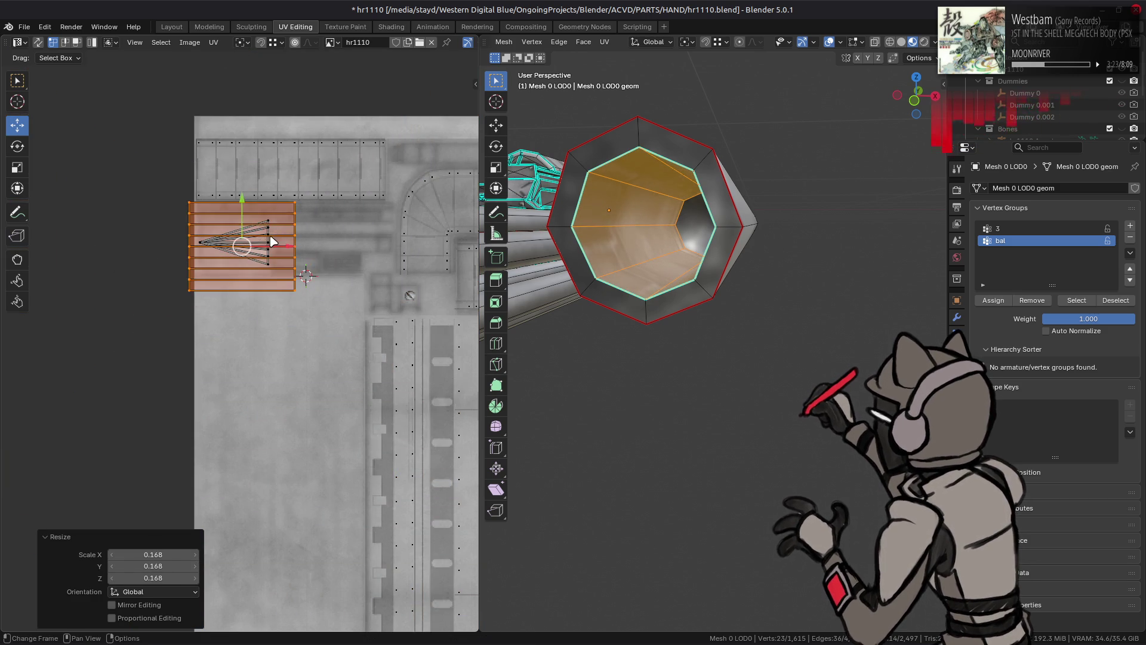
pyautogui.scroll(3, 294, 295)
pyautogui.moveTo(293, 295); pyautogui.dragTo(308, 371, button='middle')
pyautogui.press('g')
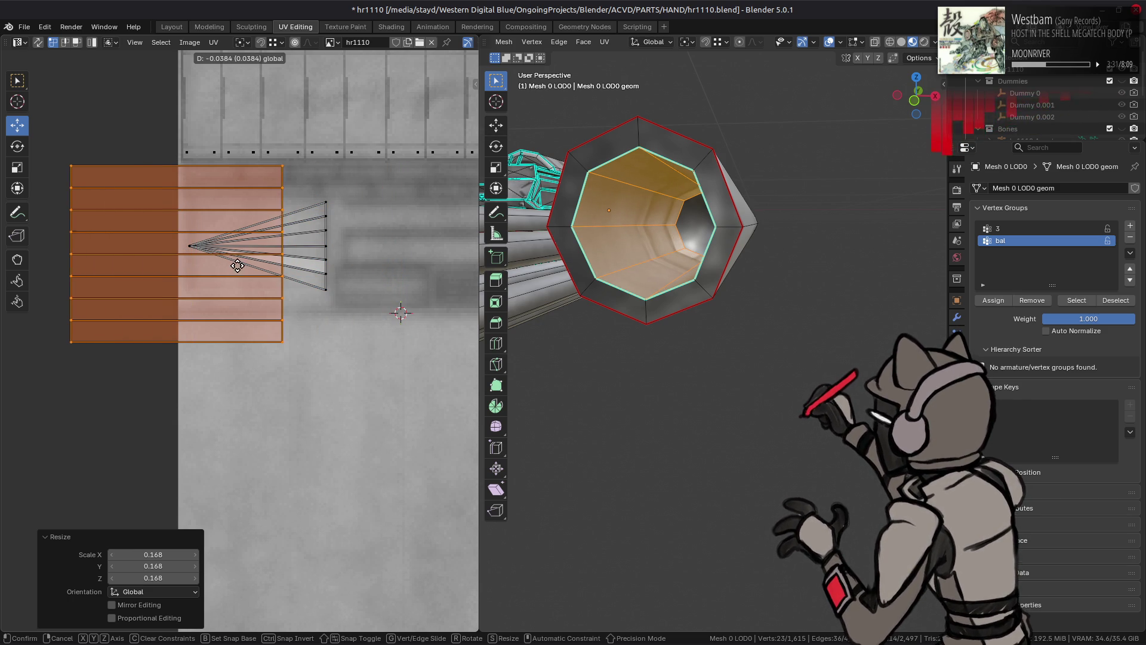
pyautogui.click(347, 262)
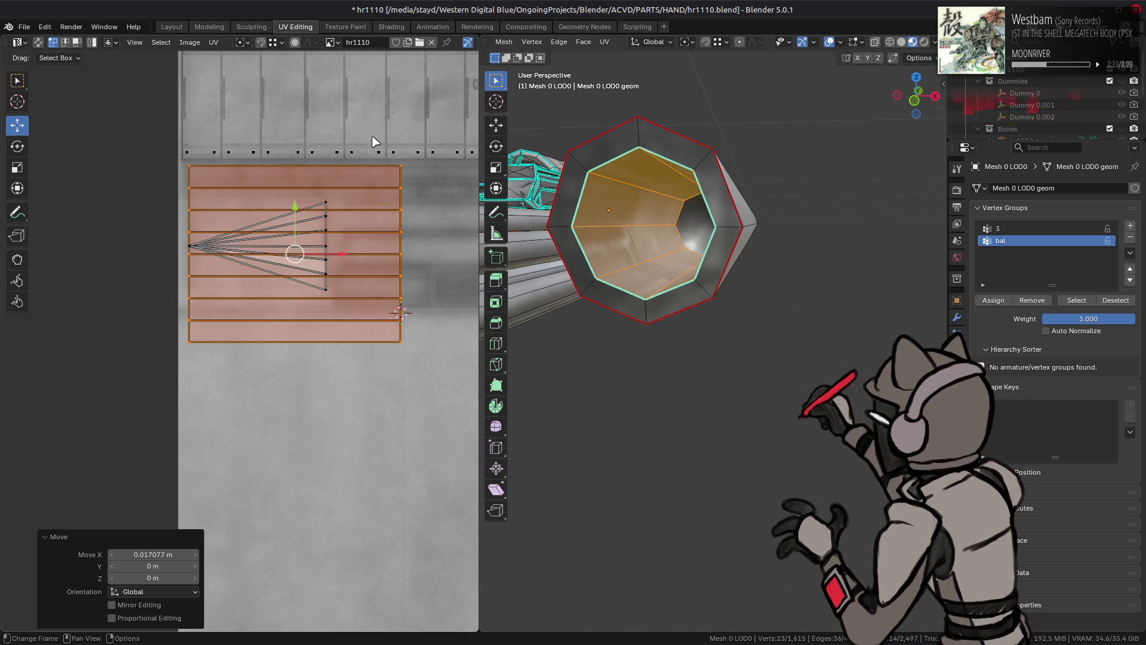
# Step: Reposition the whole UV strip along X
pyautogui.moveTo(372, 141); pyautogui.dragTo(437, 388)
pyautogui.press('g')
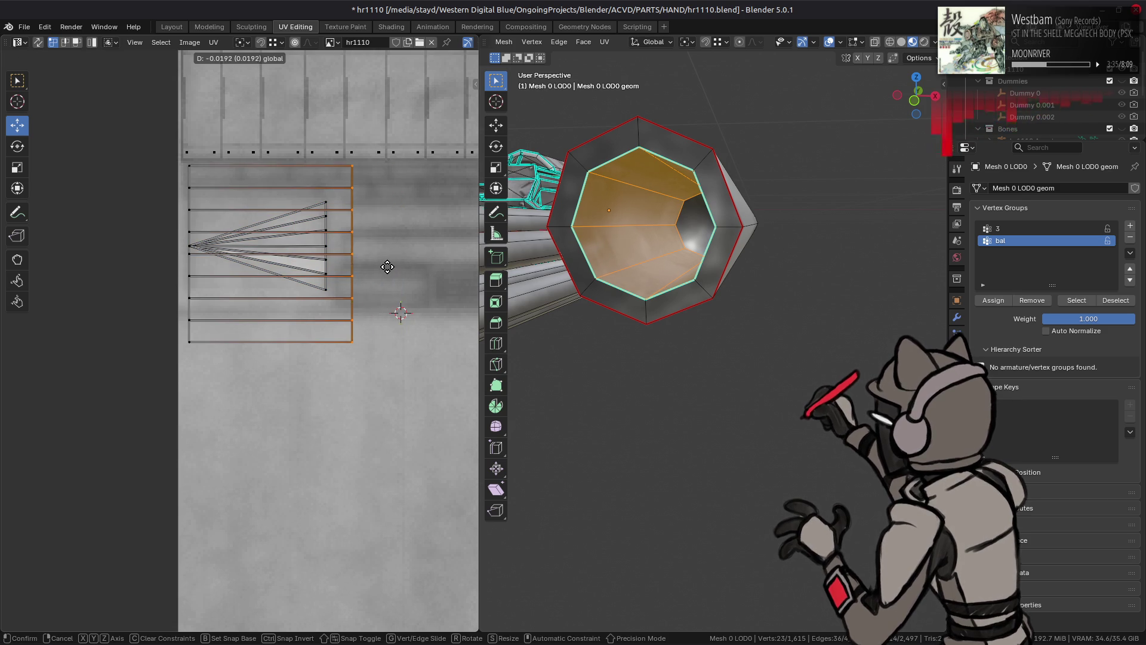
pyautogui.press('Escape')
pyautogui.press('a')
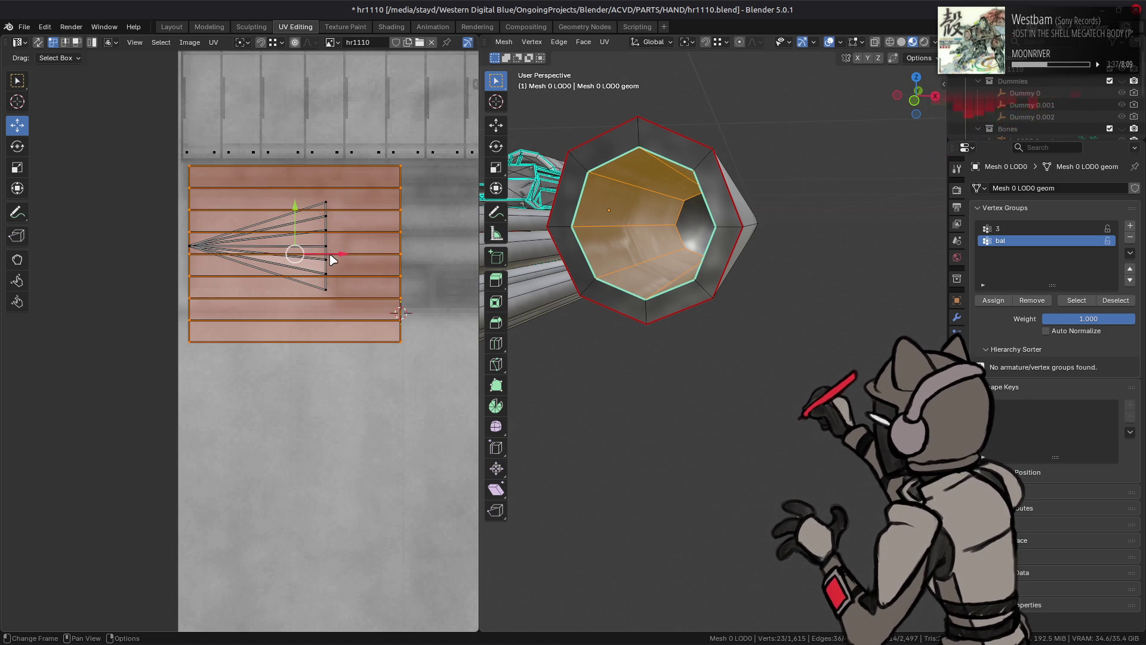
pyautogui.moveTo(332, 254)
pyautogui.mouseDown()
pyautogui.moveTo(376, 251)
pyautogui.moveTo(193, 243)
pyautogui.mouseUp()
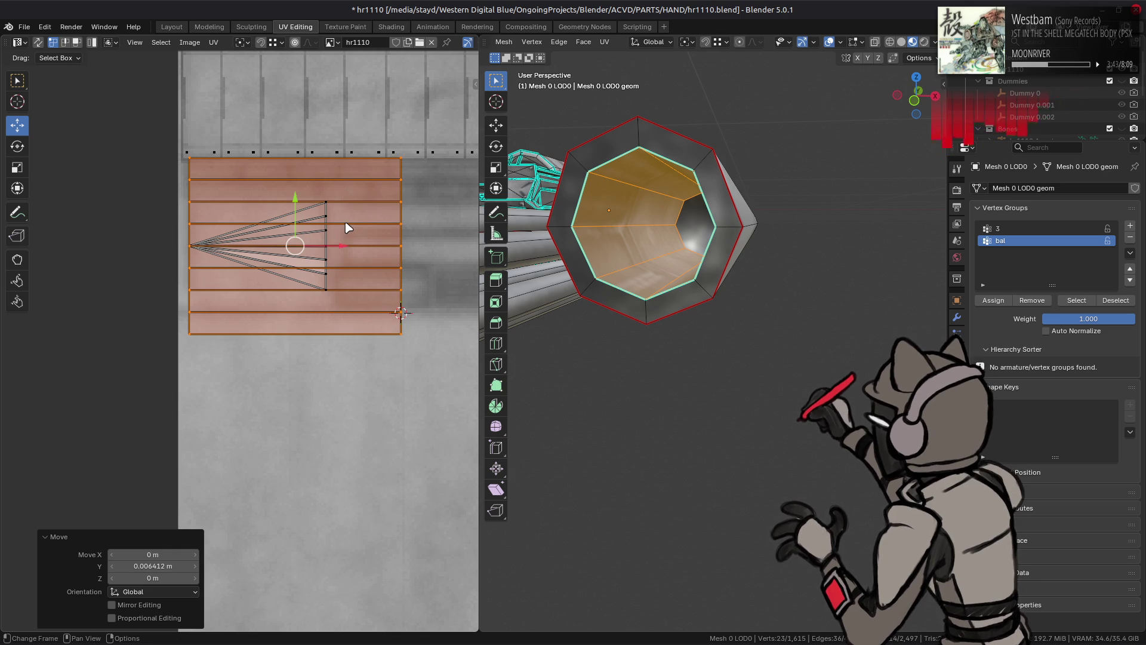
# Step: Snap the 2D cursor to the left fan vertex and use it as the UV pivot
pyautogui.click(179, 245)
pyautogui.hotkey('shift', 's')
pyautogui.click(281, 333)
pyautogui.press('a')
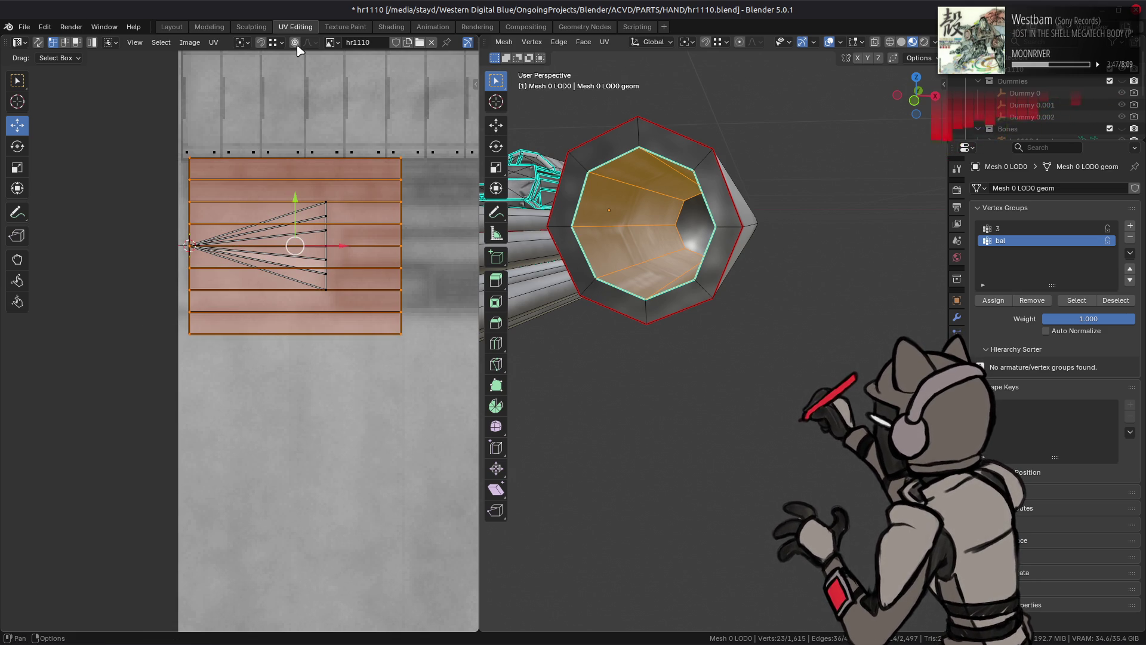
pyautogui.click(241, 42)
pyautogui.click(270, 99)
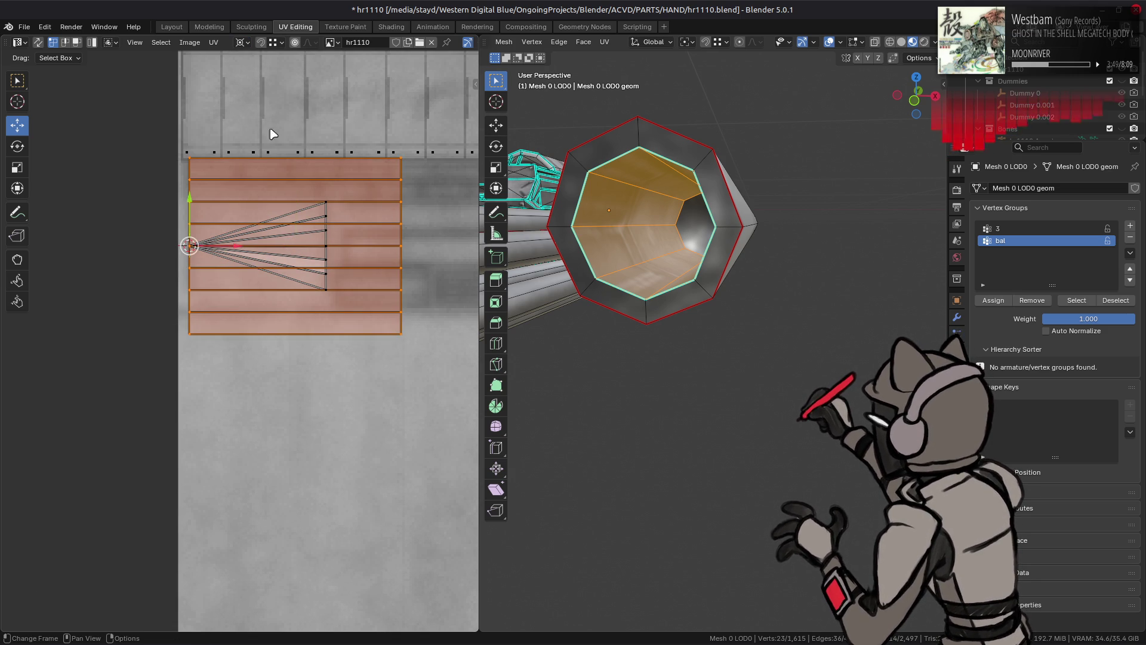
# Step: Scale the UV island to 0.645 on X and 0.498 on Y
pyautogui.press('s')
pyautogui.press('x')
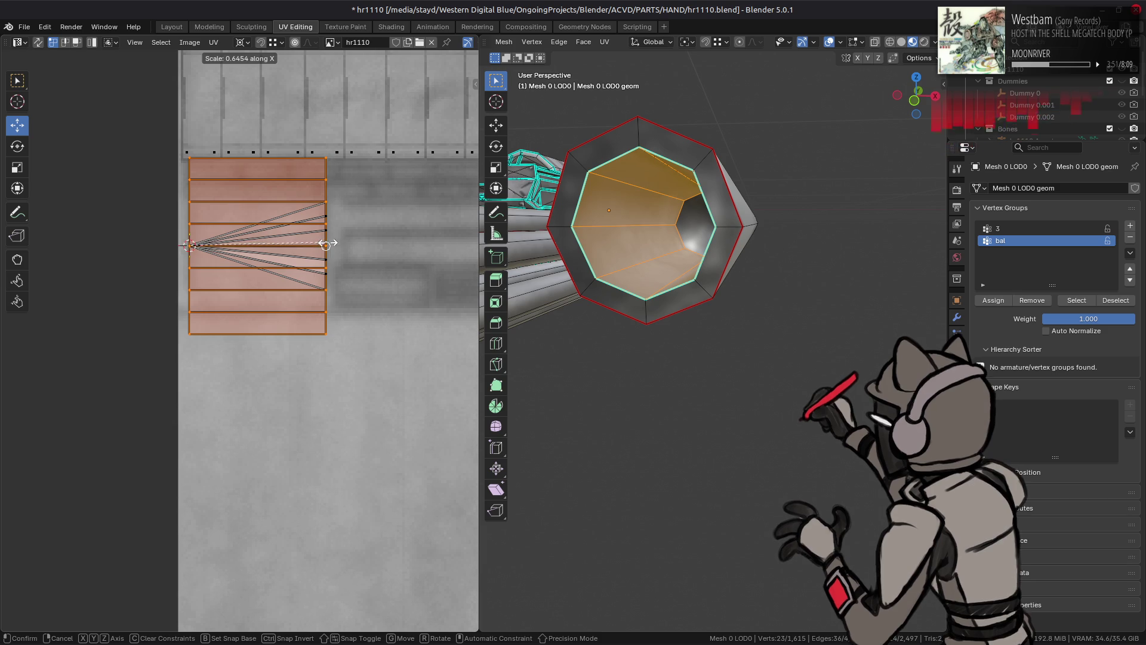
pyautogui.click(312, 243)
pyautogui.scroll(3, 281, 194)
pyautogui.press('s')
pyautogui.press('y')
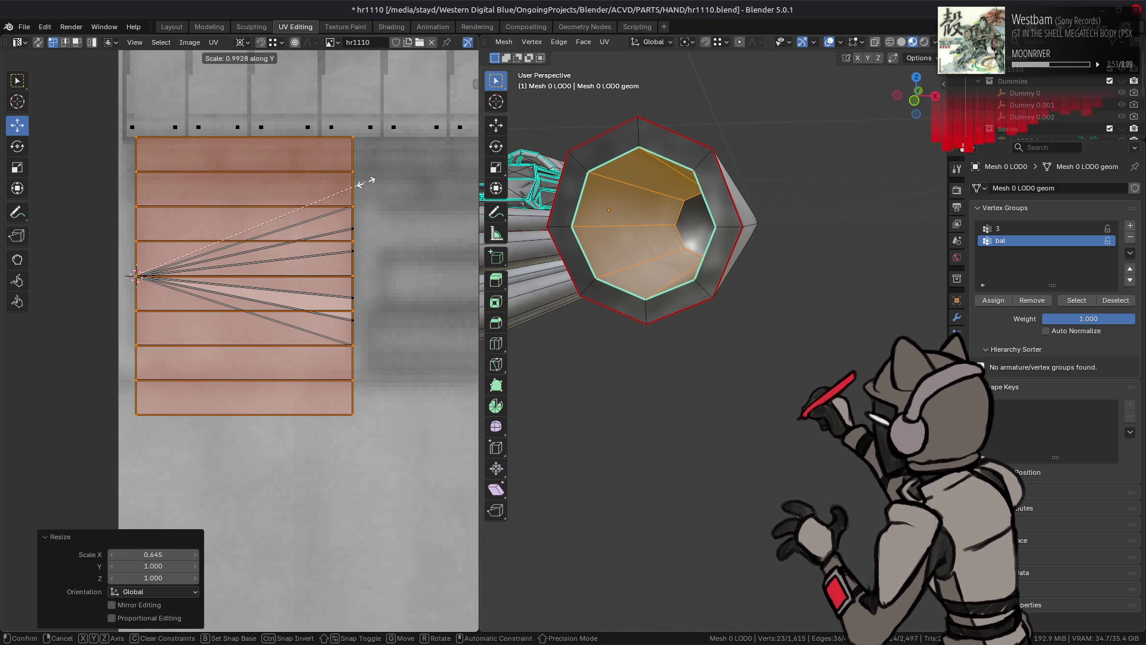
pyautogui.click(353, 206)
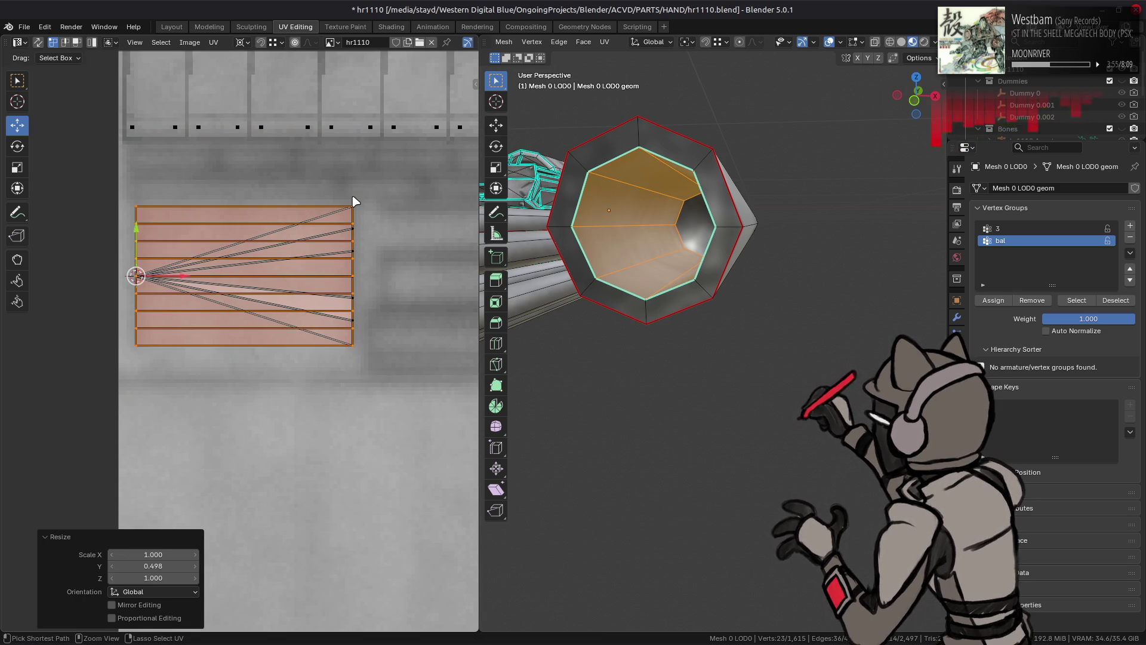
pyautogui.moveTo(603, 215)
pyautogui.mouseDown(button='middle')
pyautogui.moveTo(667, 218)
pyautogui.moveTo(686, 234)
pyautogui.moveTo(639, 219)
pyautogui.mouseUp(button='middle')
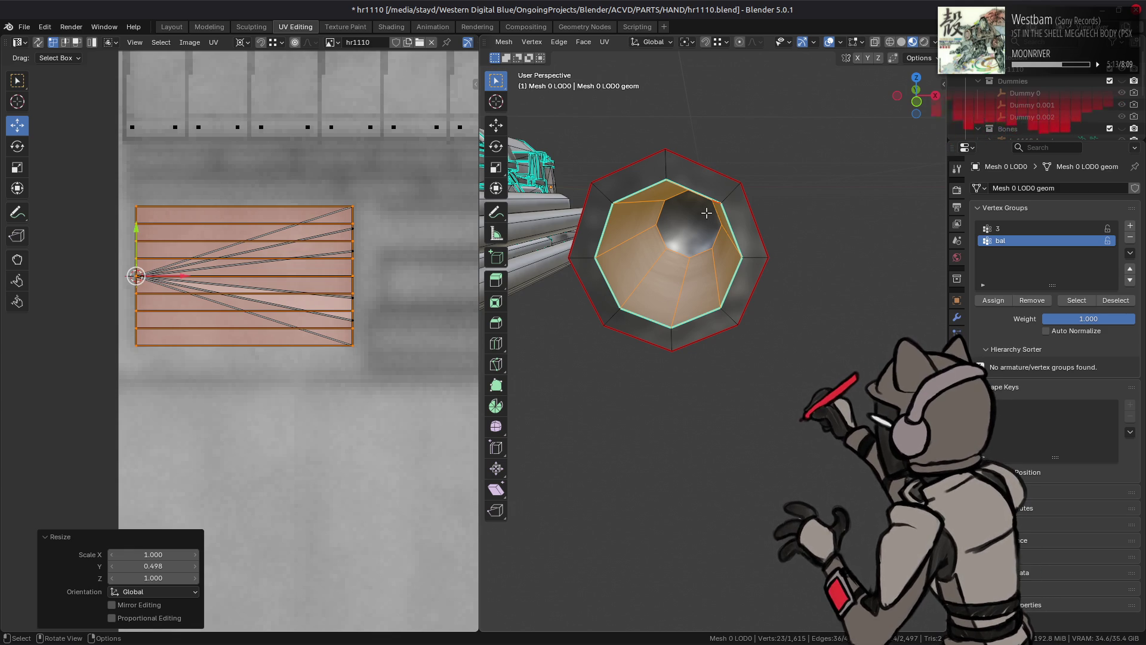
pyautogui.moveTo(707, 213); pyautogui.dragTo(702, 213, button='middle')
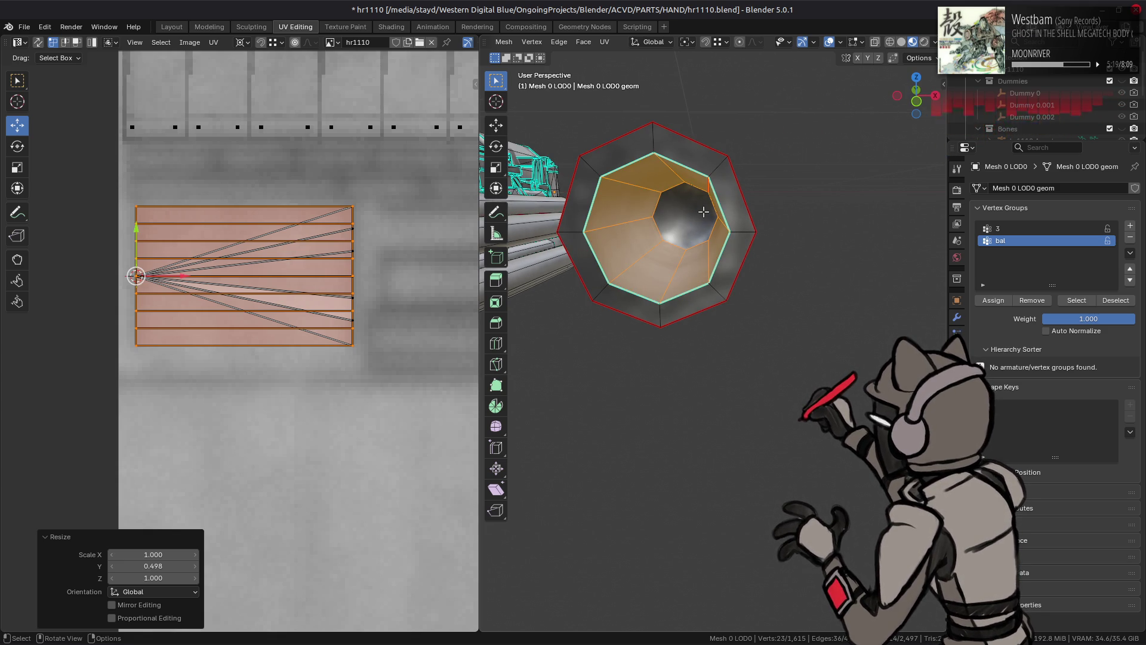
pyautogui.keyDown('alt'); pyautogui.click(660, 278); pyautogui.keyUp('alt')
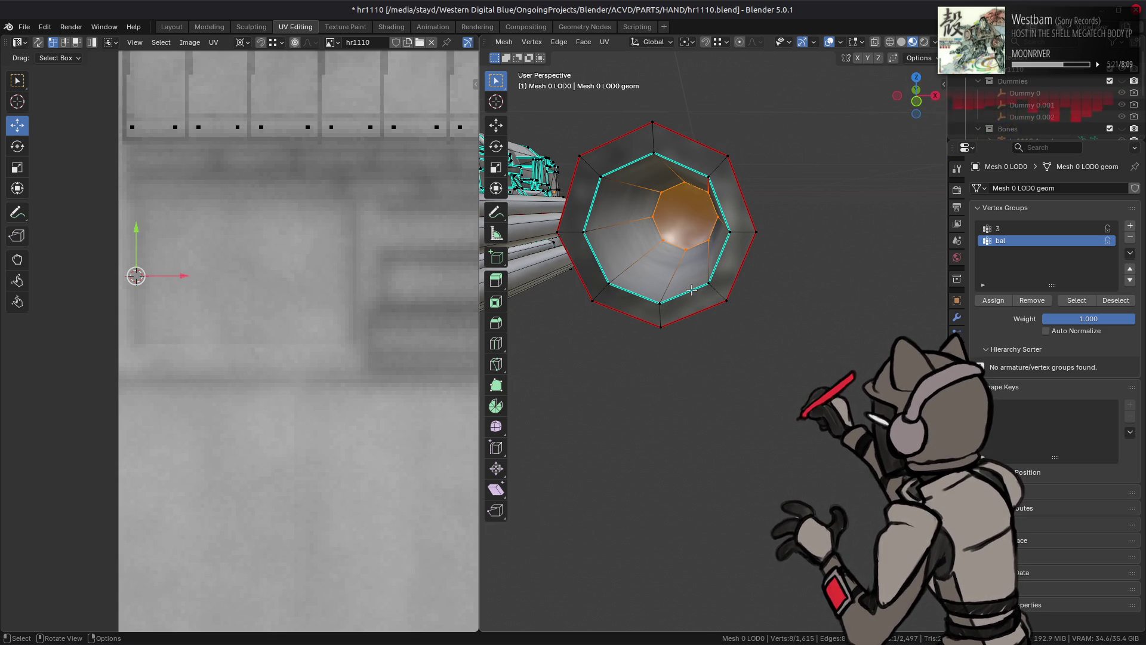
# Step: Delete the bore's end faces and merge the end loop At Center with UV correction on
pyautogui.rightClick(644, 477)
pyautogui.click(711, 475)
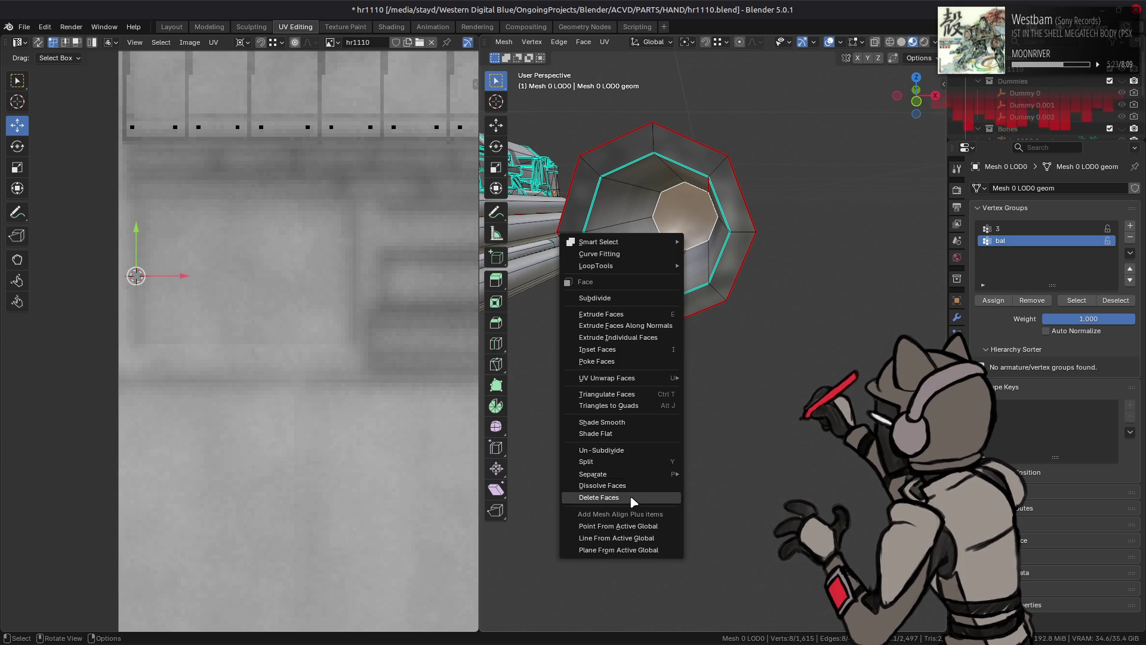
pyautogui.rightClick(770, 342)
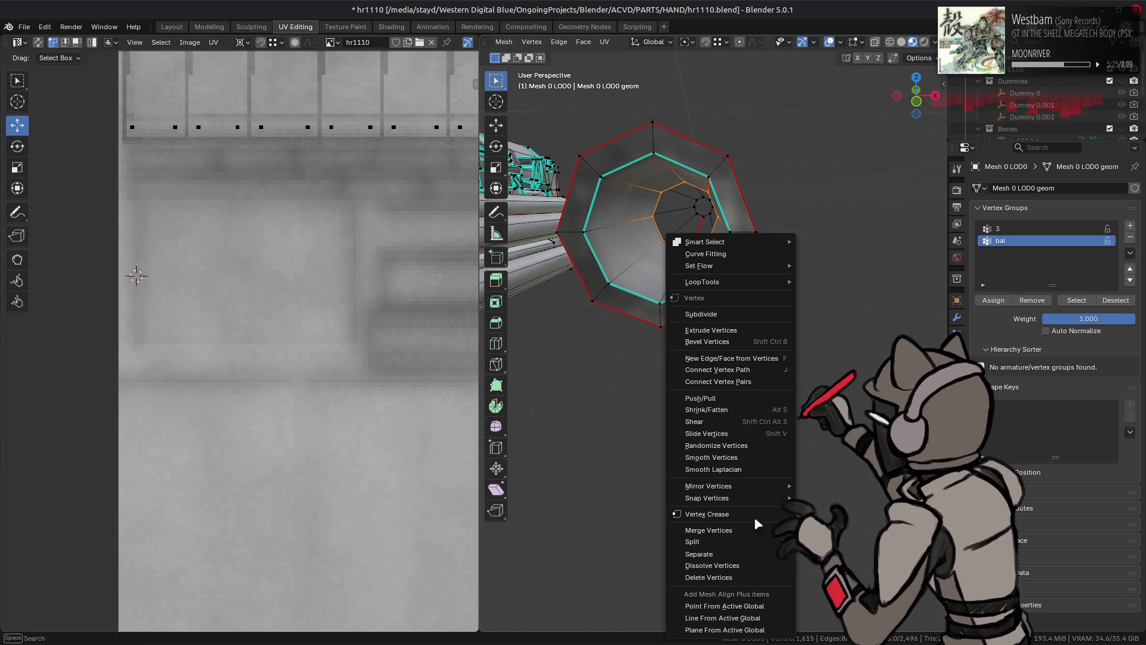
pyautogui.click(695, 530)
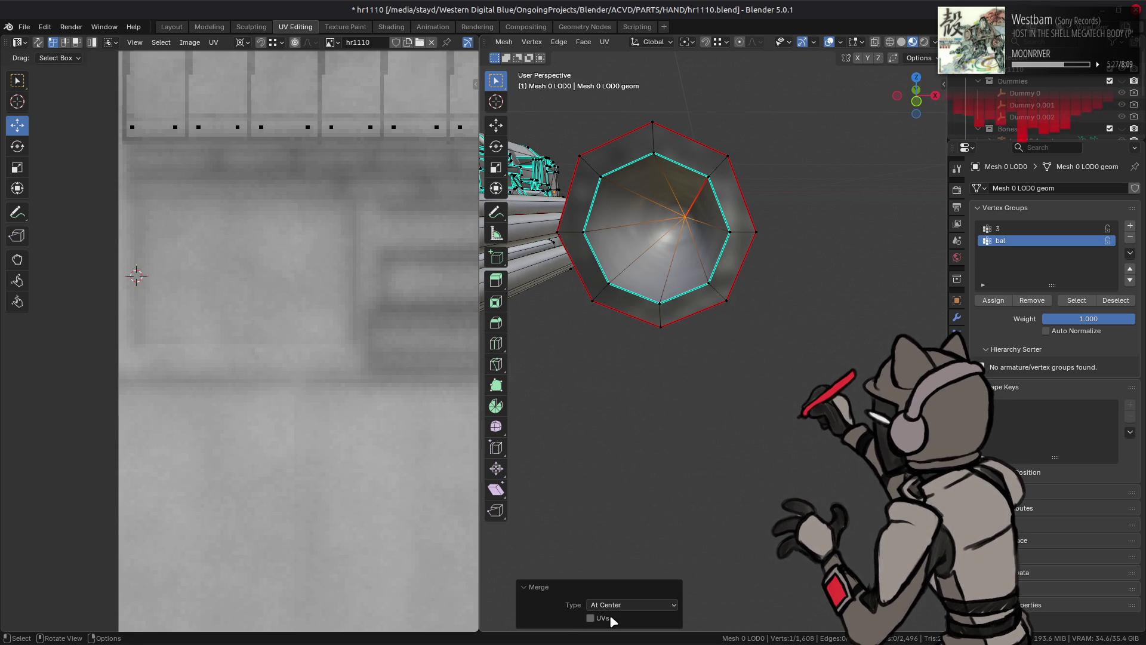
pyautogui.click(603, 619)
pyautogui.scroll(3, 671, 472)
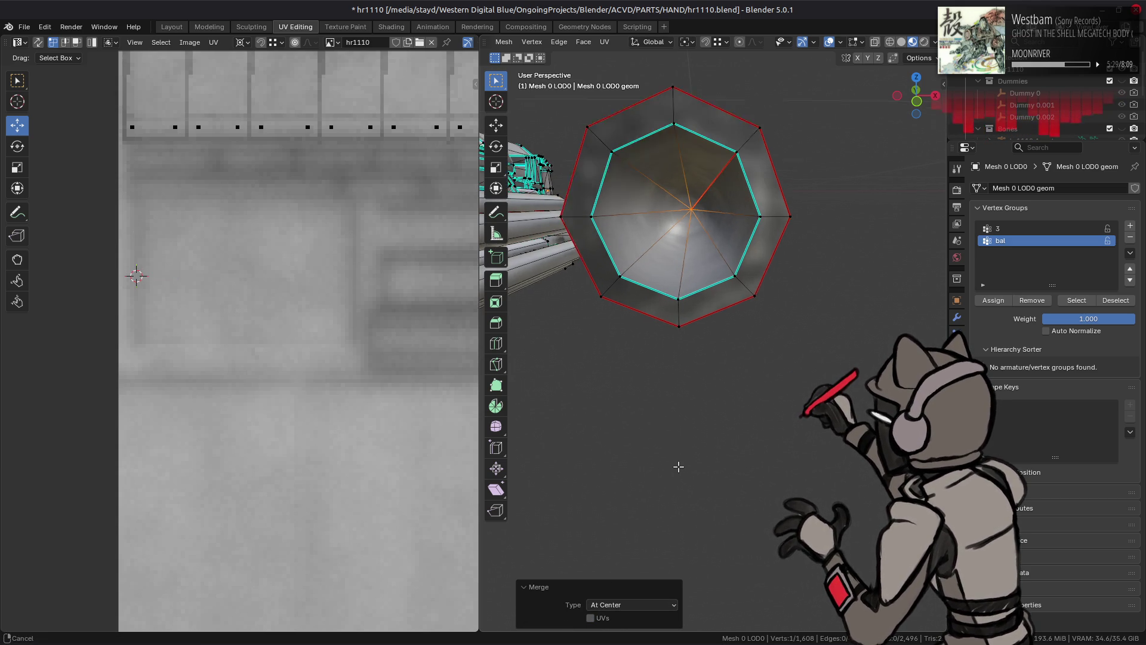
pyautogui.click(593, 619)
pyautogui.click(595, 620)
pyautogui.click(600, 622)
# Step: Check the closed bore end from the side and select its new centre vertex
pyautogui.press('Tab')
pyautogui.moveTo(711, 400); pyautogui.dragTo(715, 407, button='middle')
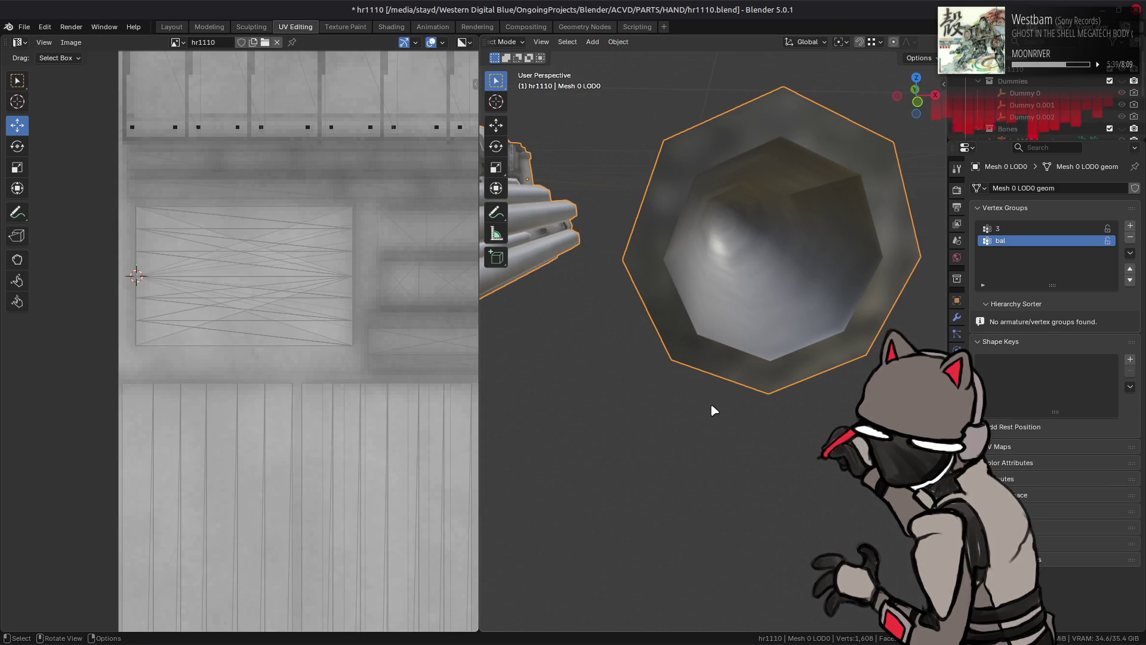
pyautogui.moveTo(713, 410)
pyautogui.mouseDown(button='middle')
pyautogui.moveTo(716, 392)
pyautogui.moveTo(687, 378)
pyautogui.moveTo(765, 366)
pyautogui.moveTo(809, 244)
pyautogui.moveTo(803, 264)
pyautogui.mouseUp(button='middle')
pyautogui.press('Tab')
pyautogui.click(803, 228)
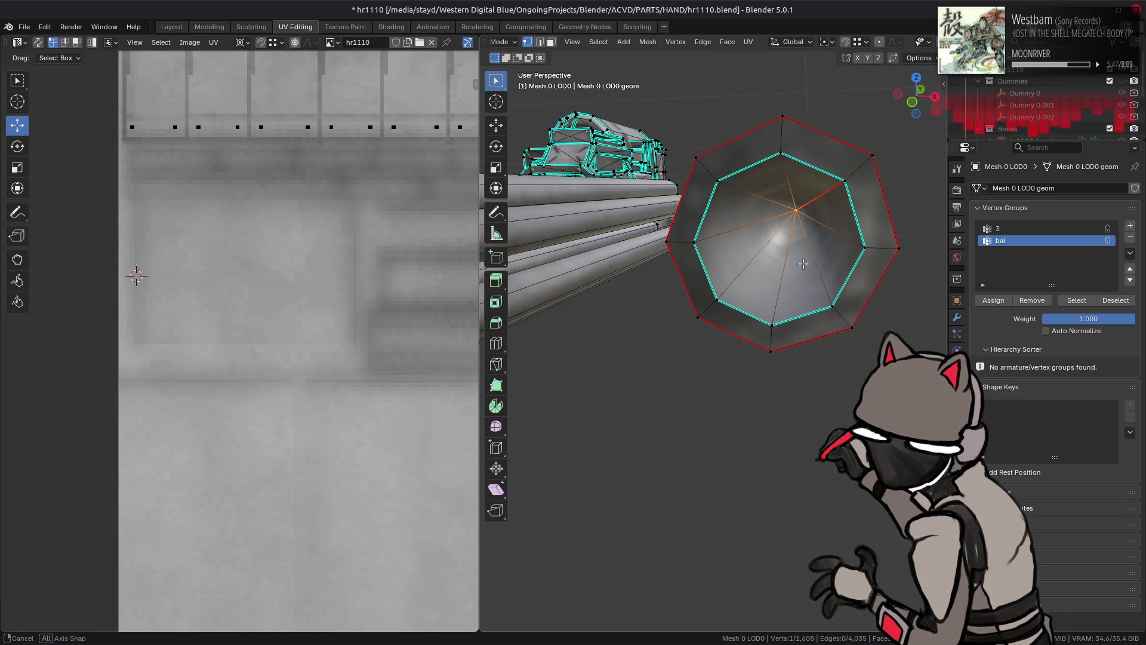
# Step: Switch to the Layout workspace and re-enter Edit Mode on the tube
pyautogui.click(172, 26)
pyautogui.press('Tab')
pyautogui.moveTo(519, 229)
pyautogui.mouseDown(button='middle')
pyautogui.moveTo(537, 233)
pyautogui.moveTo(512, 231)
pyautogui.moveTo(537, 287)
pyautogui.mouseUp(button='middle')
pyautogui.scroll(3, 541, 295)
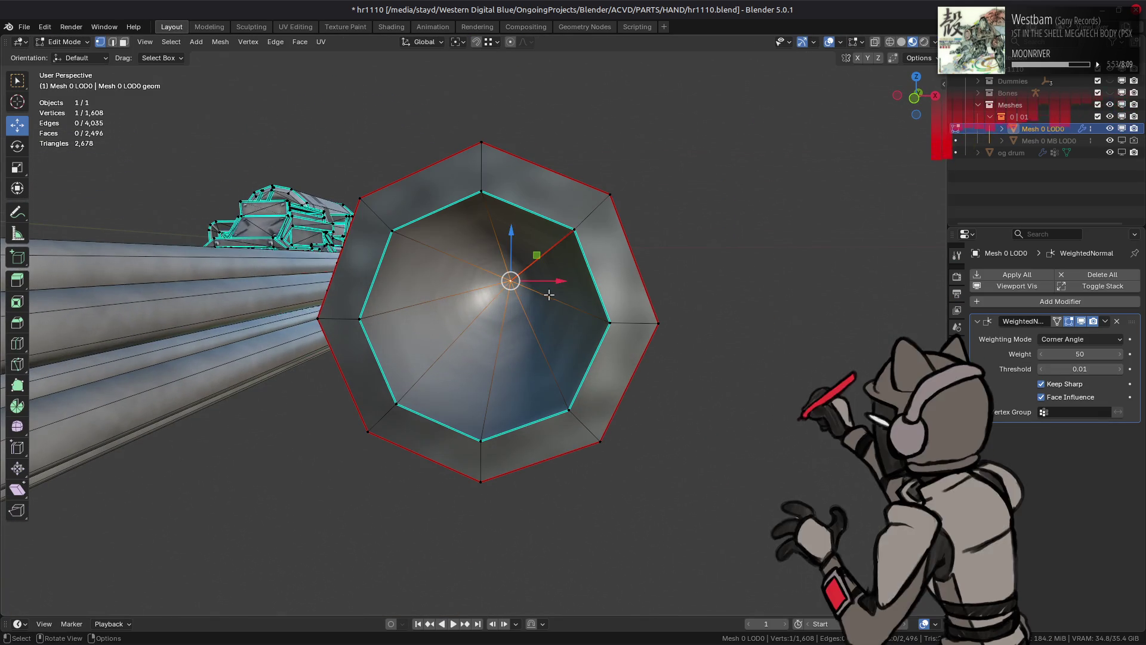
# Step: Switch to Vertex Paint mode and fill the tube's vertex colours with Shift+K
pyautogui.hotkey('shift', 's')
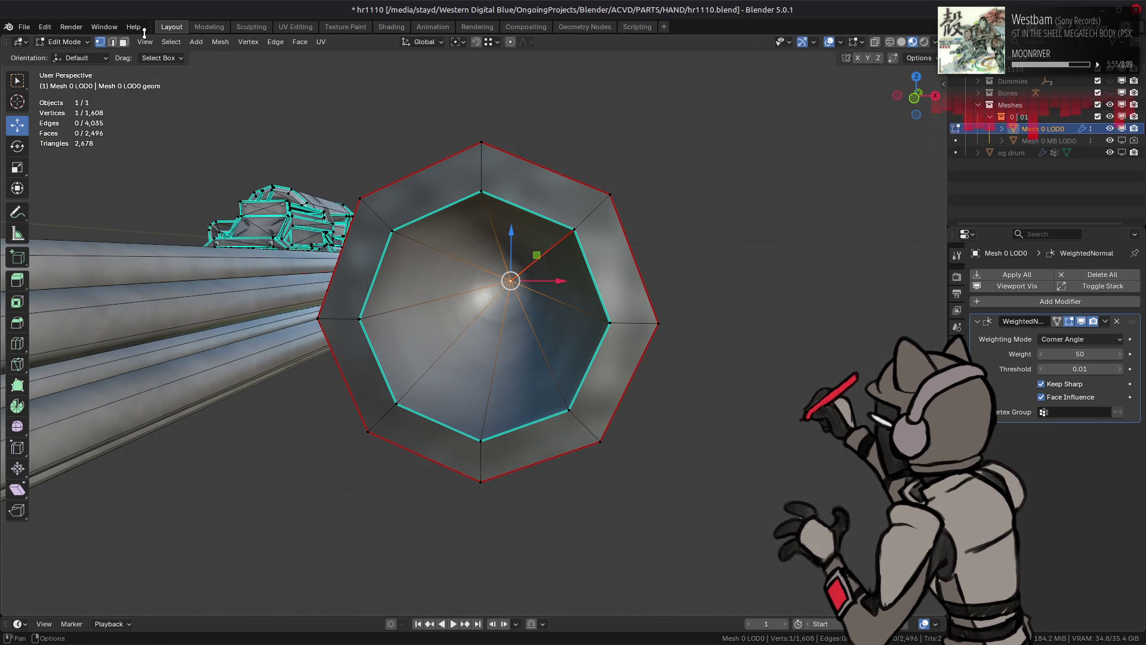
pyautogui.click(64, 42)
pyautogui.click(59, 98)
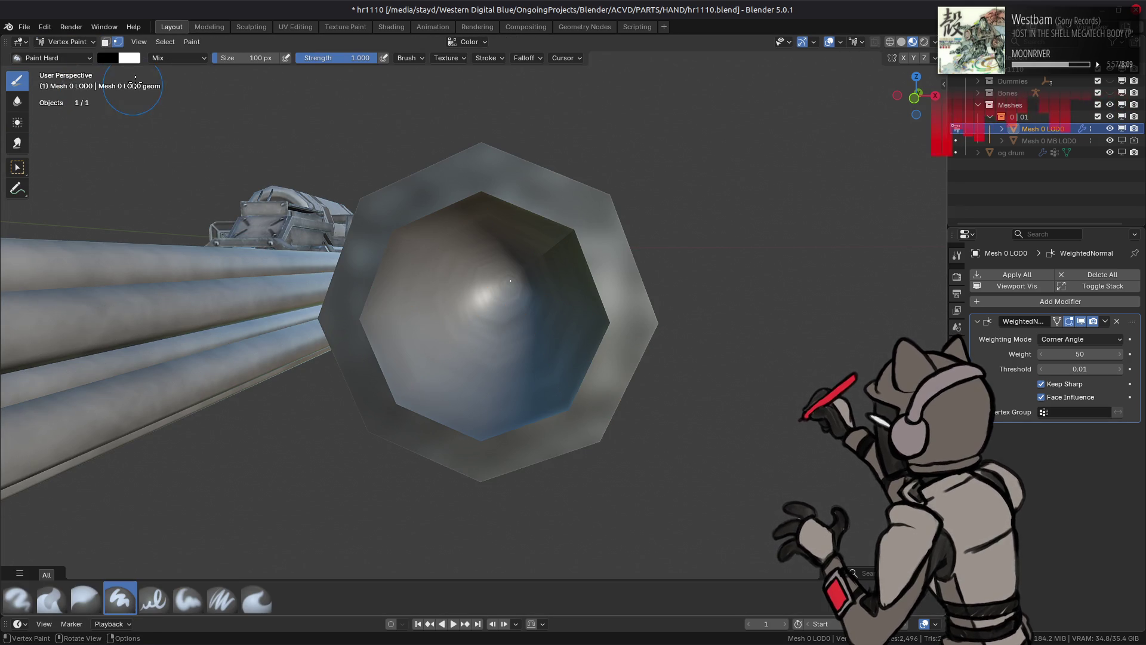
pyautogui.hotkey('shift', 'k')
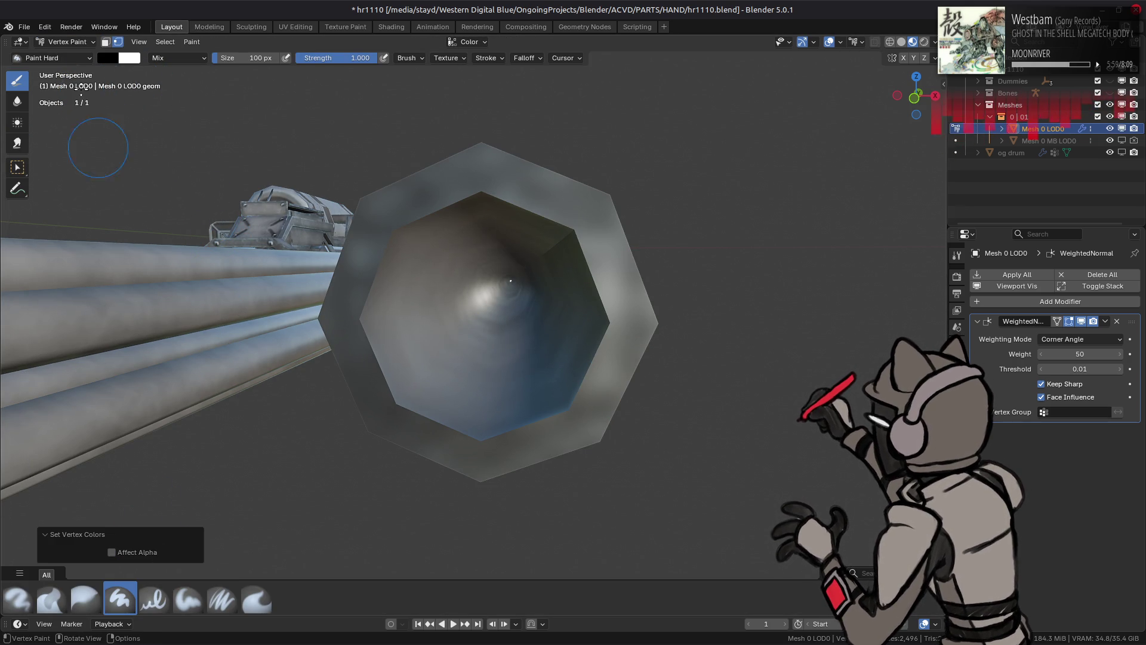
# Step: Return to Object Mode, deselect all, and enter Edit Mode in face select
pyautogui.click(66, 42)
pyautogui.click(60, 57)
pyautogui.hotkey('alt', 'a')
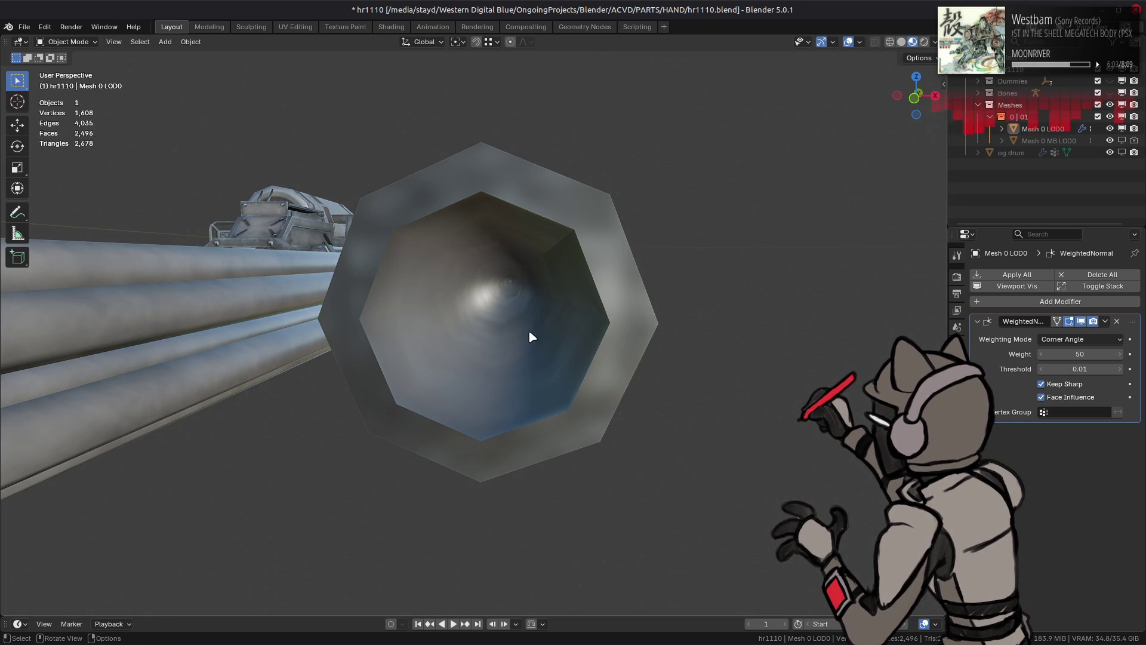
pyautogui.scroll(-5, 530, 330)
pyautogui.press('Tab')
pyautogui.moveTo(530, 329)
pyautogui.mouseDown(button='middle')
pyautogui.moveTo(684, 340)
pyautogui.moveTo(792, 383)
pyautogui.moveTo(553, 396)
pyautogui.moveTo(591, 378)
pyautogui.moveTo(629, 389)
pyautogui.mouseUp(button='middle')
pyautogui.press('3')
# Step: Select the lone octagonal tube and move it -1 m along X, then undo
pyautogui.click(629, 389)
pyautogui.hotkey('ctrl', 'l')
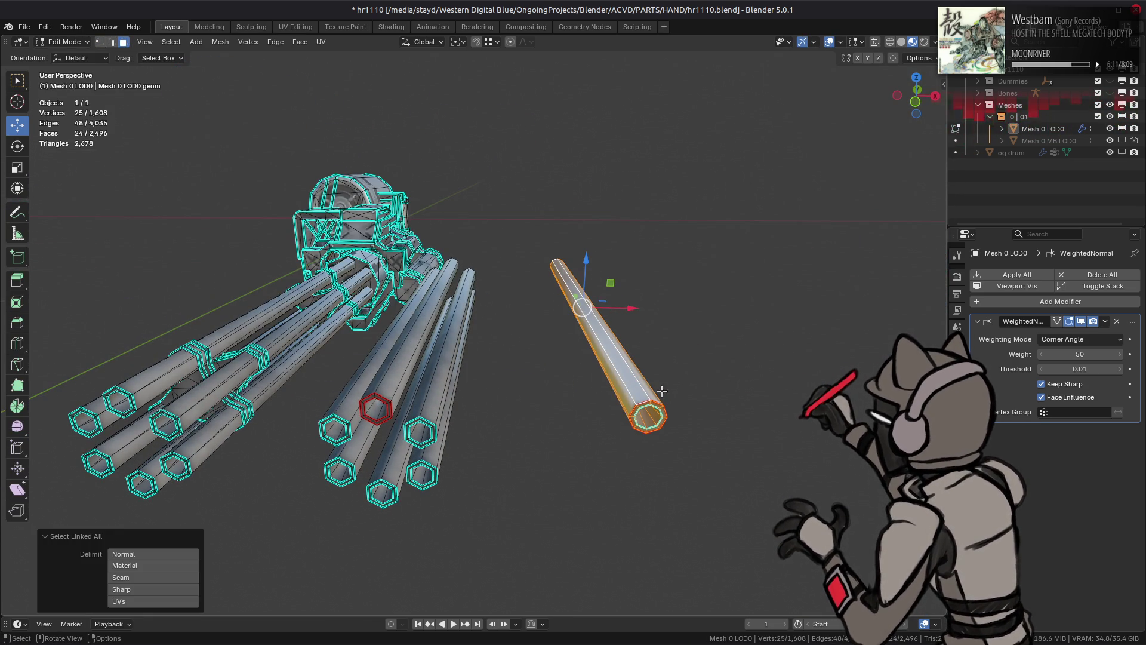
pyautogui.press('g')
pyautogui.press('x')
pyautogui.press('1')
pyautogui.press('-')
pyautogui.press('Return')
pyautogui.moveTo(607, 307)
pyautogui.mouseDown(button='middle')
pyautogui.moveTo(509, 327)
pyautogui.moveTo(568, 258)
pyautogui.moveTo(575, 271)
pyautogui.moveTo(507, 310)
pyautogui.moveTo(486, 396)
pyautogui.moveTo(357, 349)
pyautogui.moveTo(472, 272)
pyautogui.moveTo(467, 306)
pyautogui.mouseUp(button='middle')
pyautogui.hotkey('ctrl', 'z')
# Step: Select the entire long tube on the right
pyautogui.keyDown('alt'); pyautogui.click(467, 306); pyautogui.keyUp('alt')
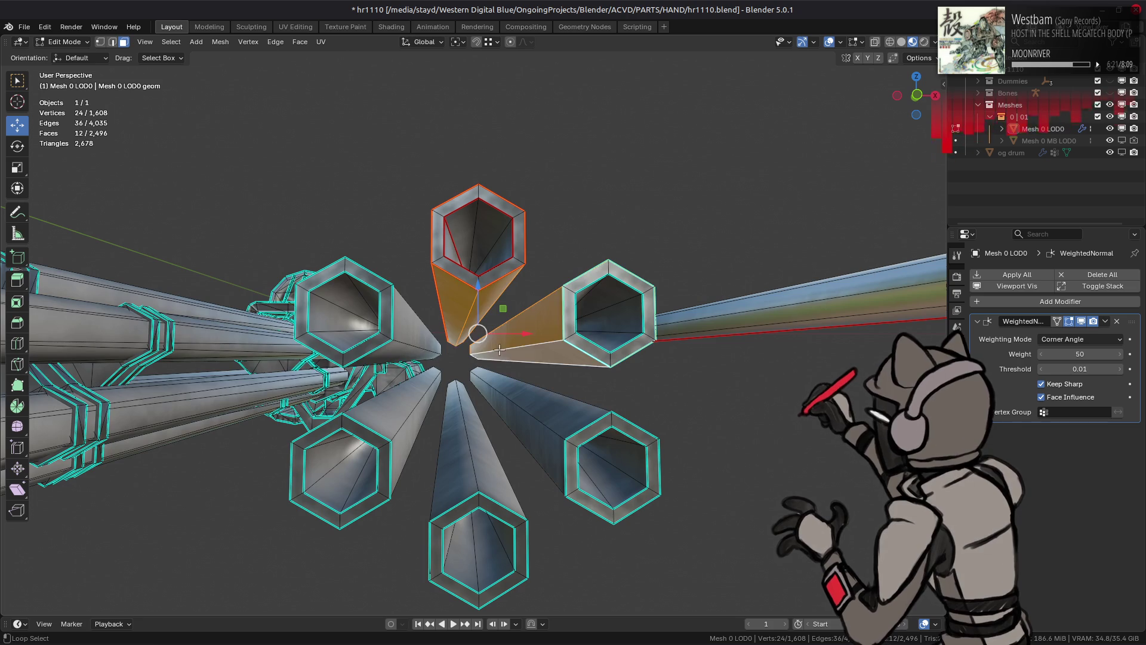
pyautogui.keyDown('alt'); pyautogui.keyDown('shift'); pyautogui.click(512, 409); pyautogui.keyUp('shift'); pyautogui.keyUp('alt')
pyautogui.hotkey('shift', 's')
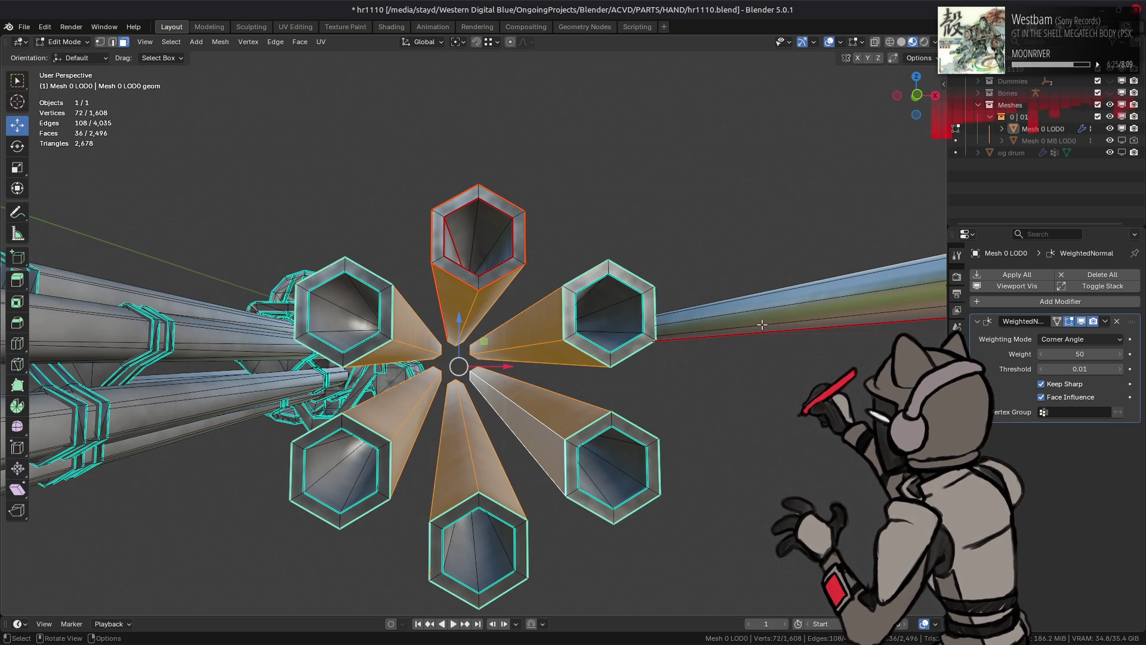
pyautogui.click(760, 326)
pyautogui.hotkey('ctrl', 'l')
# Step: Move the octagonal sleeve -1 m along X onto the top barrel and pivot around the 3D Cursor
pyautogui.press('g')
pyautogui.press('x')
pyautogui.press('1')
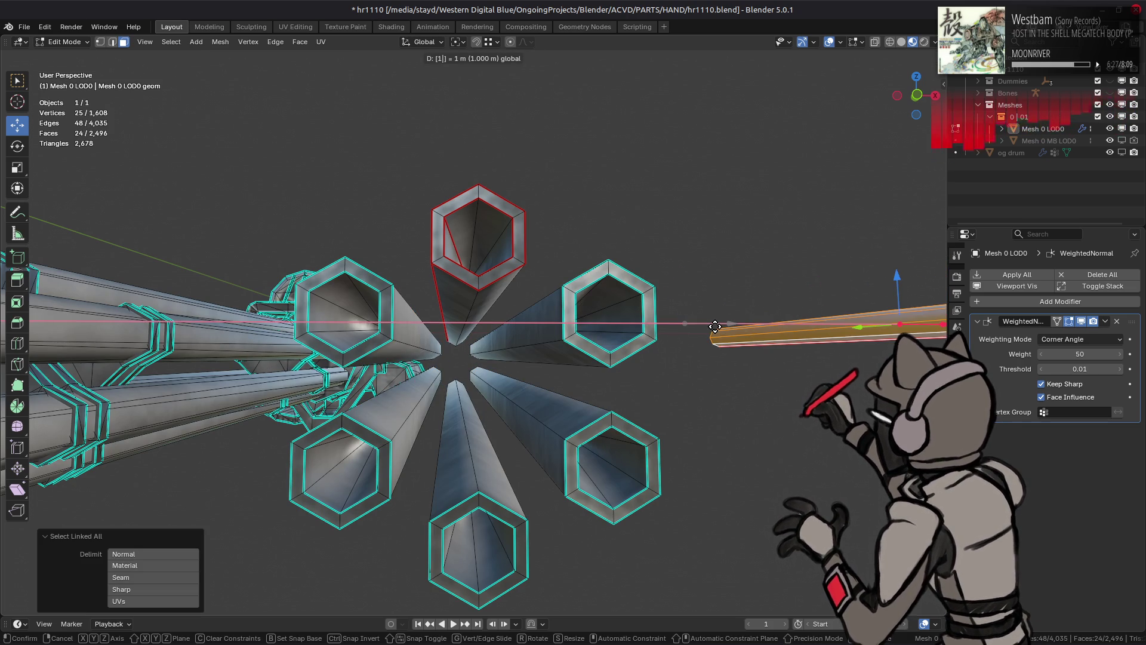
pyautogui.press('-')
pyautogui.press('Return')
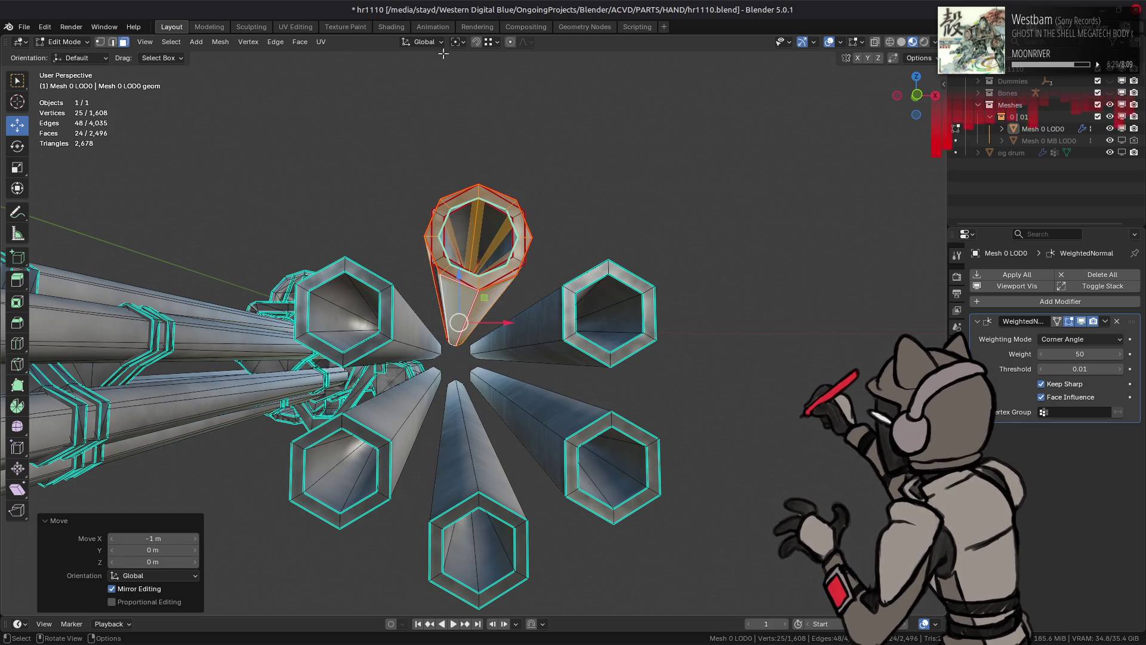
pyautogui.click(461, 43)
pyautogui.click(483, 84)
# Step: Duplicate the sleeve and rotate the copy 60° about Y onto the next barrel
pyautogui.moveTo(525, 227); pyautogui.dragTo(531, 245, button='middle')
pyautogui.hotkey('shift', 'd')
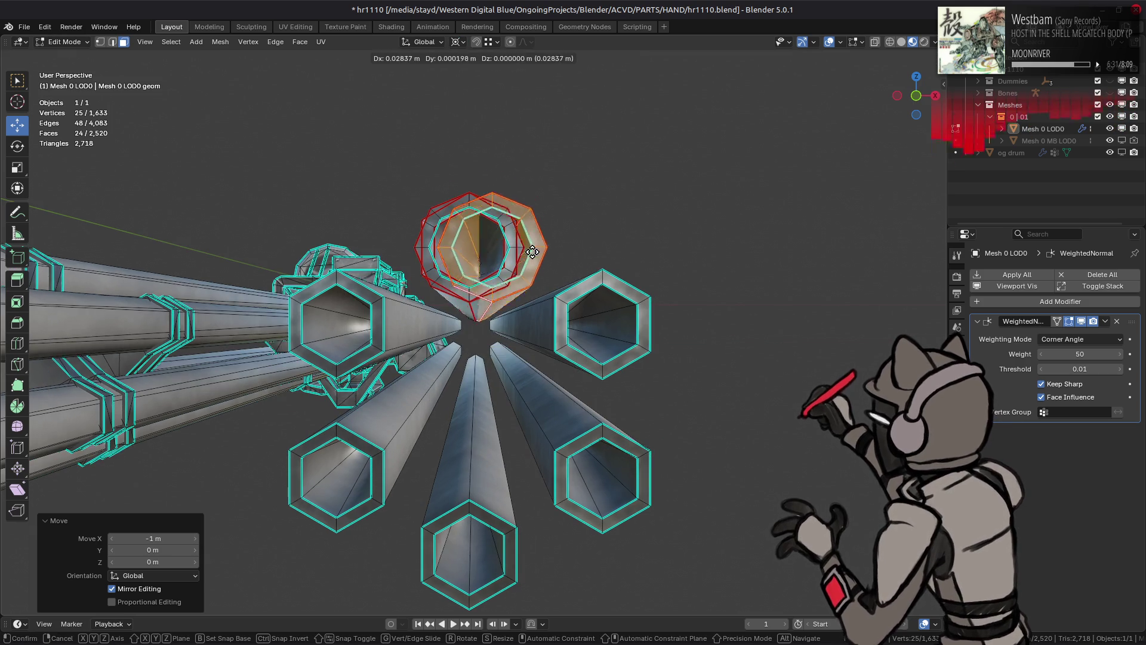
pyautogui.press('Escape')
pyautogui.press('r')
pyautogui.press('y')
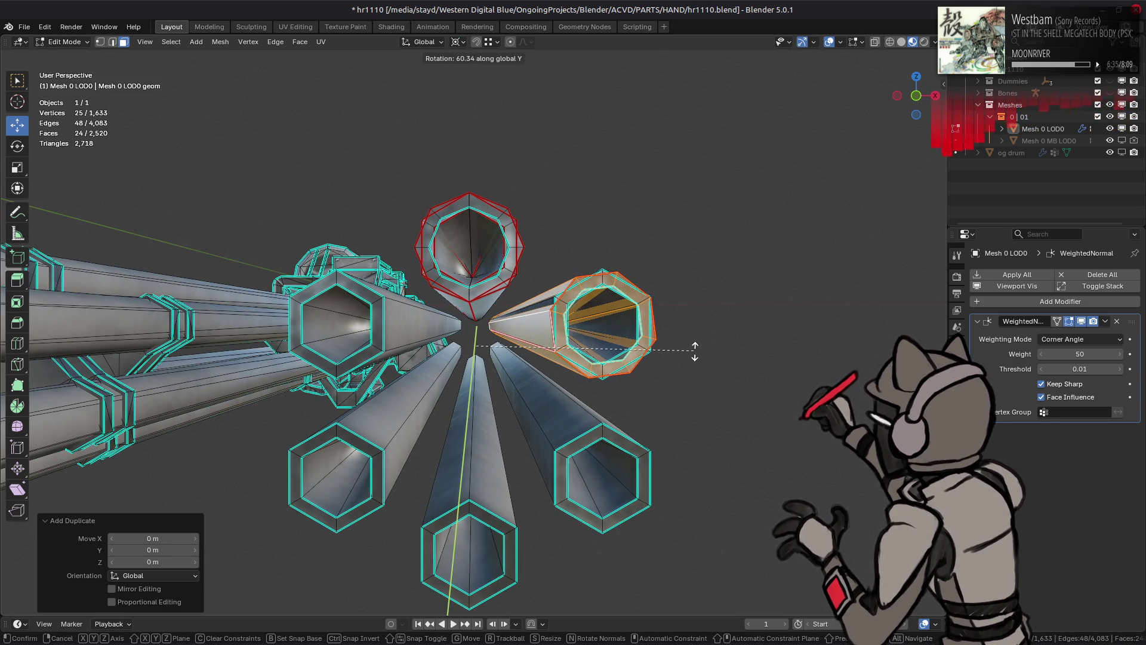
pyautogui.write('60')
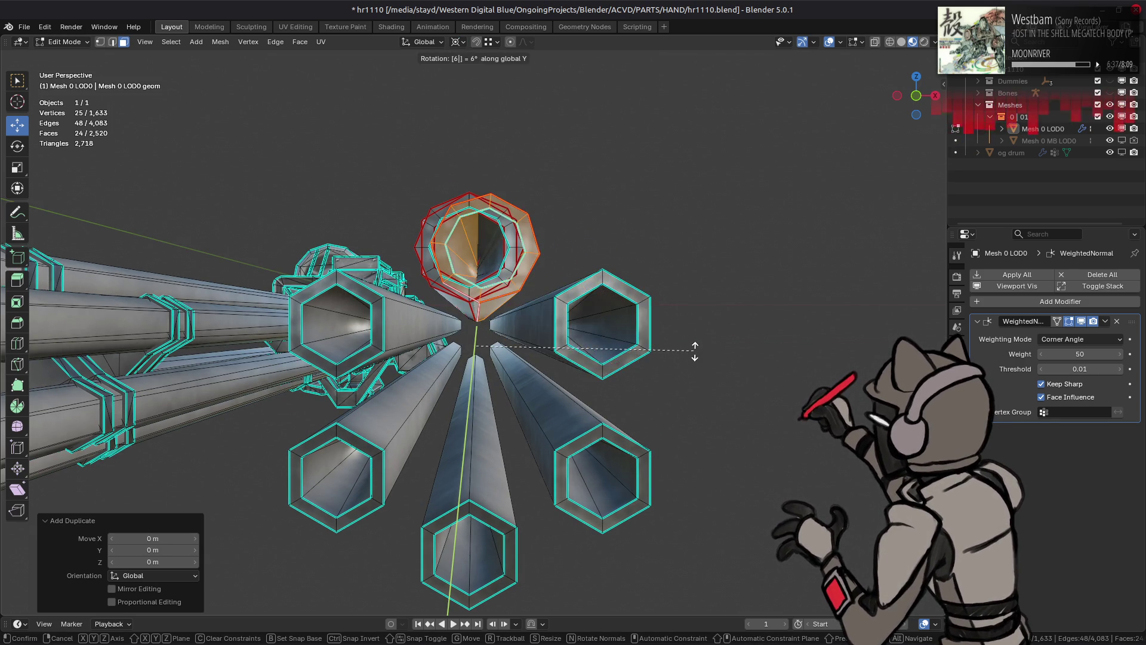
pyautogui.press('Return')
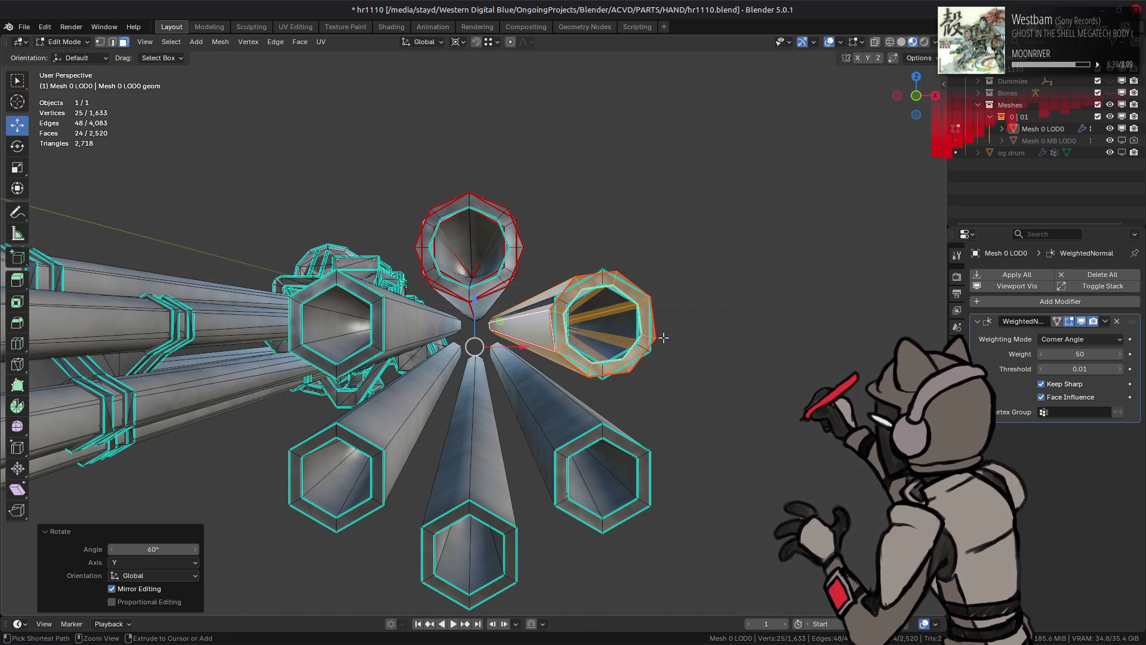
# Step: Add another 60° Y-rotated sleeve copy at the lower-right barrel
pyautogui.hotkey('shift', 'd')
pyautogui.press('Escape')
pyautogui.press('r')
pyautogui.write('y60')
pyautogui.press('Return')
pyautogui.hotkey('shift', 'r')
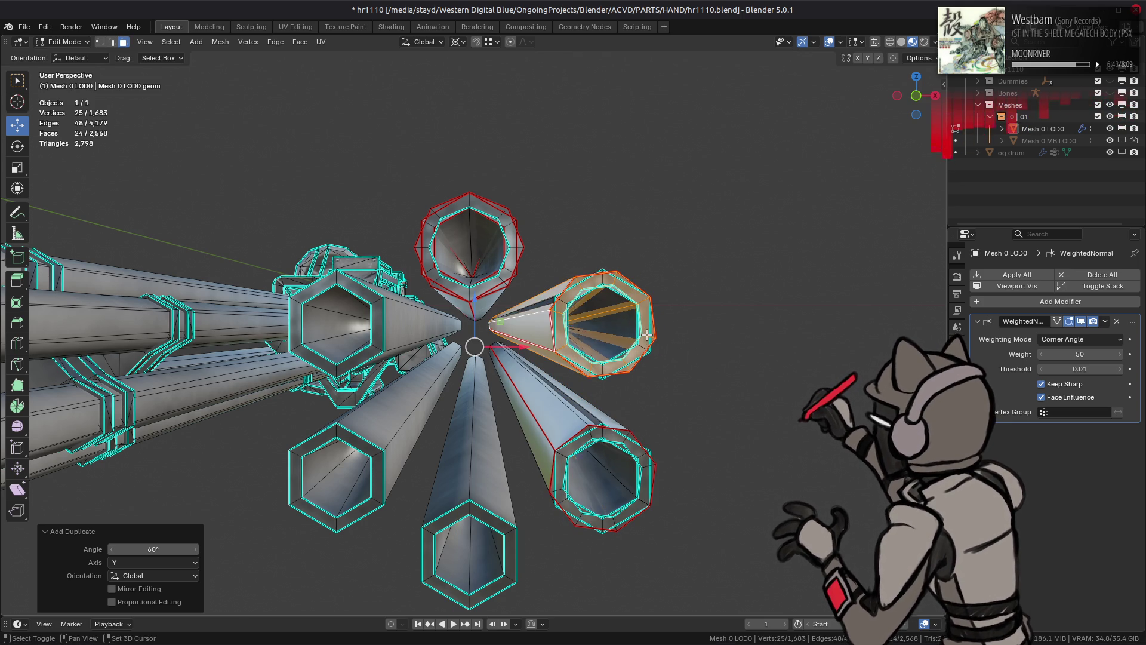
pyautogui.hotkey('ctrl', 'z')
pyautogui.hotkey('ctrl', 'shift', 'z')
pyautogui.hotkey('ctrl', 'z')
# Step: Add the remaining sleeve copies at 60° steps for the lower-left and upper-left barrels
pyautogui.hotkey('shift', 'd')
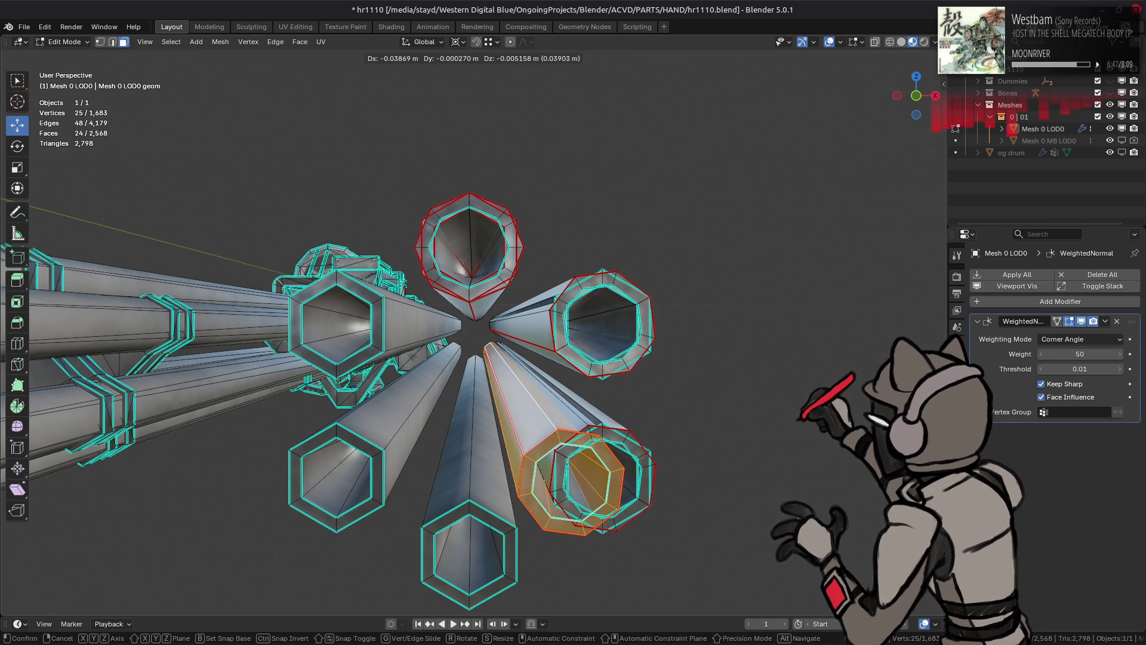
pyautogui.write('ry60')
pyautogui.press('Return')
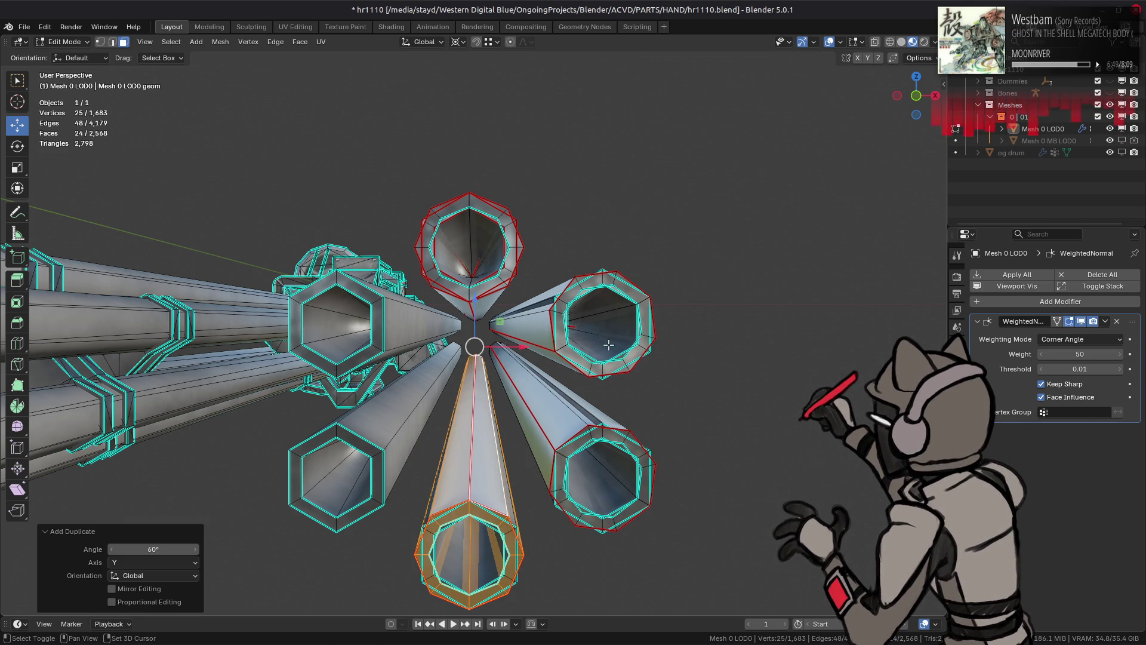
pyautogui.hotkey('shift', 'd')
pyautogui.write('ry60')
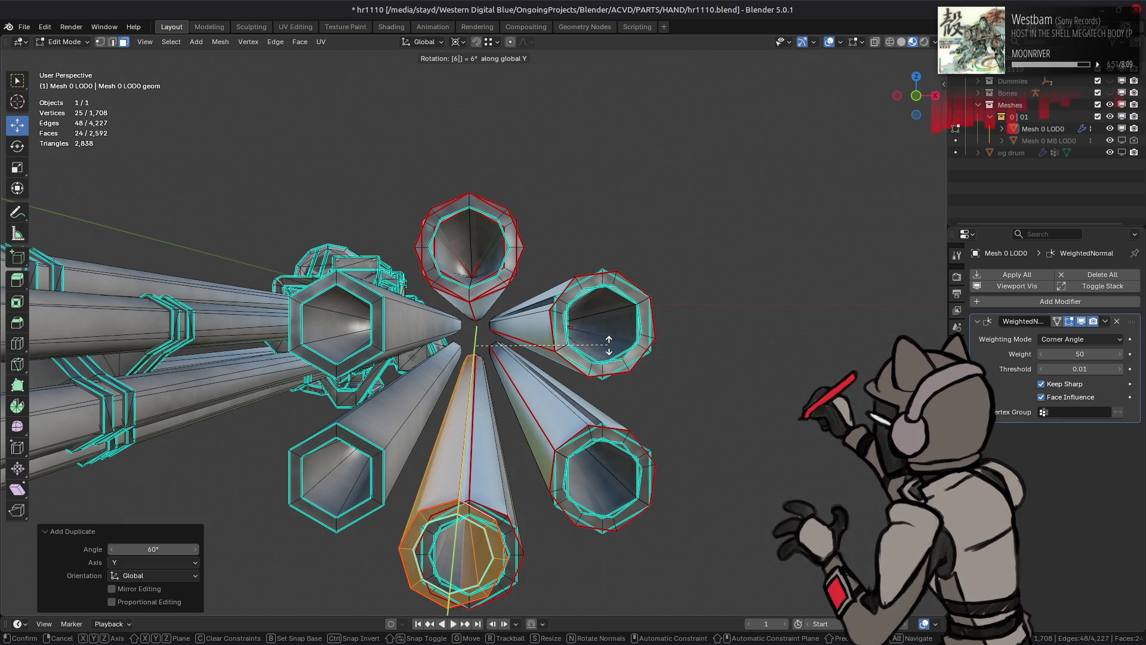
pyautogui.press('Return')
pyautogui.hotkey('shift', 'd')
pyautogui.write('ry60')
pyautogui.press('Return')
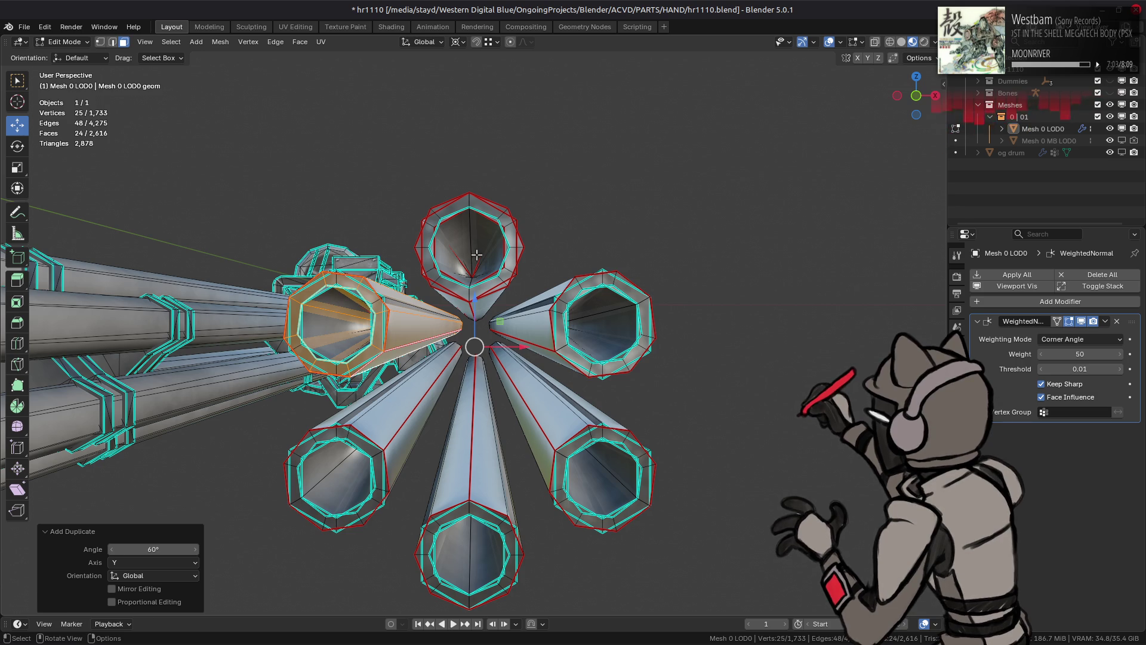
pyautogui.moveTo(471, 244); pyautogui.dragTo(509, 297, button='middle')
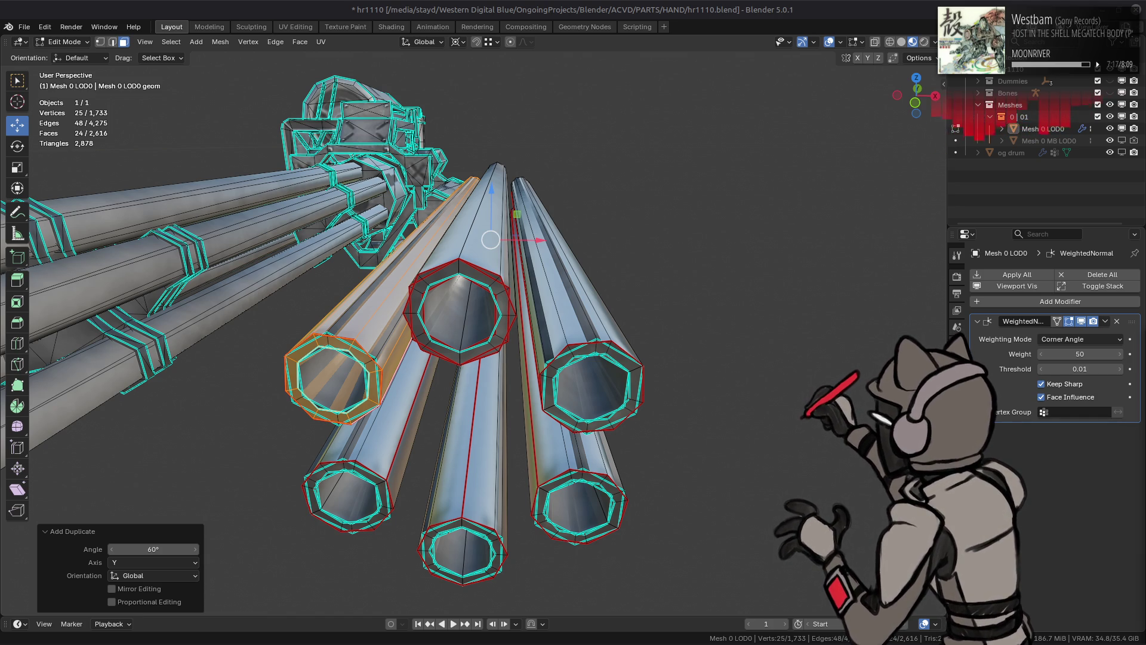
# Step: Switch from Blender to the web browser showing the stream screenshot
pyautogui.hotkey('alt', 'Tab')
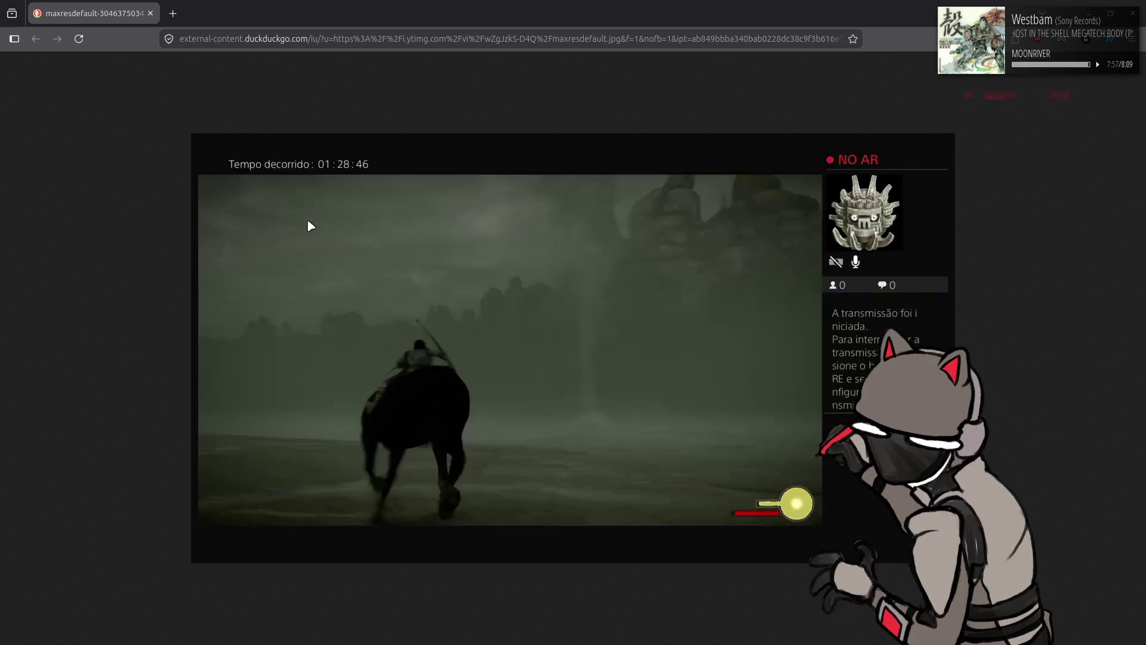
# Step: Close the browser window with the stream image to return to Blender
pyautogui.click(150, 13)
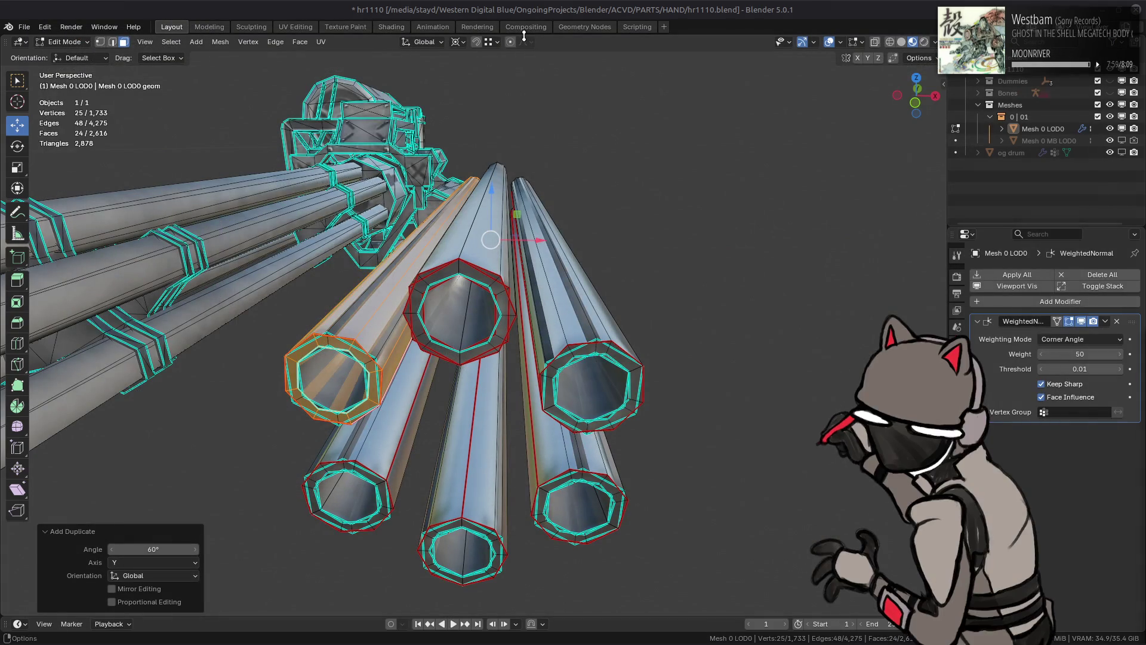
# Step: Select the stray barrel-end pieces with Select Linked and shift them along X to inspect
pyautogui.moveTo(513, 229); pyautogui.dragTo(431, 265, button='middle')
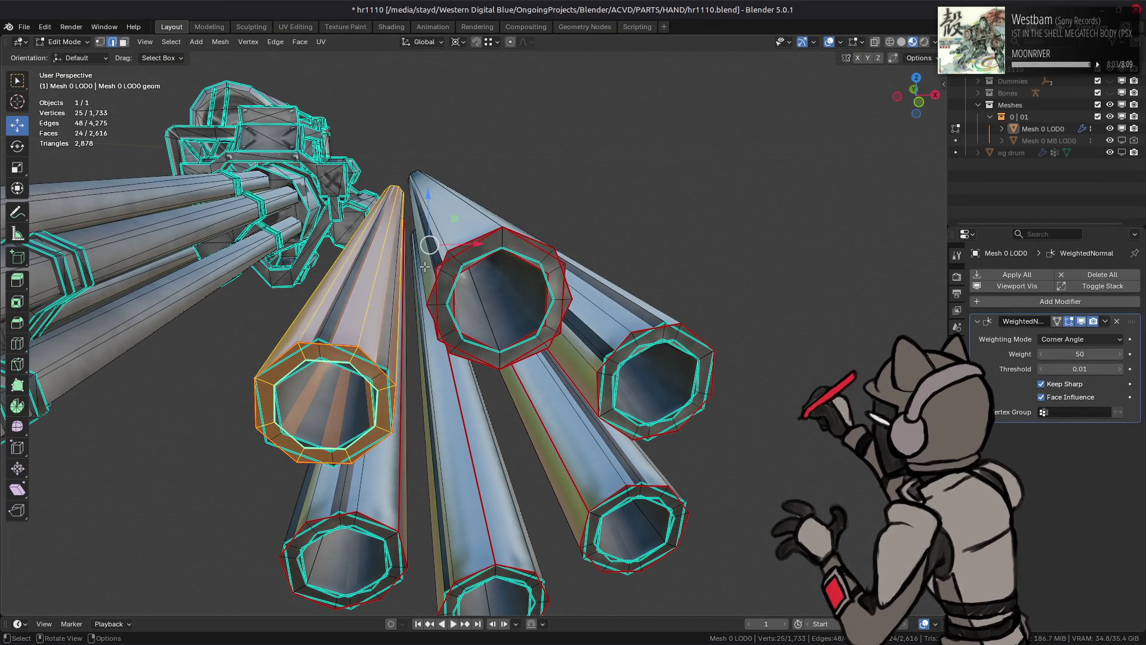
pyautogui.click(431, 264)
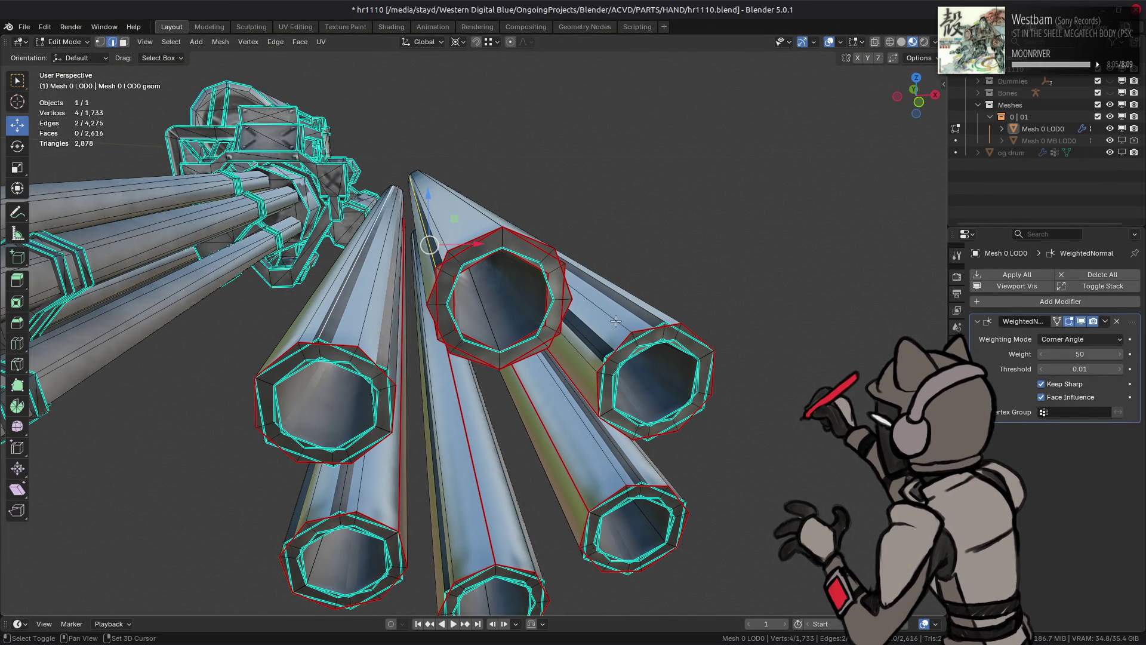
pyautogui.moveTo(613, 321); pyautogui.dragTo(601, 324, button='middle')
pyautogui.keyDown('shift'); pyautogui.click(634, 317); pyautogui.keyUp('shift')
pyautogui.moveTo(618, 475); pyautogui.dragTo(384, 394, button='middle')
pyautogui.moveTo(513, 479)
pyautogui.mouseDown(button='middle')
pyautogui.moveTo(492, 465)
pyautogui.moveTo(550, 475)
pyautogui.moveTo(365, 221)
pyautogui.mouseUp(button='middle')
pyautogui.press('3')
pyautogui.hotkey('ctrl', 'l')
pyautogui.moveTo(611, 331); pyautogui.dragTo(615, 368)
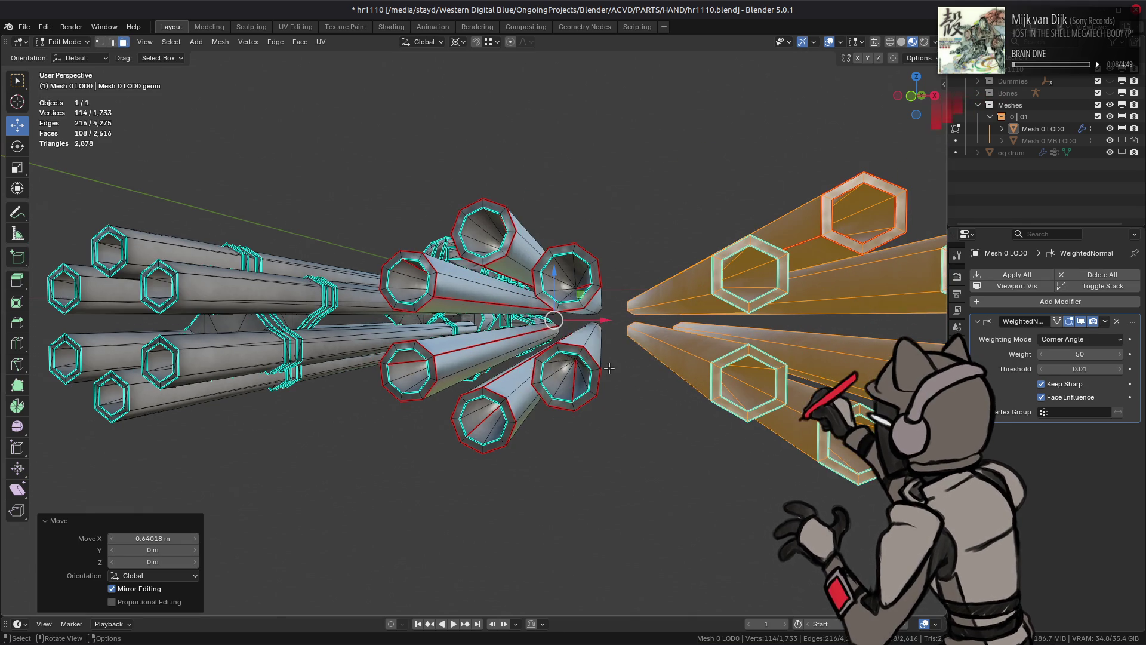
# Step: Delete the selected faces and return to Object Mode at 1,619 vertices
pyautogui.rightClick(614, 368)
pyautogui.click(595, 577)
pyautogui.moveTo(595, 577)
pyautogui.mouseDown(button='middle')
pyautogui.moveTo(521, 387)
pyautogui.moveTo(399, 356)
pyautogui.moveTo(432, 372)
pyautogui.moveTo(526, 360)
pyautogui.moveTo(489, 357)
pyautogui.mouseUp(button='middle')
pyautogui.press('Tab')
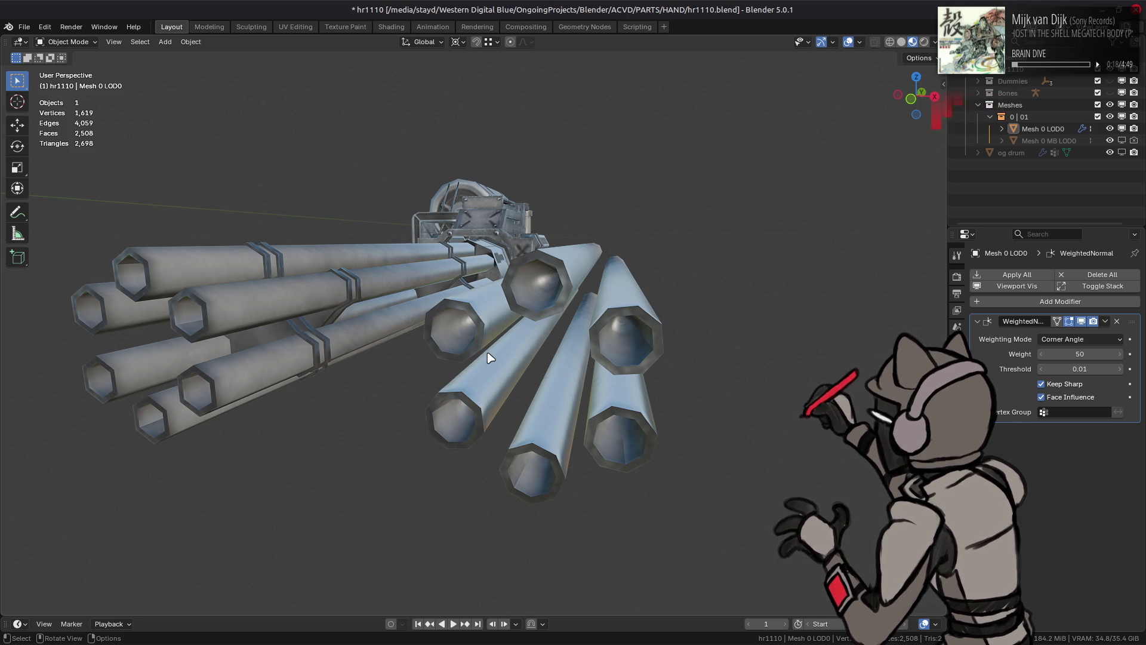
# Step: Select the minigun mesh, enter Edit Mode, try a linked selection, then deselect everything
pyautogui.moveTo(489, 357)
pyautogui.mouseDown(button='middle')
pyautogui.moveTo(483, 348)
pyautogui.moveTo(545, 333)
pyautogui.moveTo(493, 350)
pyautogui.mouseUp(button='middle')
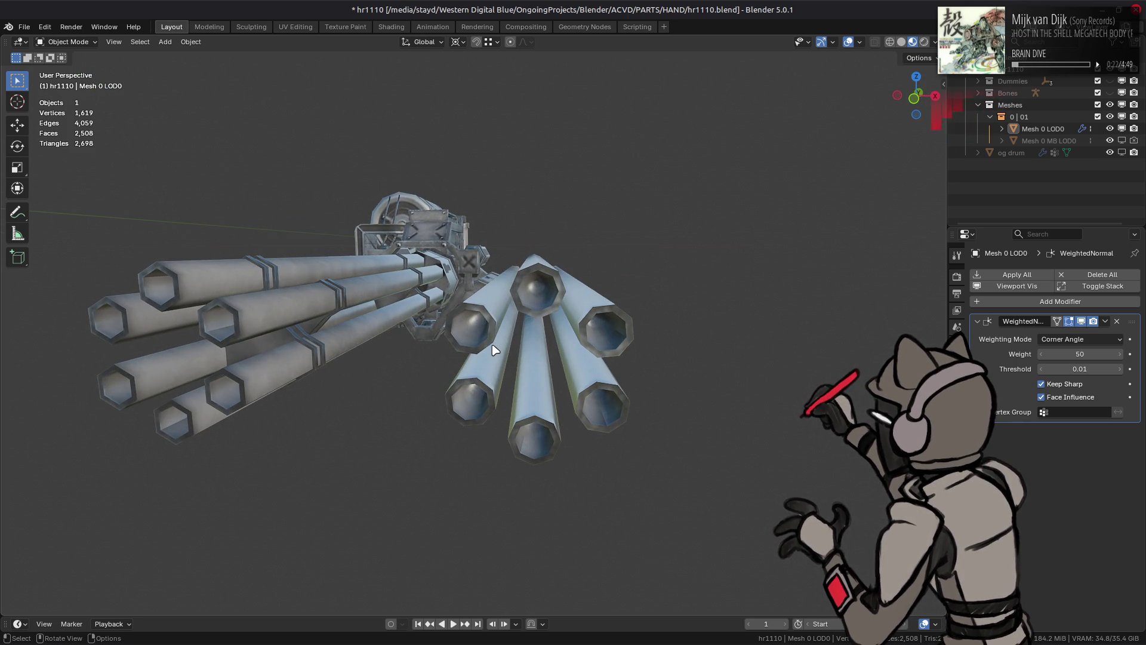
pyautogui.click(517, 303)
pyautogui.moveTo(517, 303)
pyautogui.mouseDown(button='middle')
pyautogui.moveTo(454, 300)
pyautogui.moveTo(488, 315)
pyautogui.mouseUp(button='middle')
pyautogui.press('Tab')
pyautogui.press('Tab')
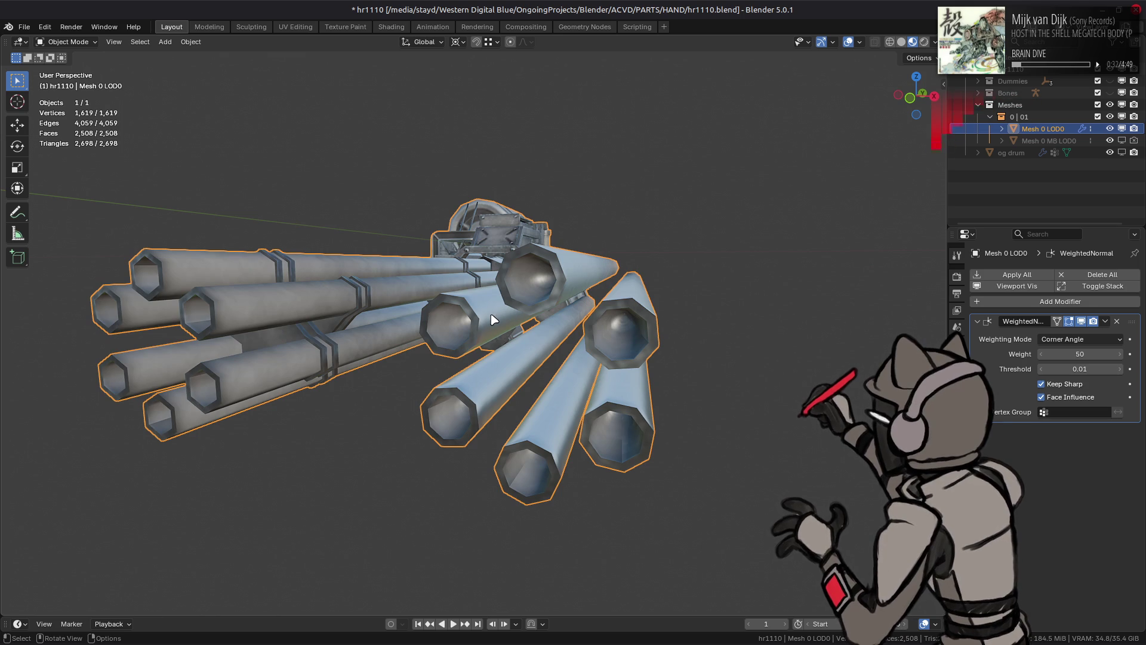
pyautogui.press('Tab')
pyautogui.moveTo(591, 412)
pyautogui.mouseDown(button='middle')
pyautogui.moveTo(600, 405)
pyautogui.moveTo(536, 400)
pyautogui.moveTo(567, 404)
pyautogui.moveTo(568, 388)
pyautogui.mouseUp(button='middle')
pyautogui.press('Tab')
pyautogui.press('Tab')
pyautogui.hotkey('ctrl', 'l')
pyautogui.hotkey('alt', 'a')
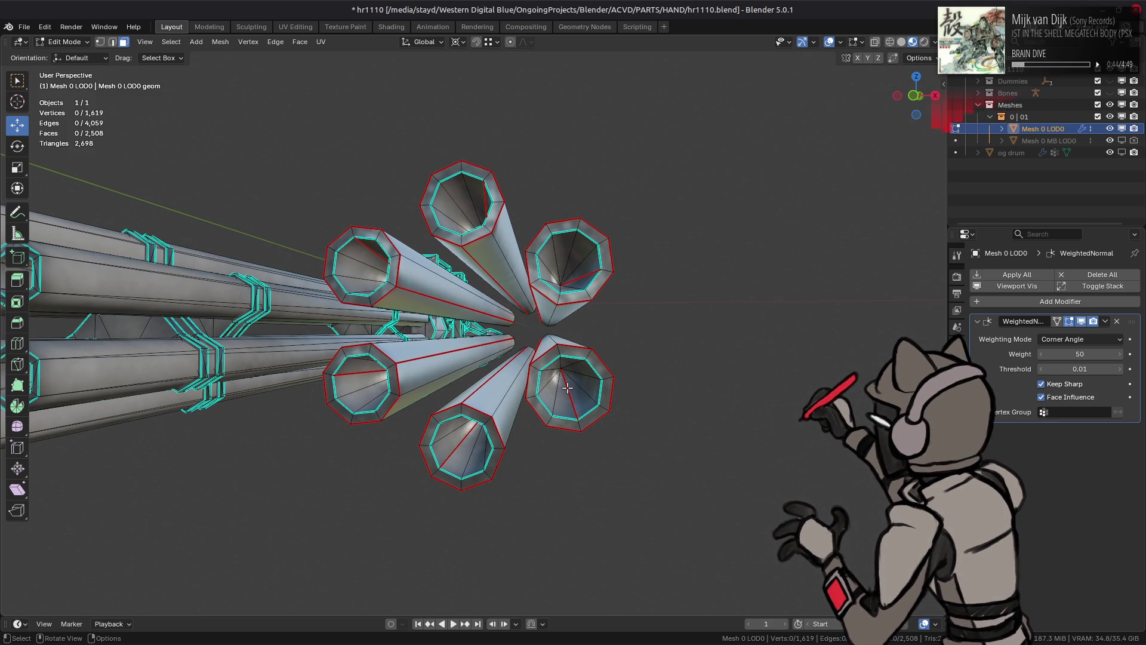
pyautogui.moveTo(510, 360)
pyautogui.mouseDown(button='middle')
pyautogui.moveTo(616, 425)
pyautogui.moveTo(618, 496)
pyautogui.moveTo(531, 409)
pyautogui.moveTo(532, 360)
pyautogui.moveTo(513, 358)
pyautogui.moveTo(534, 402)
pyautogui.moveTo(552, 357)
pyautogui.moveTo(580, 381)
pyautogui.mouseUp(button='middle')
pyautogui.press('Tab')
pyautogui.press('Tab')
pyautogui.press('Tab')
pyautogui.press('Tab')
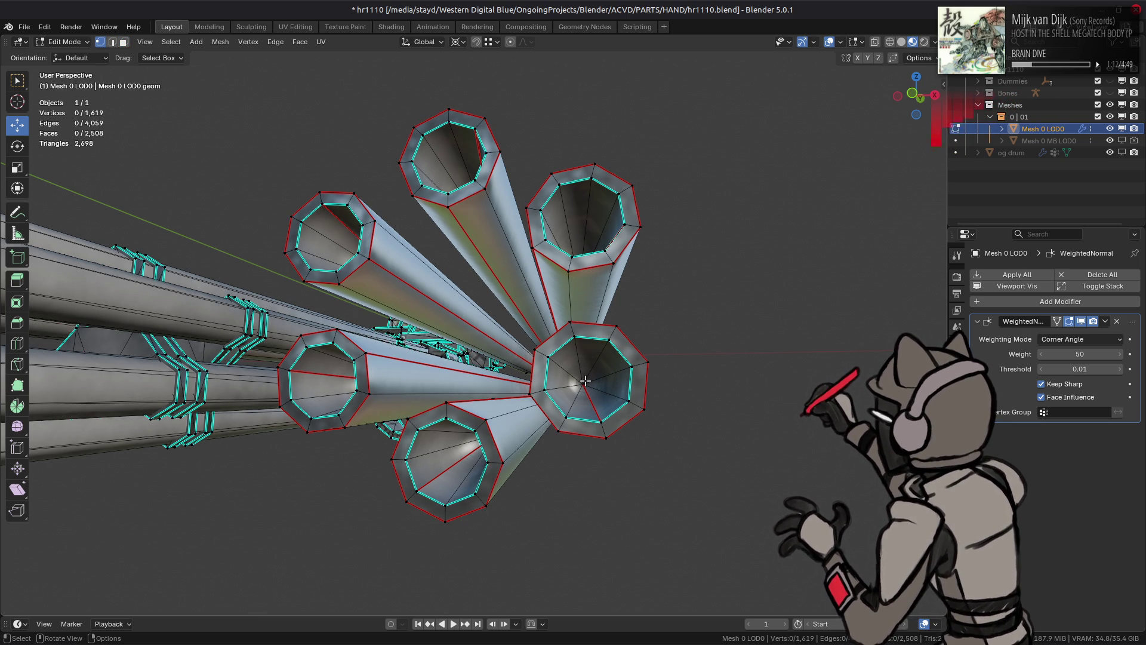
pyautogui.hotkey('alt', 'z')
pyautogui.moveTo(603, 382); pyautogui.dragTo(608, 358, button='middle')
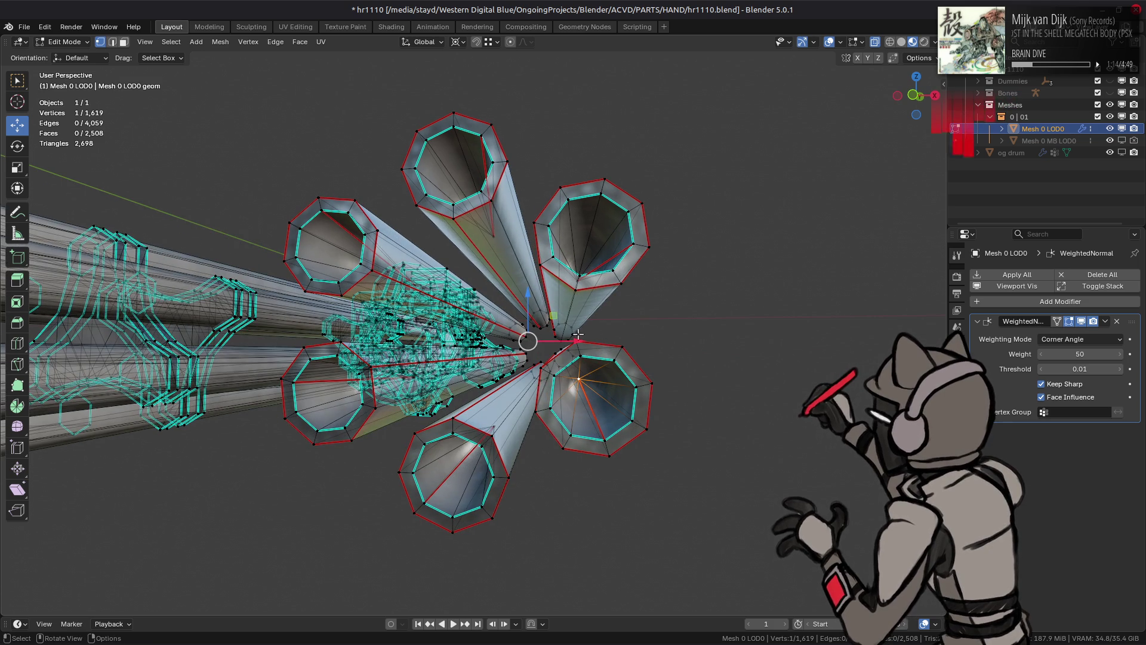
pyautogui.click(485, 43)
pyautogui.hotkey('alt', 'z')
pyautogui.press('3')
pyautogui.keyDown('shift'); pyautogui.click(596, 239); pyautogui.keyUp('shift')
pyautogui.moveTo(596, 240); pyautogui.dragTo(525, 235, button='middle')
pyautogui.keyDown('shift'); pyautogui.click(311, 279); pyautogui.keyUp('shift')
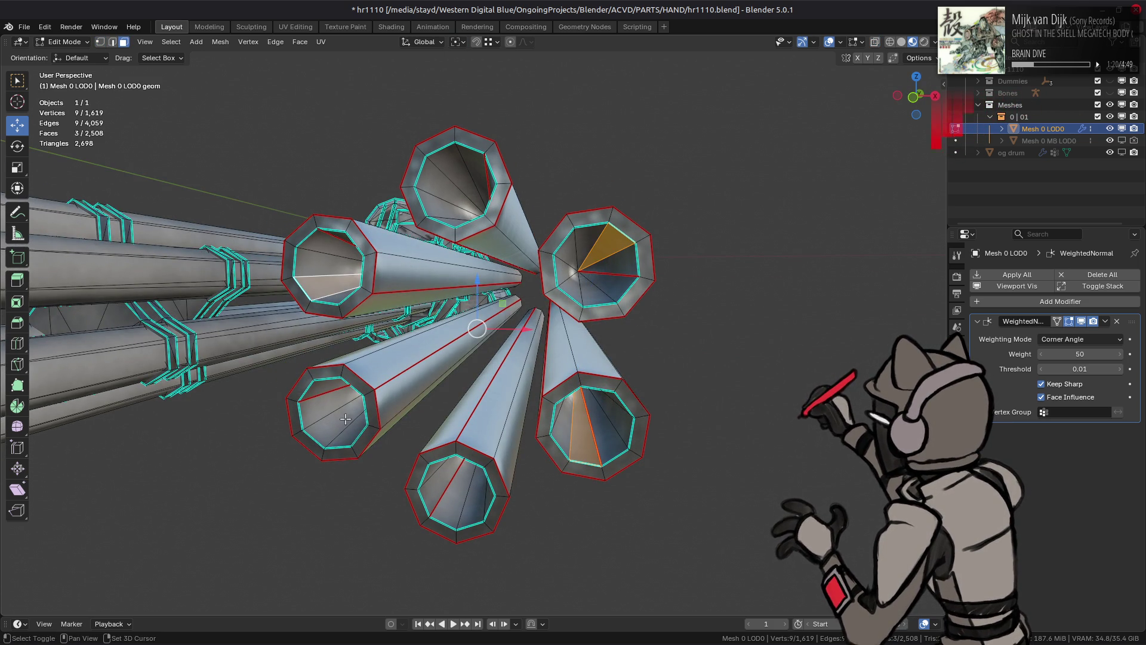
# Step: Select the bore caps linked with Delimit Sharp and split them from the barrels
pyautogui.keyDown('shift'); pyautogui.click(345, 420); pyautogui.keyUp('shift')
pyautogui.keyDown('shift'); pyautogui.click(450, 470); pyautogui.keyUp('shift')
pyautogui.moveTo(455, 475); pyautogui.dragTo(323, 538, button='middle')
pyautogui.hotkey('ctrl', 'l')
pyautogui.click(184, 590)
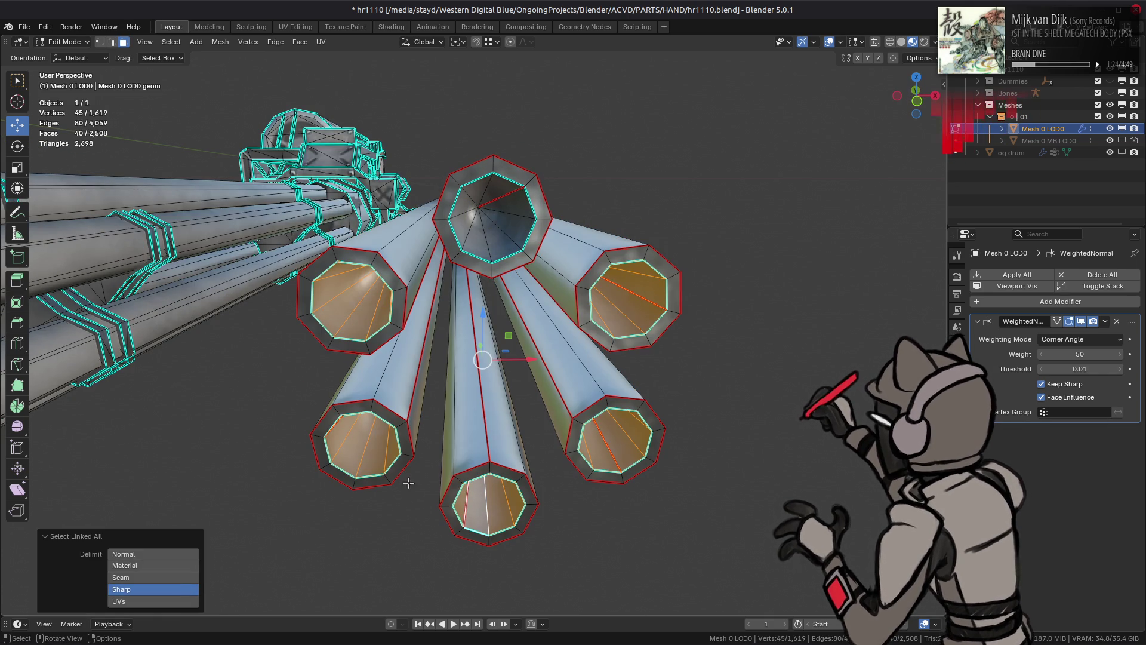
pyautogui.rightClick(459, 425)
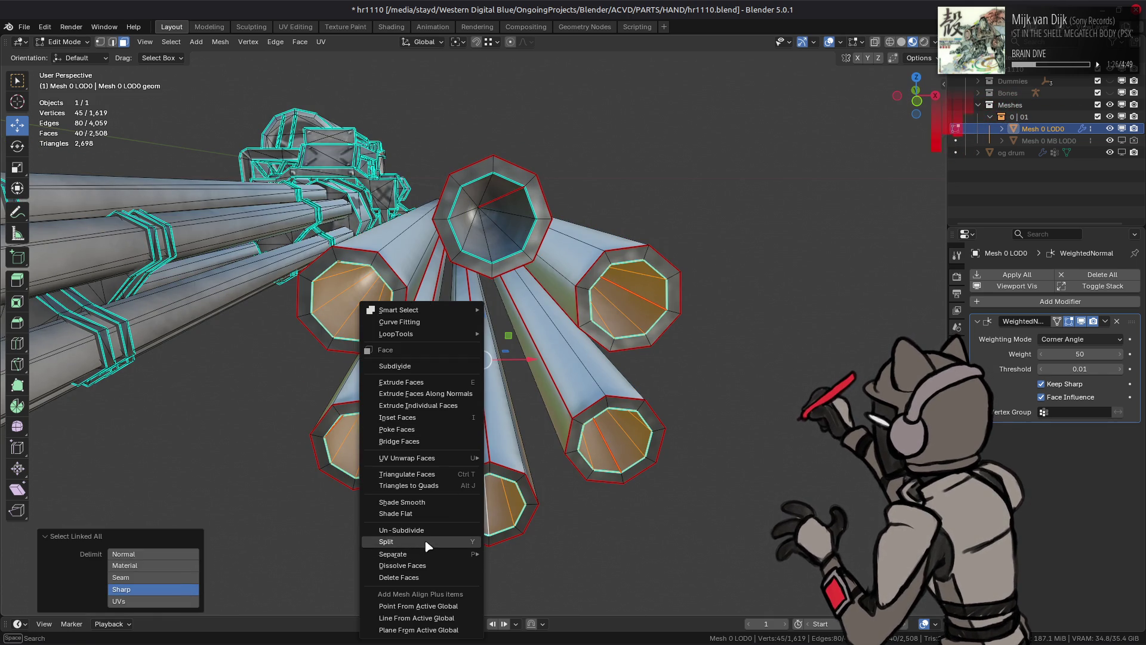
pyautogui.click(428, 541)
# Step: Rotate one barrel's end cap 45° about Y and check its alignment
pyautogui.moveTo(429, 545); pyautogui.dragTo(597, 441, button='middle')
pyautogui.click(609, 442)
pyautogui.hotkey('ctrl', 'l')
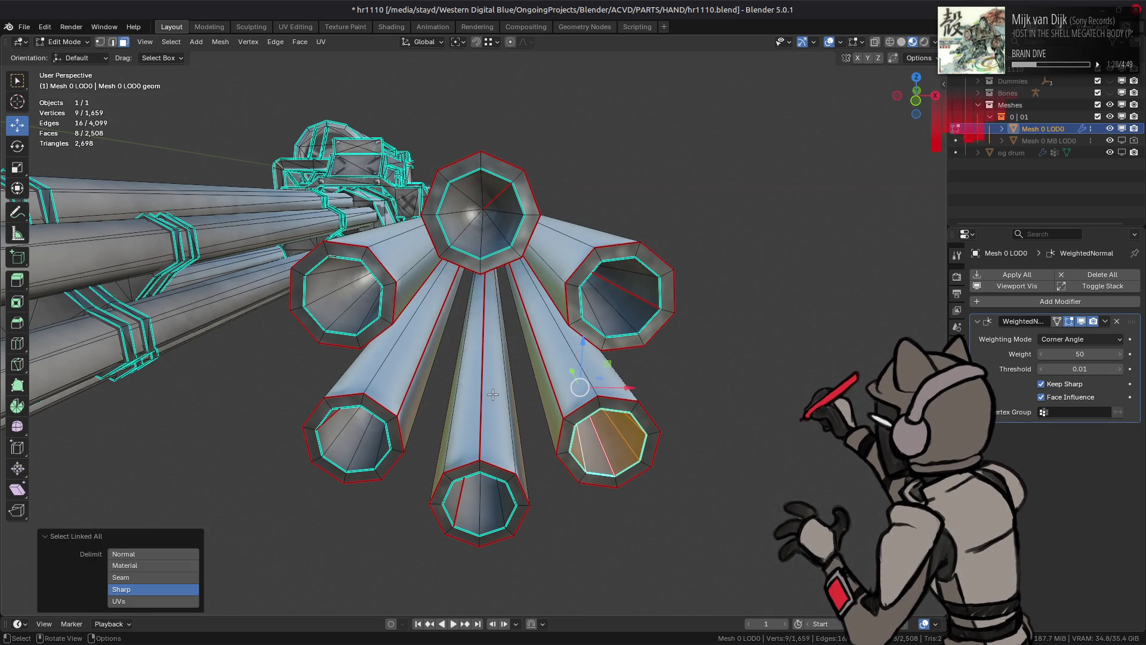
pyautogui.write('ry60')
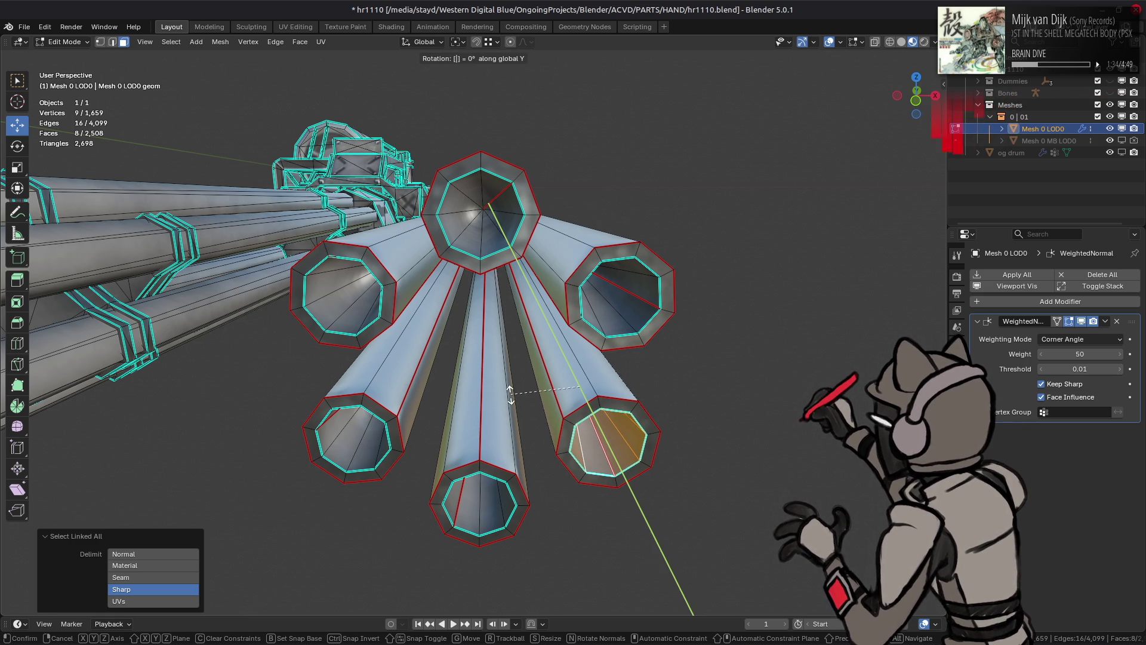
pyautogui.press('Return')
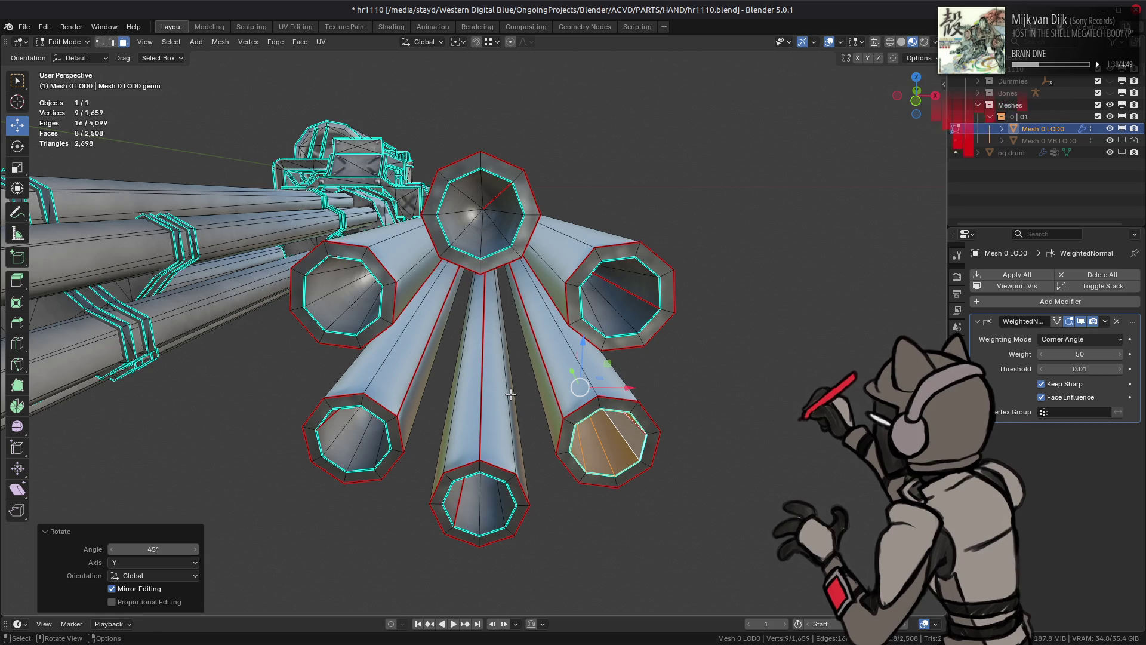
pyautogui.moveTo(511, 394); pyautogui.dragTo(497, 364, button='middle')
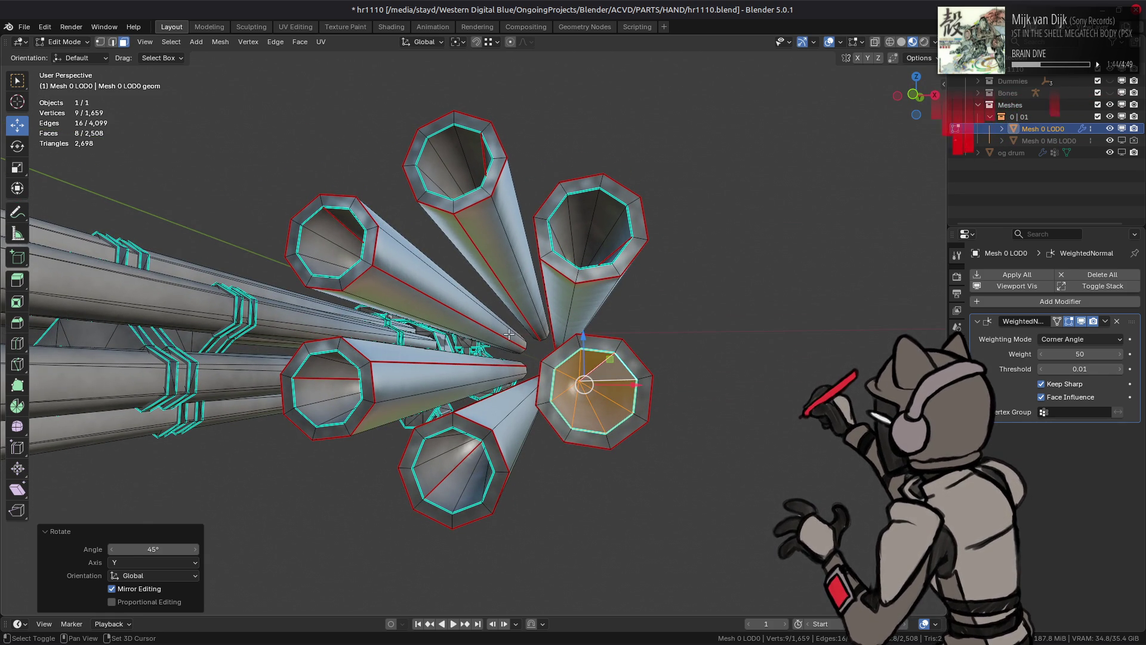
pyautogui.moveTo(508, 333)
pyautogui.mouseDown(button='middle')
pyautogui.moveTo(537, 336)
pyautogui.moveTo(504, 327)
pyautogui.moveTo(600, 272)
pyautogui.mouseUp(button='middle')
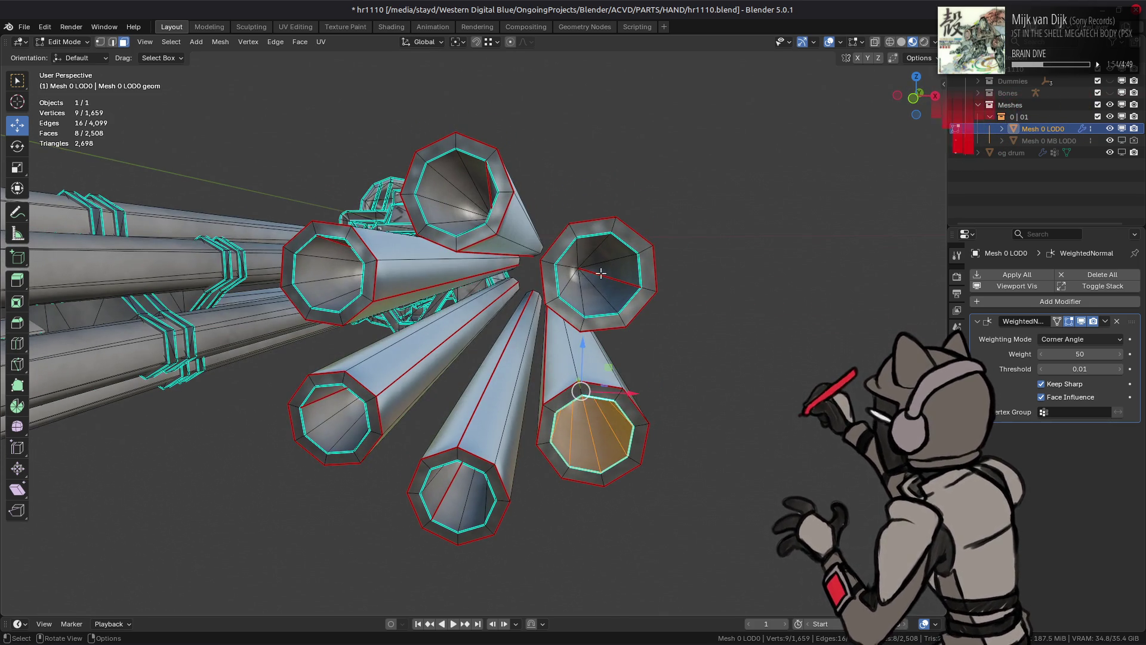
# Step: Rotate the top-right barrel's cap about Y in 45° steps to match its octagon
pyautogui.click(600, 273)
pyautogui.hotkey('ctrl', 'l')
pyautogui.press('r')
pyautogui.press('y')
pyautogui.write('-45')
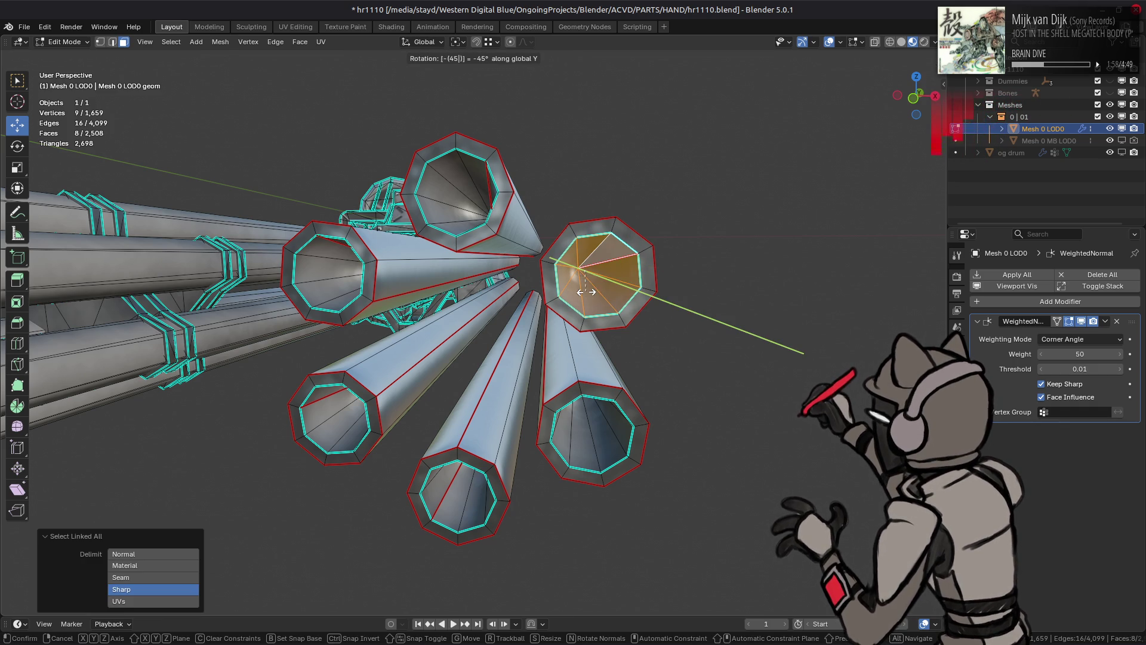
pyautogui.press('Return')
pyautogui.keyDown('shift'); pyautogui.moveTo(575, 313); pyautogui.dragTo(566, 309, button='middle'); pyautogui.keyUp('shift')
pyautogui.write('ry')
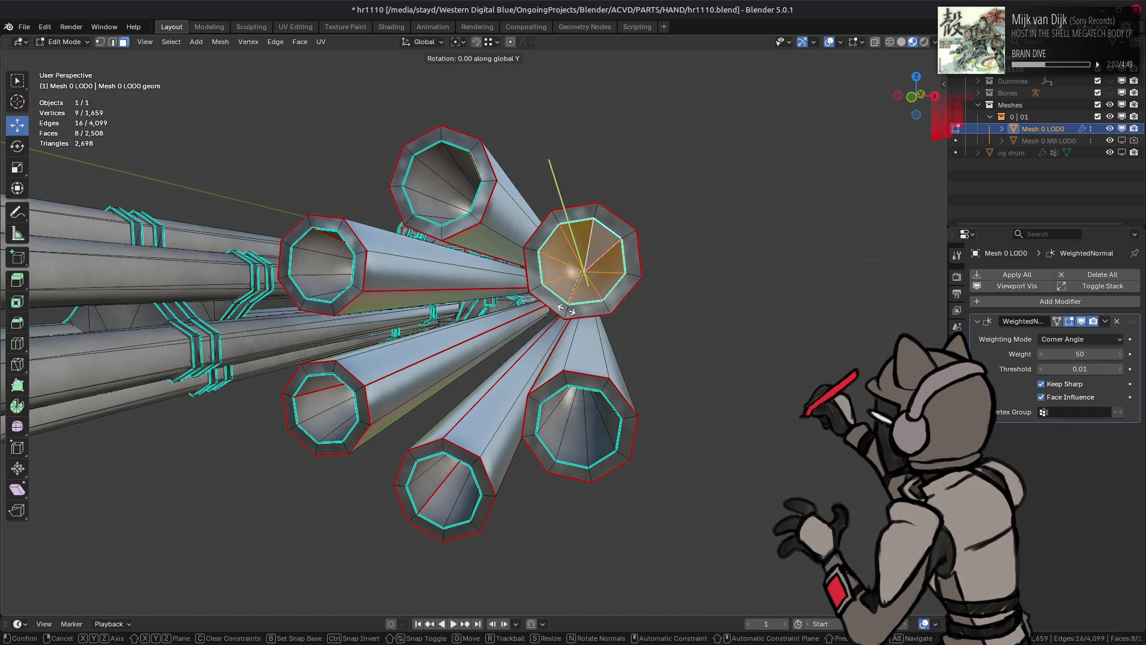
pyautogui.write('45')
pyautogui.press('Return')
# Step: Rotate the centre-left barrel's cap 45° about Y
pyautogui.moveTo(524, 337)
pyautogui.mouseDown(button='middle')
pyautogui.moveTo(533, 360)
pyautogui.moveTo(559, 345)
pyautogui.moveTo(448, 282)
pyautogui.mouseUp(button='middle')
pyautogui.moveTo(388, 365); pyautogui.dragTo(374, 367, button='middle')
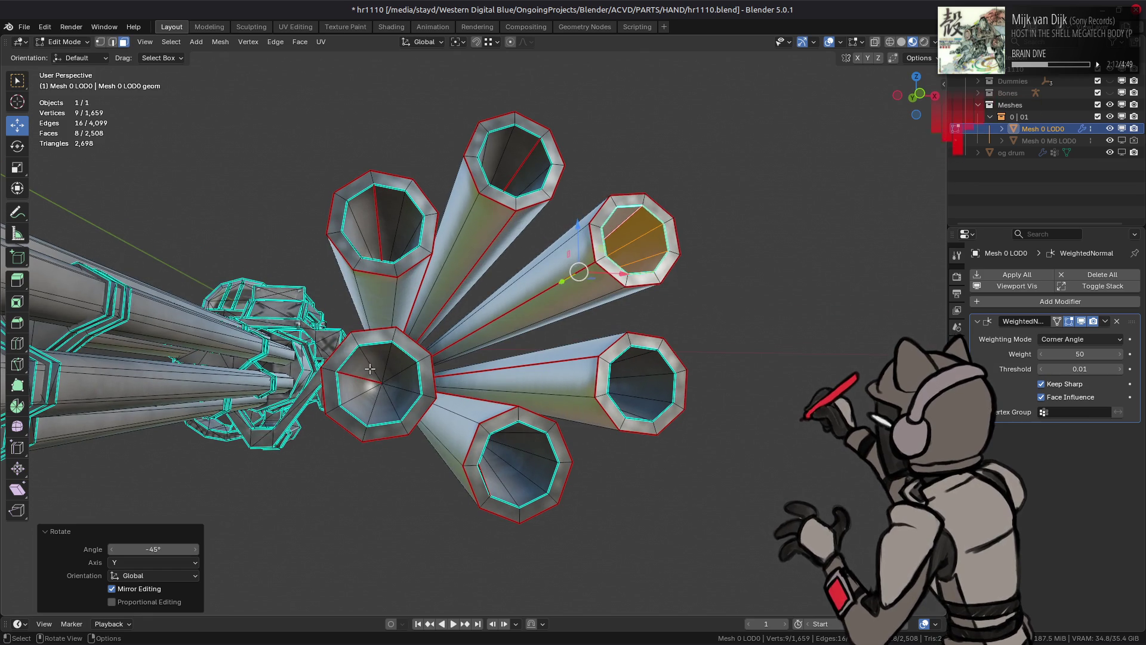
pyautogui.click(373, 368)
pyautogui.hotkey('ctrl', 'l')
pyautogui.write('ry45')
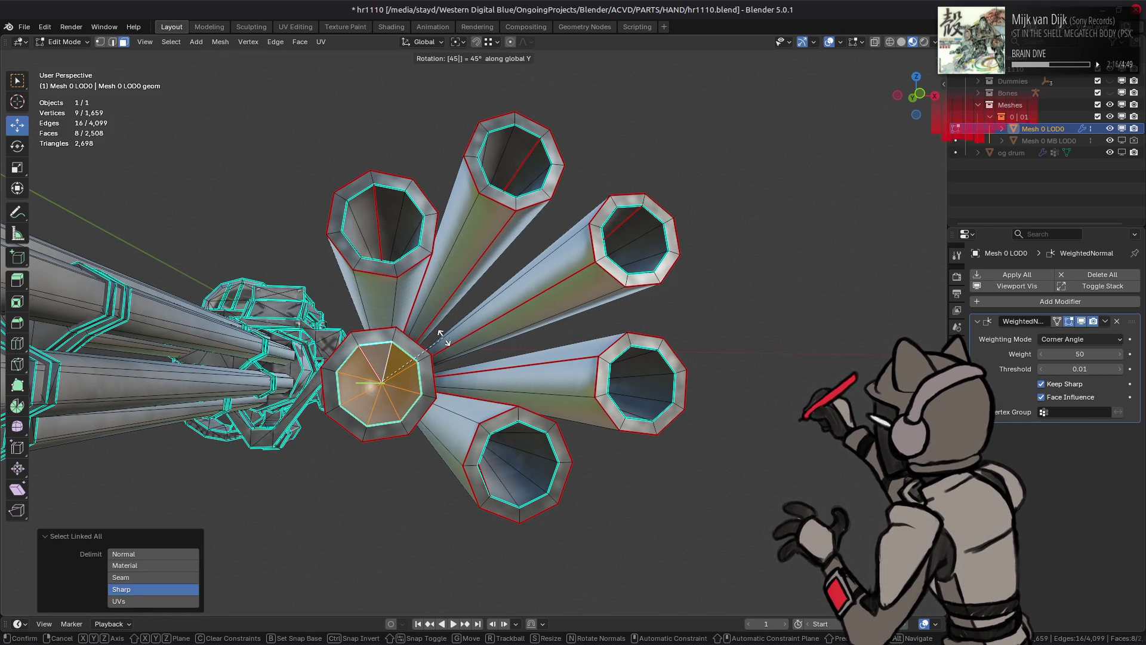
pyautogui.press('Return')
pyautogui.press('r')
pyautogui.press('y')
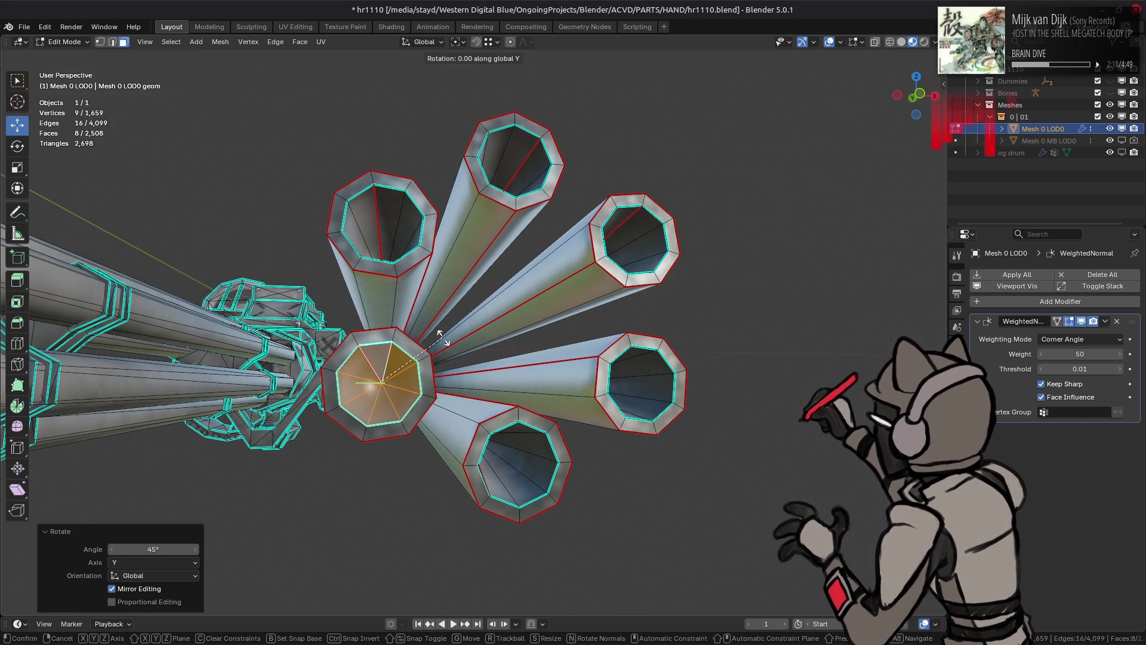
pyautogui.write('46')
pyautogui.press('Return')
# Step: Turn the bottom barrel's cap in repeated 45° Y rotations until it aligns
pyautogui.moveTo(462, 379); pyautogui.dragTo(463, 409, button='middle')
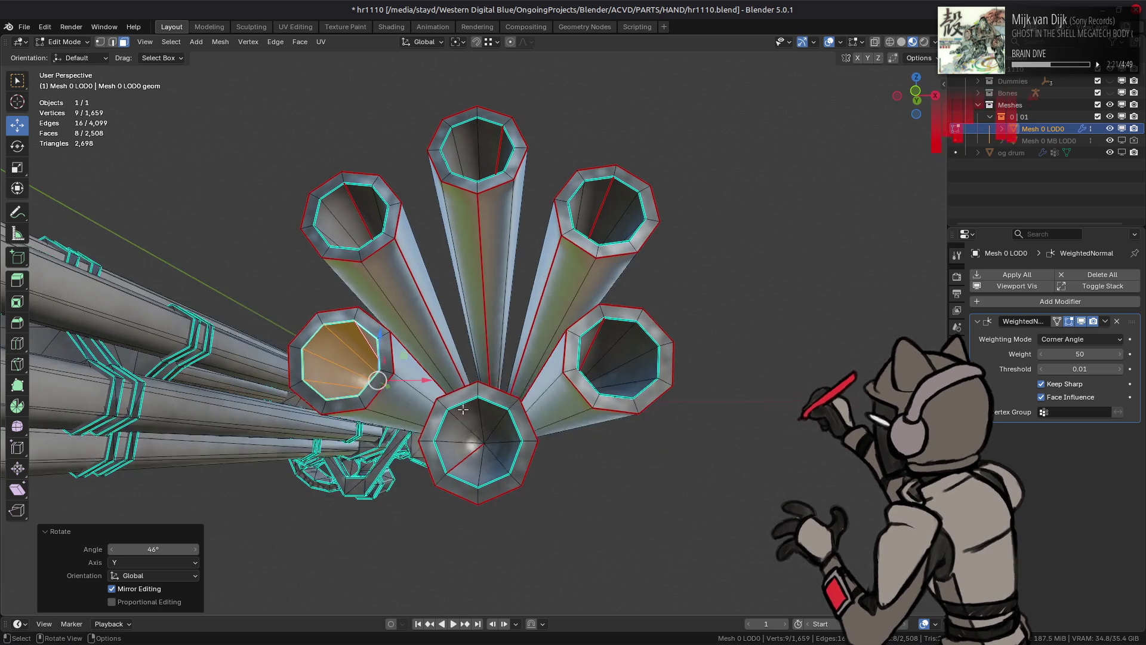
pyautogui.click(464, 438)
pyautogui.hotkey('ctrl', 'l')
pyautogui.write('ry')
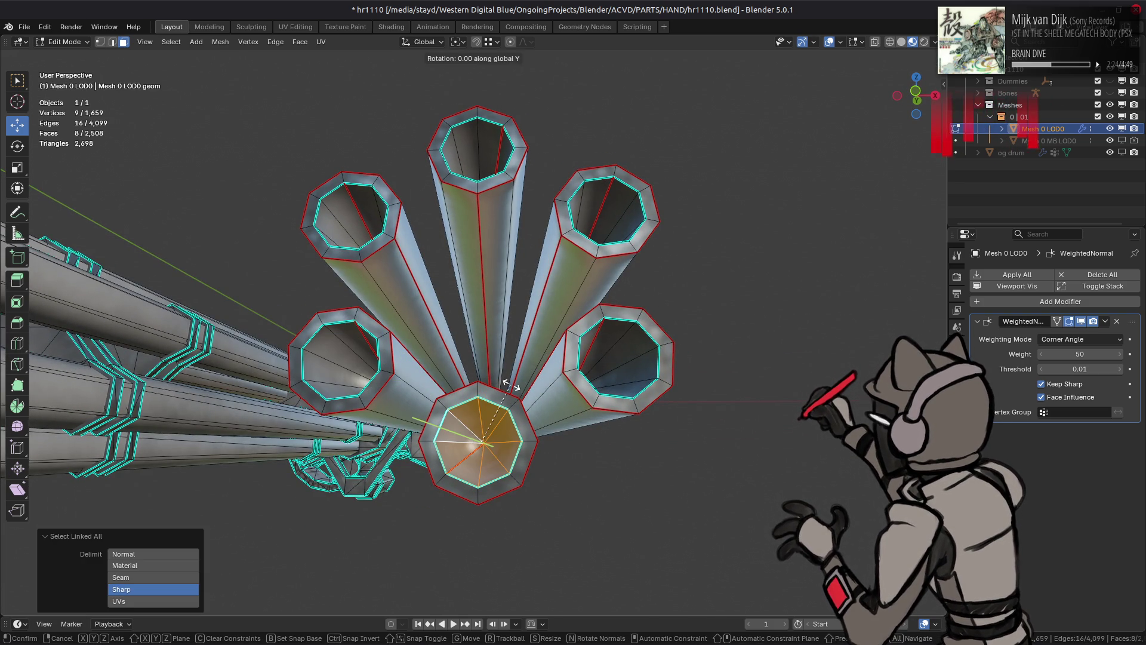
pyautogui.write('45')
pyautogui.press('Return')
pyautogui.write('r')
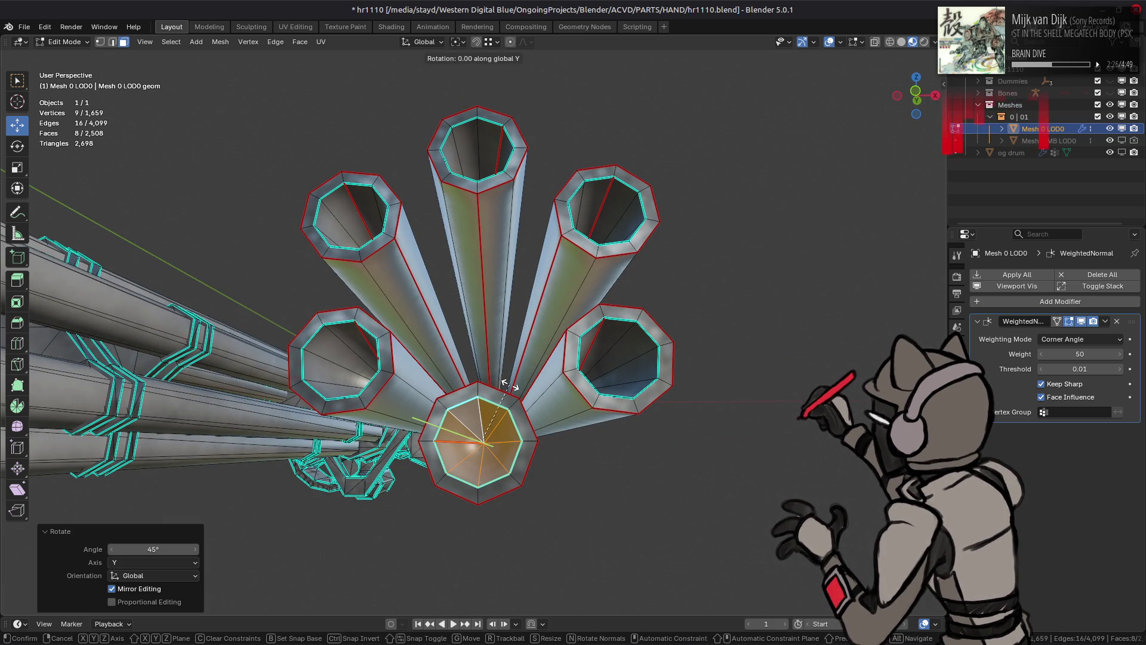
pyautogui.write('y45')
pyautogui.press('Return')
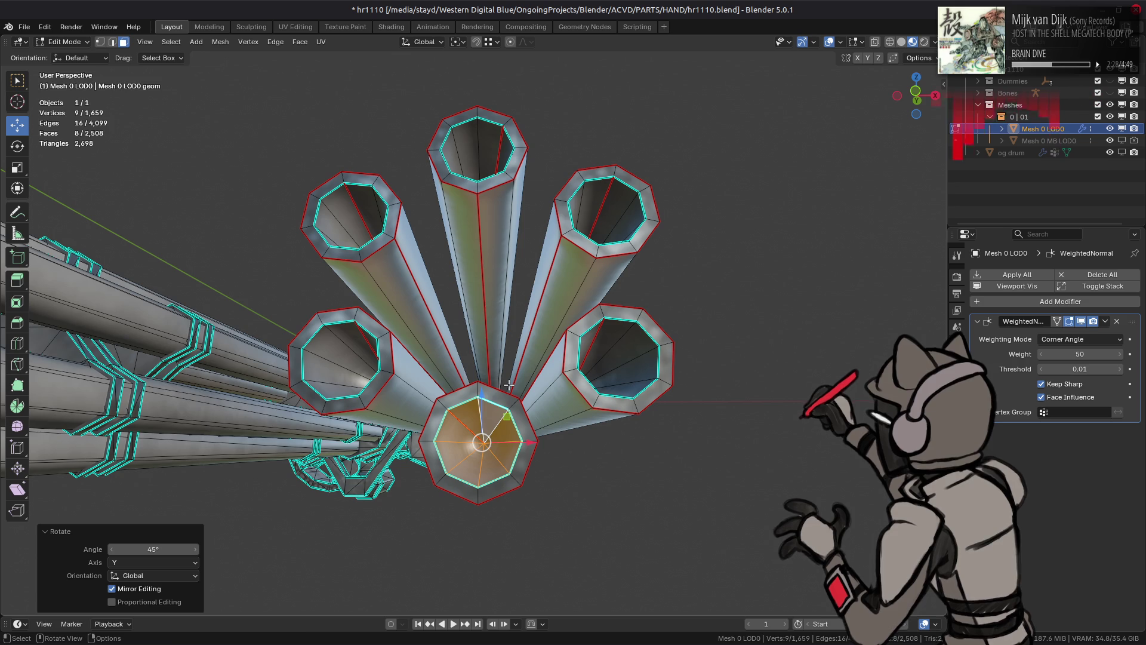
pyautogui.write('ry45')
pyautogui.press('Return')
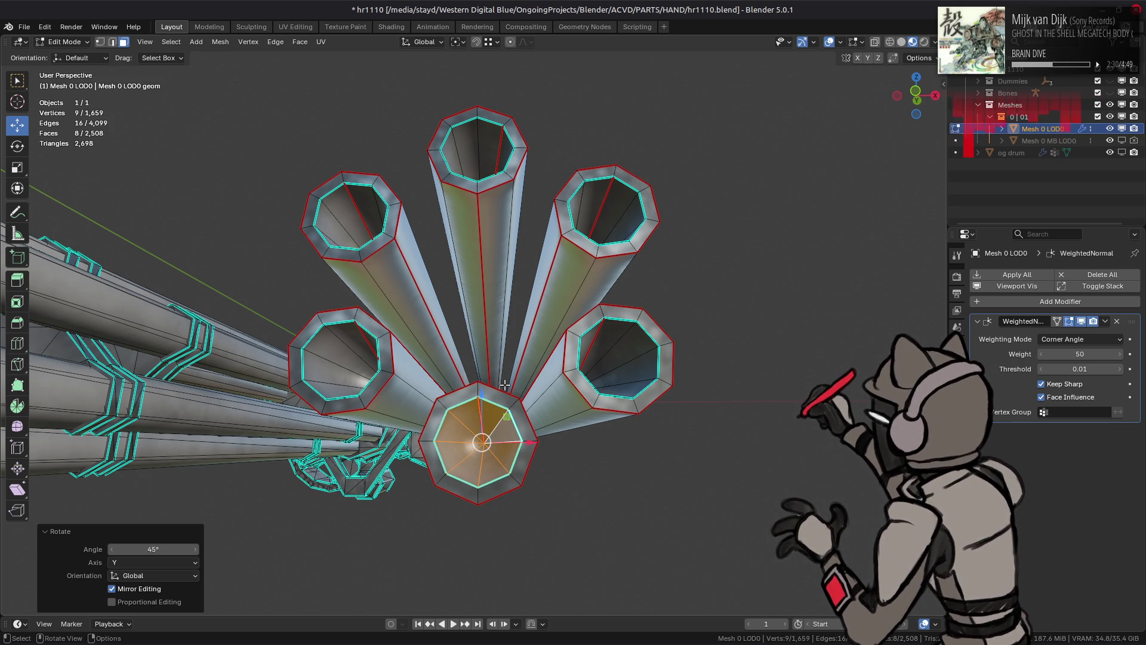
pyautogui.moveTo(506, 384)
pyautogui.mouseDown(button='middle')
pyautogui.moveTo(522, 389)
pyautogui.moveTo(520, 404)
pyautogui.mouseUp(button='middle')
pyautogui.press('1')
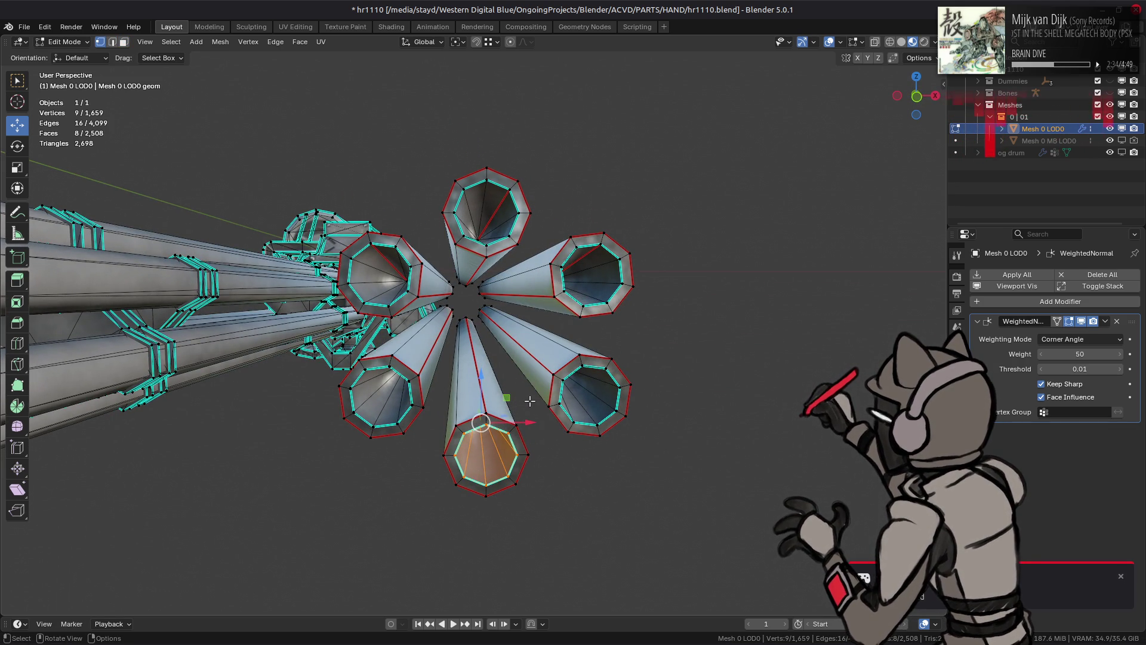
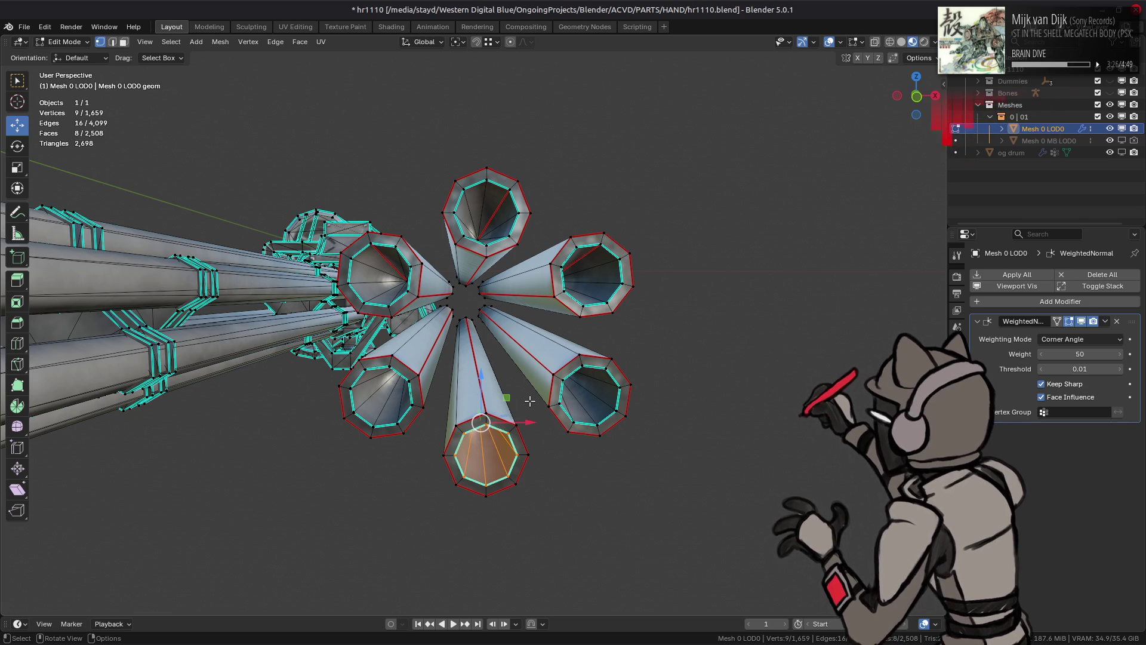
# Step: In front view, box-select the six barrel tubes, try Merge by Distance at 0.001 m, then undo it
pyautogui.press('KP_1')
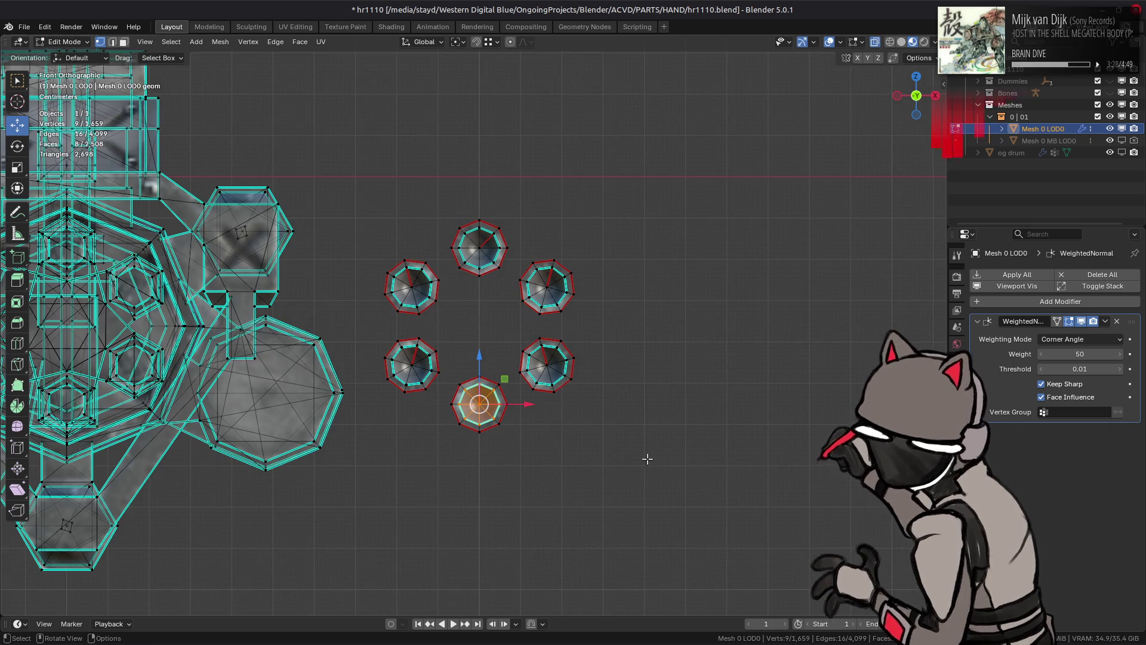
pyautogui.moveTo(686, 490)
pyautogui.mouseDown()
pyautogui.moveTo(371, 249)
pyautogui.moveTo(371, 219)
pyautogui.mouseUp()
pyautogui.moveTo(370, 226); pyautogui.dragTo(361, 401, button='middle')
pyautogui.rightClick(361, 401)
pyautogui.moveTo(358, 384)
pyautogui.click(435, 424)
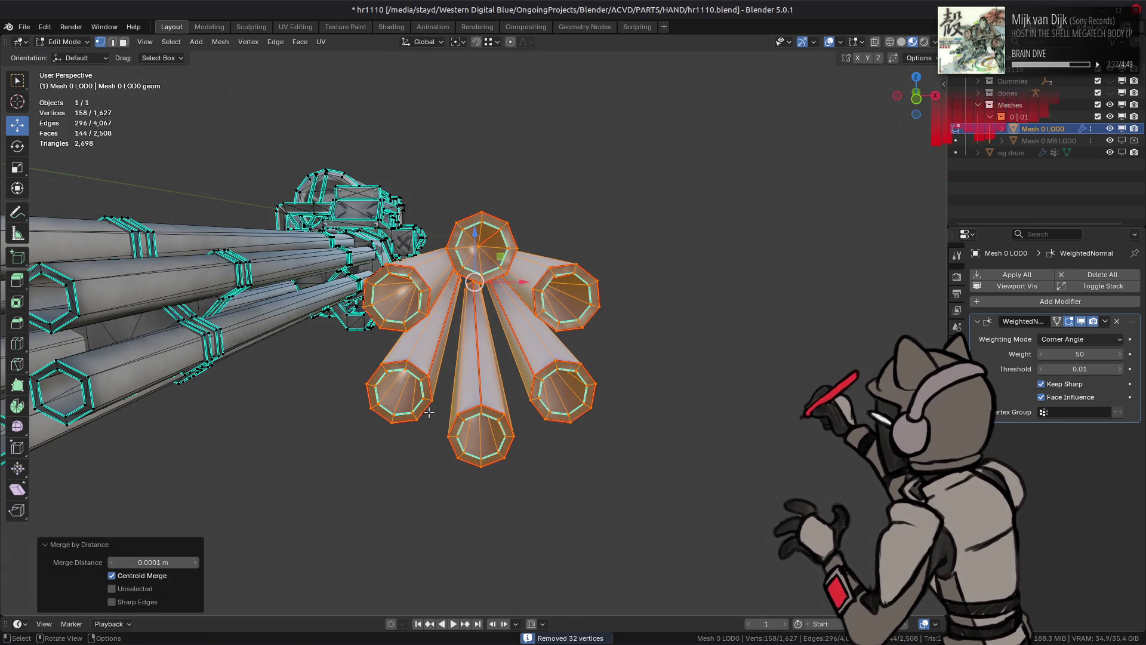
pyautogui.scroll(1, 436, 424)
pyautogui.click(153, 576)
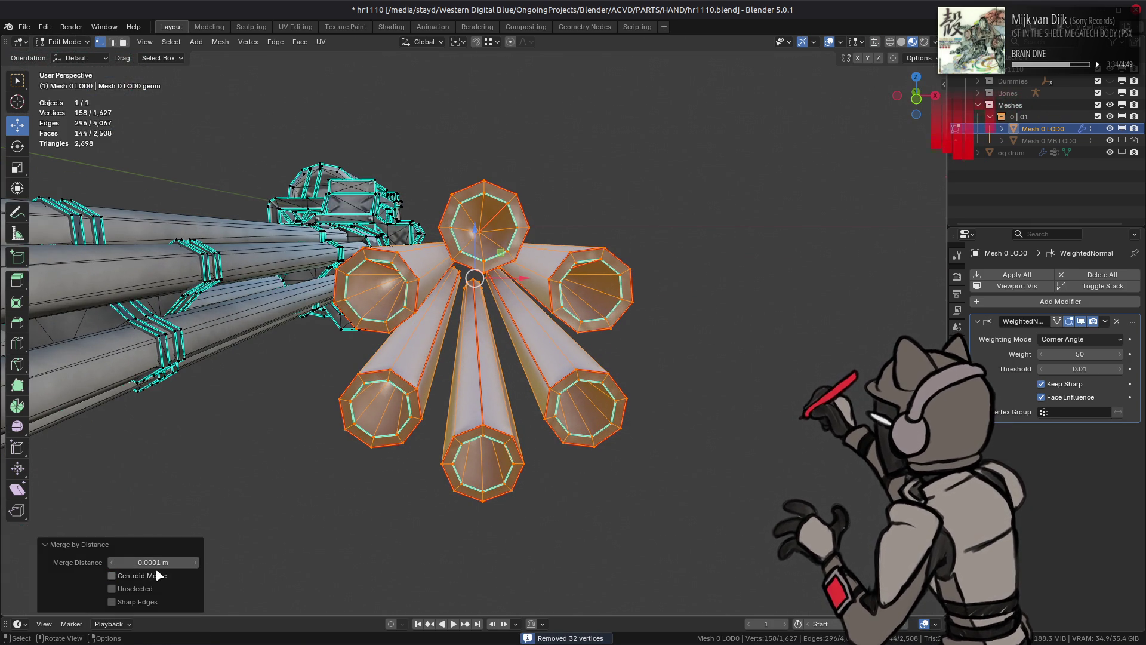
pyautogui.click(133, 561)
pyautogui.write('0.001')
pyautogui.press('Return')
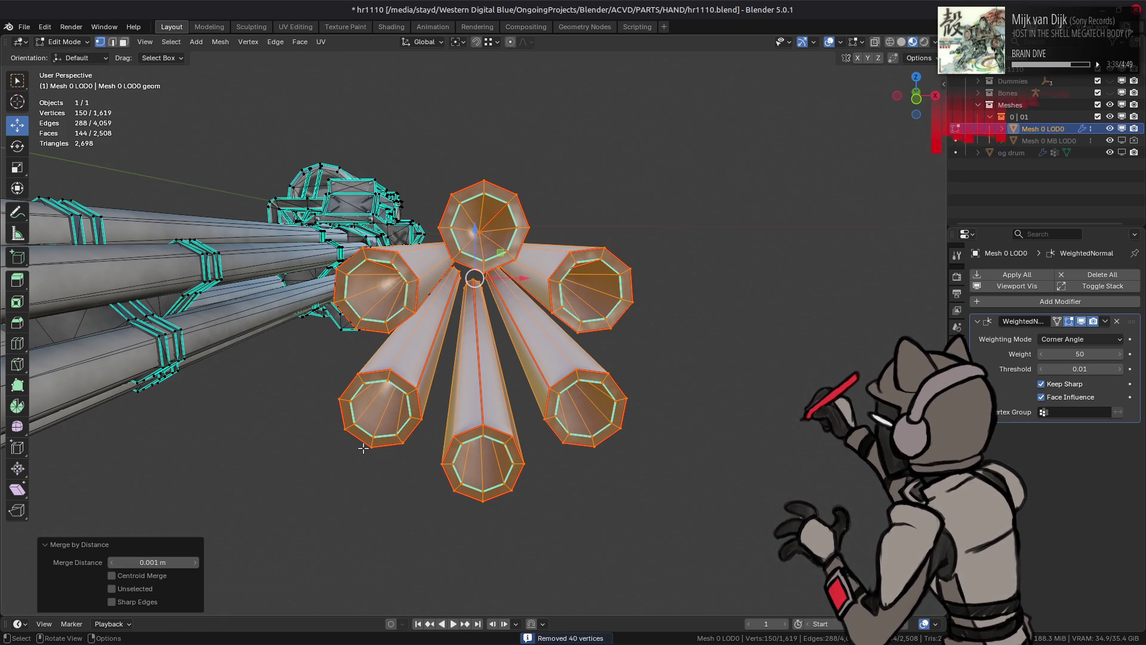
pyautogui.hotkey('ctrl', 'z')
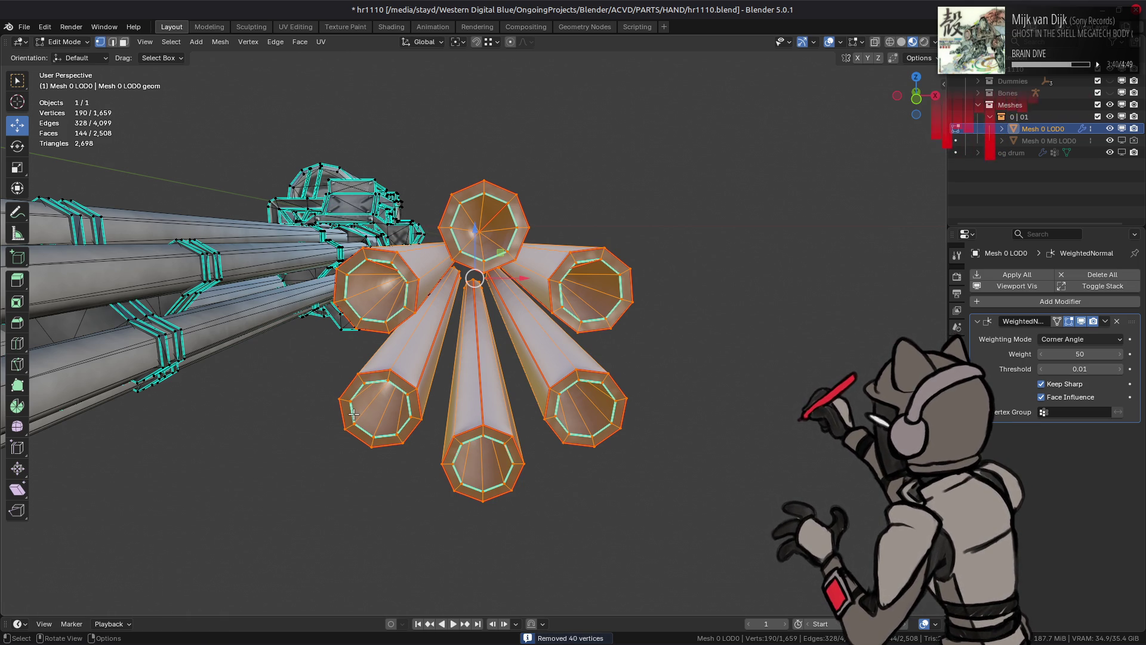
# Step: Merge by Distance again at 0.01 m, removing 40 vertices, then return to Object Mode
pyautogui.rightClick(353, 413)
pyautogui.click(412, 460)
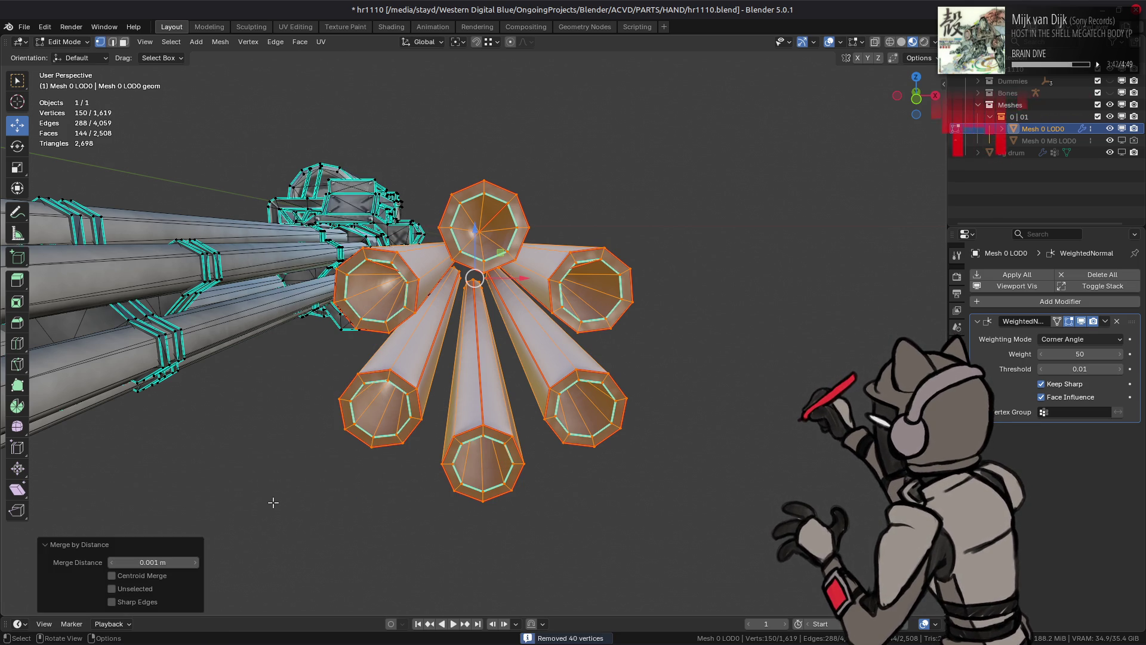
pyautogui.click(125, 561)
pyautogui.press('Return')
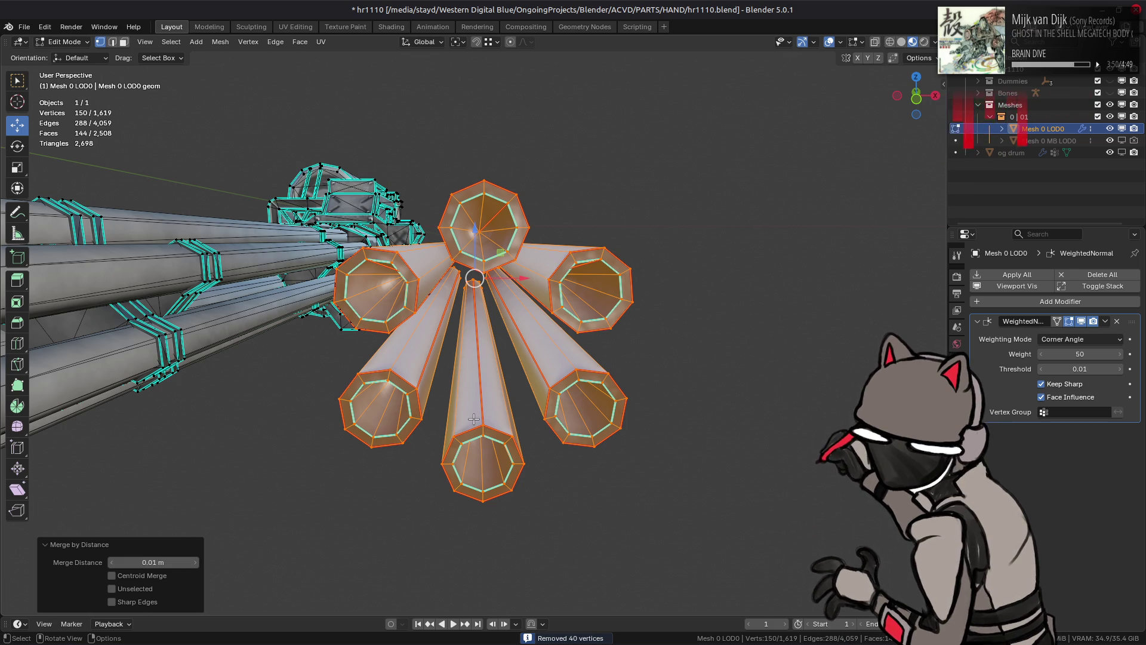
pyautogui.hotkey('alt', 'a')
pyautogui.press('Tab')
pyautogui.moveTo(558, 379)
pyautogui.mouseDown(button='middle')
pyautogui.moveTo(507, 378)
pyautogui.moveTo(522, 362)
pyautogui.mouseUp(button='middle')
# Step: Toggle Edit Mode on the gun mesh and clear its selection in Object Mode
pyautogui.press('n')
pyautogui.press('n')
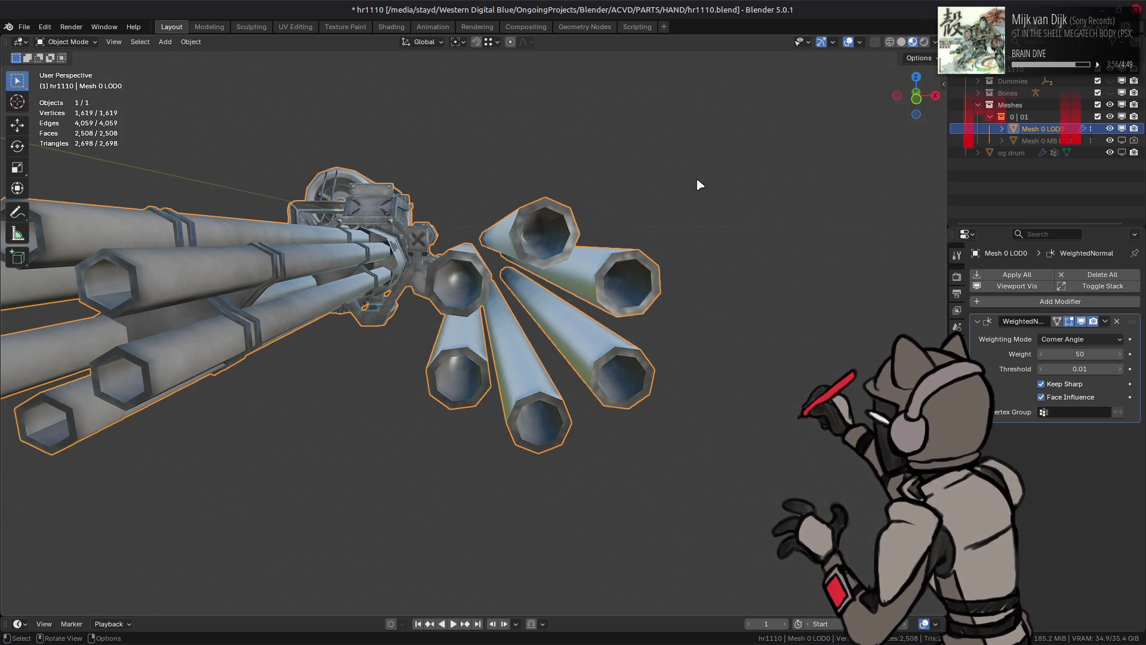
pyautogui.press('Tab')
pyautogui.click(917, 58)
pyautogui.press('Tab')
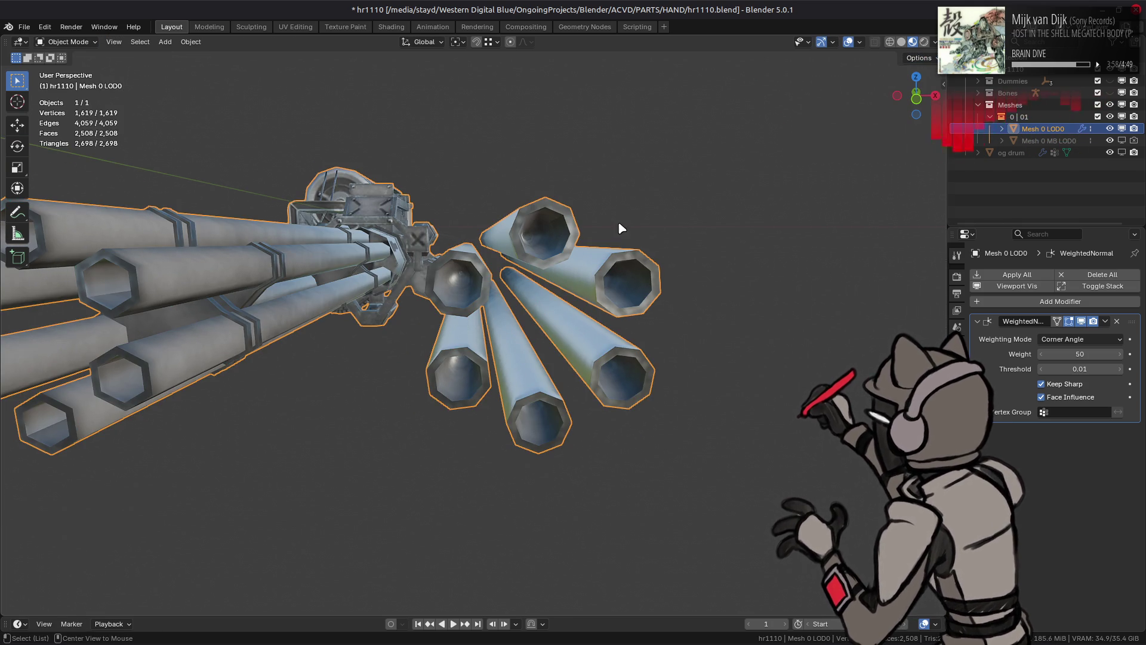
pyautogui.hotkey('alt', 'a')
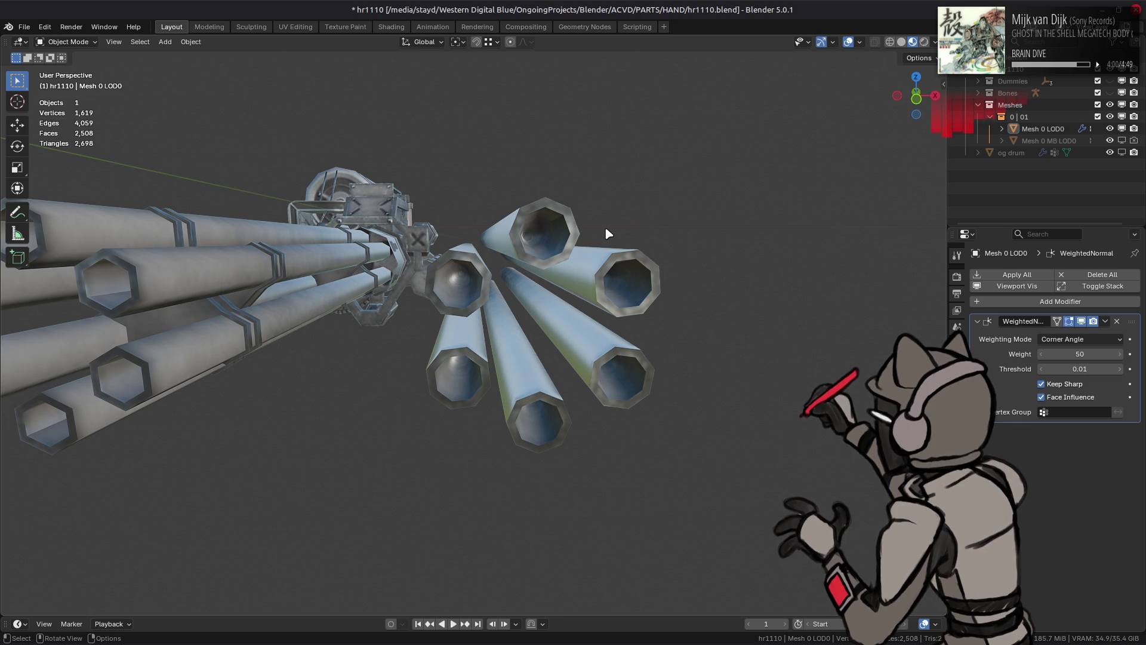
pyautogui.moveTo(422, 322)
pyautogui.mouseDown(button='middle')
pyautogui.moveTo(372, 345)
pyautogui.moveTo(643, 325)
pyautogui.moveTo(499, 307)
pyautogui.moveTo(464, 284)
pyautogui.moveTo(478, 275)
pyautogui.moveTo(511, 289)
pyautogui.moveTo(477, 301)
pyautogui.moveTo(450, 289)
pyautogui.moveTo(428, 303)
pyautogui.moveTo(528, 280)
pyautogui.moveTo(417, 319)
pyautogui.moveTo(460, 294)
pyautogui.moveTo(460, 307)
pyautogui.moveTo(424, 290)
pyautogui.moveTo(565, 320)
pyautogui.moveTo(499, 312)
pyautogui.moveTo(471, 251)
pyautogui.moveTo(454, 310)
pyautogui.mouseUp(button='middle')
# Step: Select the three loose barrels and rotate their UVs 180° about the selection in UV Editing
pyautogui.press('Tab')
pyautogui.press('b')
pyautogui.moveTo(454, 309); pyautogui.dragTo(454, 310)
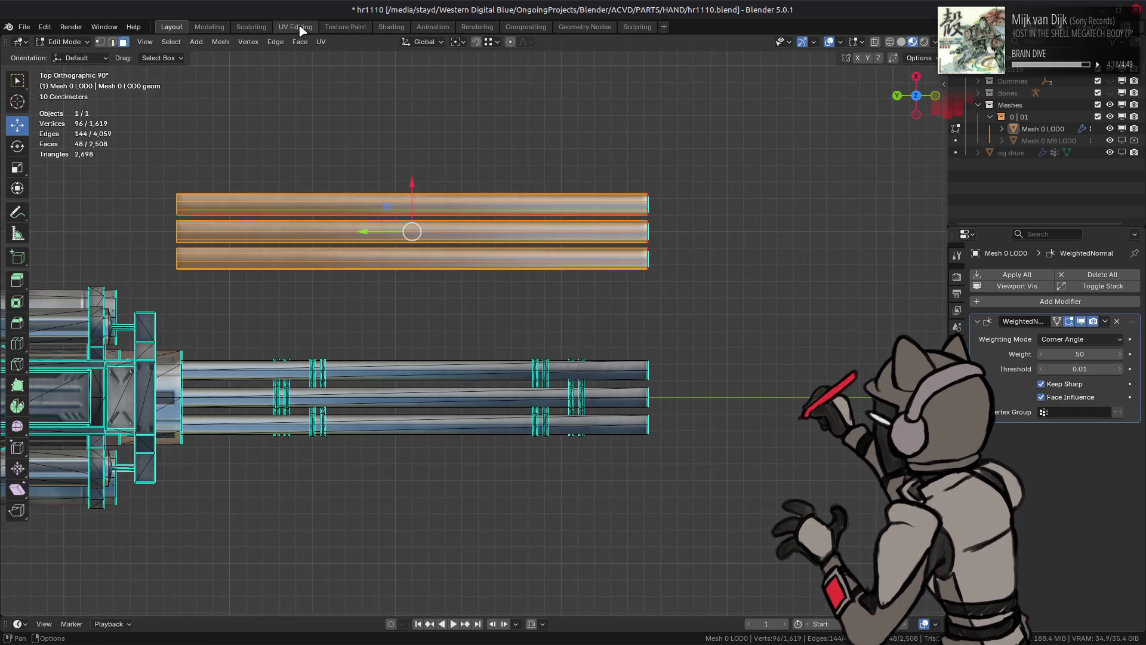
pyautogui.click(295, 27)
pyautogui.click(242, 41)
pyautogui.click(280, 97)
pyautogui.moveTo(354, 427); pyautogui.dragTo(334, 247, button='middle')
pyautogui.write('s')
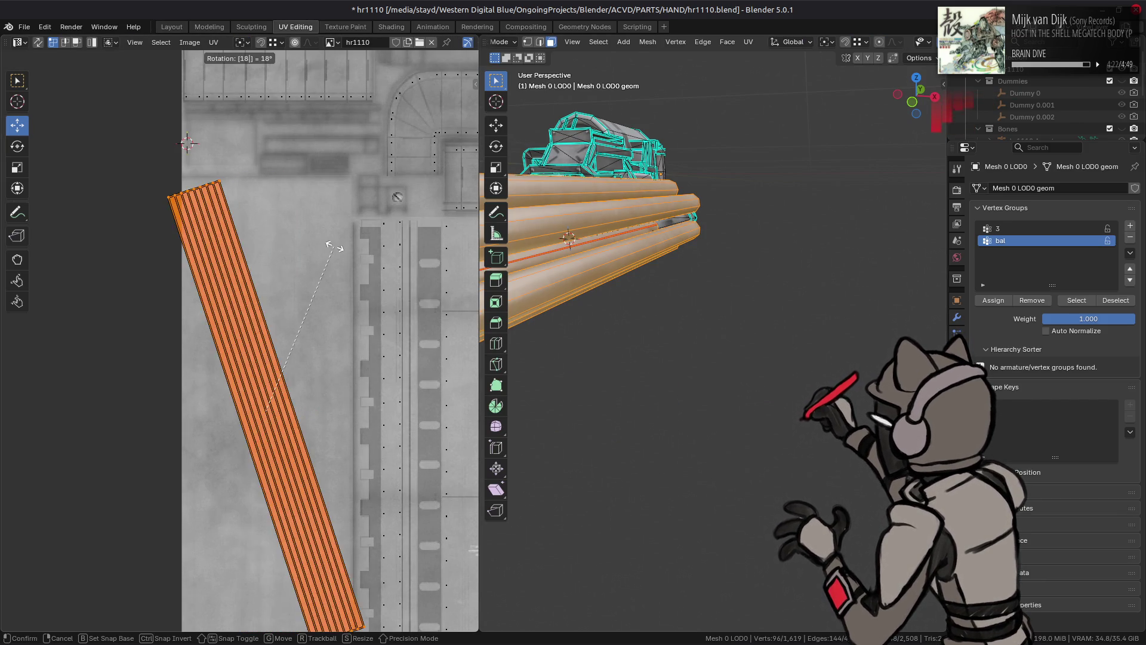
pyautogui.write('180')
pyautogui.press('Return')
pyautogui.click(177, 30)
pyautogui.moveTo(519, 320)
pyautogui.mouseDown(button='middle')
pyautogui.moveTo(406, 232)
pyautogui.moveTo(487, 321)
pyautogui.moveTo(476, 332)
pyautogui.mouseUp(button='middle')
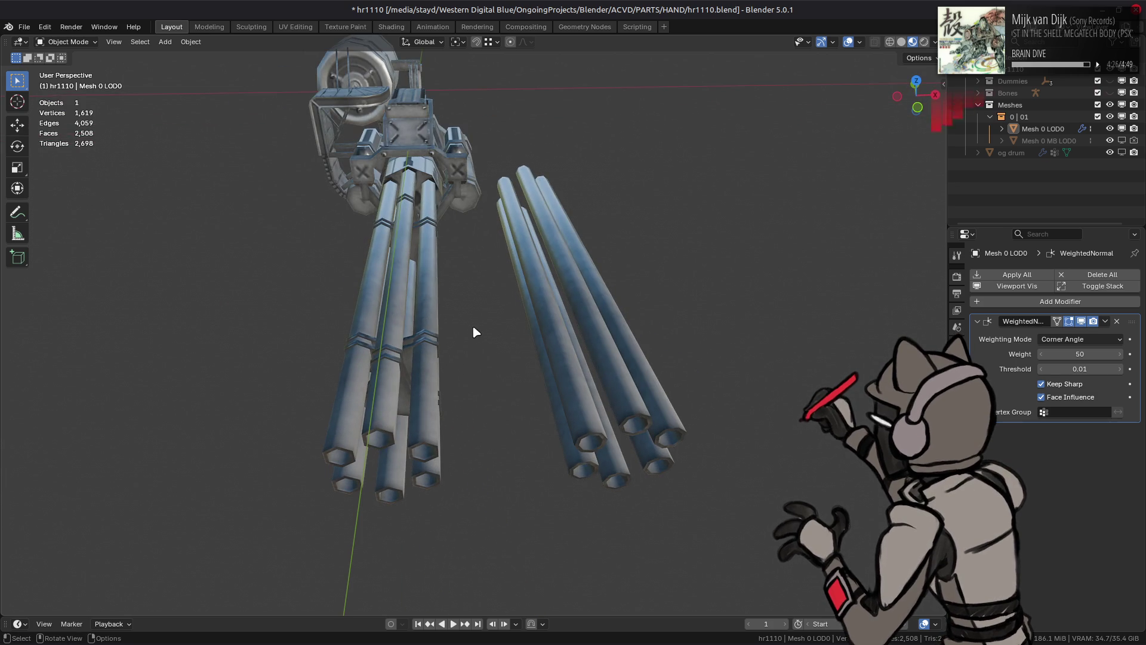
# Step: Orbit around the barrel cluster to inspect it from the side, along its length and end-on
pyautogui.scroll(3, 451, 295)
pyautogui.moveTo(530, 351)
pyautogui.mouseDown(button='middle')
pyautogui.moveTo(711, 253)
pyautogui.moveTo(758, 259)
pyautogui.moveTo(715, 248)
pyautogui.moveTo(704, 232)
pyautogui.mouseUp(button='middle')
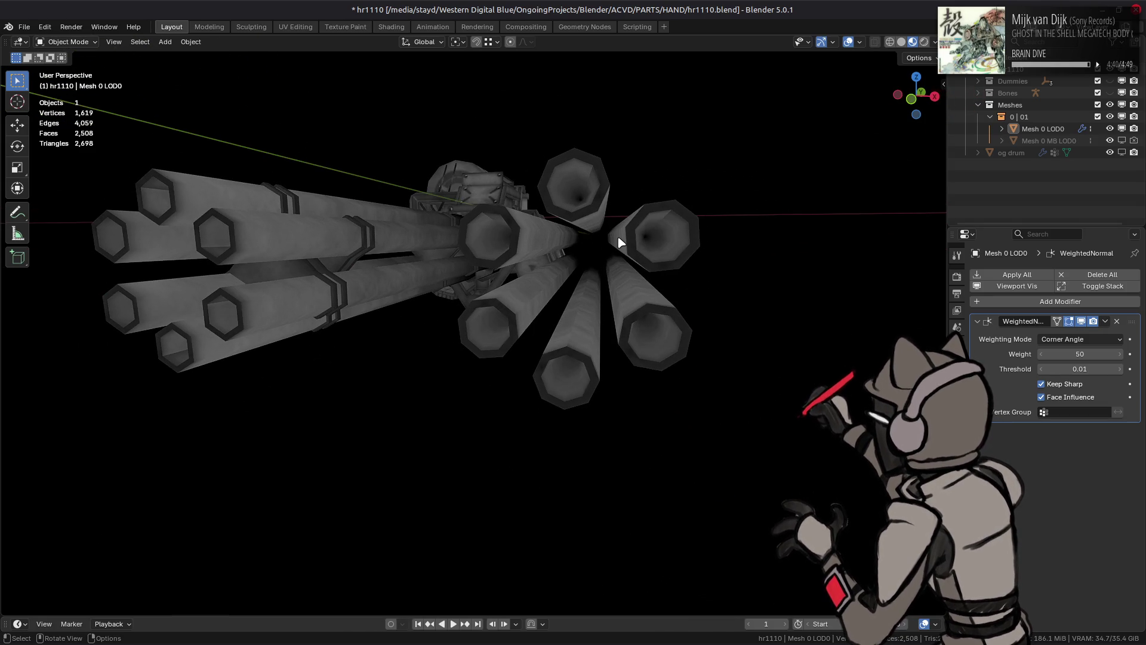
pyautogui.moveTo(619, 236)
pyautogui.mouseDown(button='middle')
pyautogui.moveTo(645, 238)
pyautogui.moveTo(670, 215)
pyautogui.moveTo(670, 185)
pyautogui.moveTo(681, 240)
pyautogui.moveTo(617, 232)
pyautogui.mouseUp(button='middle')
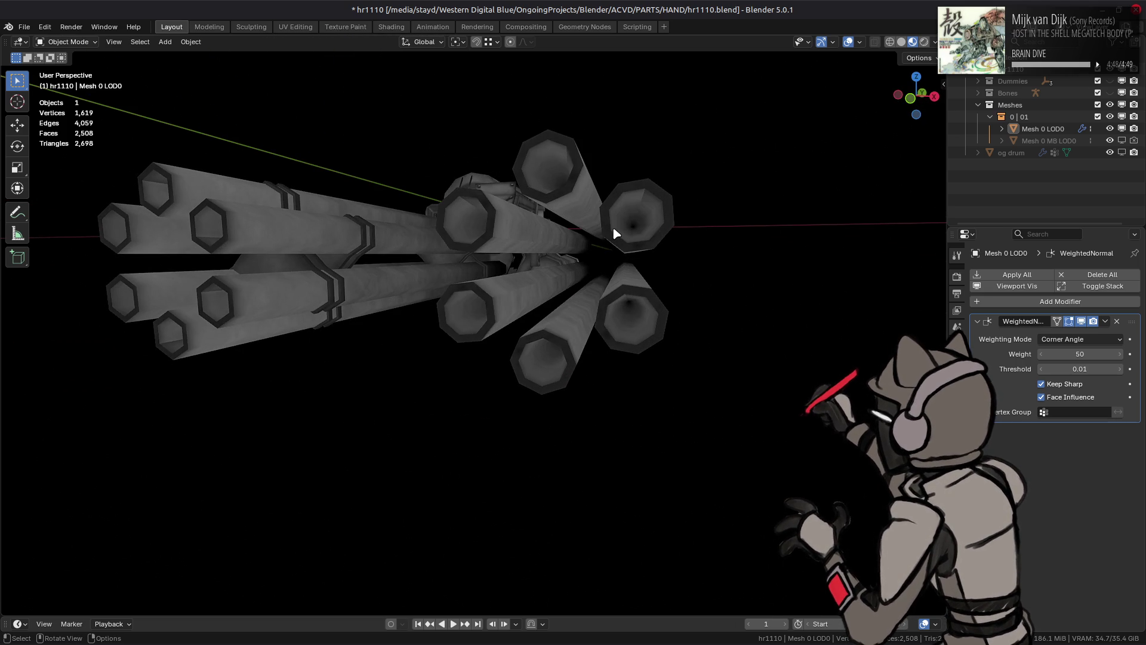
pyautogui.moveTo(617, 232)
pyautogui.mouseDown(button='middle')
pyautogui.moveTo(473, 307)
pyautogui.moveTo(486, 320)
pyautogui.mouseUp(button='middle')
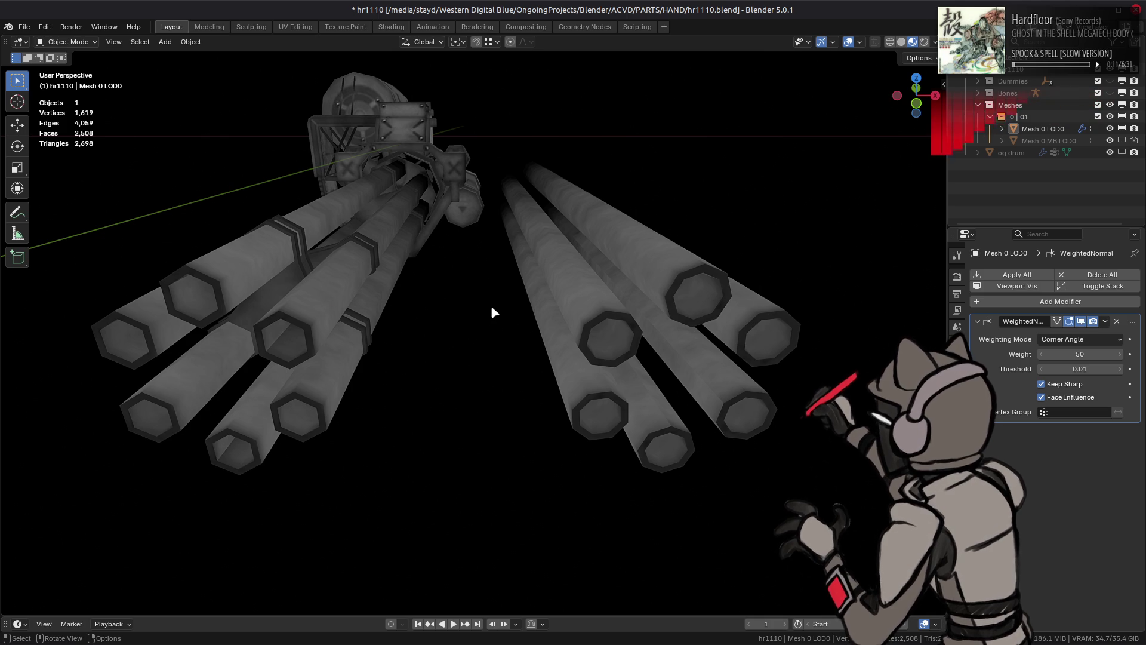
pyautogui.moveTo(492, 308)
pyautogui.mouseDown(button='middle')
pyautogui.moveTo(468, 312)
pyautogui.moveTo(512, 325)
pyautogui.moveTo(379, 309)
pyautogui.moveTo(416, 317)
pyautogui.mouseUp(button='middle')
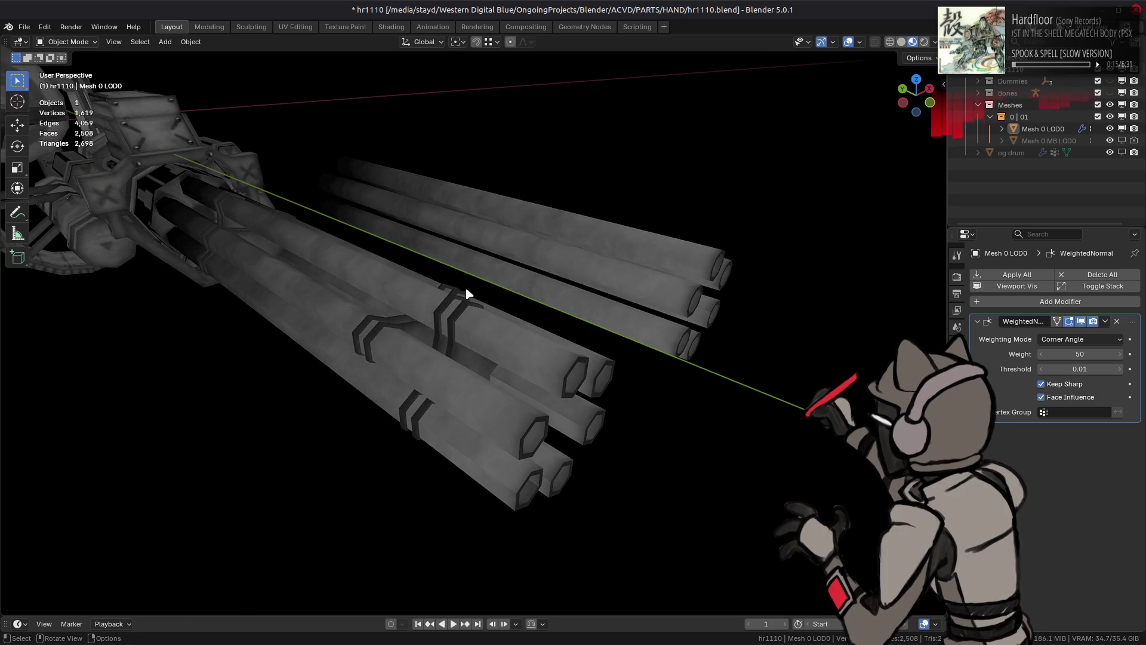
pyautogui.moveTo(468, 291)
pyautogui.mouseDown(button='middle')
pyautogui.moveTo(450, 304)
pyautogui.moveTo(624, 292)
pyautogui.moveTo(609, 293)
pyautogui.mouseUp(button='middle')
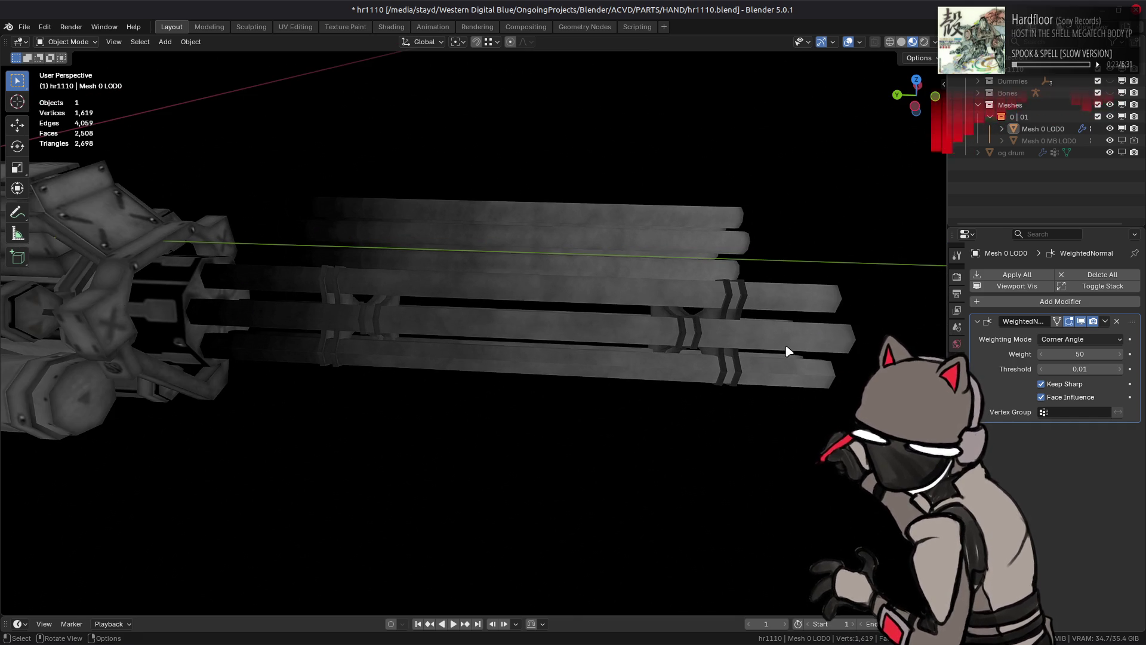
pyautogui.moveTo(788, 350); pyautogui.dragTo(734, 335, button='middle')
pyautogui.moveTo(737, 481)
pyautogui.mouseDown(button='middle')
pyautogui.moveTo(686, 366)
pyautogui.moveTo(527, 334)
pyautogui.mouseUp(button='middle')
pyautogui.moveTo(719, 223); pyautogui.dragTo(813, 248, button='middle')
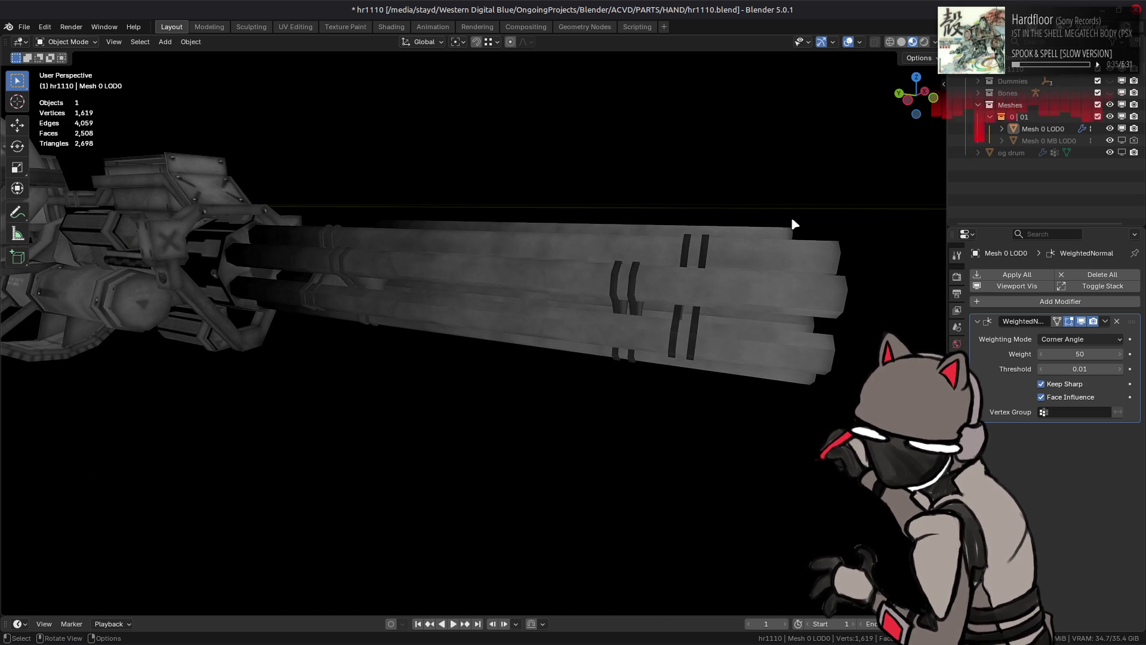
# Step: Save hr1110.blend and bring up the File menu
pyautogui.click(934, 42)
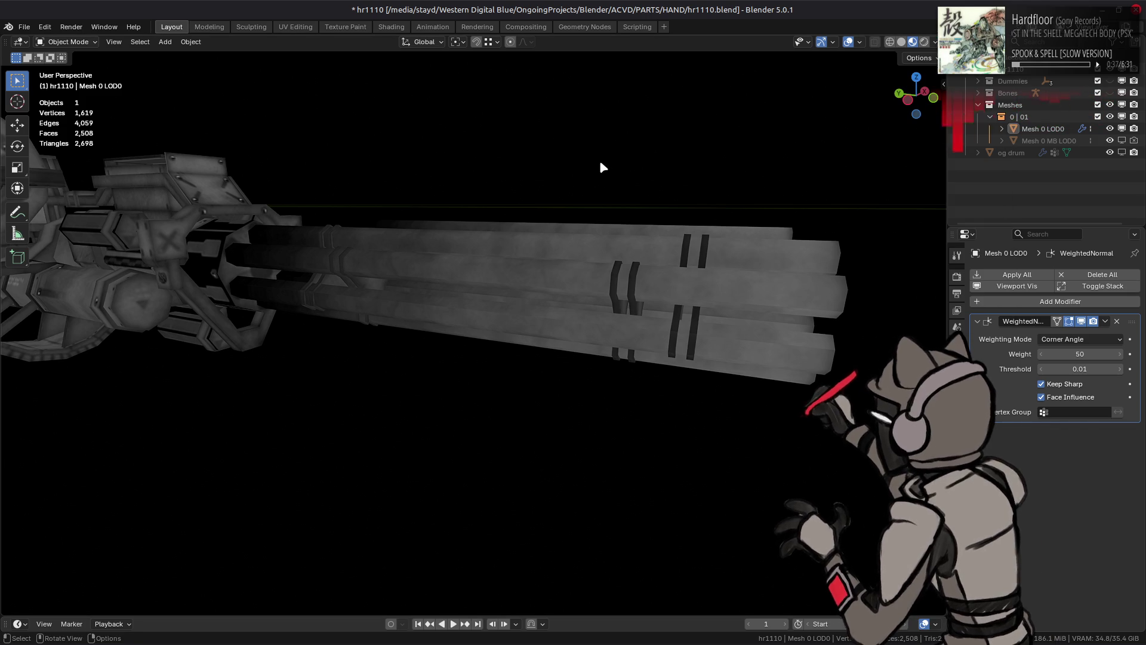
pyautogui.hotkey('ctrl', 's')
pyautogui.click(24, 27)
# Step: Open the recent file hr1730.blend and show a different render pass in the viewport
pyautogui.moveTo(54, 64)
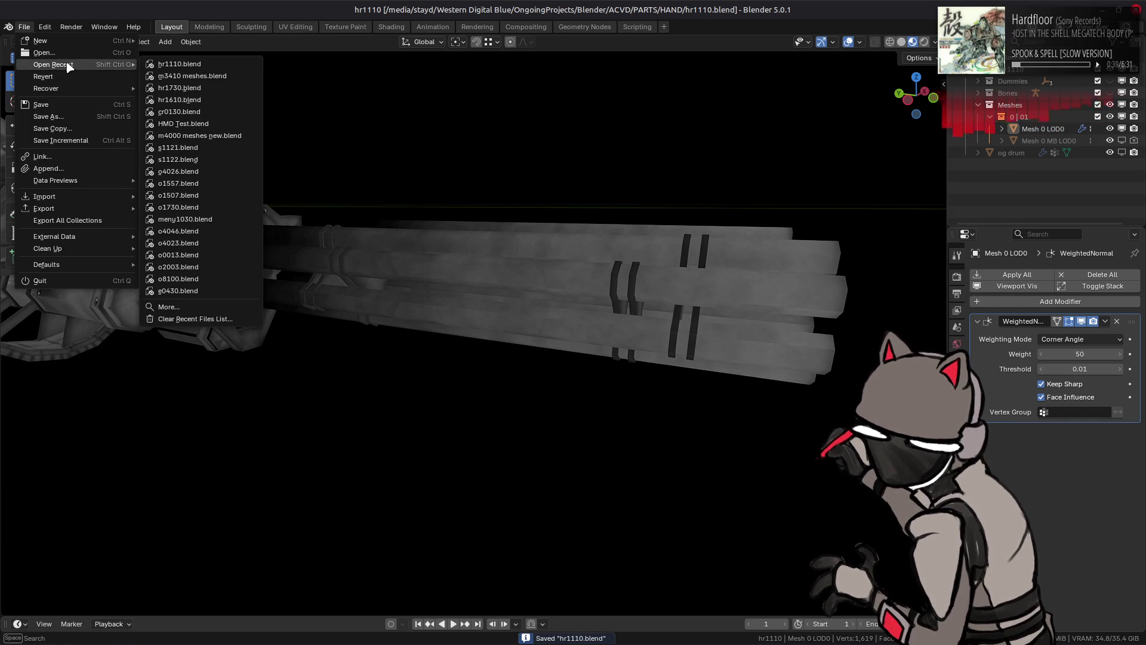
pyautogui.click(227, 87)
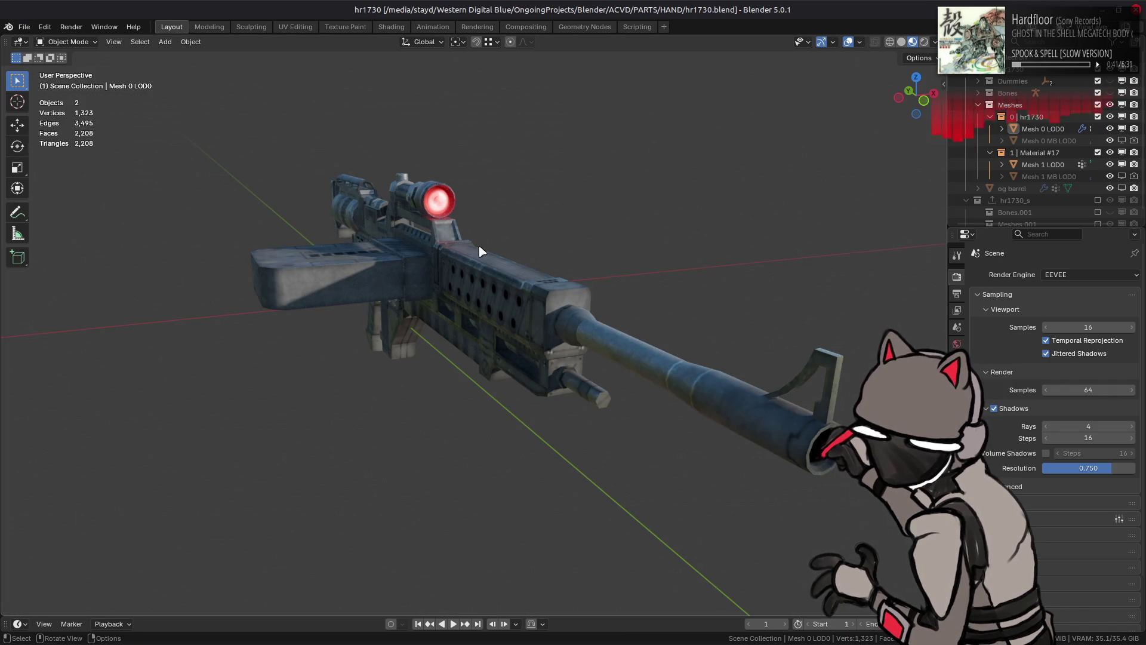
pyautogui.click(934, 43)
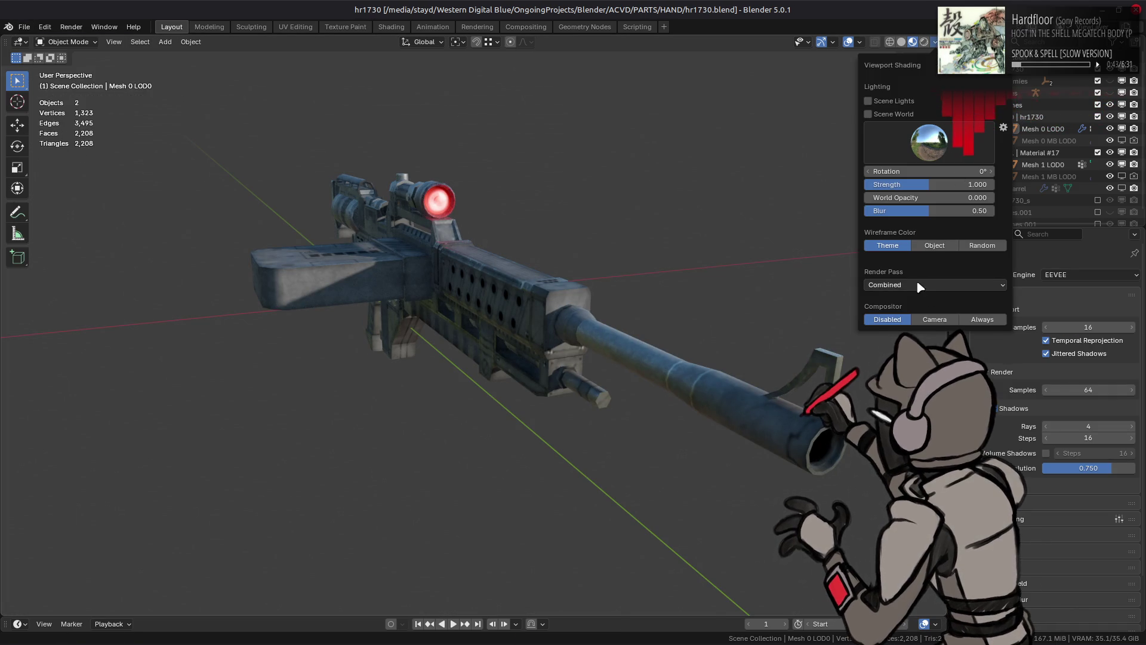
pyautogui.click(934, 285)
pyautogui.click(869, 332)
pyautogui.moveTo(686, 335)
pyautogui.mouseDown(button='middle')
pyautogui.moveTo(533, 296)
pyautogui.moveTo(543, 222)
pyautogui.mouseUp(button='middle')
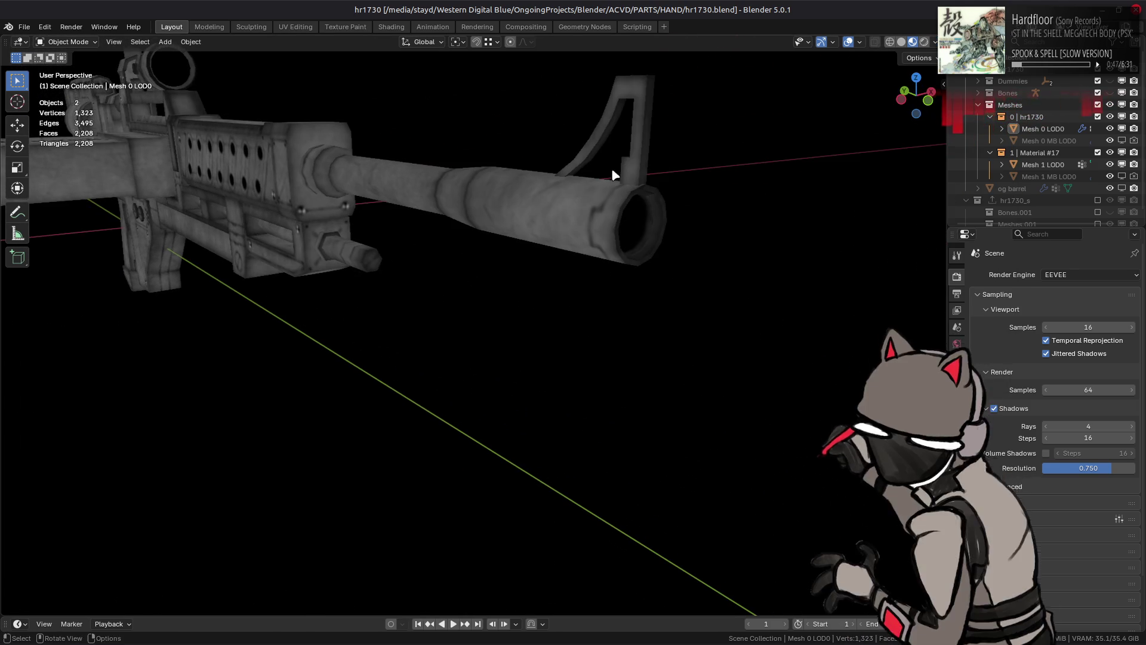
# Step: Switch to a brighter render pass and inspect the rifle barrel and front sight
pyautogui.click(935, 43)
pyautogui.click(921, 285)
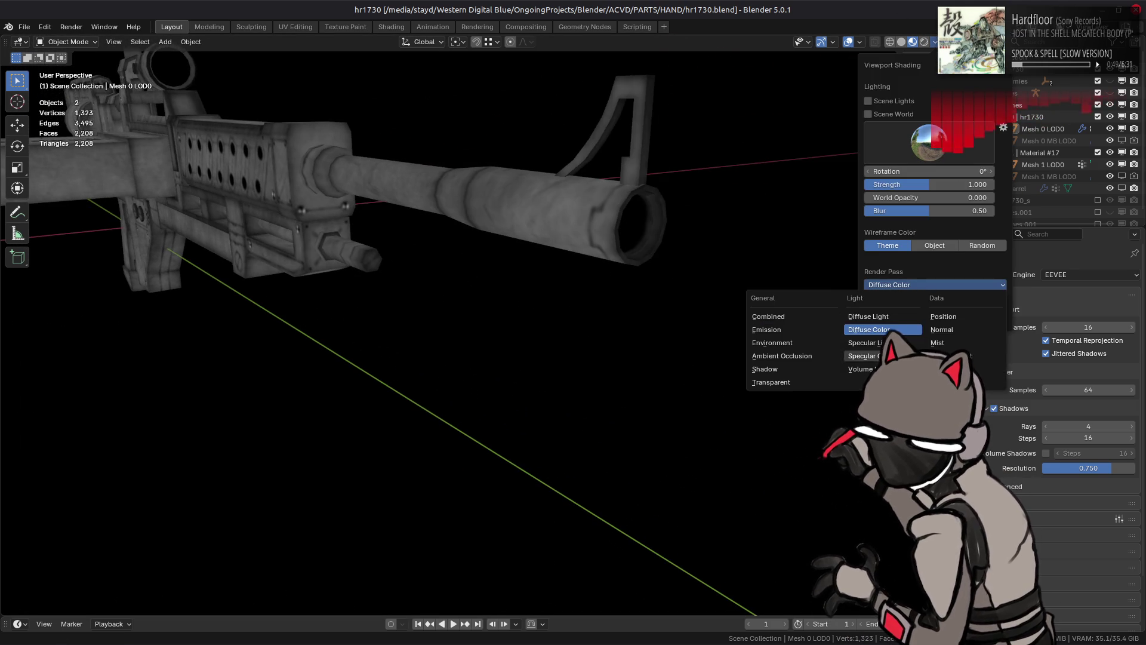
pyautogui.click(768, 316)
pyautogui.moveTo(703, 292); pyautogui.dragTo(734, 325, button='middle')
pyautogui.moveTo(607, 276); pyautogui.dragTo(620, 269, button='middle')
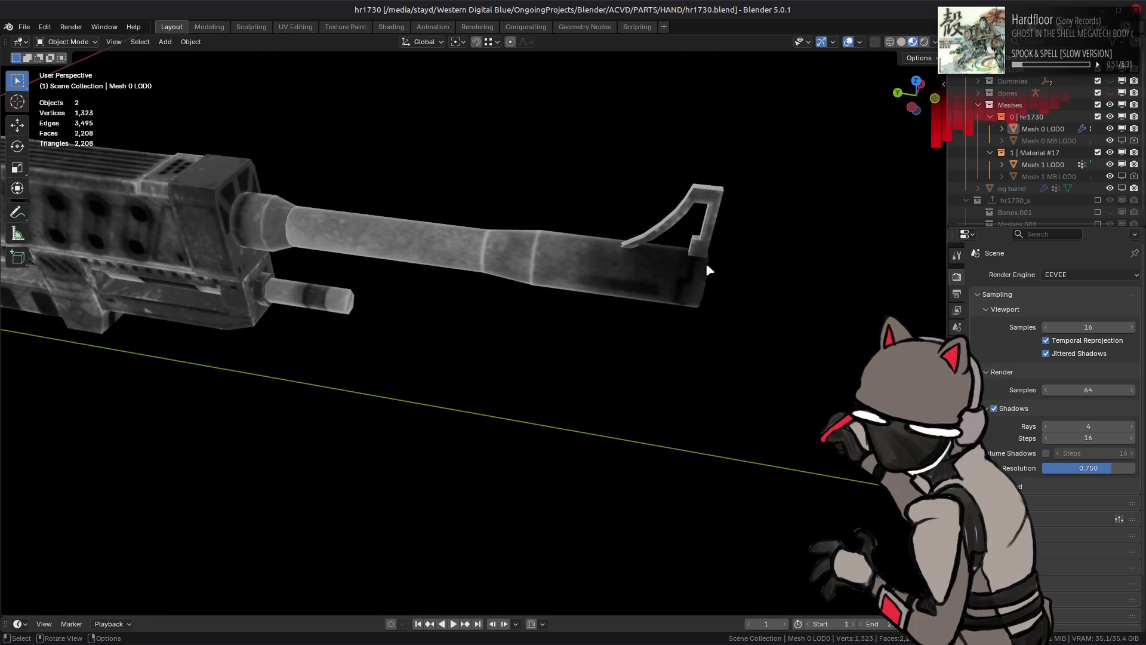
pyautogui.moveTo(691, 271)
pyautogui.mouseDown(button='middle')
pyautogui.moveTo(714, 248)
pyautogui.moveTo(740, 253)
pyautogui.mouseUp(button='middle')
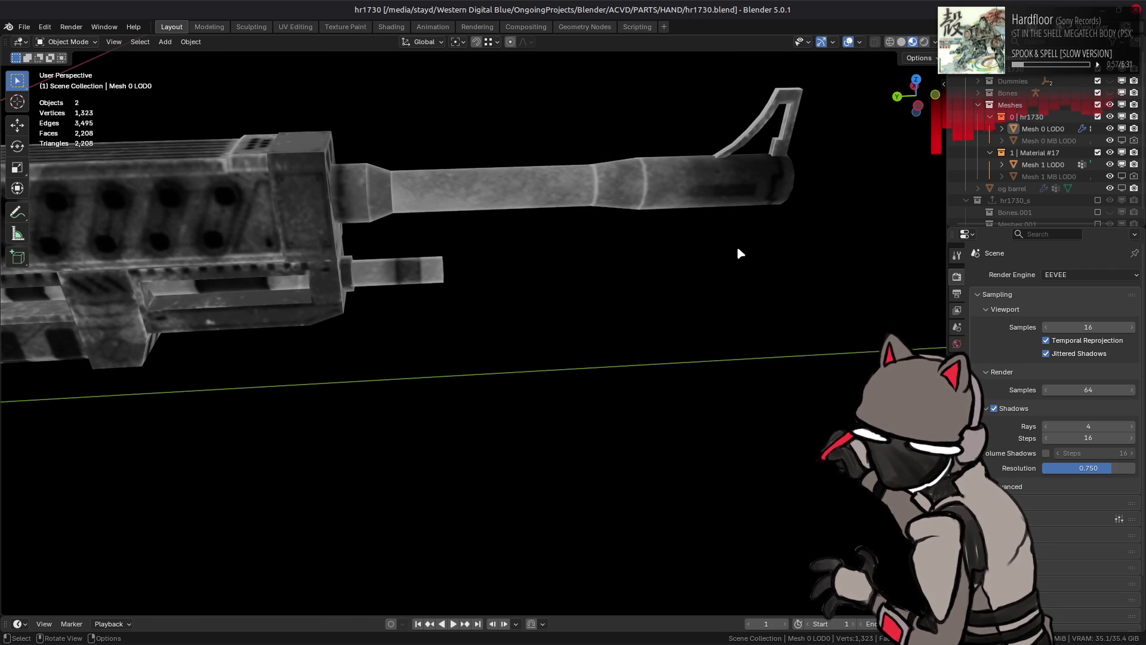
pyautogui.moveTo(740, 245)
pyautogui.mouseDown(button='middle')
pyautogui.moveTo(678, 230)
pyautogui.moveTo(705, 239)
pyautogui.mouseUp(button='middle')
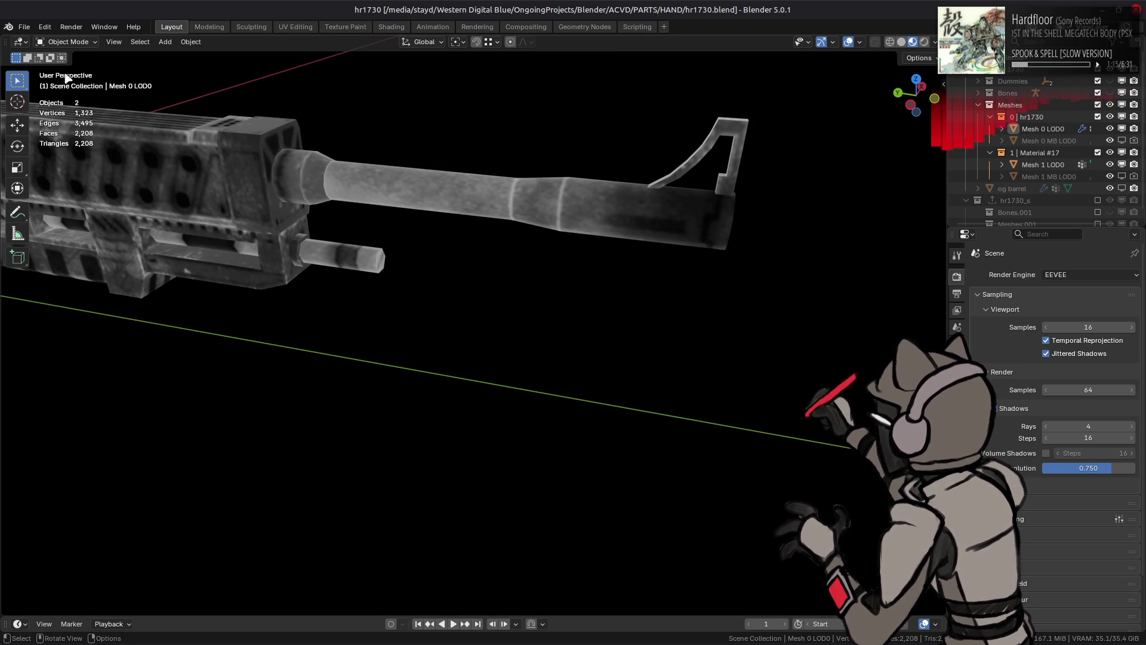
# Step: Reopen hr1110.blend from recent files and switch to the Mortal Kombat X image results
pyautogui.click(24, 26)
pyautogui.moveTo(59, 66)
pyautogui.click(203, 78)
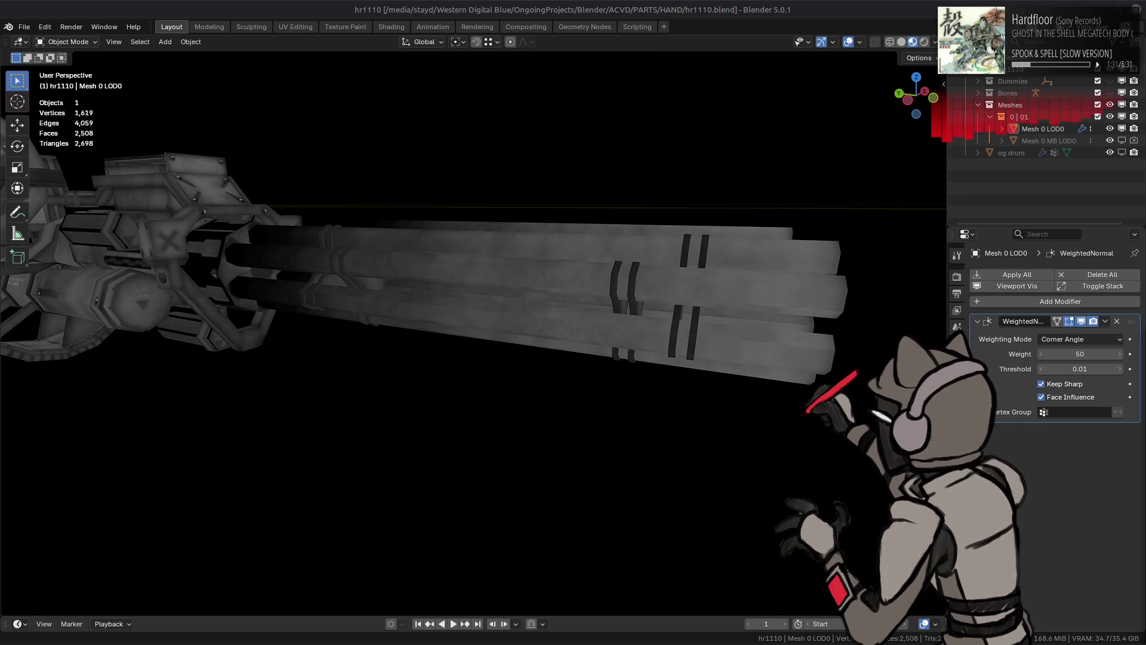
pyautogui.hotkey('alt', 'Tab')
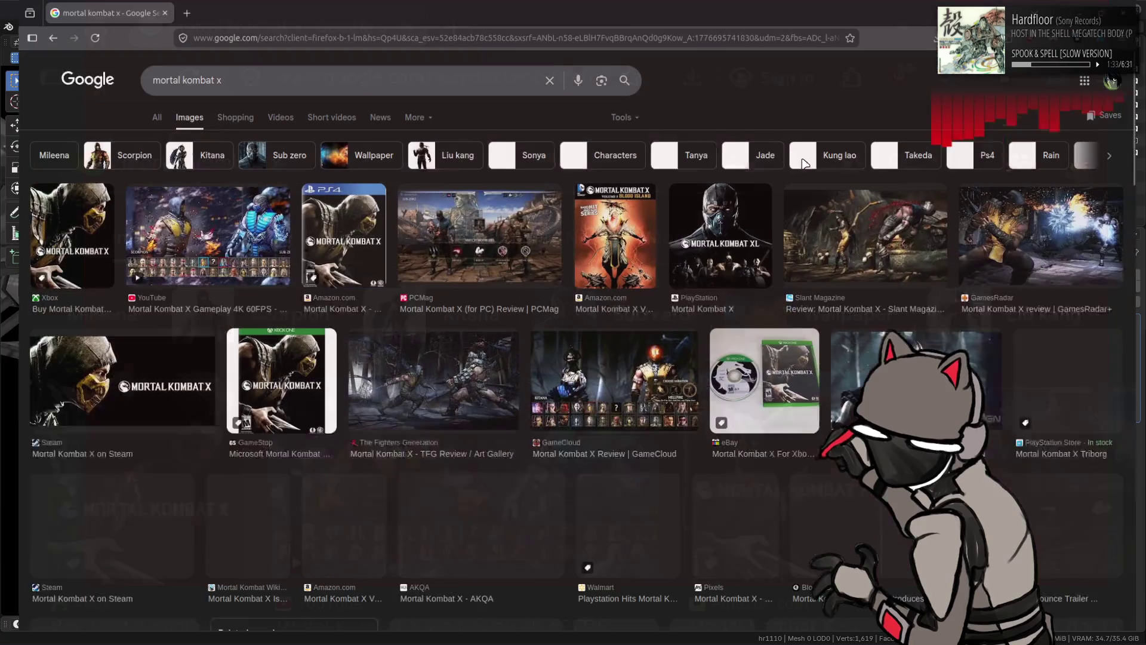
pyautogui.click(887, 245)
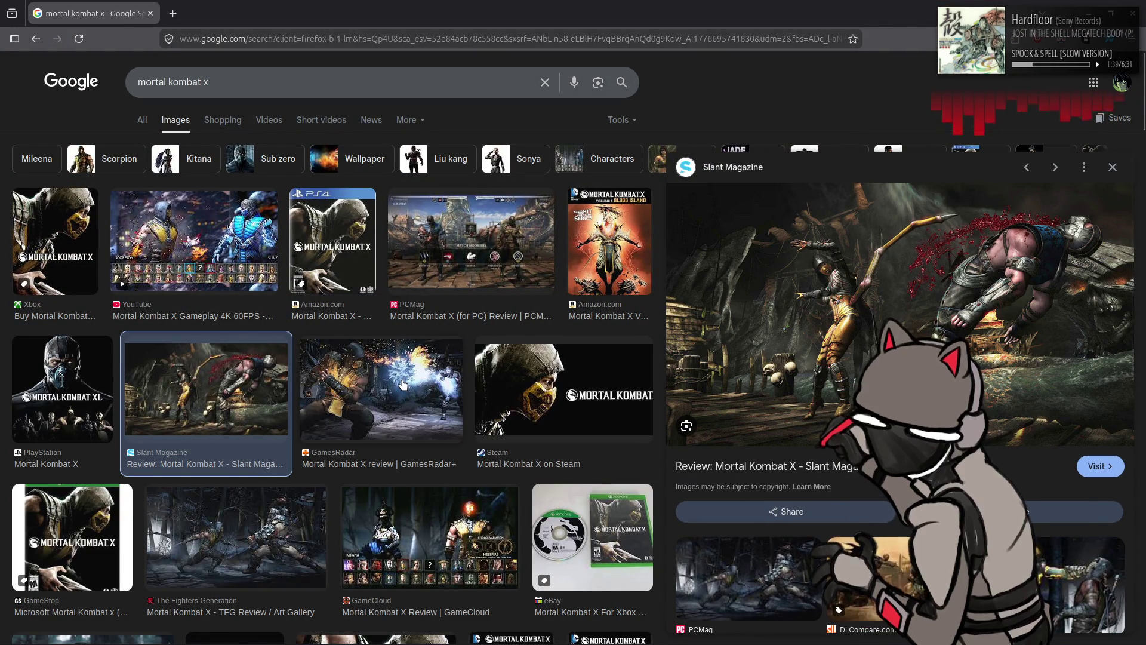
pyautogui.scroll(-3, 358, 397)
pyautogui.scroll(-12, 354, 399)
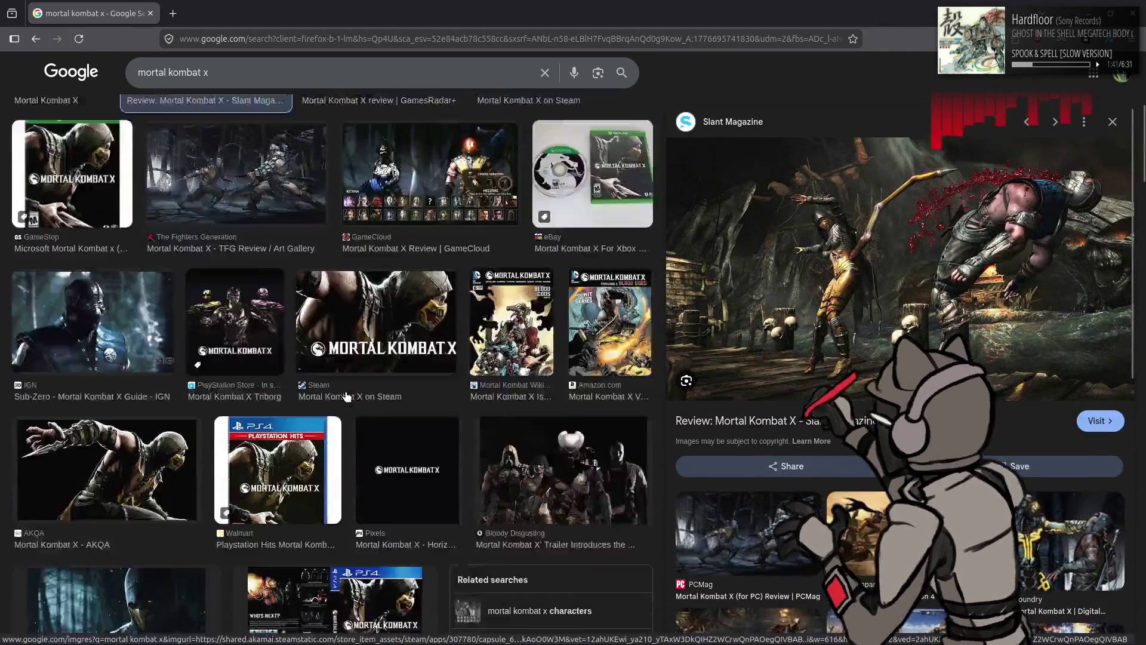
pyautogui.scroll(-7, 355, 382)
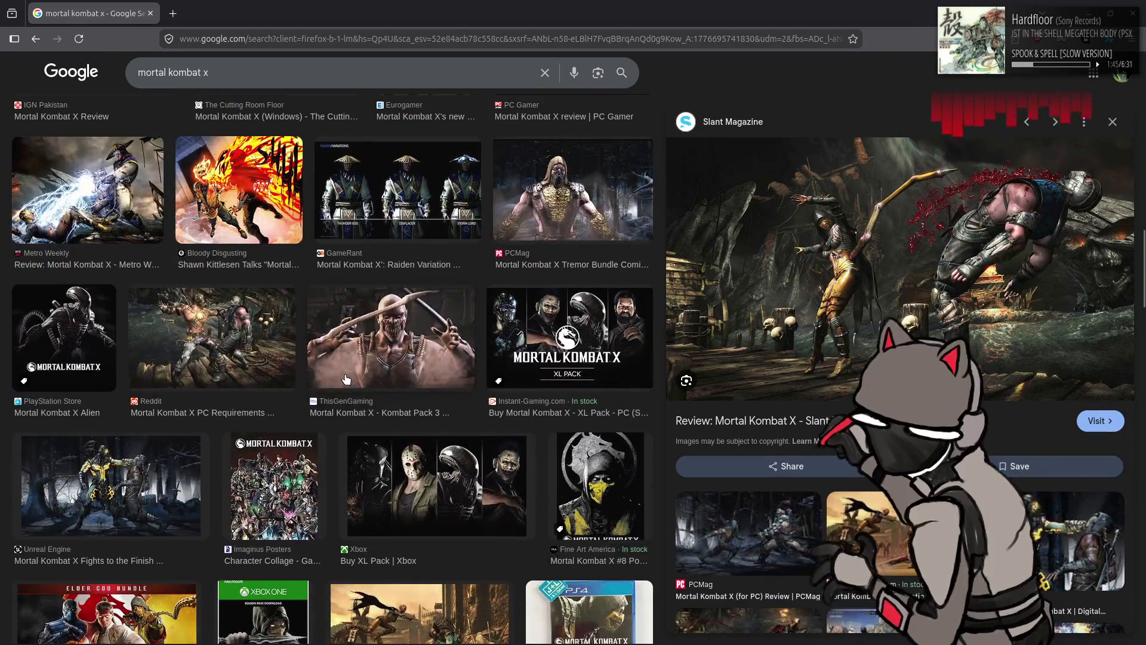
pyautogui.click(224, 328)
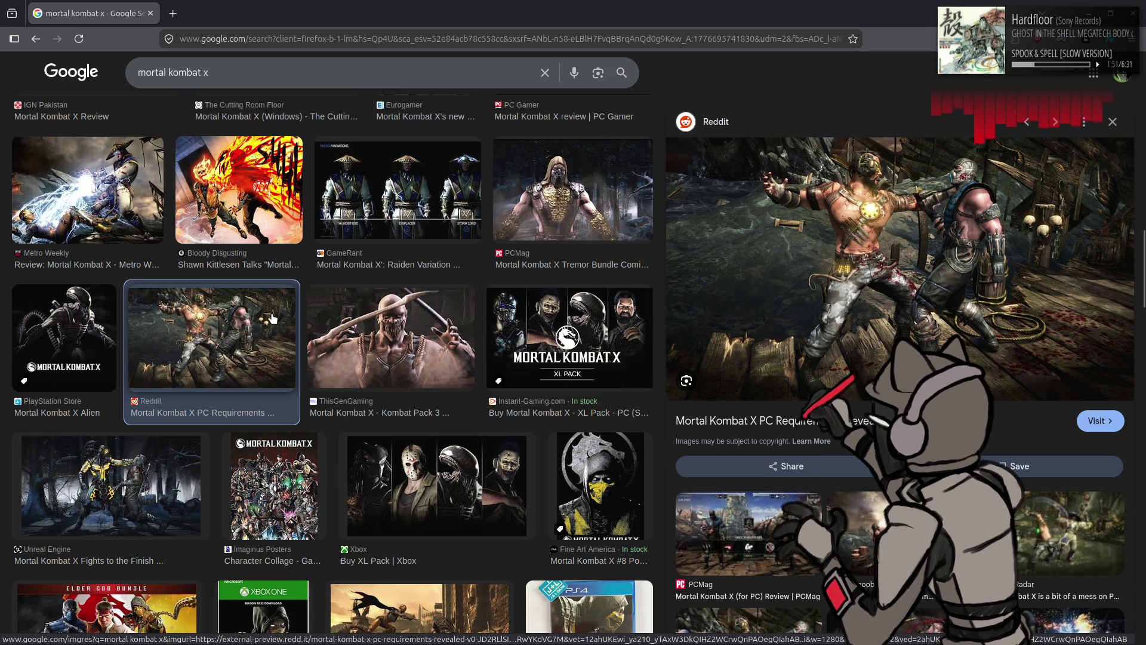
pyautogui.scroll(-4, 271, 318)
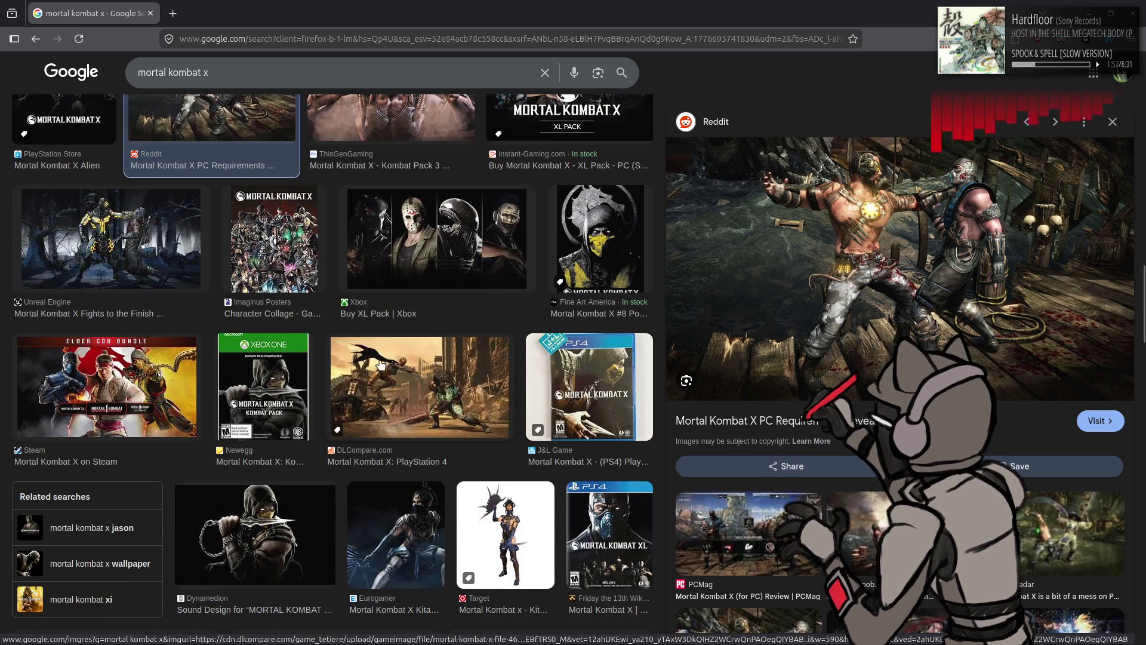
pyautogui.scroll(10, 309, 395)
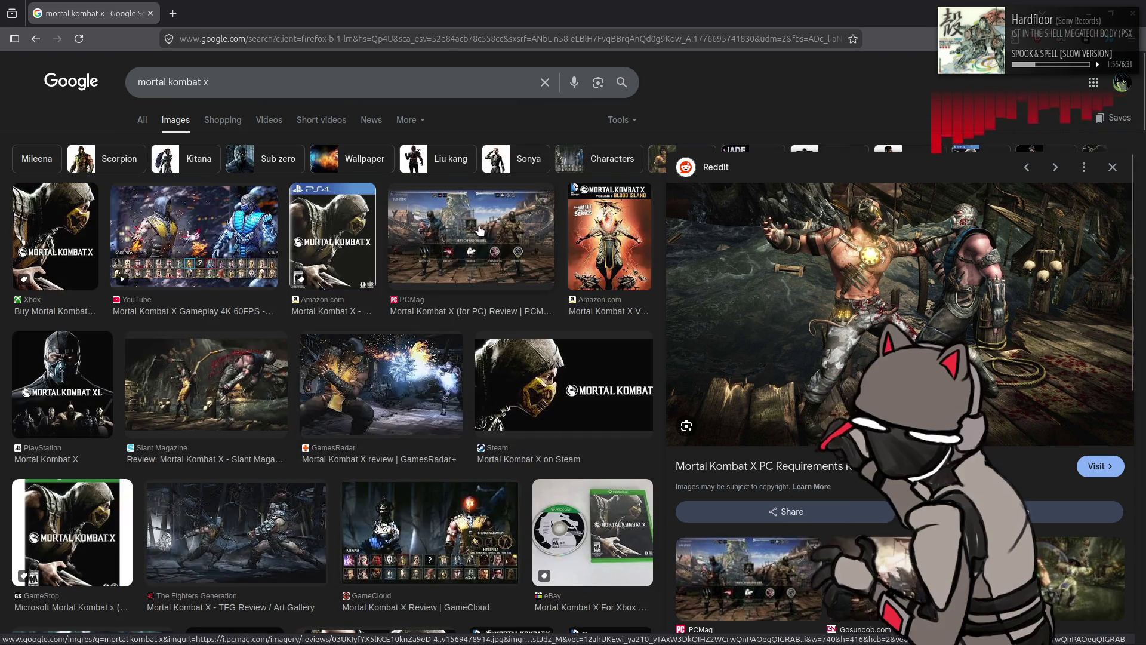
pyautogui.click(480, 231)
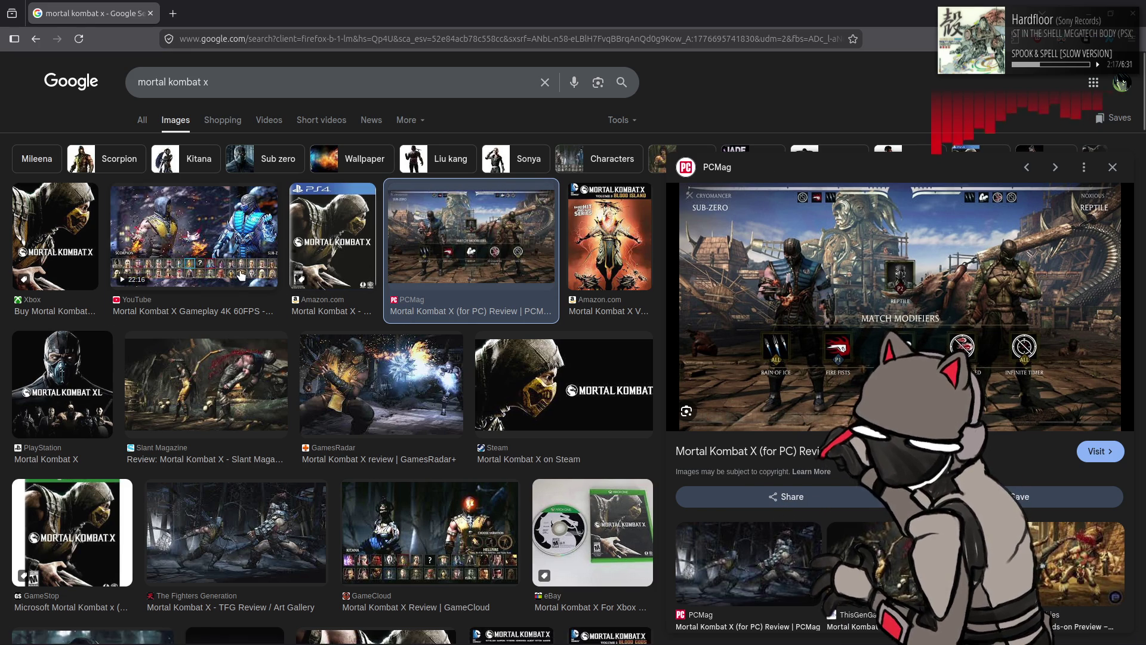
pyautogui.click(263, 301)
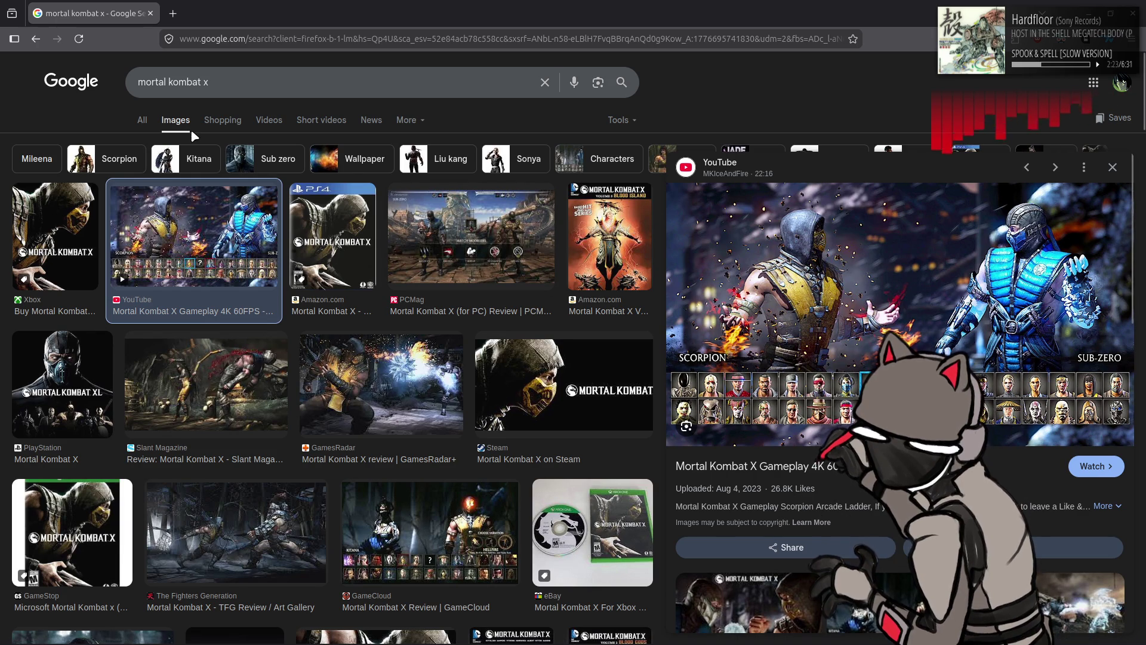
pyautogui.hotkey('alt', 'Tab')
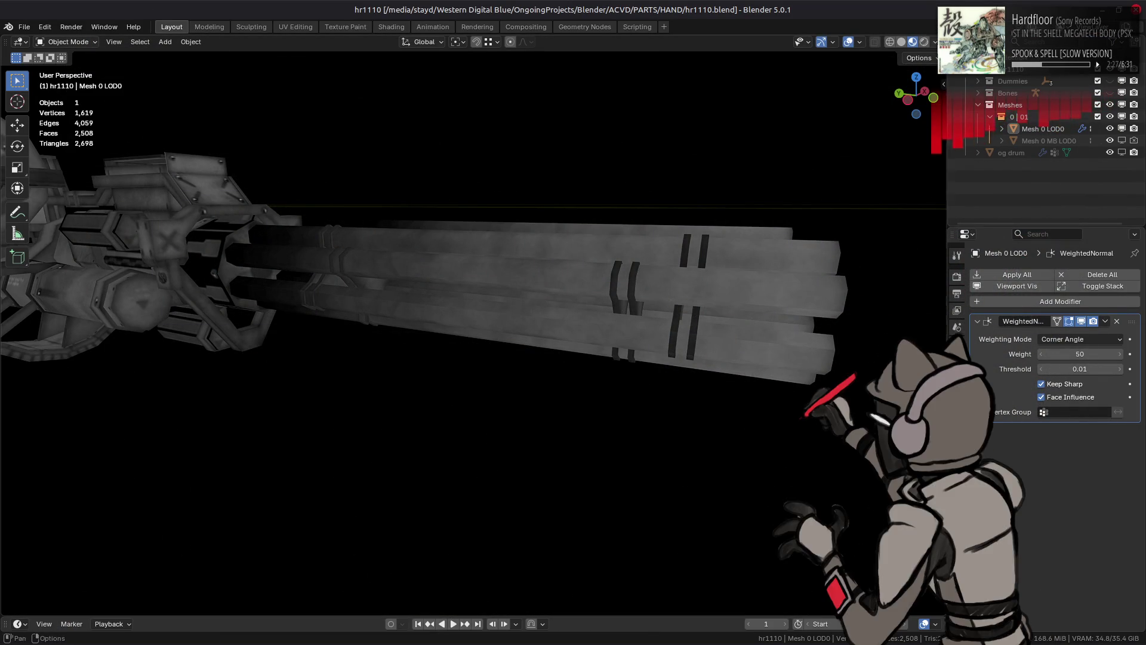
# Step: Set the viewport render pass to Combined to show the gun in full colour
pyautogui.click(935, 42)
pyautogui.click(916, 286)
pyautogui.click(796, 315)
pyautogui.moveTo(684, 300)
pyautogui.mouseDown(button='middle')
pyautogui.moveTo(578, 325)
pyautogui.moveTo(532, 285)
pyautogui.moveTo(581, 254)
pyautogui.moveTo(575, 269)
pyautogui.moveTo(591, 274)
pyautogui.moveTo(475, 271)
pyautogui.mouseUp(button='middle')
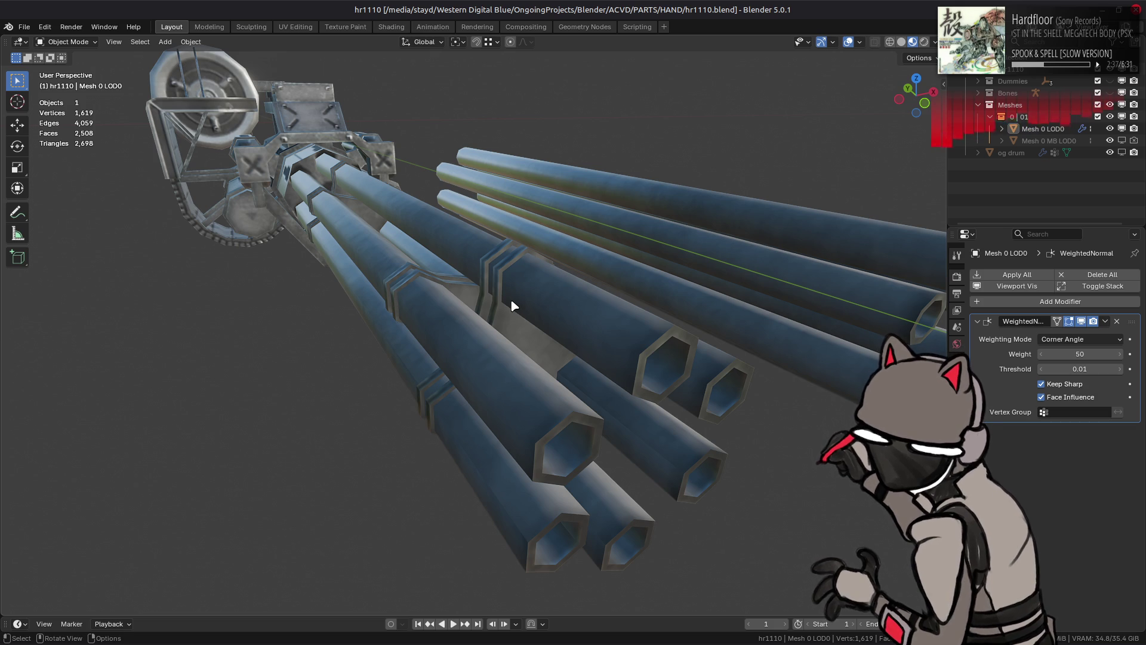
pyautogui.moveTo(512, 306); pyautogui.dragTo(430, 286, button='middle')
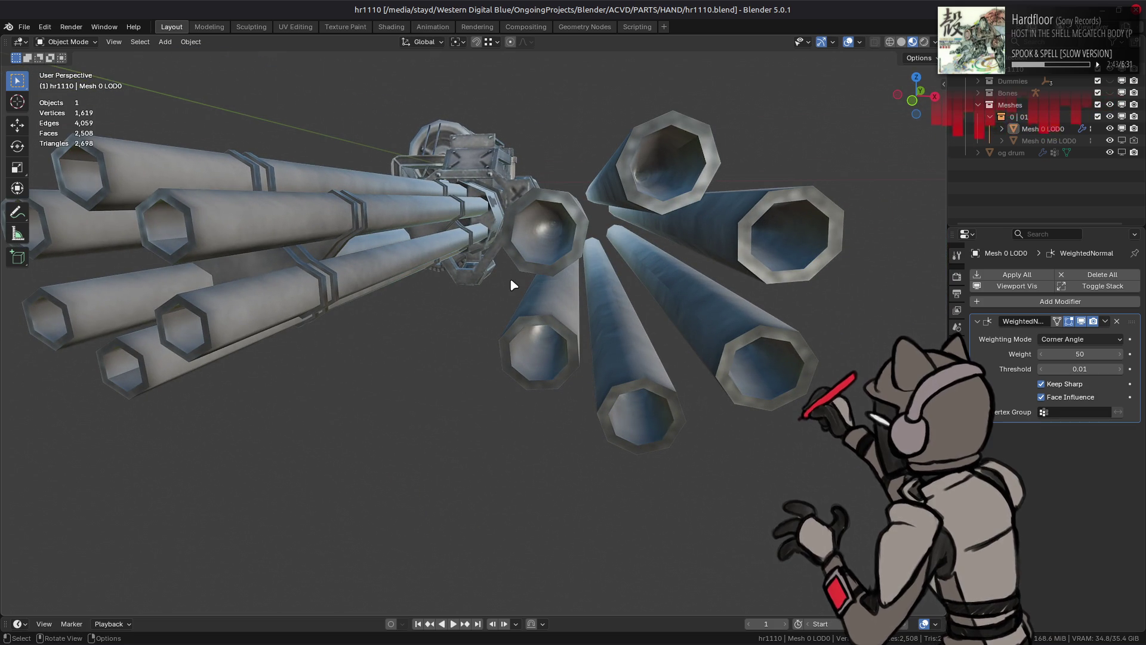
# Step: In Edit Mode, select one whole barrel piece via linked selection with Sharp delimit off
pyautogui.press('Tab')
pyautogui.click(555, 245)
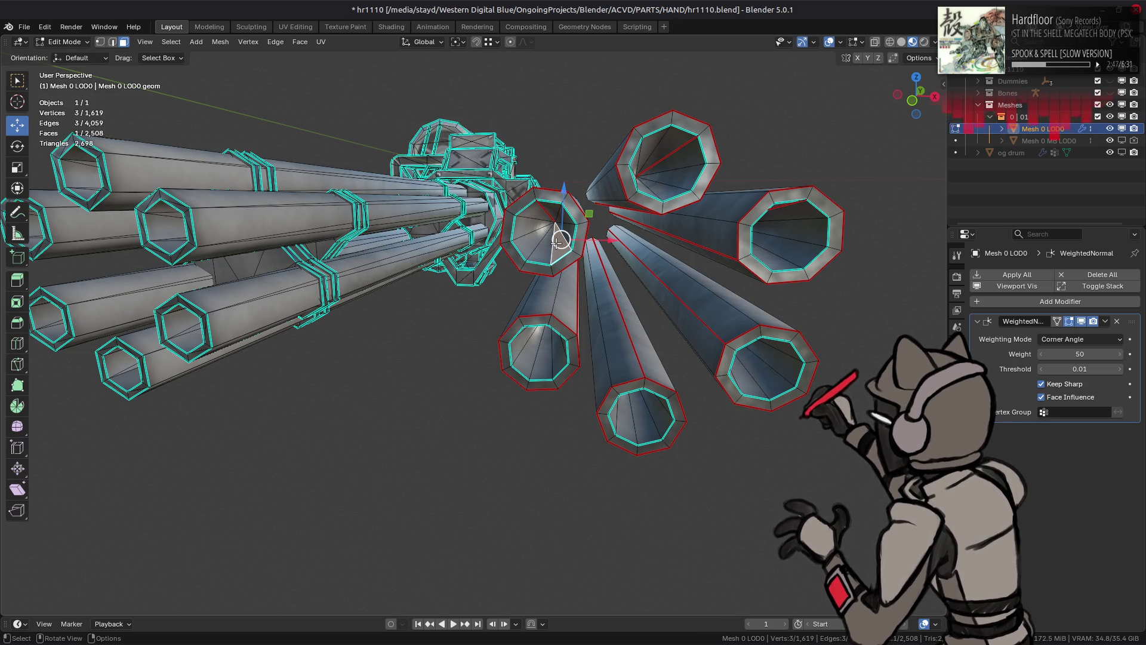
pyautogui.hotkey('ctrl', 'l')
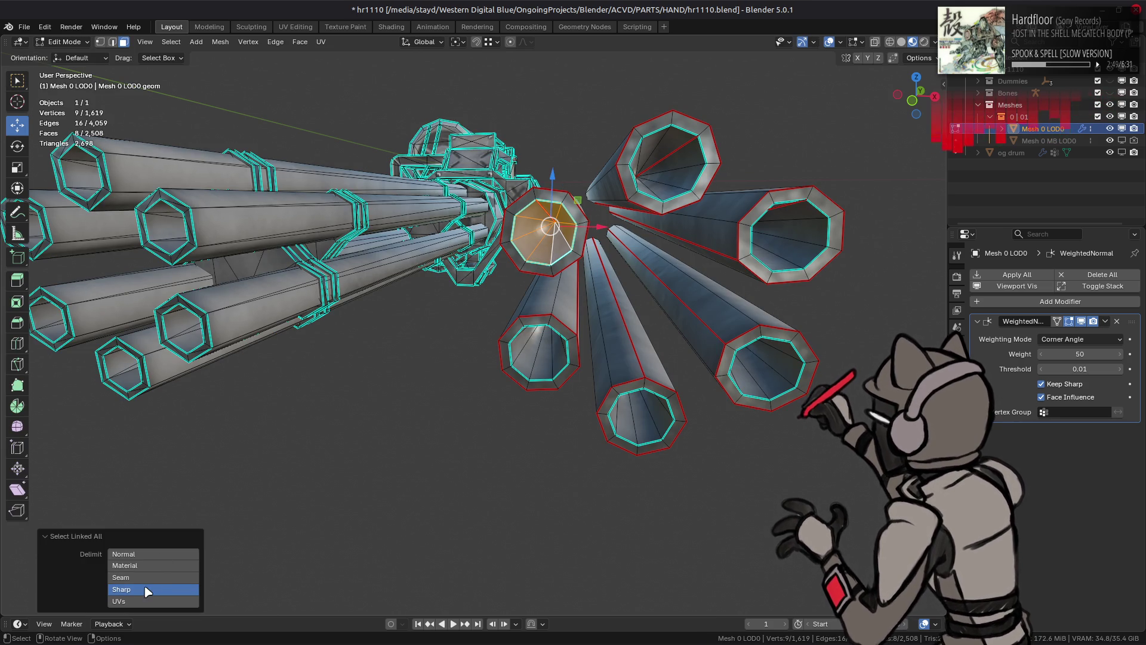
pyautogui.click(147, 591)
pyautogui.moveTo(435, 347); pyautogui.dragTo(422, 355, button='middle')
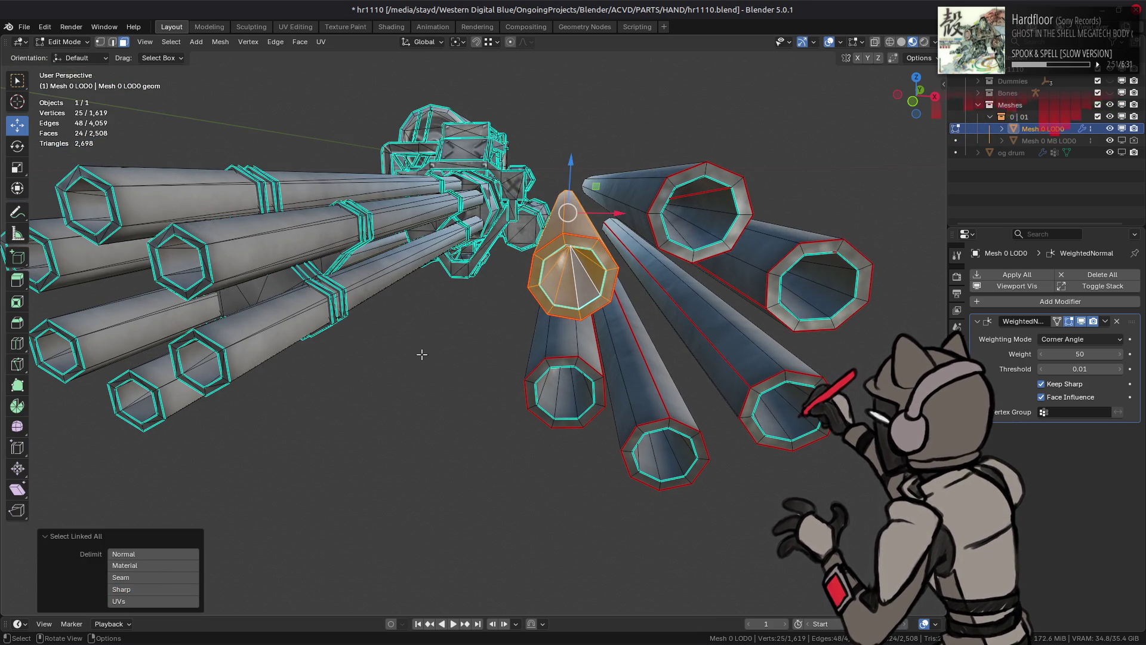
# Step: Rotate the selected barrel 60° around Y, then -45° around Y
pyautogui.write('ry5')
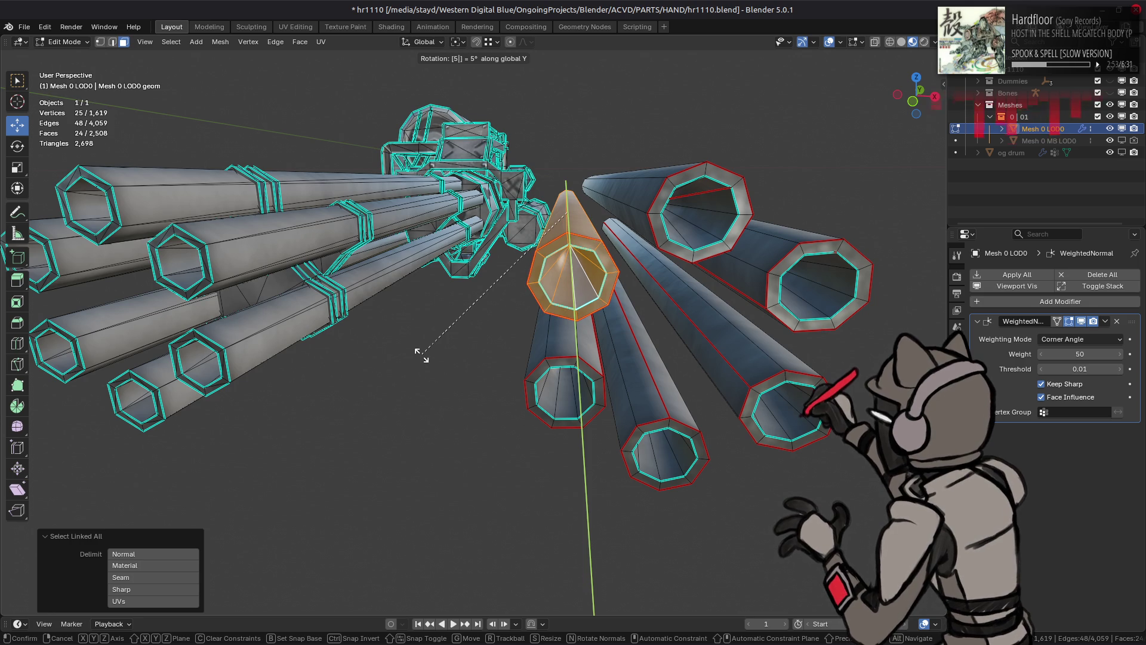
pyautogui.press('BackSpace')
pyautogui.write('60')
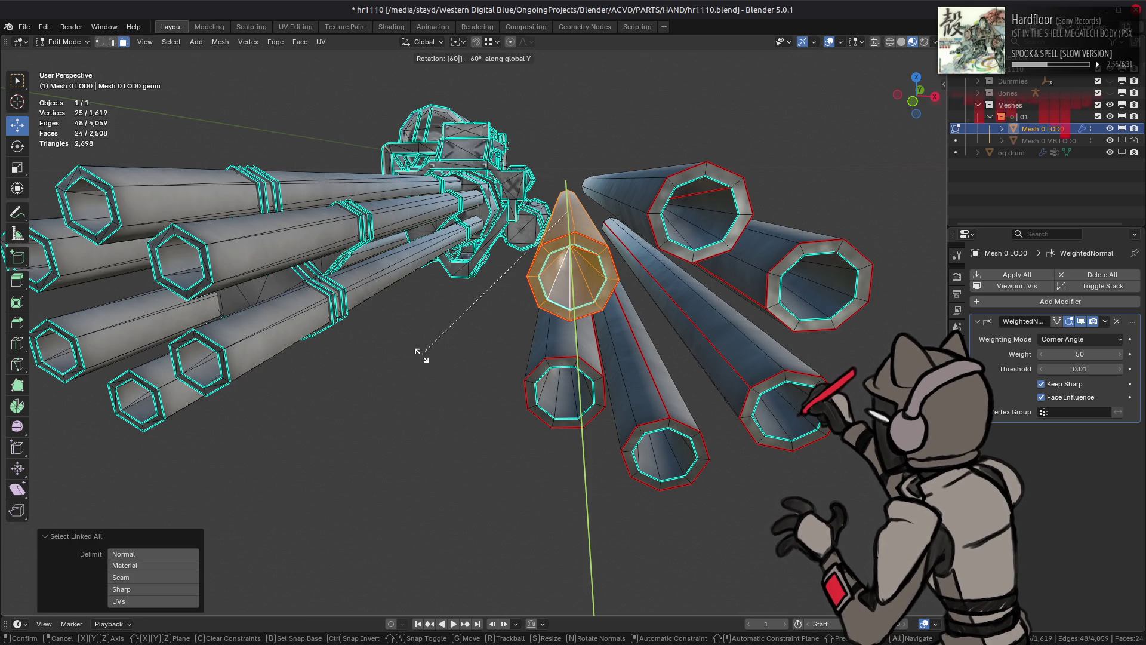
pyautogui.press('Return')
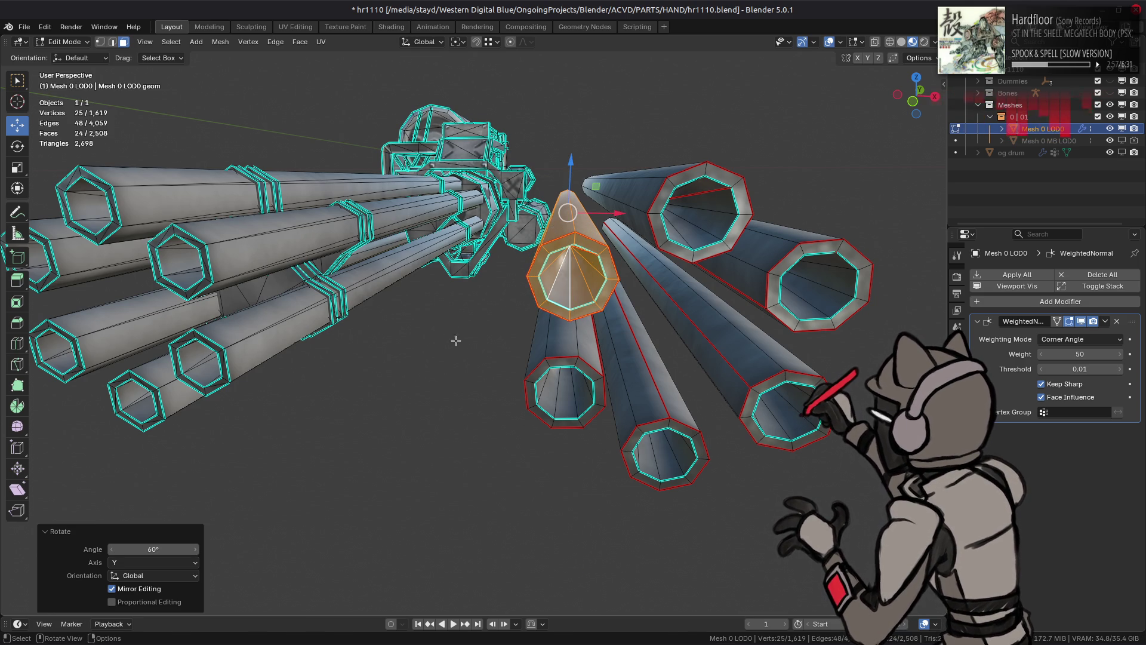
pyautogui.write('ry-45')
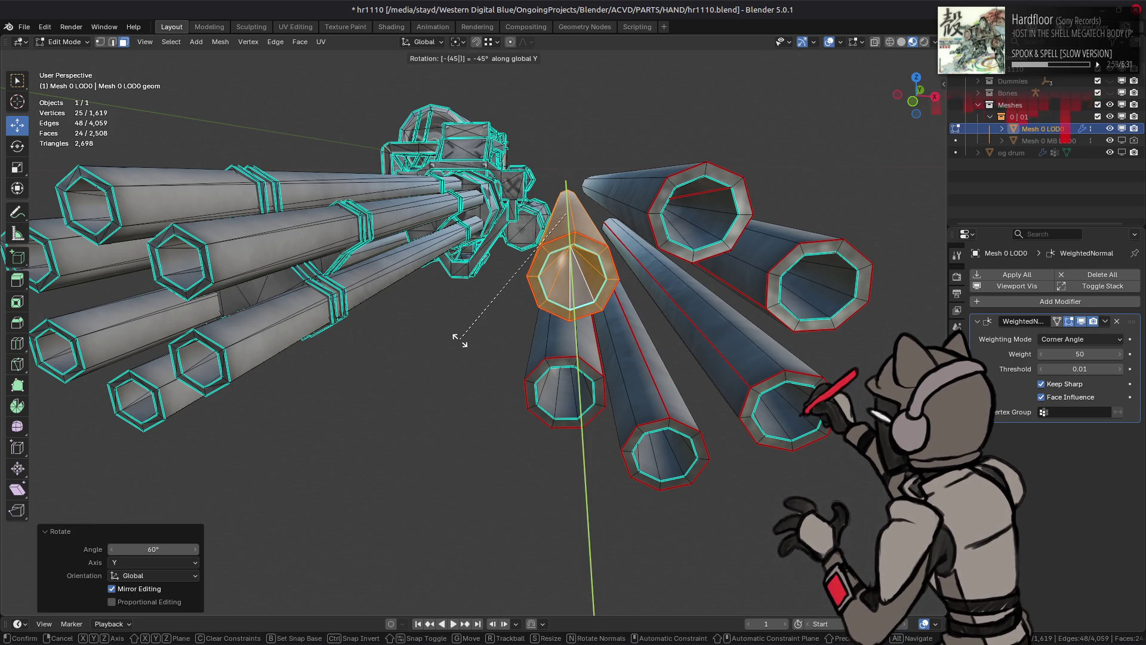
pyautogui.press('Return')
pyautogui.moveTo(711, 287)
pyautogui.mouseDown(button='middle')
pyautogui.moveTo(747, 274)
pyautogui.moveTo(711, 264)
pyautogui.moveTo(726, 276)
pyautogui.mouseUp(button='middle')
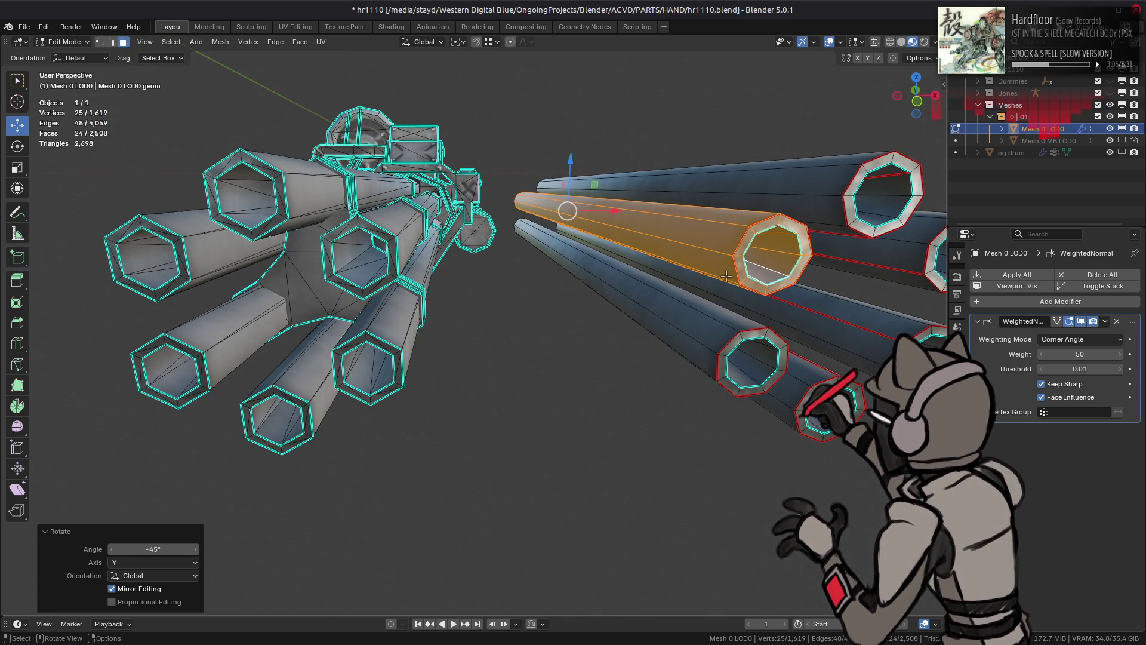
pyautogui.moveTo(611, 271); pyautogui.dragTo(621, 273, button='middle')
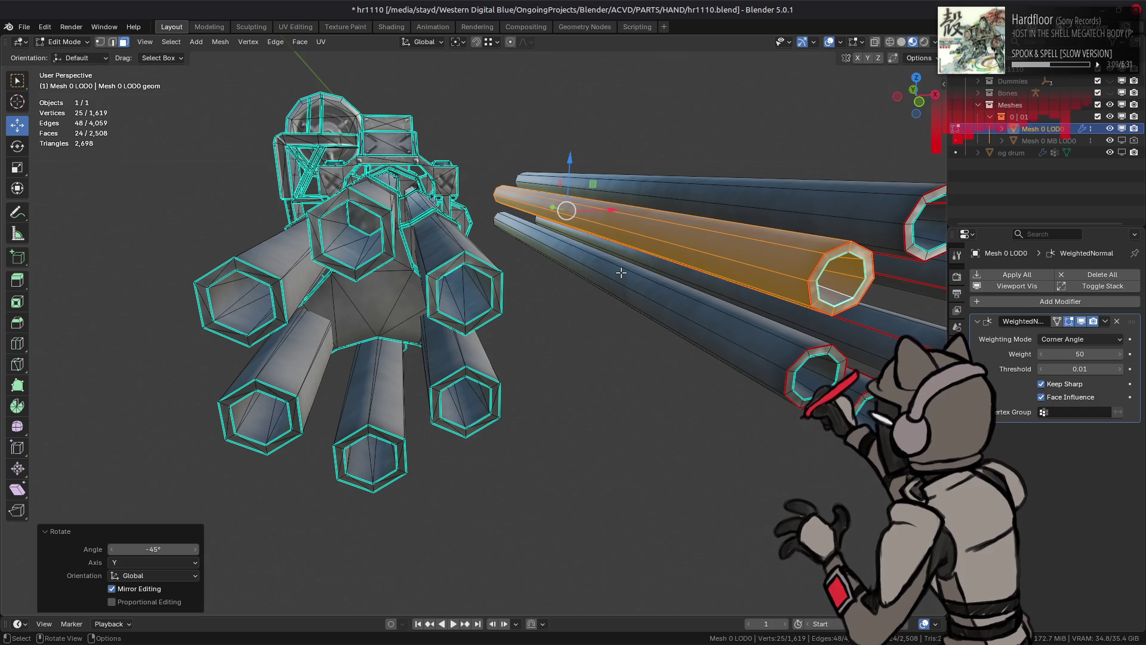
pyautogui.moveTo(621, 273); pyautogui.dragTo(562, 268, button='middle')
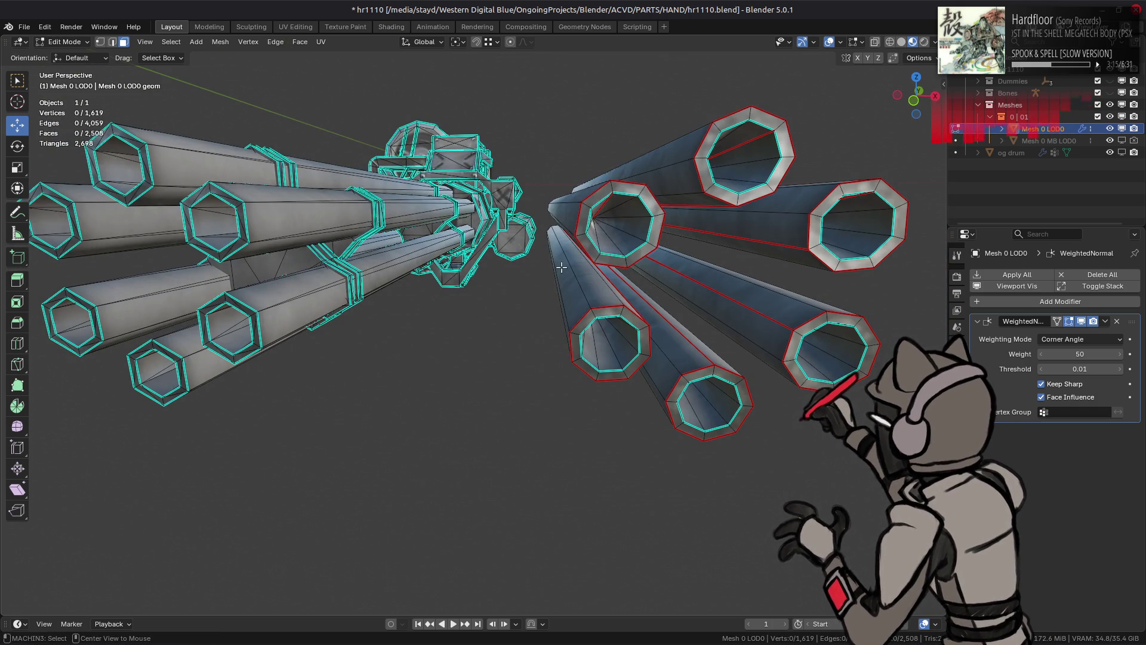
# Step: Clear the mesh selection, return to Object Mode and select the gun mesh
pyautogui.press('Tab')
pyautogui.scroll(-6, 525, 272)
pyautogui.hotkey('alt', 'a')
pyautogui.moveTo(501, 273)
pyautogui.mouseDown(button='middle')
pyautogui.moveTo(448, 328)
pyautogui.moveTo(468, 325)
pyautogui.mouseUp(button='middle')
pyautogui.click(468, 324)
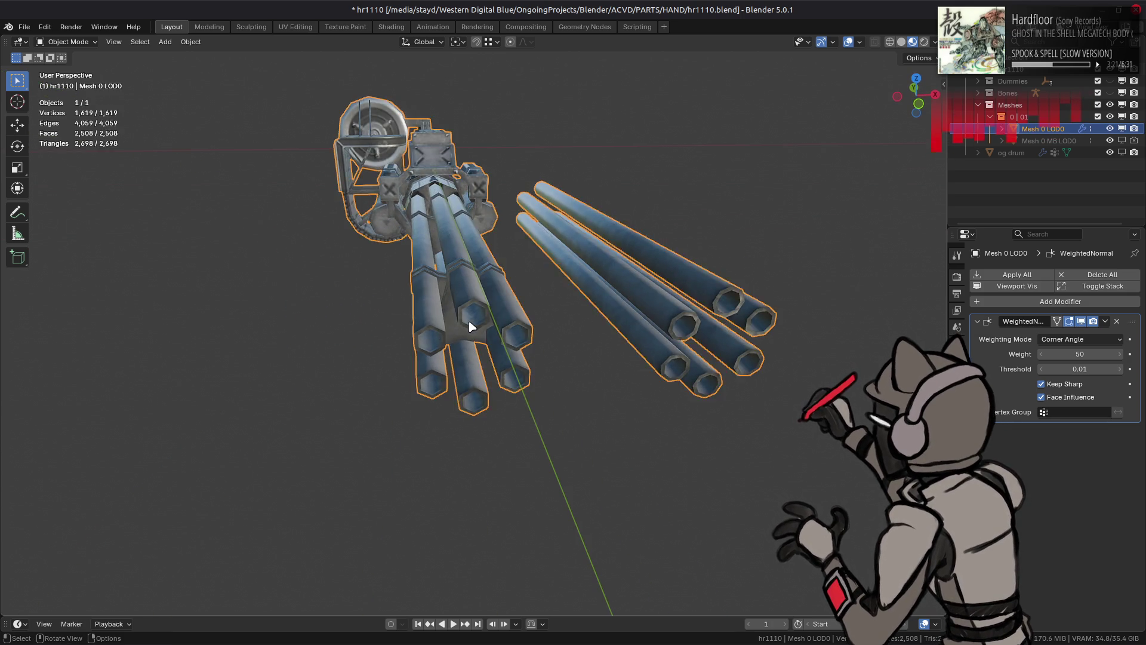
# Step: Select all six barrels via linked selection and separate them into a new object
pyautogui.press('Tab')
pyautogui.keyDown('shift'); pyautogui.click(509, 369); pyautogui.keyUp('shift')
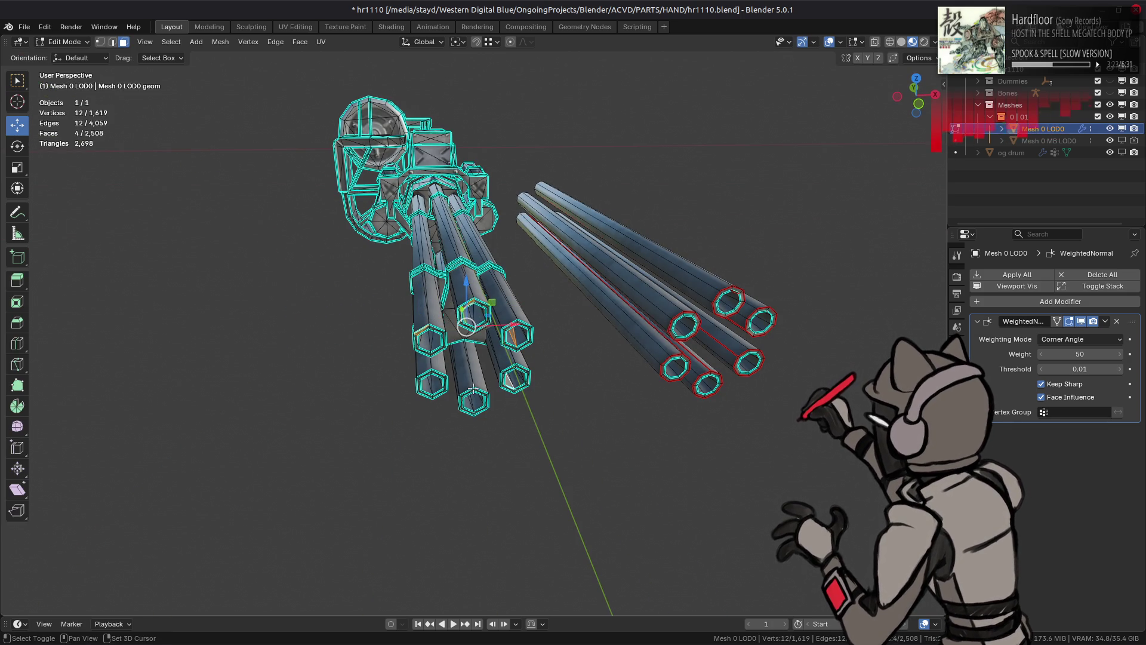
pyautogui.hotkey('ctrl', 'l')
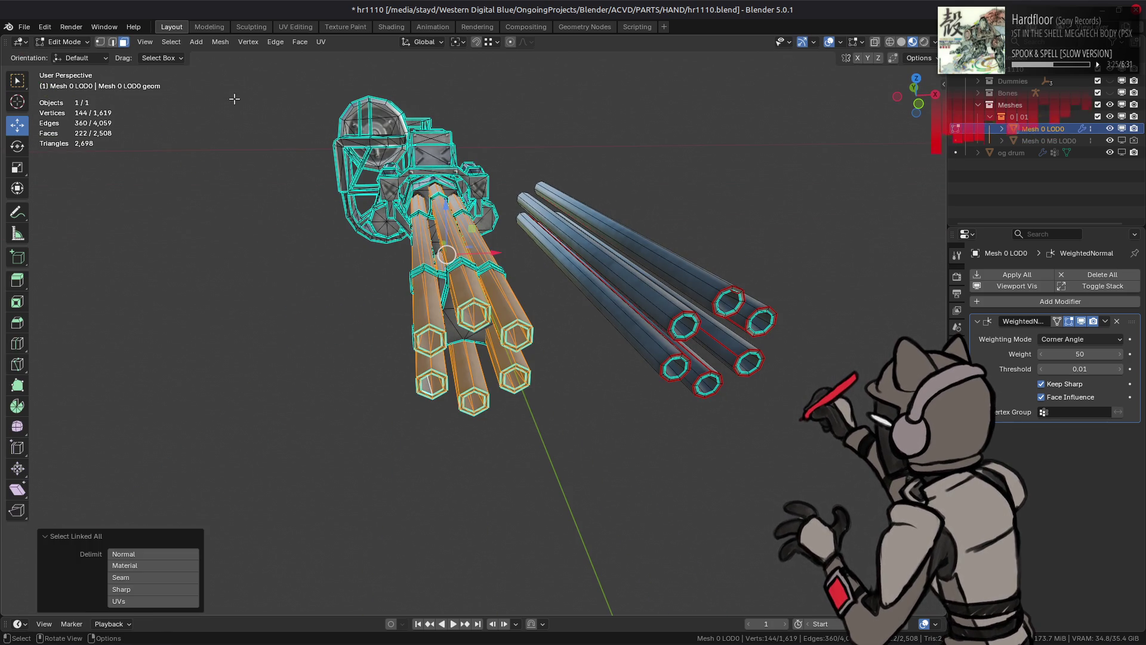
pyautogui.click(220, 41)
pyautogui.moveTo(239, 147)
pyautogui.click(343, 148)
pyautogui.click(64, 42)
pyautogui.click(56, 57)
# Step: Move the separated object under Meshes, rename it 'og barrels' and hide it
pyautogui.click(1044, 144)
pyautogui.moveTo(1044, 143)
pyautogui.mouseDown()
pyautogui.moveTo(1041, 114)
pyautogui.moveTo(1014, 105)
pyautogui.mouseUp()
pyautogui.doubleClick(1024, 152)
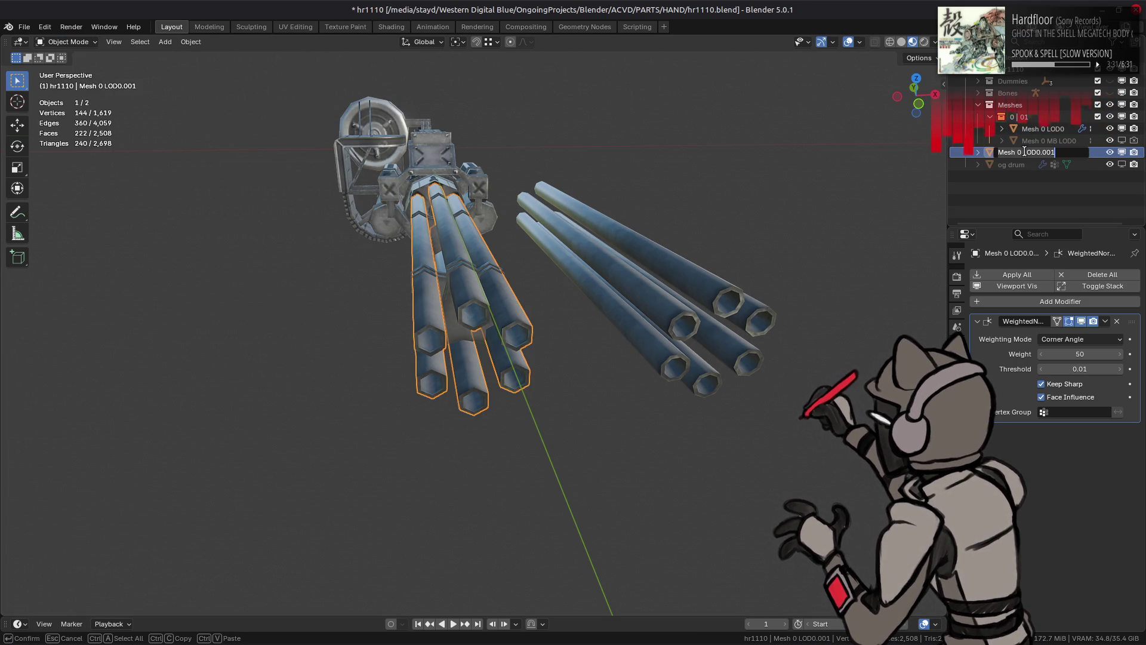
pyautogui.write('og barrels')
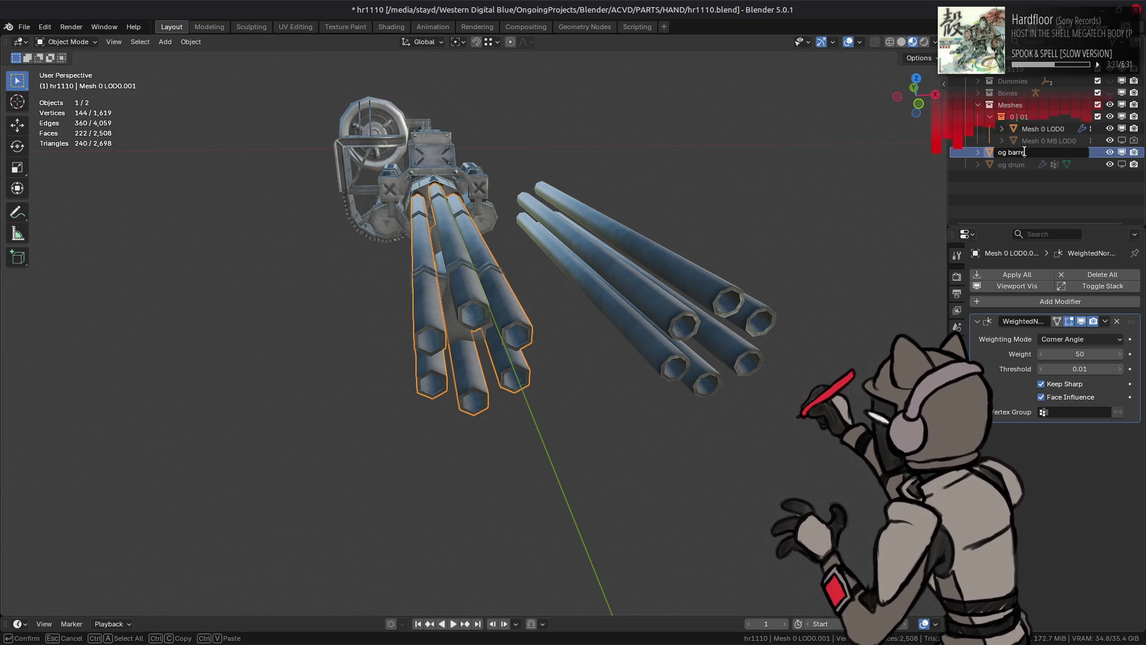
pyautogui.press('Return')
pyautogui.click(1122, 152)
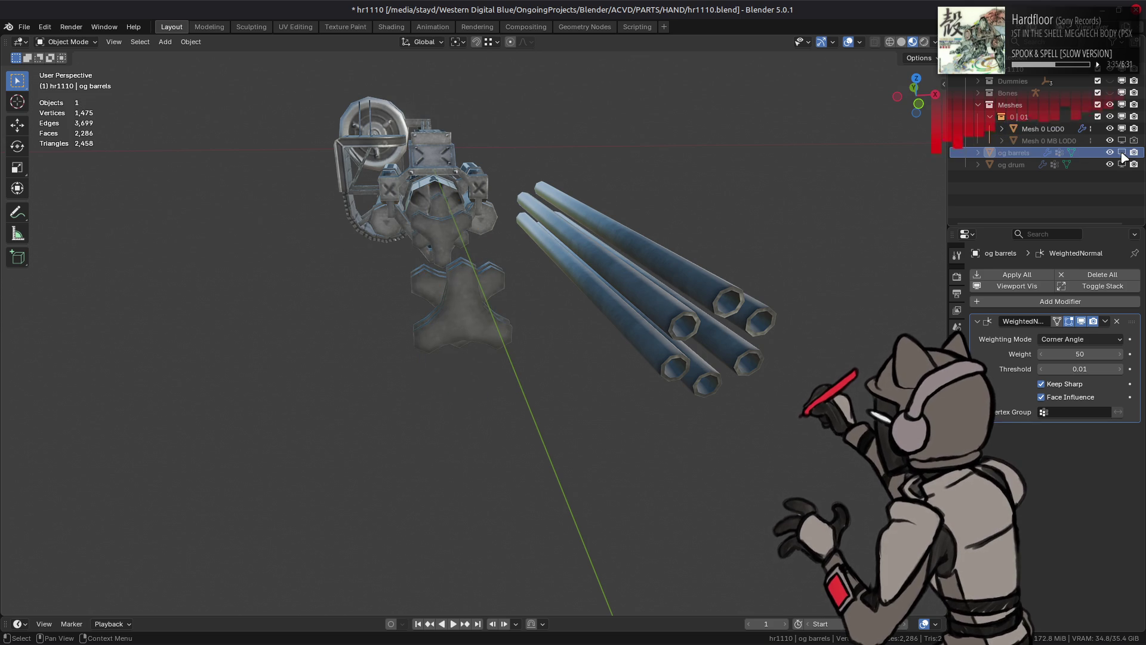
# Step: Toggle Mesh 0 MB LOD0's viewport visibility back to hidden and select that object
pyautogui.click(1122, 141)
pyautogui.click(1123, 141)
pyautogui.click(1122, 141)
pyautogui.click(1122, 141)
pyautogui.click(1043, 129)
pyautogui.moveTo(669, 279); pyautogui.dragTo(657, 286, button='middle')
pyautogui.press('Tab')
pyautogui.moveTo(652, 302); pyautogui.dragTo(793, 422)
pyautogui.hotkey('ctrl', 'l')
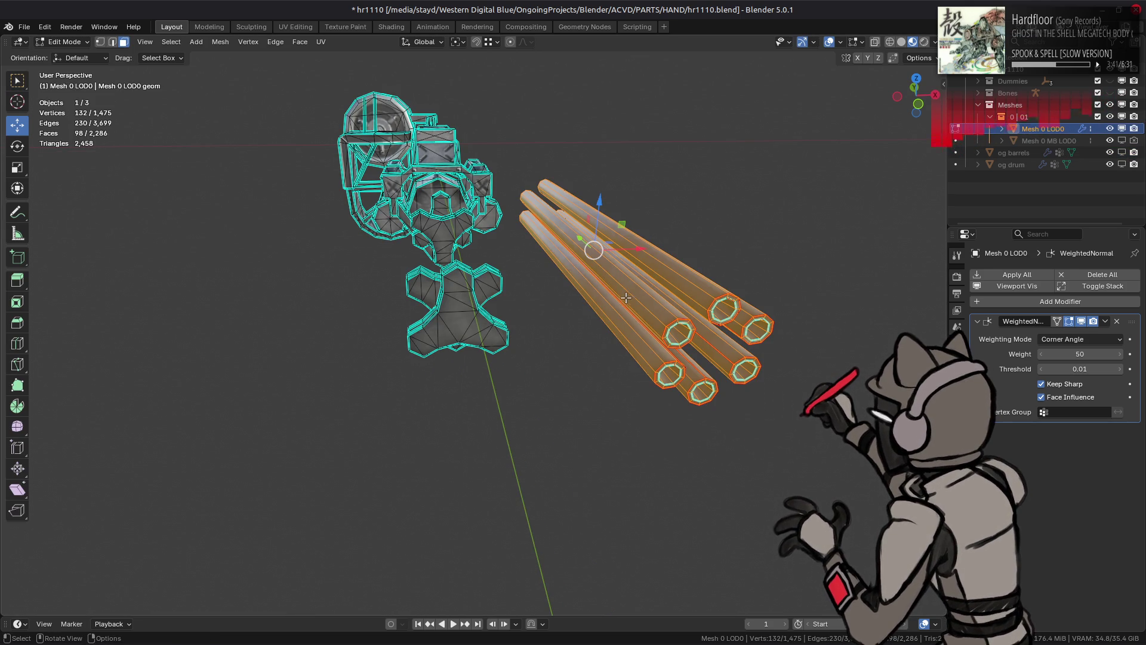
pyautogui.hotkey('ctrl', 'l')
pyautogui.press('g')
pyautogui.press('x')
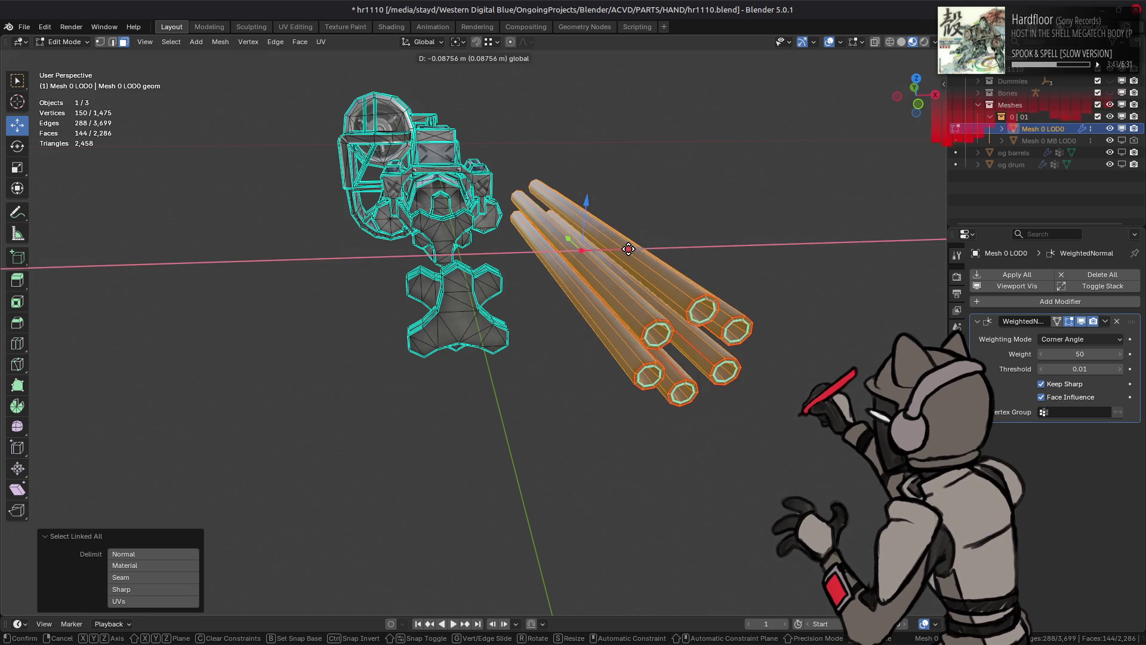
pyautogui.press('1')
pyautogui.press('-')
pyautogui.press('Return')
pyautogui.moveTo(433, 302)
pyautogui.mouseDown(button='middle')
pyautogui.moveTo(590, 322)
pyautogui.moveTo(506, 325)
pyautogui.moveTo(565, 325)
pyautogui.moveTo(545, 325)
pyautogui.moveTo(558, 331)
pyautogui.moveTo(545, 325)
pyautogui.moveTo(611, 297)
pyautogui.moveTo(599, 295)
pyautogui.moveTo(637, 258)
pyautogui.mouseUp(button='middle')
pyautogui.press('Tab')
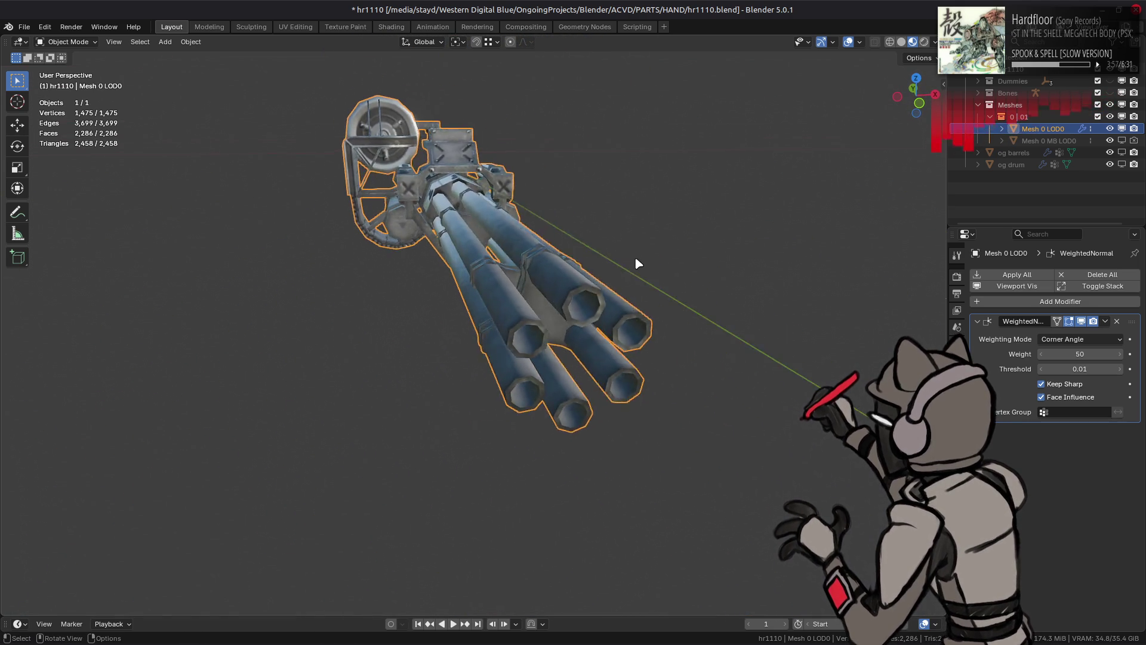
pyautogui.scroll(4, 630, 263)
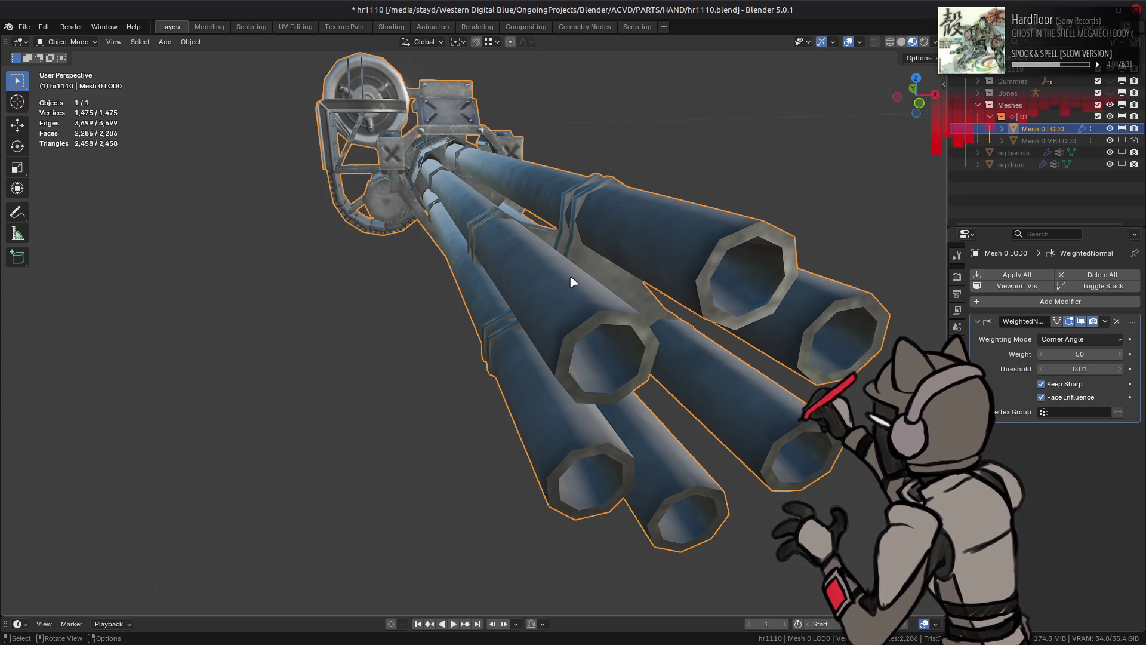
# Step: In Edit Mode, rotate the left barrel 60 degrees about the global Y axis
pyautogui.moveTo(592, 263); pyautogui.dragTo(580, 262, button='middle')
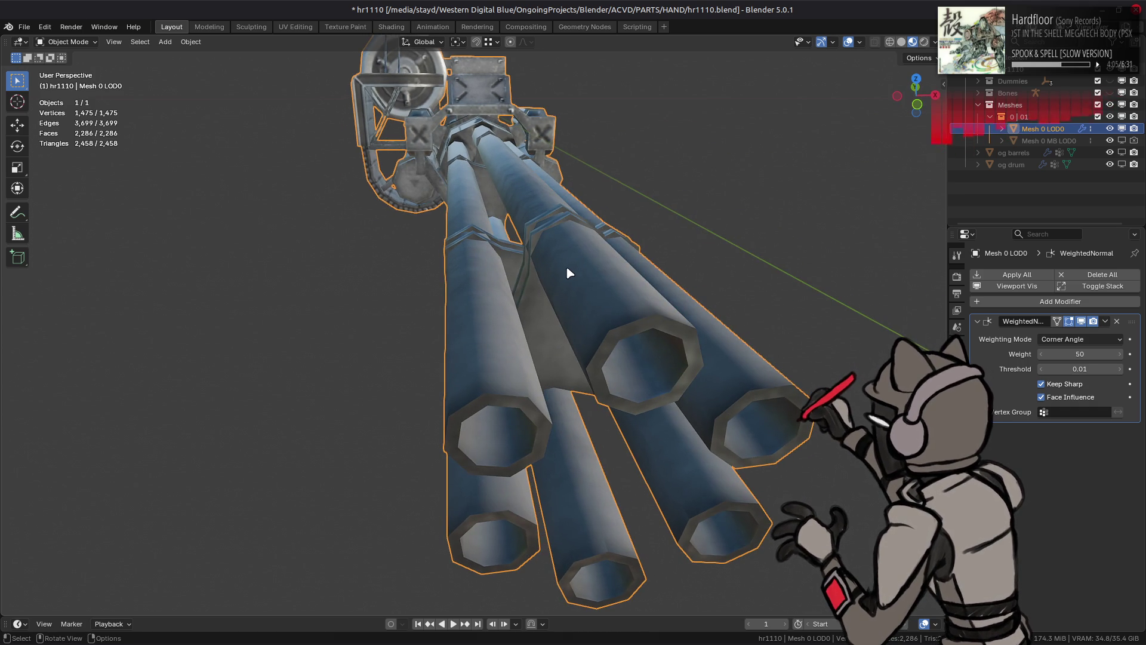
pyautogui.press('Tab')
pyautogui.click(499, 390)
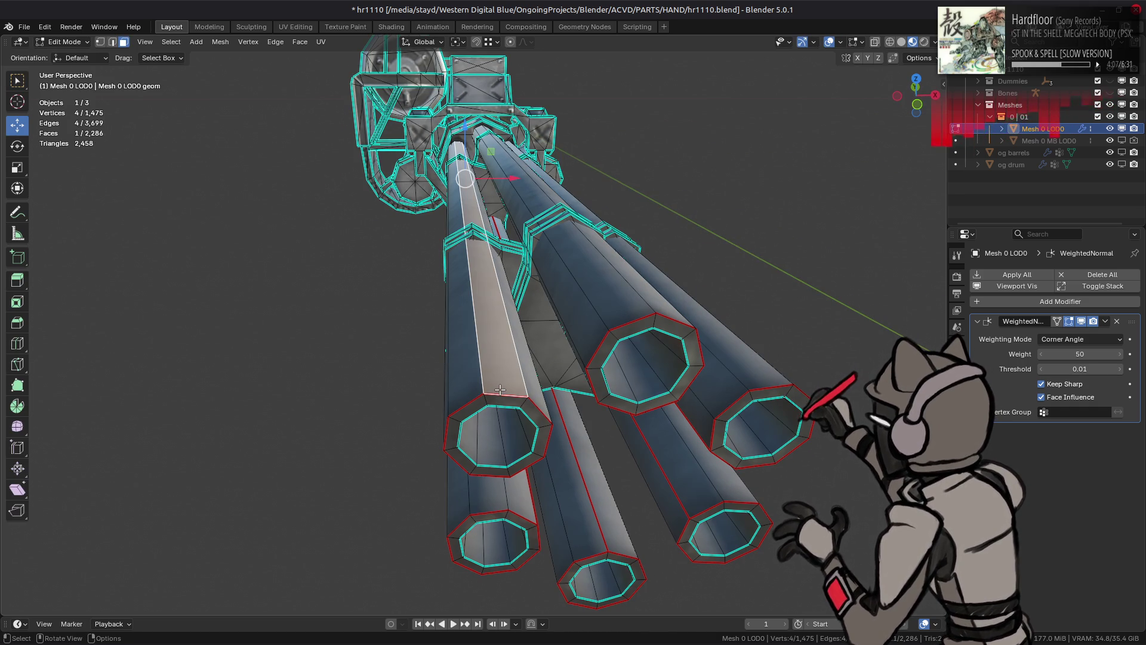
pyautogui.hotkey('ctrl', 'l')
pyautogui.press('r')
pyautogui.press('y')
pyautogui.press('0')
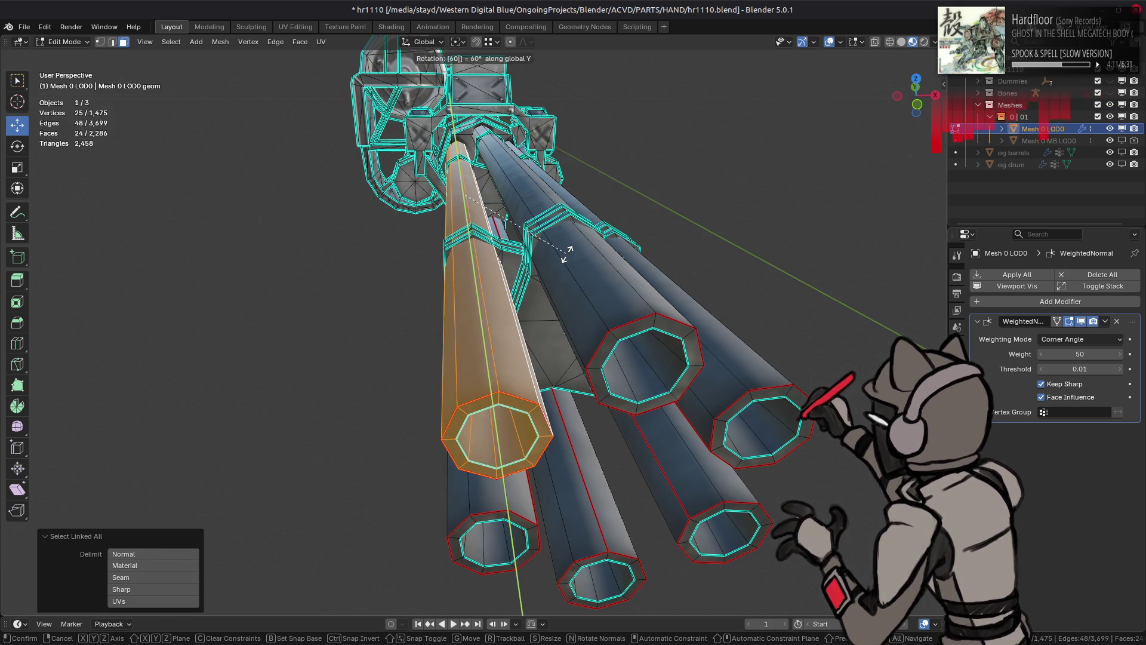
pyautogui.press('Return')
pyautogui.press('r')
pyautogui.press('y')
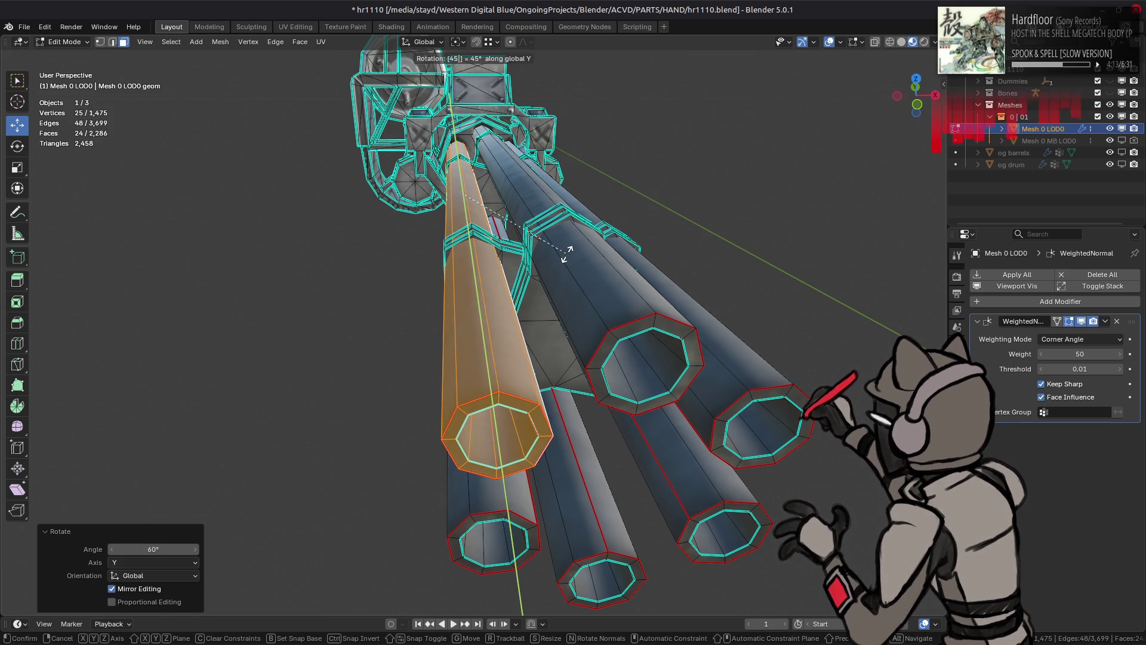
pyautogui.press('Escape')
# Step: Rotate another barrel tube about Y by -60 degrees, then 45 degrees
pyautogui.click(567, 255)
pyautogui.moveTo(567, 256)
pyautogui.mouseDown(button='middle')
pyautogui.moveTo(656, 308)
pyautogui.moveTo(645, 302)
pyautogui.mouseUp(button='middle')
pyautogui.hotkey('ctrl', 'l')
pyautogui.write('ry')
pyautogui.write('-60')
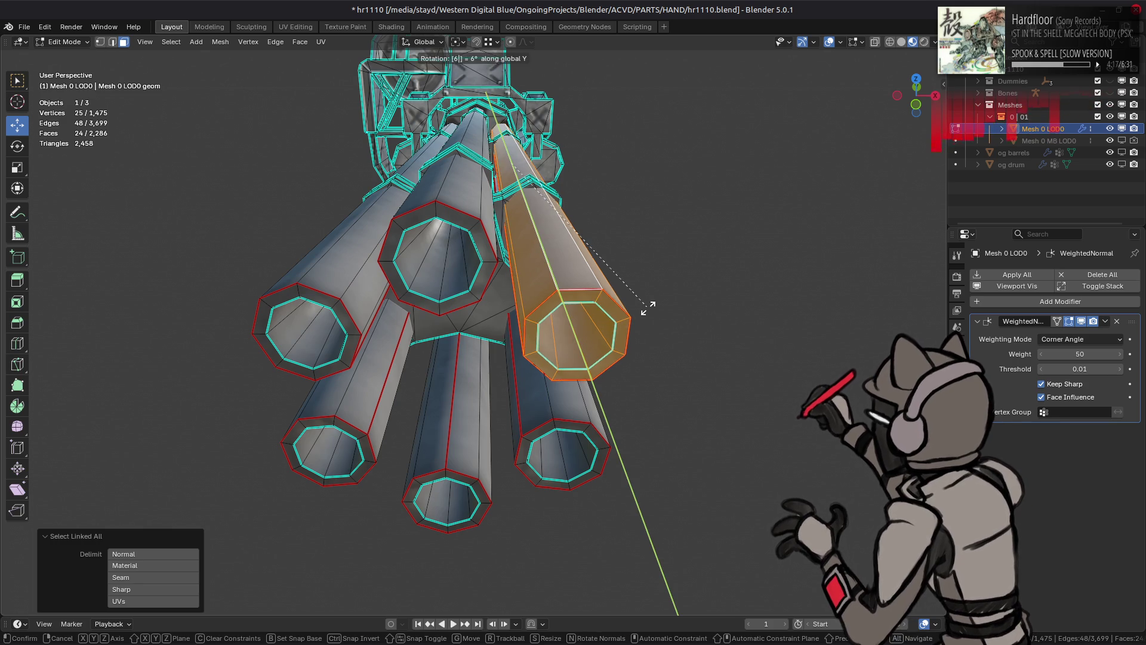
pyautogui.press('Return')
pyautogui.write('ry')
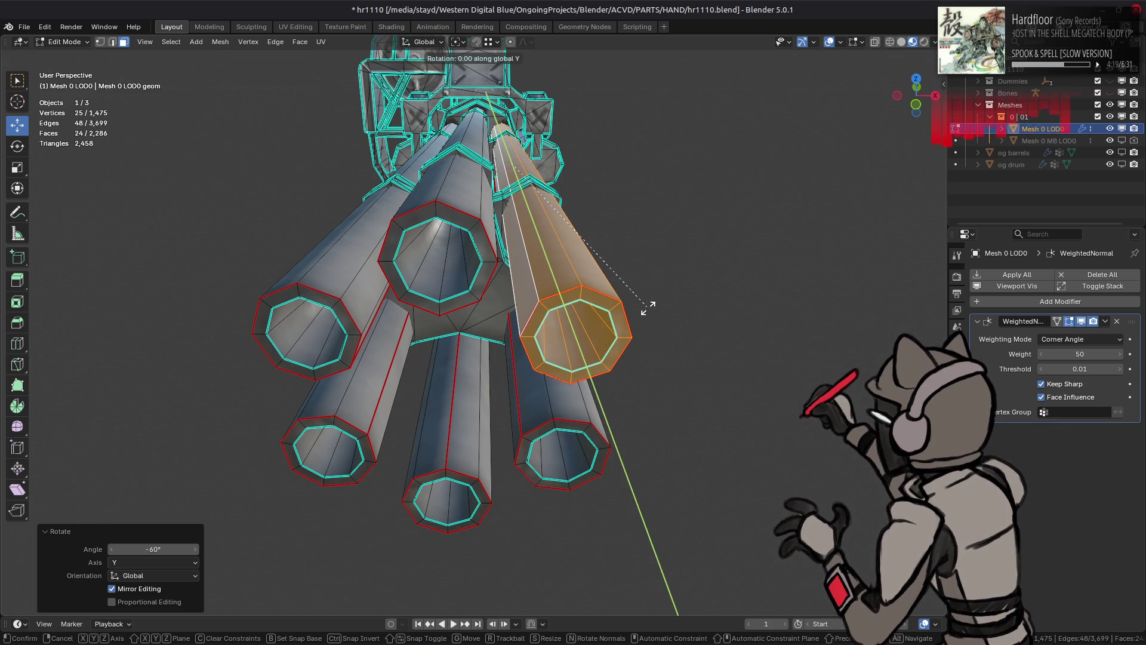
pyautogui.write('45')
pyautogui.press('Return')
# Step: Rotate the bottom-right tube about Y by -30 degrees, then 45 degrees
pyautogui.moveTo(647, 307)
pyautogui.mouseDown(button='middle')
pyautogui.moveTo(508, 305)
pyautogui.moveTo(583, 330)
pyautogui.mouseUp(button='middle')
pyautogui.click(584, 331)
pyautogui.hotkey('ctrl', 'l')
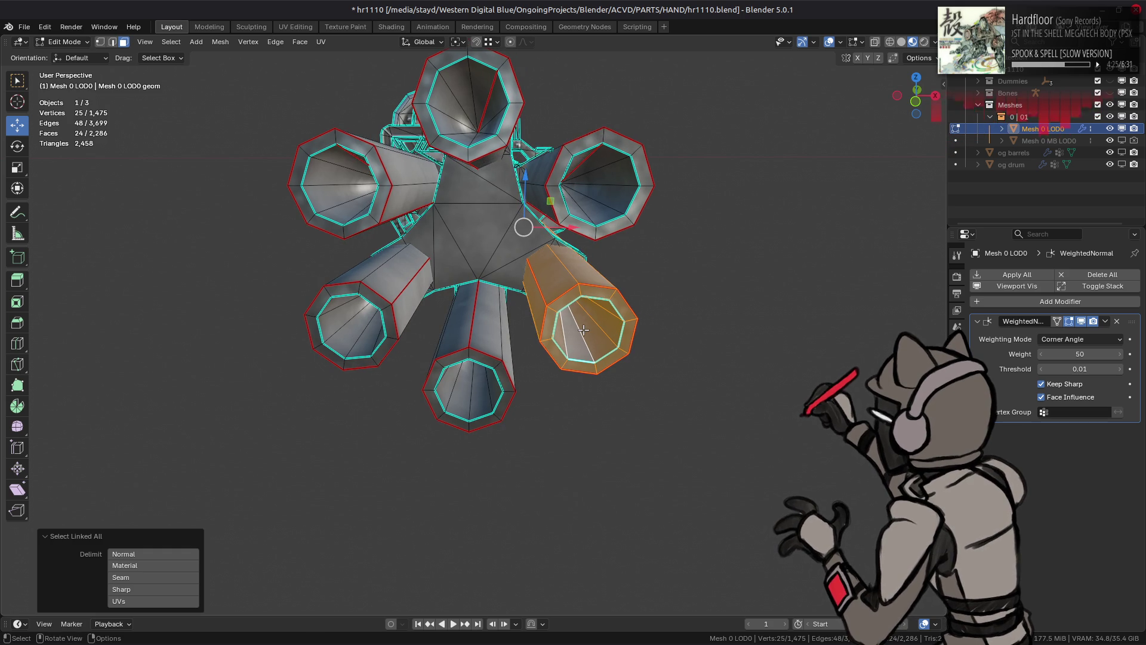
pyautogui.press('r')
pyautogui.write('y')
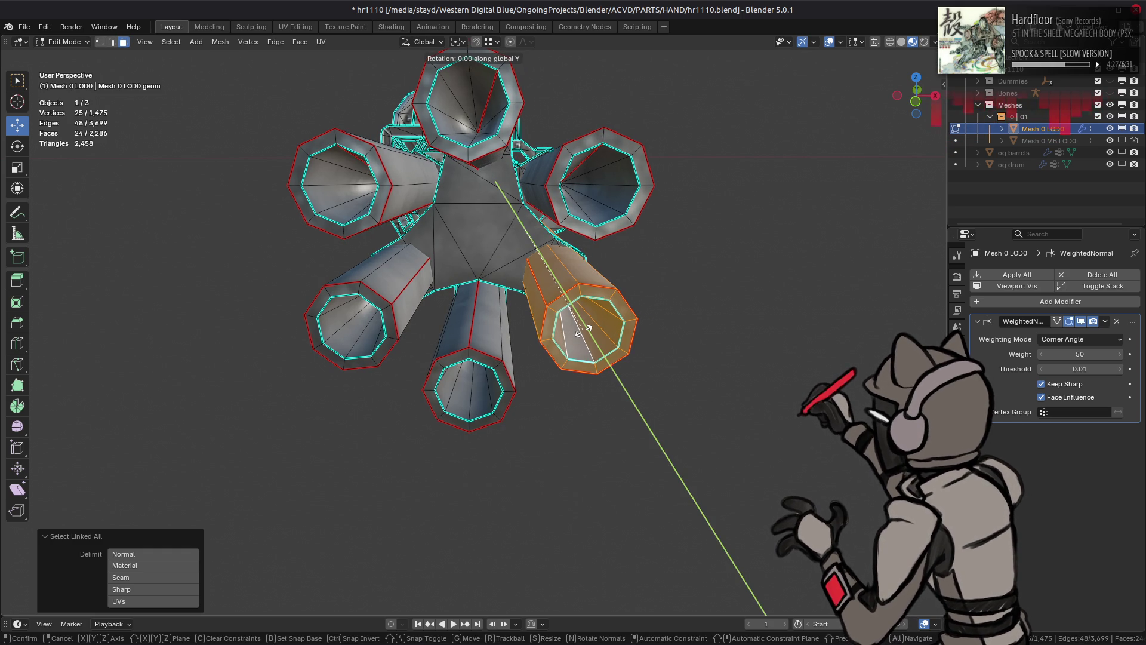
pyautogui.write('30')
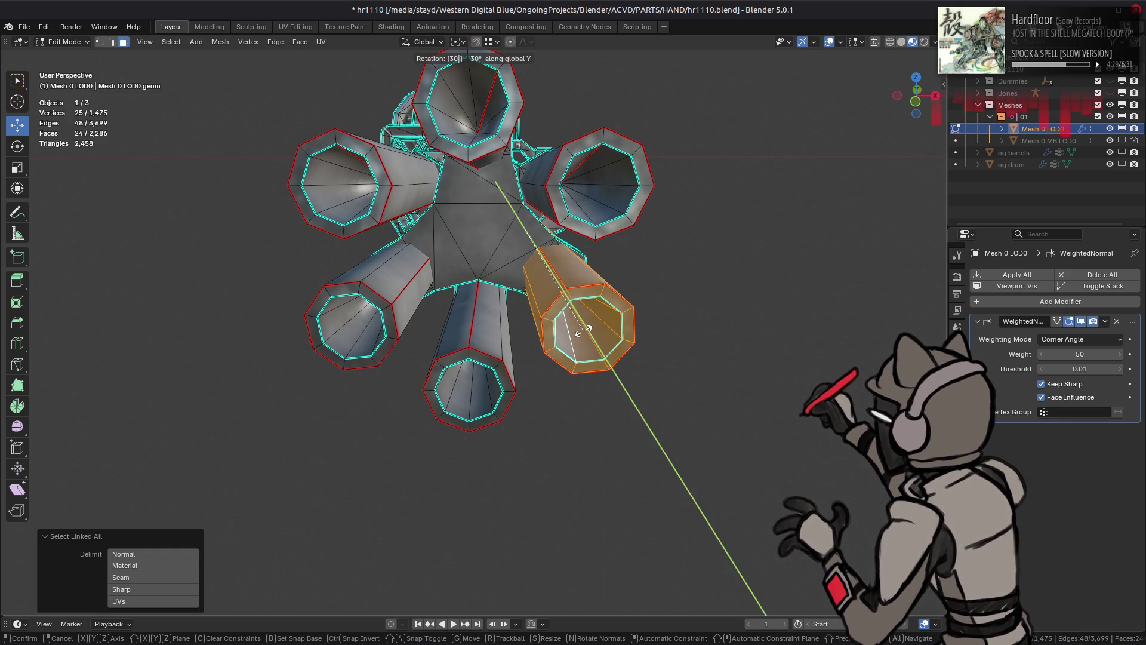
pyautogui.press('BackSpace')
pyautogui.press('BackSpace')
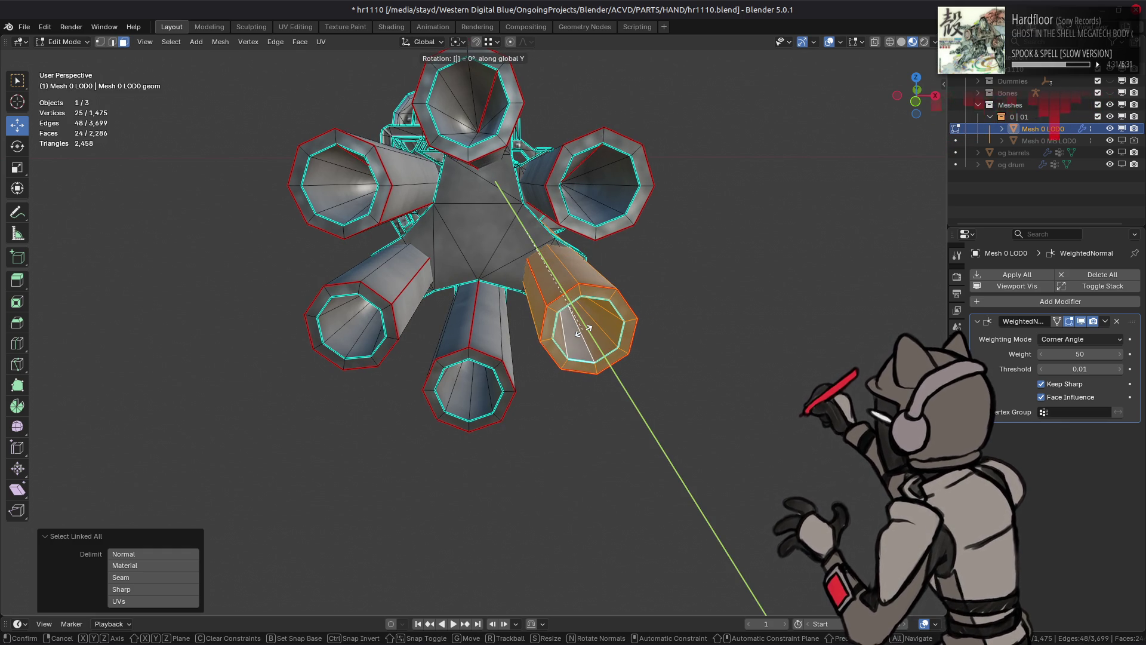
pyautogui.write('3-30')
pyautogui.press('Return')
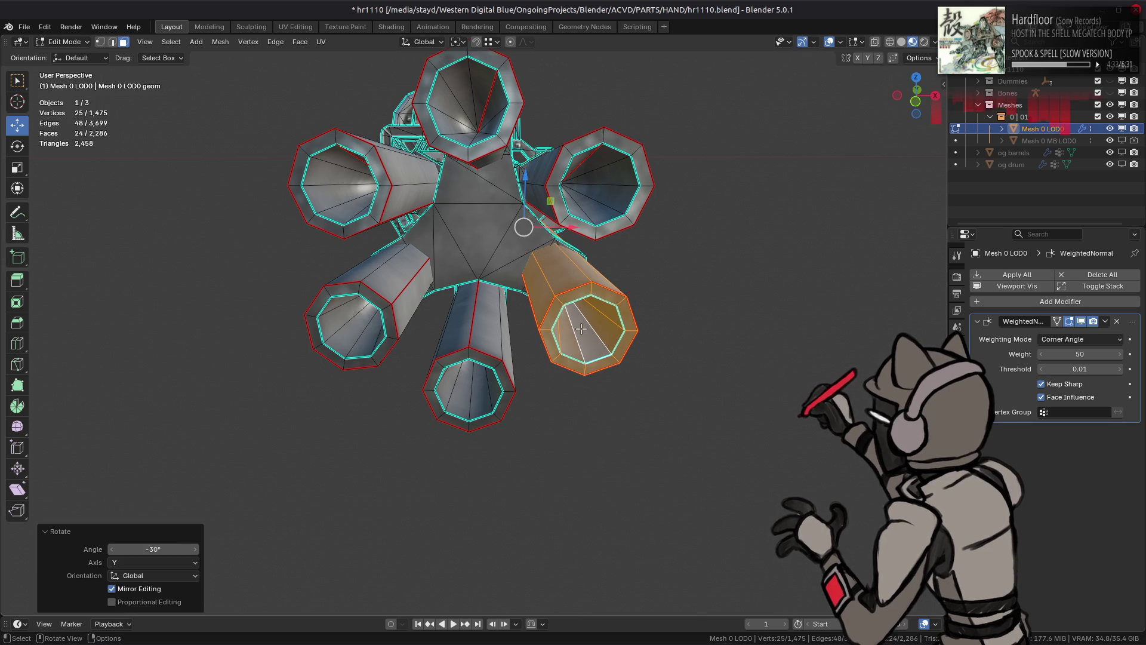
pyautogui.write('ry45')
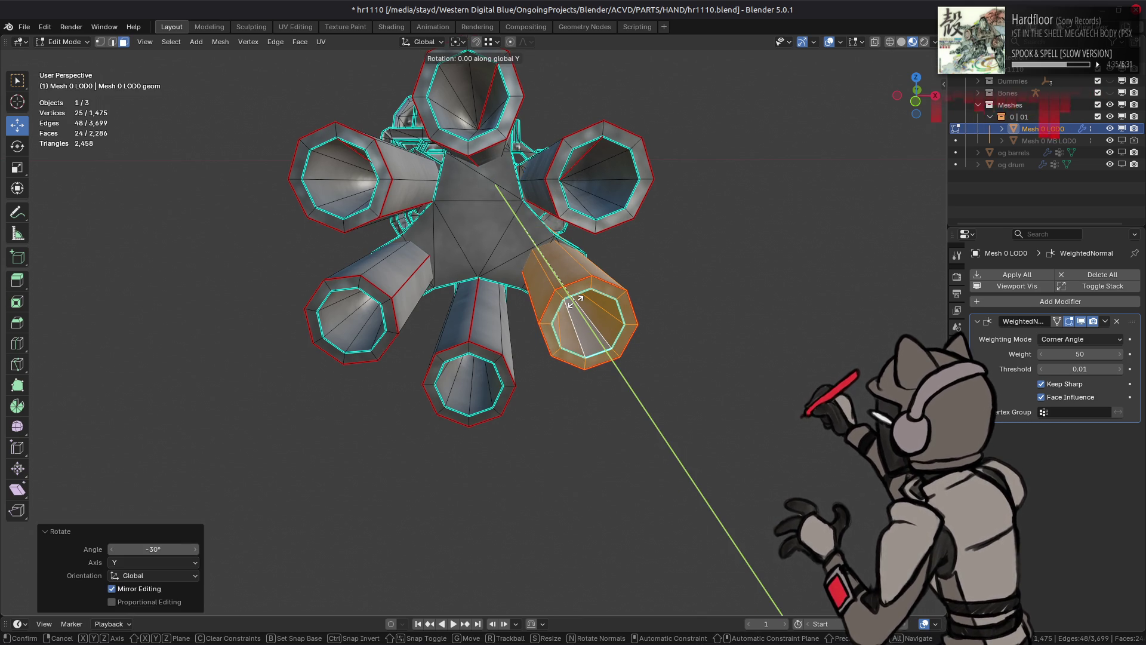
pyautogui.press('Return')
# Step: Rotate the lower-left tube about Y by 30 degrees, then -45 degrees
pyautogui.click(370, 310)
pyautogui.hotkey('ctrl', 'l')
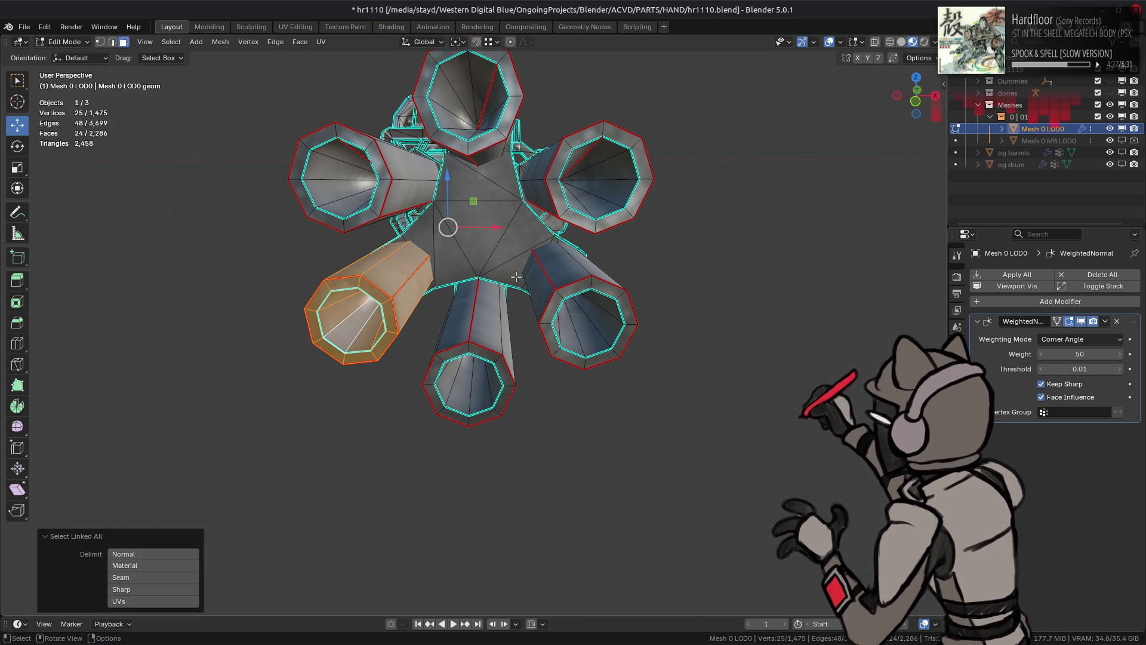
pyautogui.write('ry30')
pyautogui.press('Return')
pyautogui.write('r')
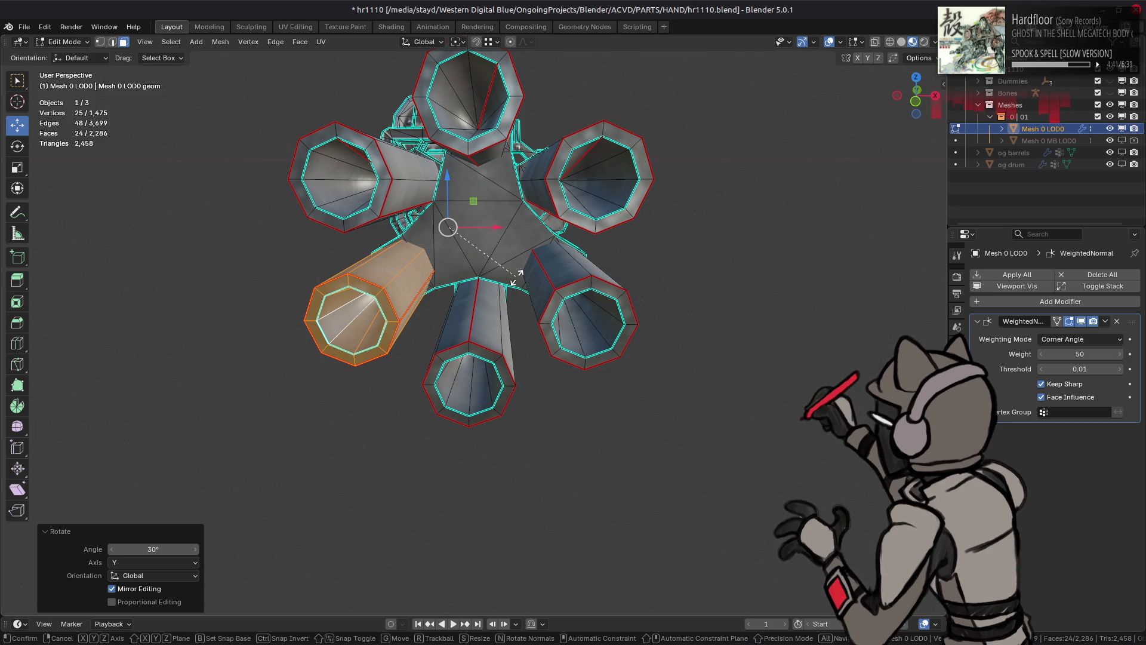
pyautogui.write('y-45')
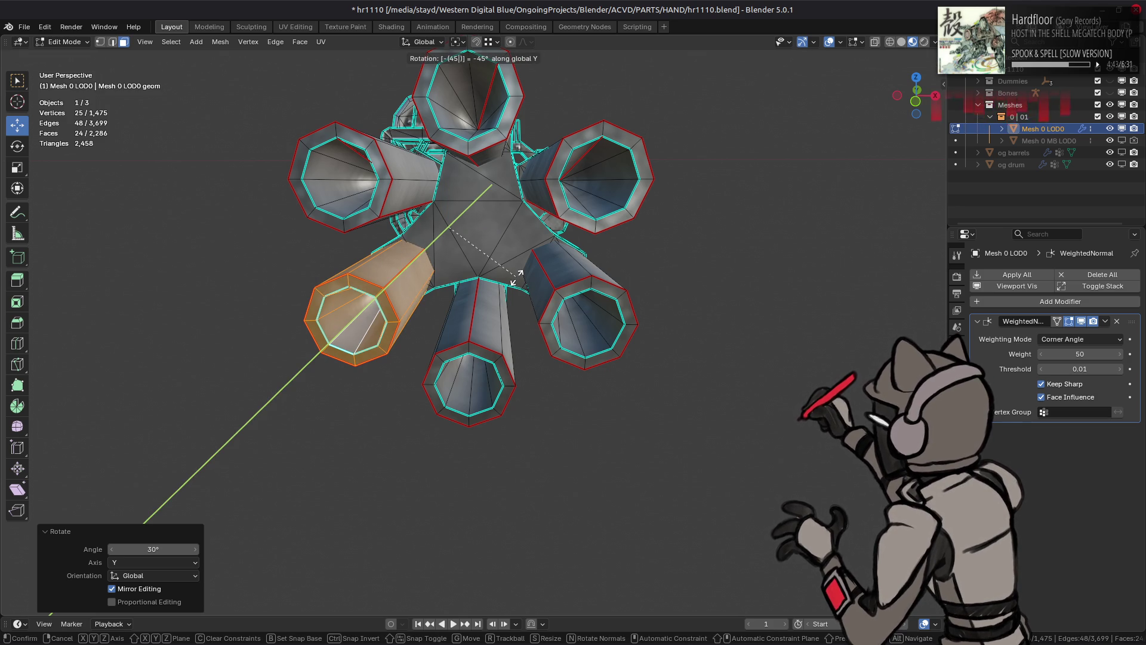
pyautogui.press('Return')
# Step: Deselect everything, return to Object Mode and save hr1110.blend
pyautogui.hotkey('alt', 'a')
pyautogui.press('Tab')
pyautogui.moveTo(504, 328)
pyautogui.mouseDown(button='middle')
pyautogui.moveTo(561, 312)
pyautogui.moveTo(542, 319)
pyautogui.moveTo(544, 300)
pyautogui.moveTo(555, 302)
pyautogui.moveTo(540, 304)
pyautogui.mouseUp(button='middle')
pyautogui.scroll(2, 562, 312)
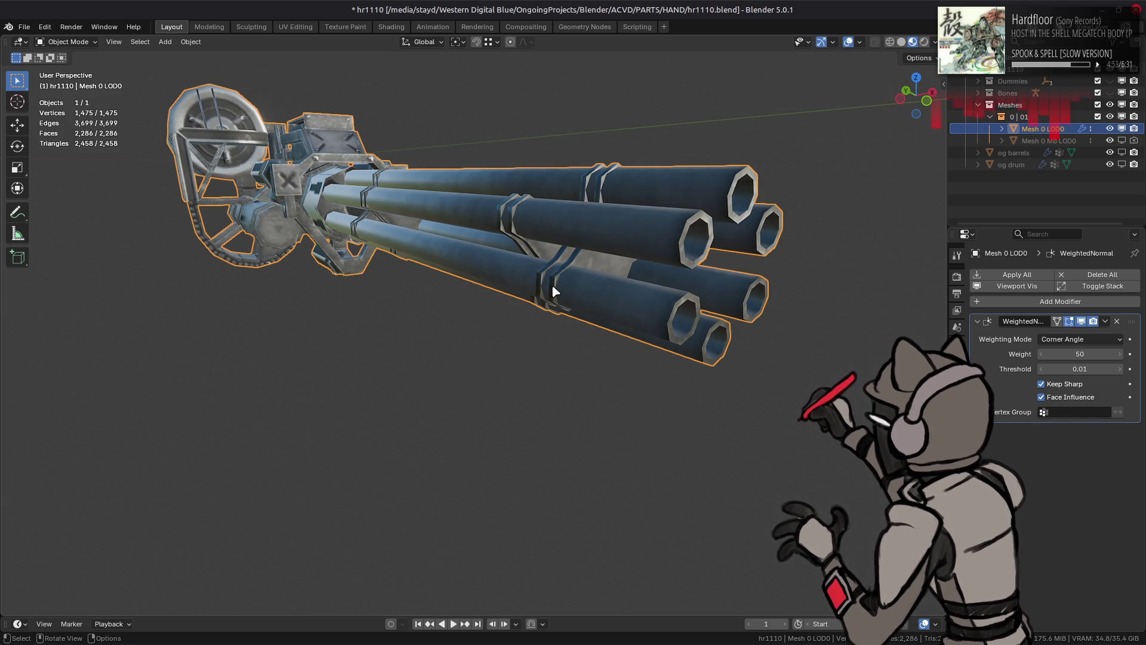
pyautogui.moveTo(551, 284); pyautogui.dragTo(530, 278, button='middle')
pyautogui.hotkey('ctrl', 's')
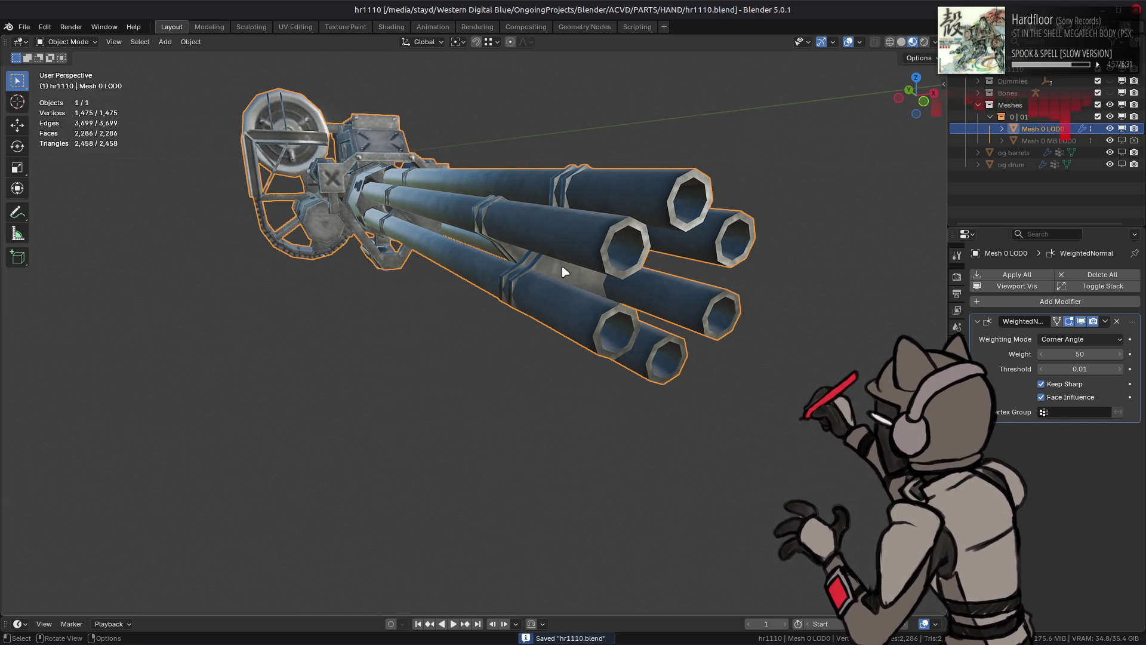
# Step: Inspect the gun's texture map in the UV Editing workspace, then return to Layout
pyautogui.moveTo(563, 266)
pyautogui.mouseDown(button='middle')
pyautogui.moveTo(670, 276)
pyautogui.moveTo(645, 292)
pyautogui.moveTo(542, 282)
pyautogui.moveTo(456, 253)
pyautogui.mouseUp(button='middle')
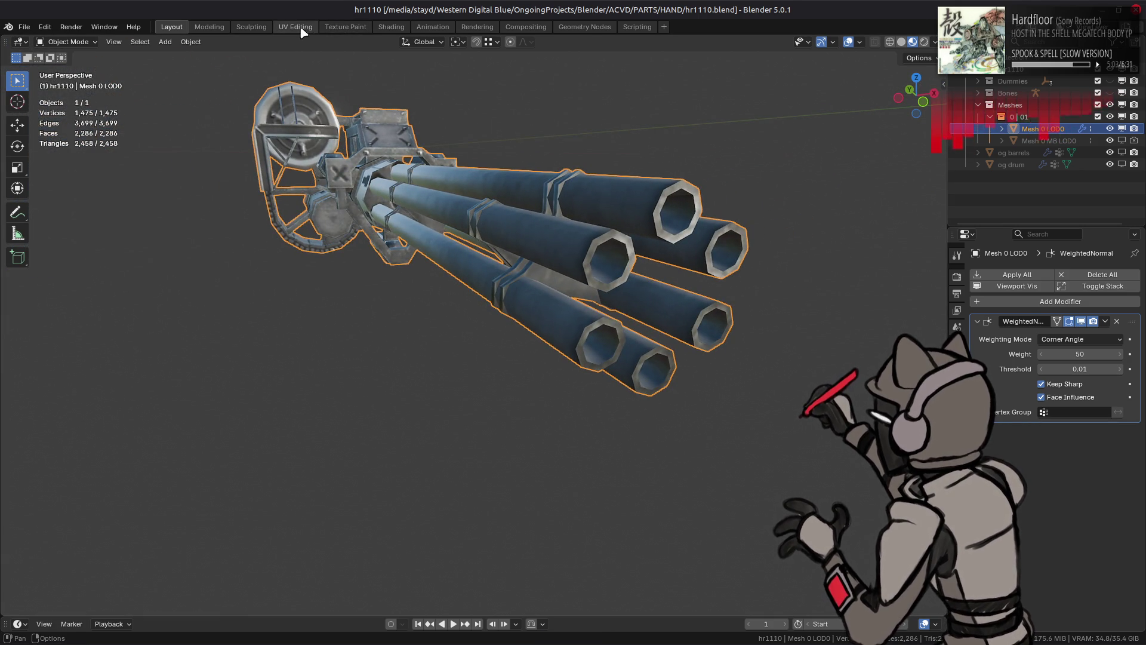
pyautogui.click(301, 28)
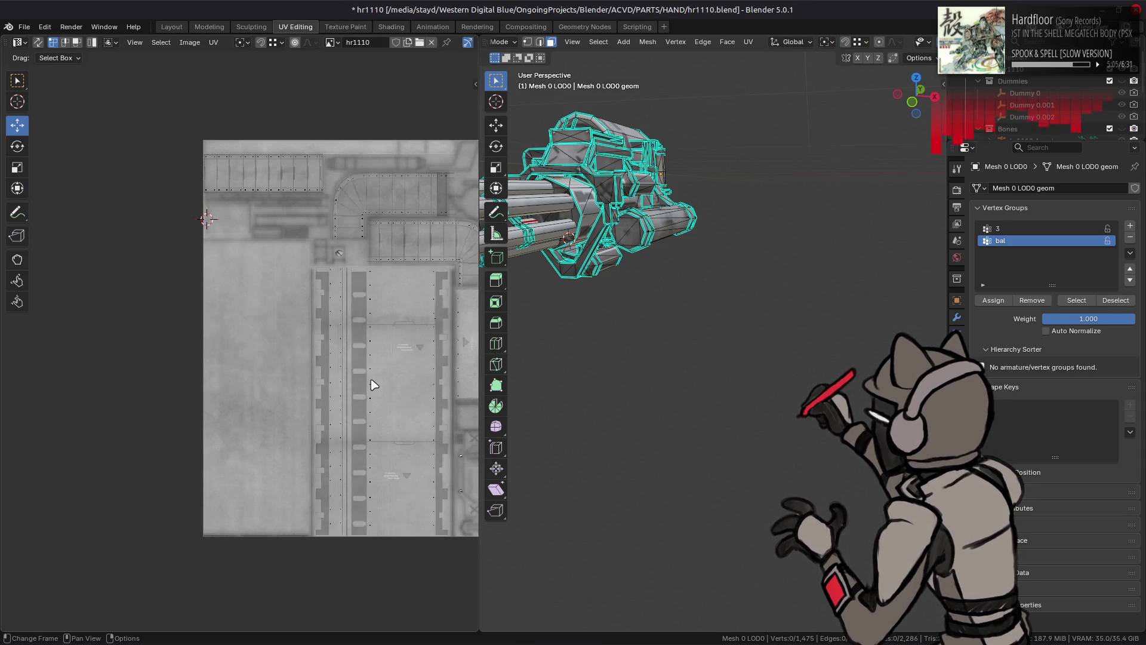
pyautogui.scroll(2, 372, 382)
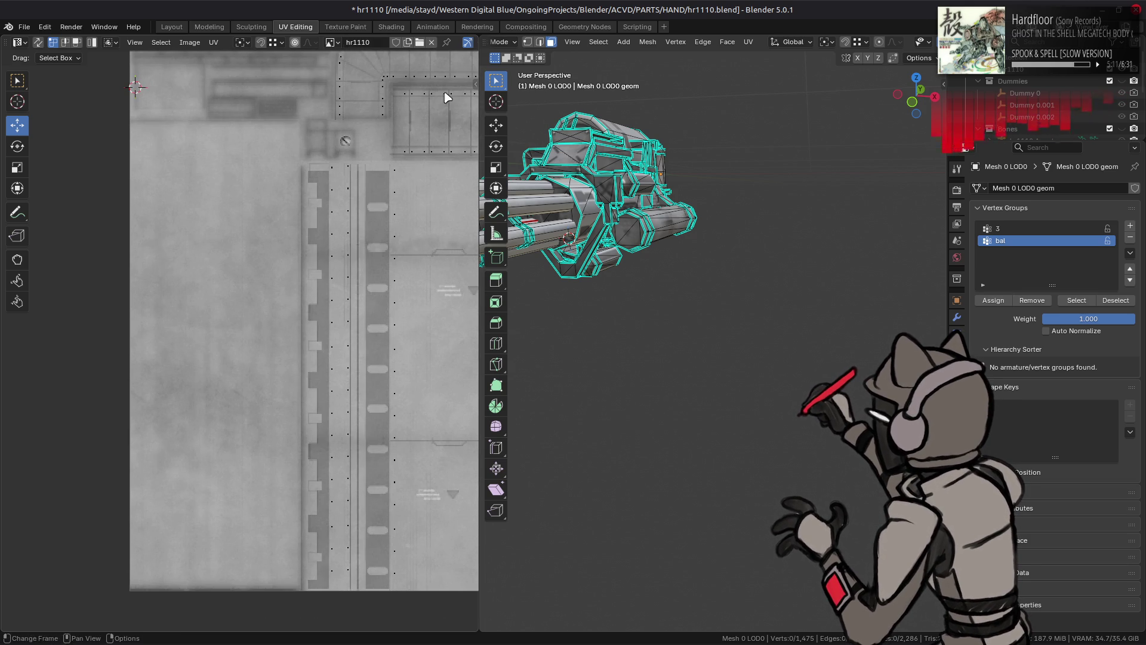
pyautogui.scroll(-1, 277, 215)
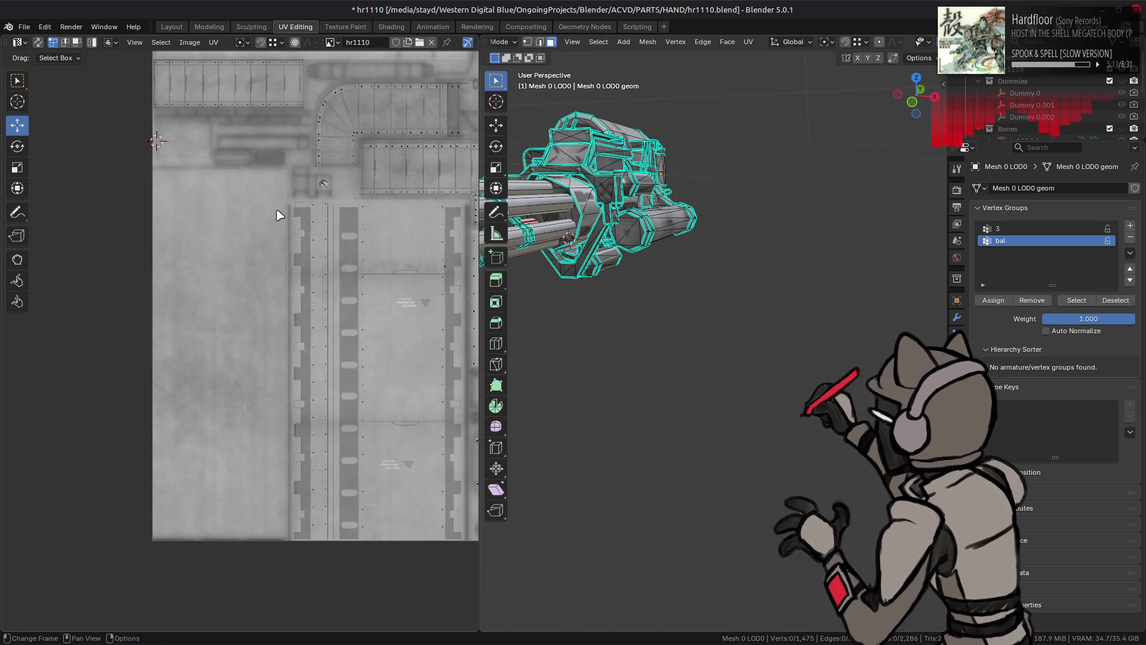
pyautogui.moveTo(712, 266)
pyautogui.mouseDown(button='middle')
pyautogui.moveTo(829, 279)
pyautogui.moveTo(778, 221)
pyautogui.moveTo(692, 215)
pyautogui.moveTo(690, 232)
pyautogui.mouseUp(button='middle')
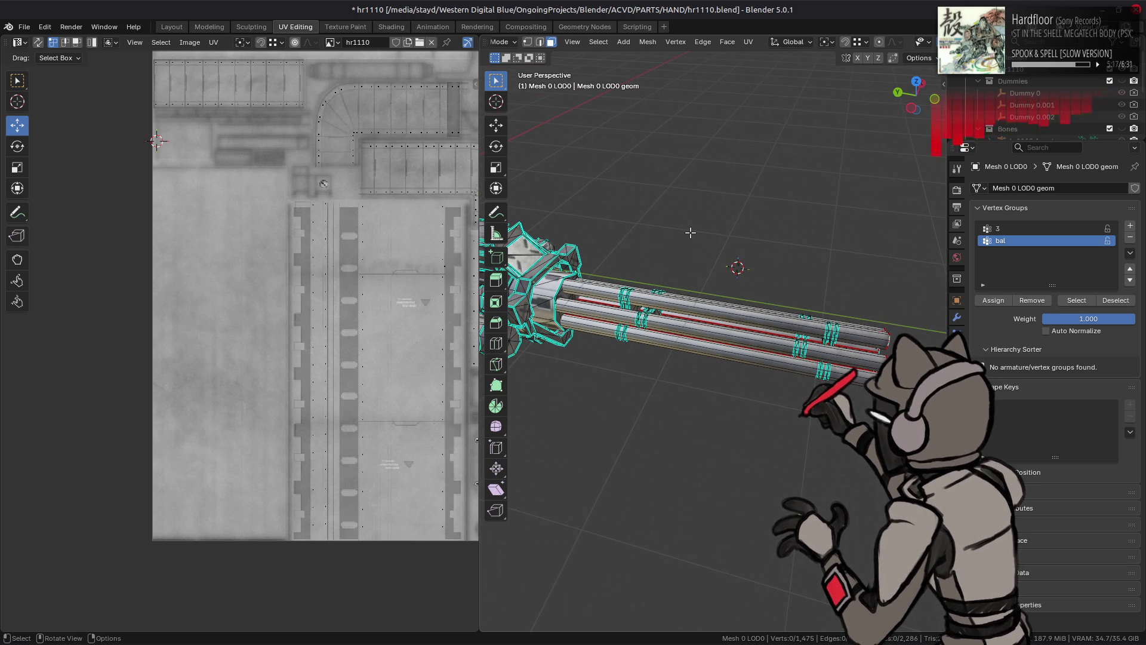
pyautogui.scroll(1, 690, 233)
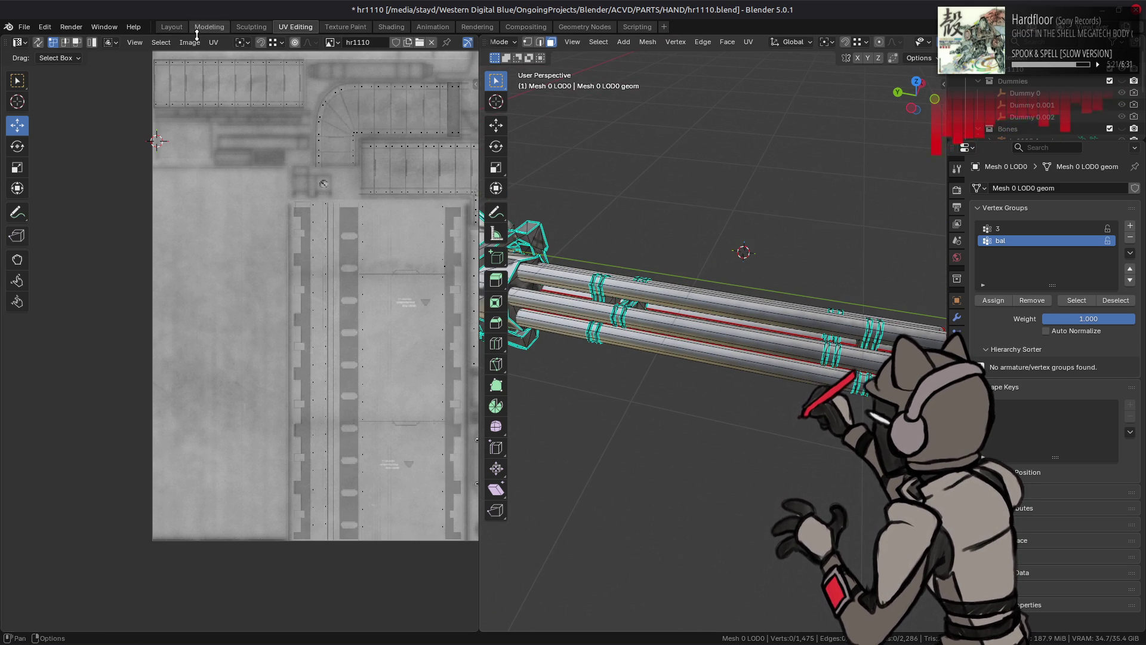
pyautogui.click(172, 27)
pyautogui.moveTo(519, 240); pyautogui.dragTo(568, 251, button='middle')
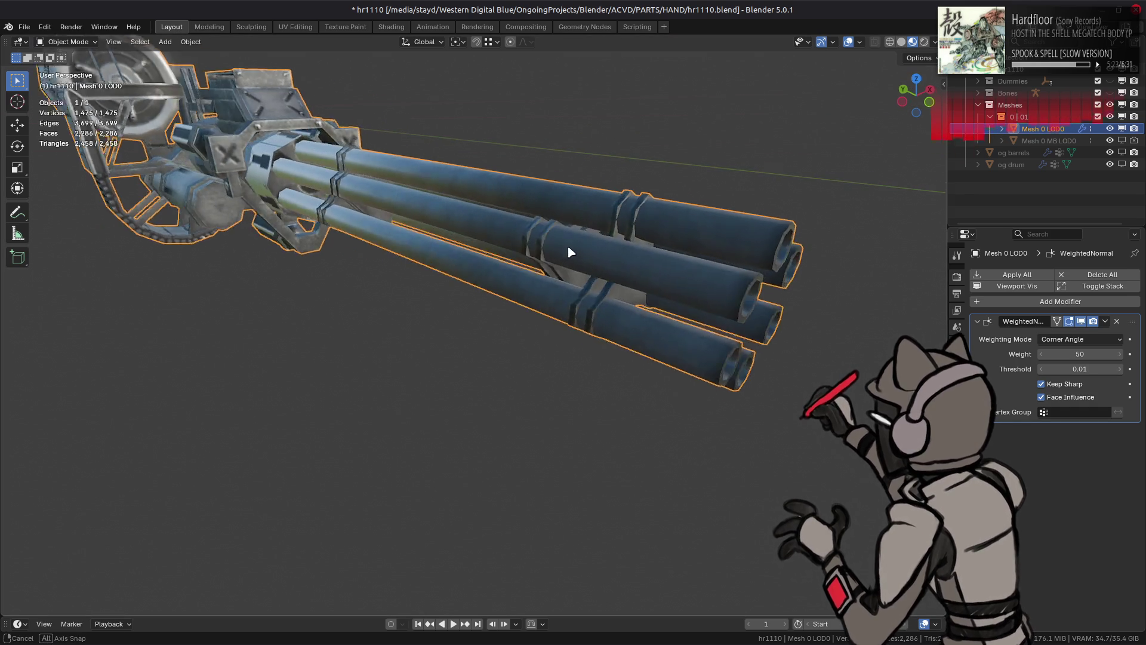
# Step: Preview the Diffuse Color and Specular Color render passes in the viewport
pyautogui.press('Tab')
pyautogui.scroll(3, 432, 220)
pyautogui.press('Tab')
pyautogui.moveTo(432, 220)
pyautogui.mouseDown(button='middle')
pyautogui.moveTo(460, 222)
pyautogui.moveTo(486, 249)
pyautogui.mouseUp(button='middle')
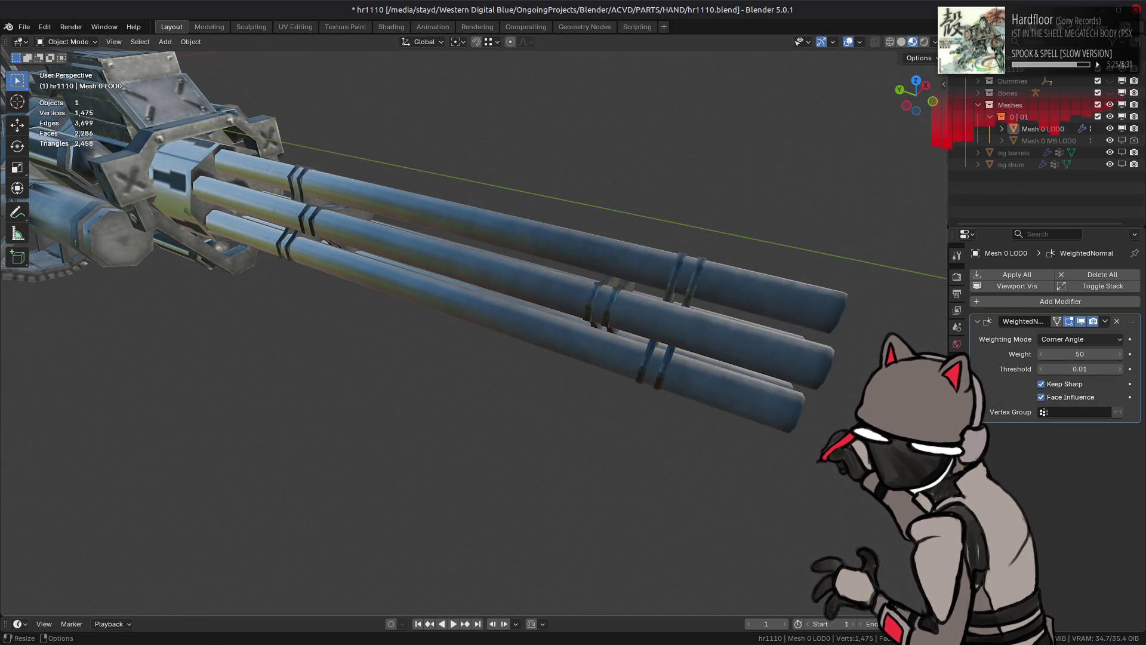
pyautogui.click(934, 41)
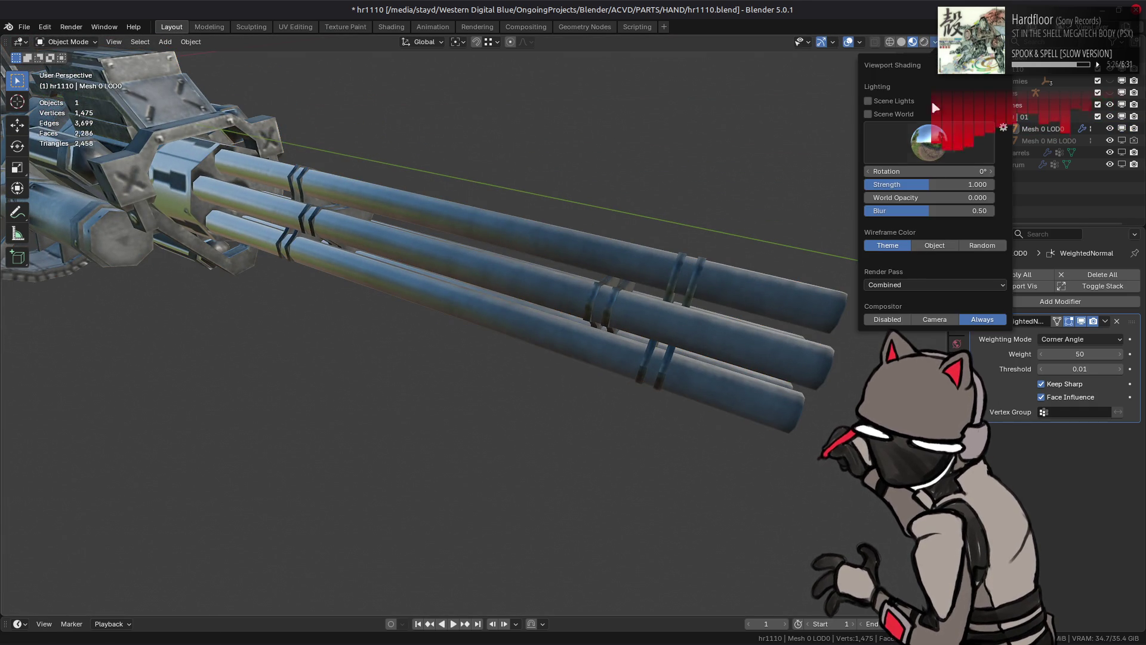
pyautogui.click(911, 284)
pyautogui.click(871, 330)
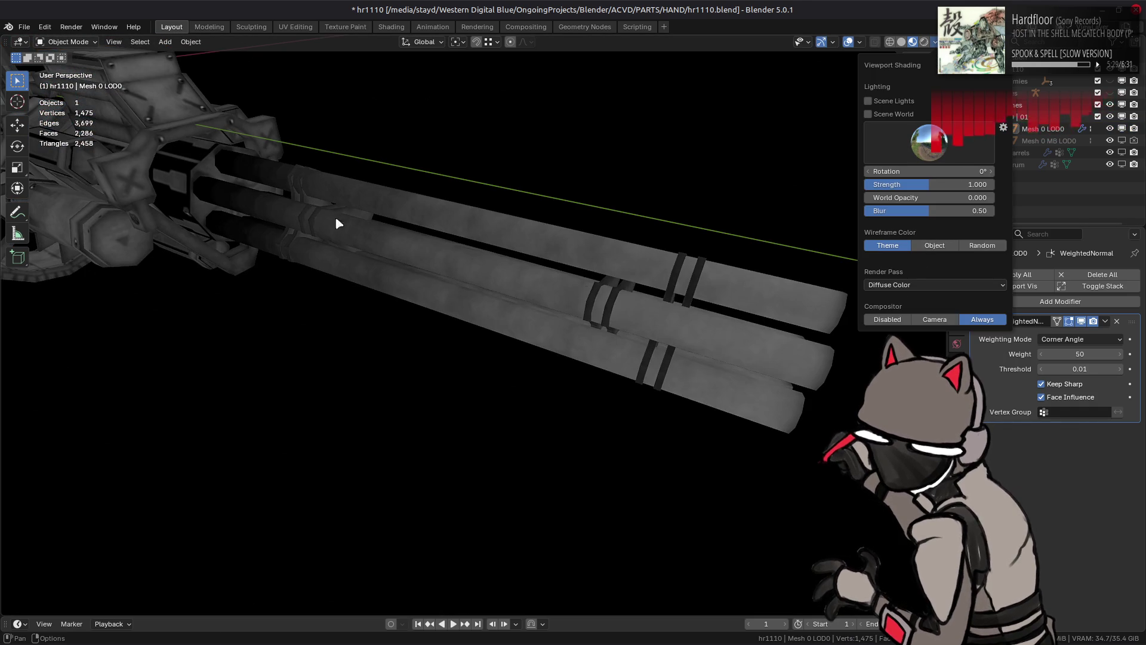
pyautogui.click(912, 285)
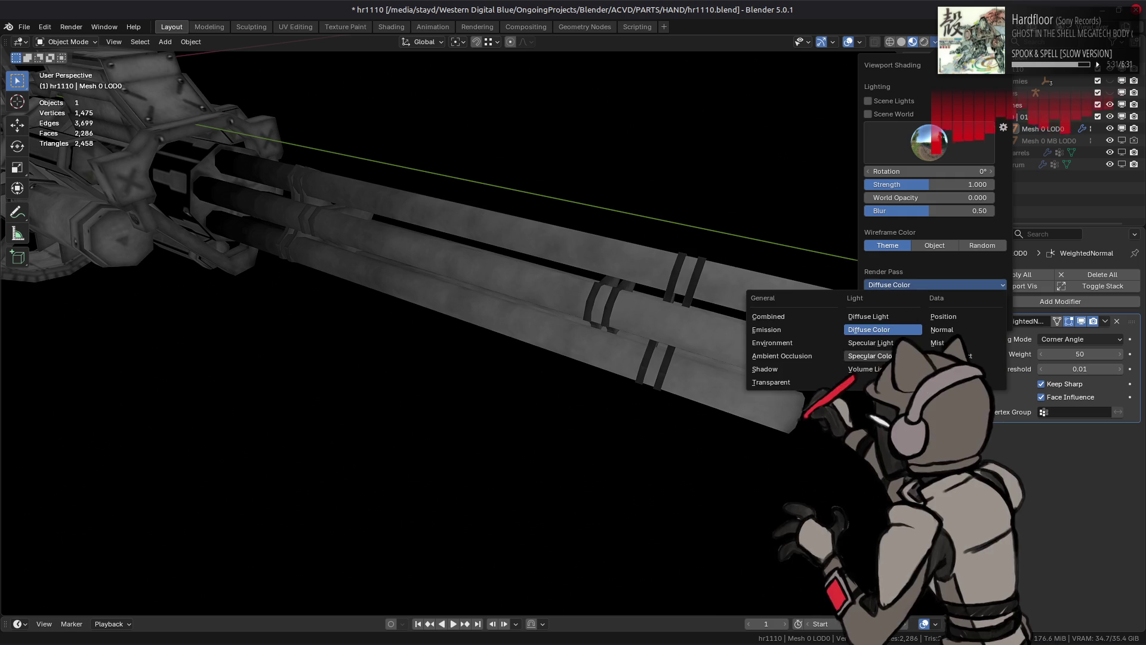
pyautogui.click(877, 352)
pyautogui.click(653, 336)
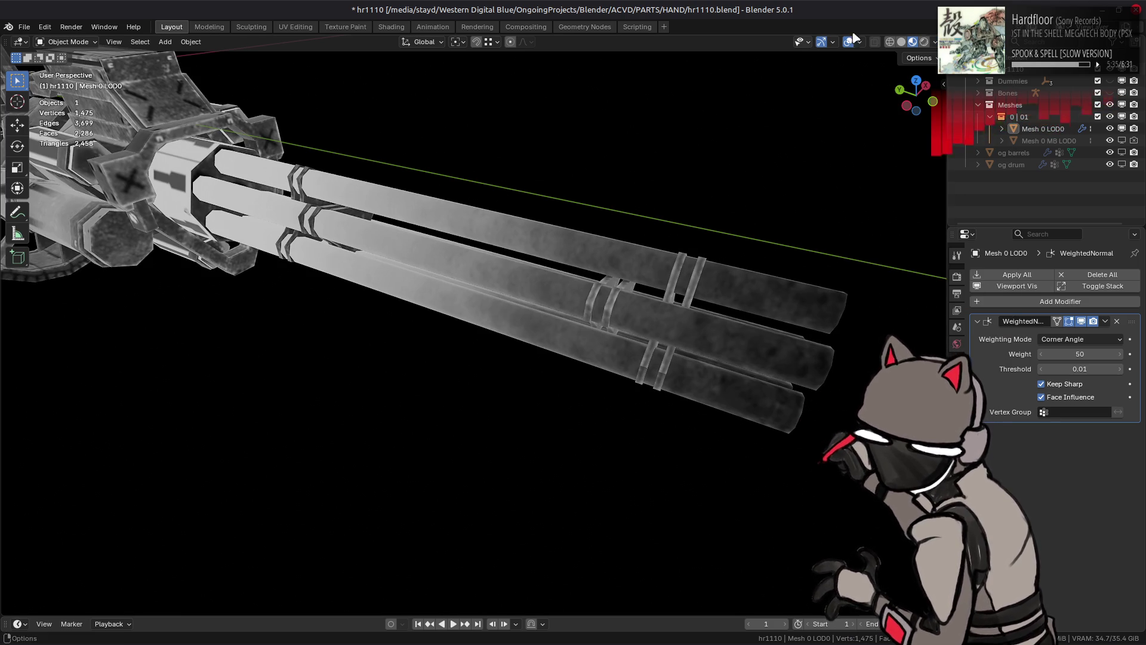
# Step: Recheck Diffuse Color, switch back to the Combined pass, and save the file
pyautogui.click(935, 42)
pyautogui.click(909, 284)
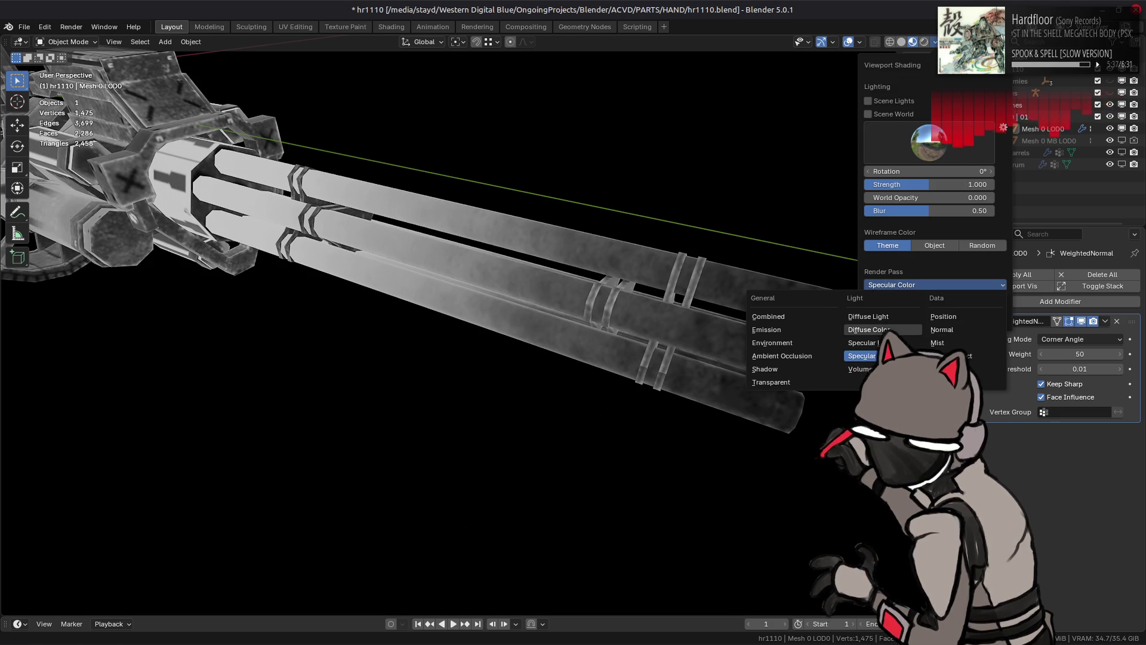
pyautogui.click(869, 329)
pyautogui.click(915, 285)
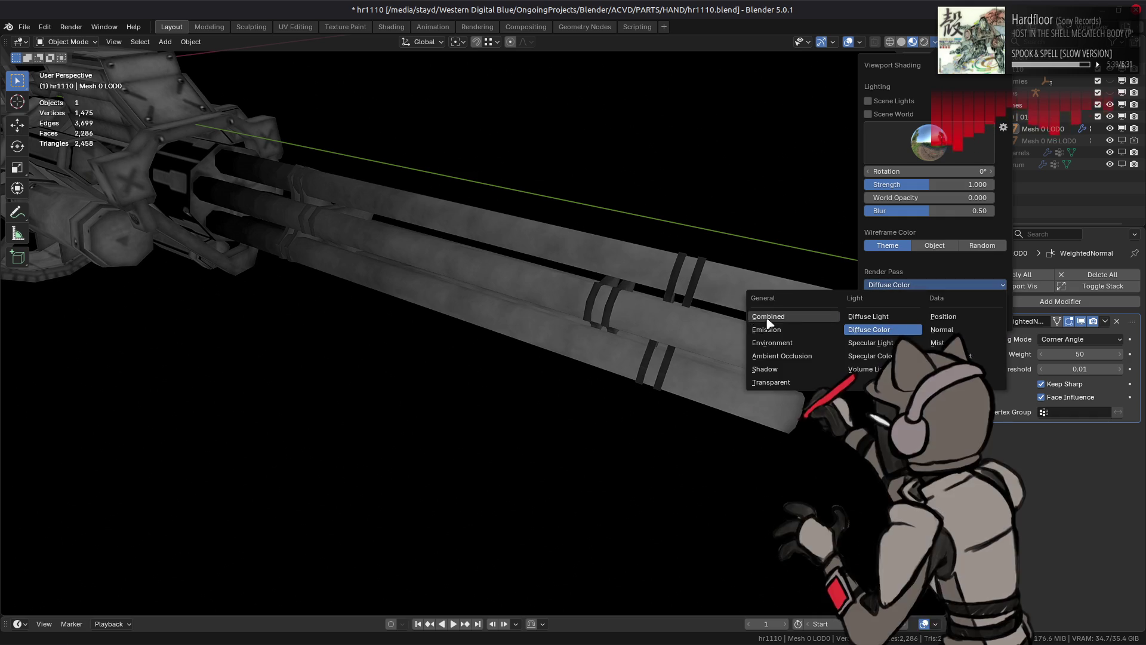
pyautogui.click(768, 316)
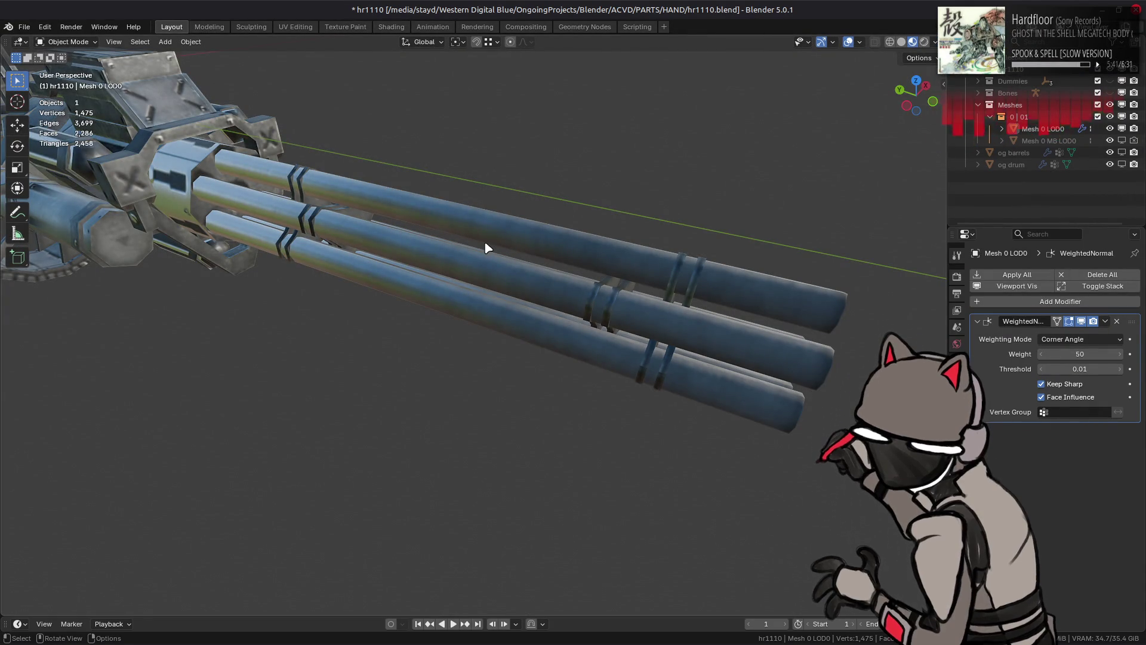
pyautogui.keyDown('alt'); pyautogui.moveTo(483, 248); pyautogui.dragTo(468, 232); pyautogui.keyUp('alt')
pyautogui.hotkey('ctrl', 's')
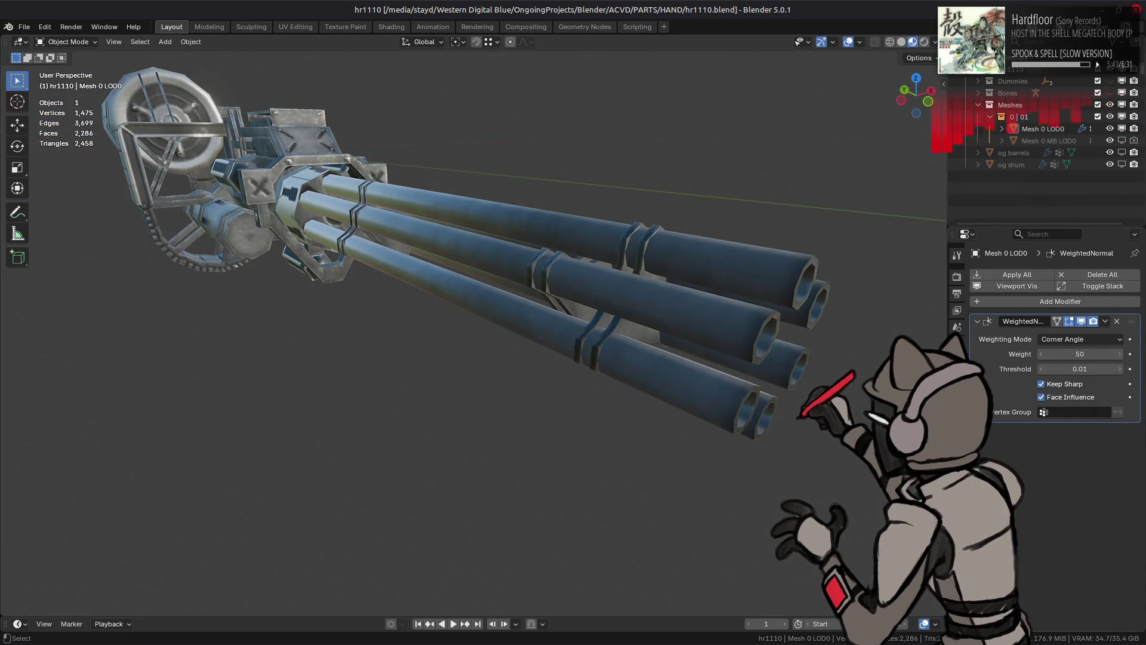
# Step: Preview the Mist render pass on the barrels
pyautogui.click(935, 42)
pyautogui.click(920, 285)
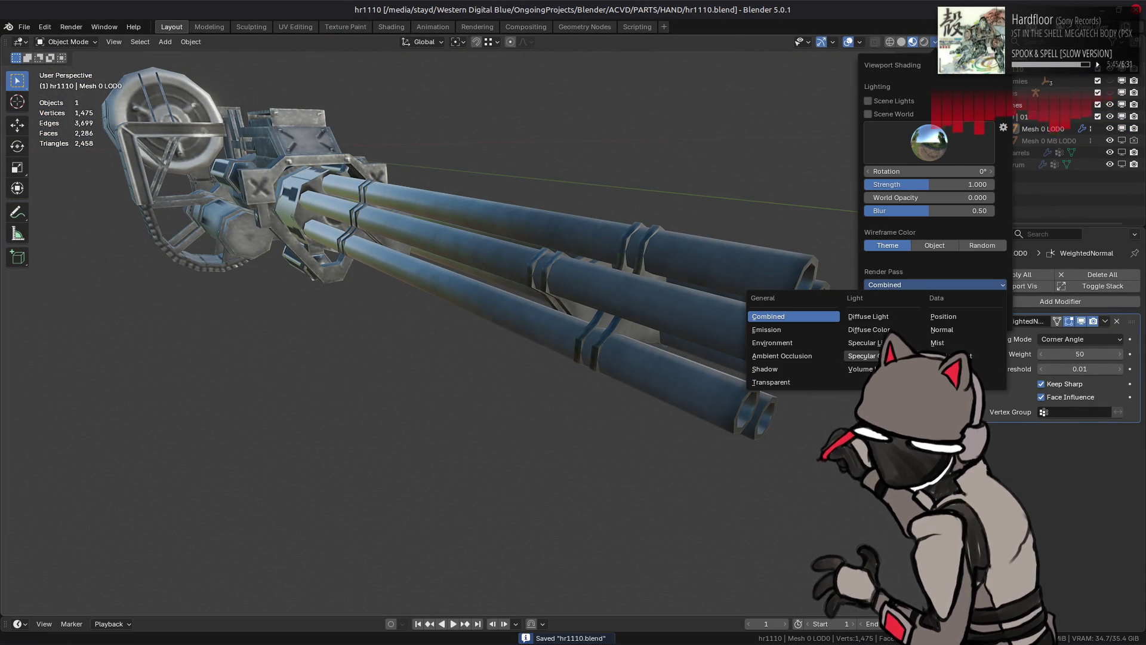
pyautogui.click(937, 343)
pyautogui.moveTo(686, 298)
pyautogui.mouseDown(button='middle')
pyautogui.moveTo(650, 289)
pyautogui.moveTo(662, 315)
pyautogui.moveTo(633, 302)
pyautogui.mouseUp(button='middle')
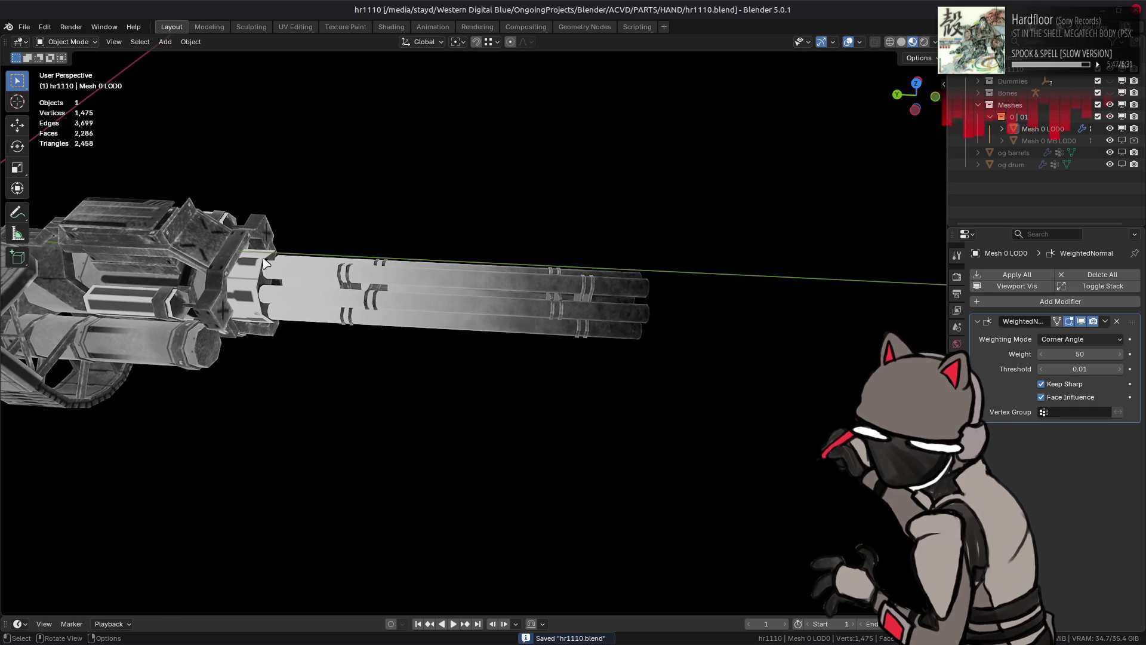
pyautogui.moveTo(521, 192)
pyautogui.mouseDown(button='middle')
pyautogui.moveTo(614, 209)
pyautogui.moveTo(568, 197)
pyautogui.mouseUp(button='middle')
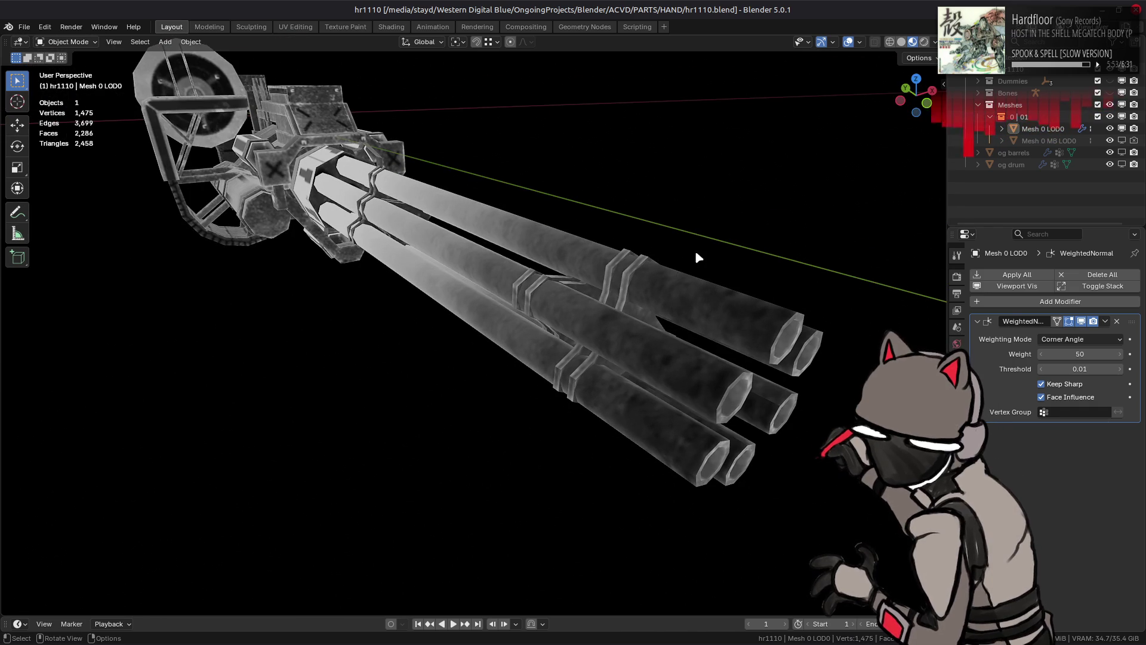
# Step: Preview the Specular Light, Environment and Ambient Occlusion passes in turn
pyautogui.click(934, 42)
pyautogui.click(934, 285)
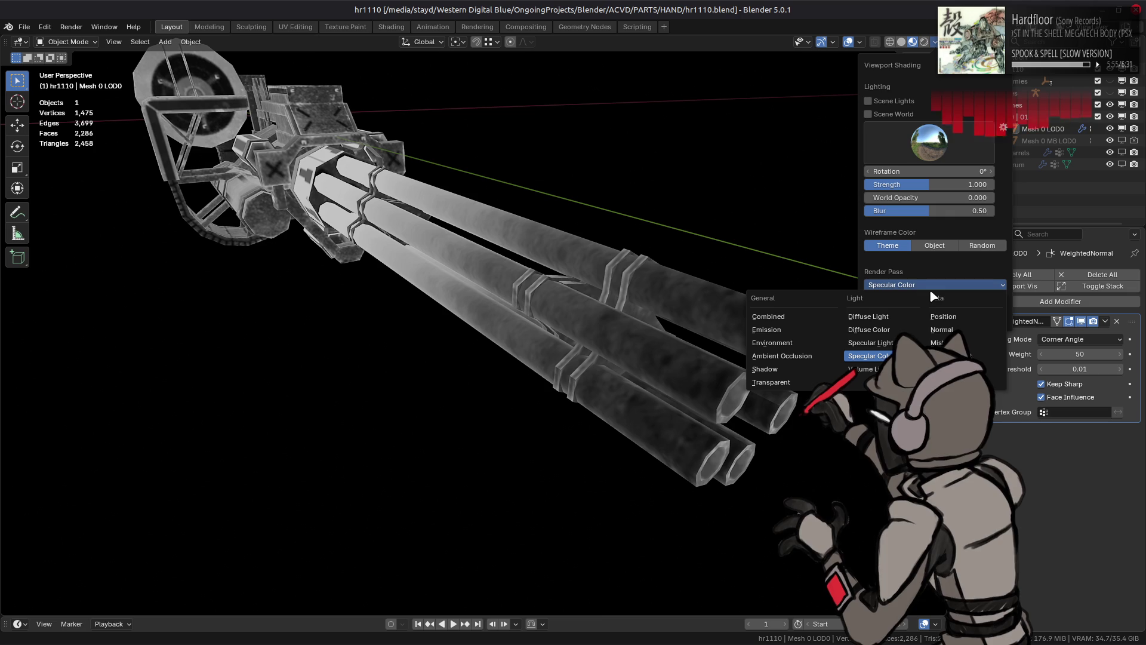
pyautogui.click(890, 344)
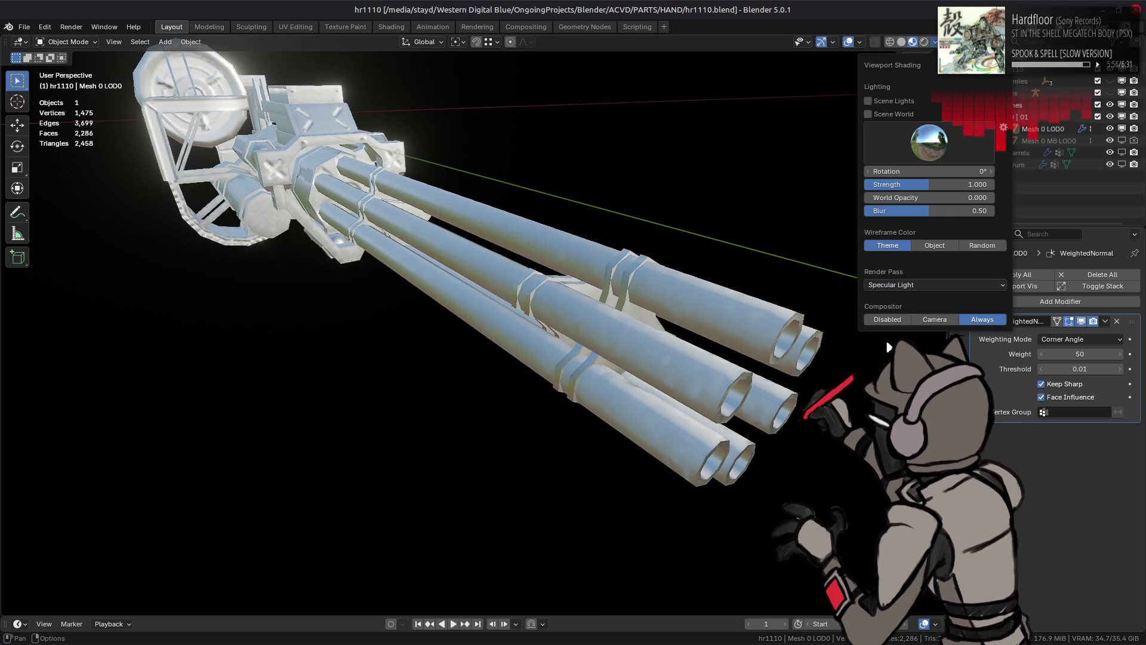
pyautogui.click(899, 286)
pyautogui.click(794, 342)
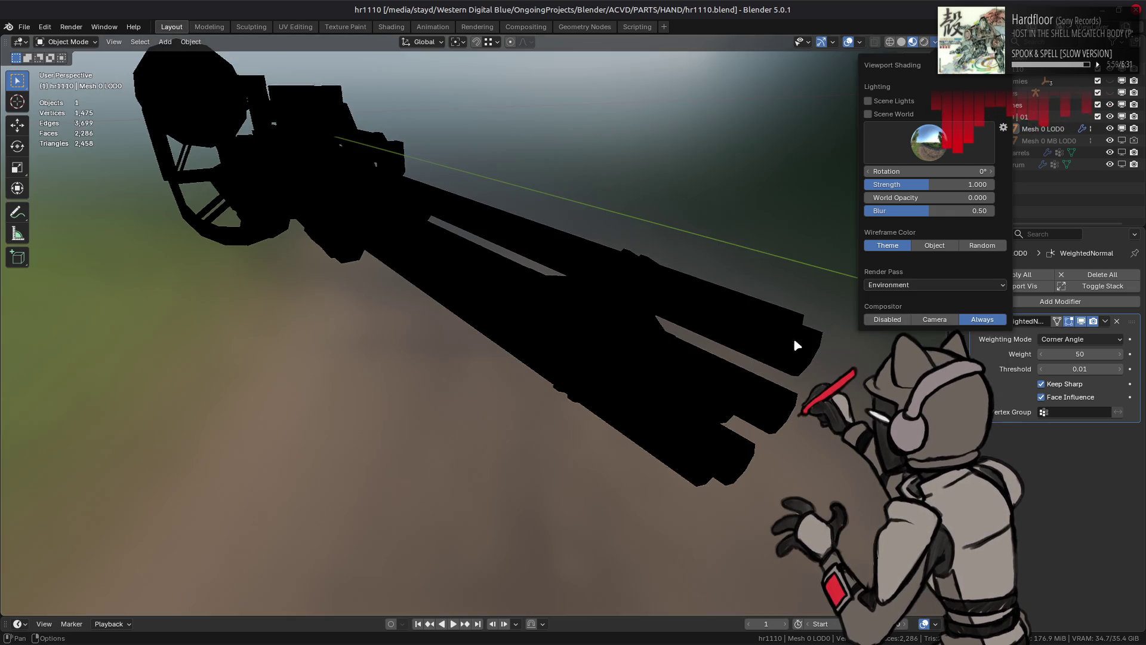
pyautogui.click(889, 285)
pyautogui.click(803, 354)
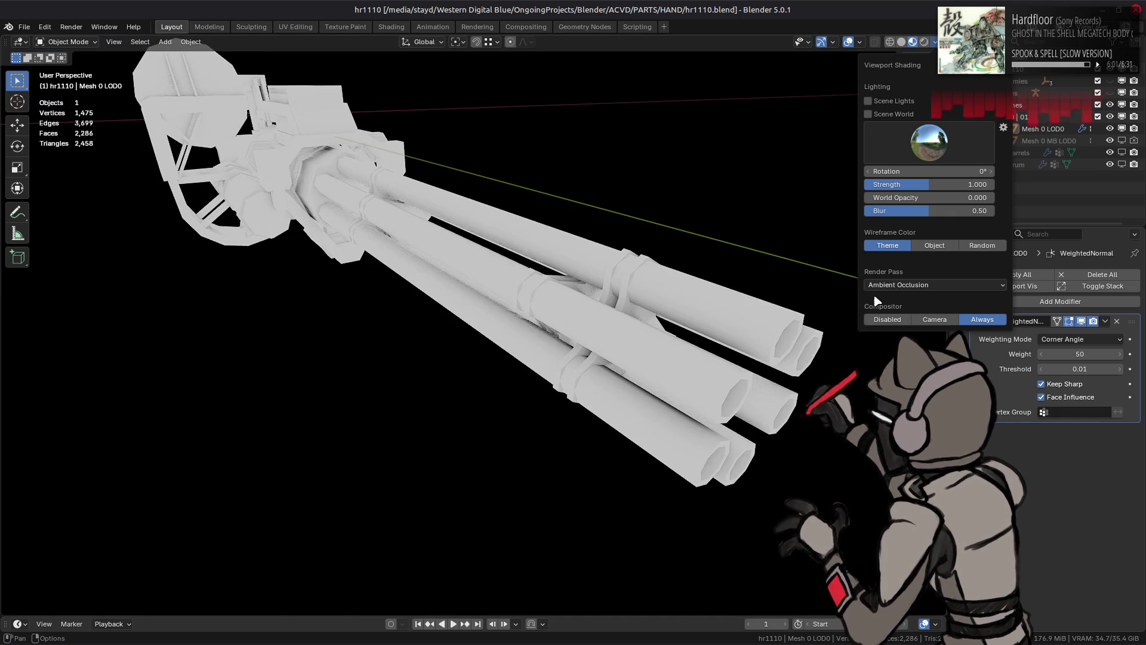
pyautogui.moveTo(776, 323)
pyautogui.mouseDown(button='middle')
pyautogui.moveTo(692, 271)
pyautogui.moveTo(684, 283)
pyautogui.moveTo(705, 289)
pyautogui.moveTo(696, 281)
pyautogui.mouseUp(button='middle')
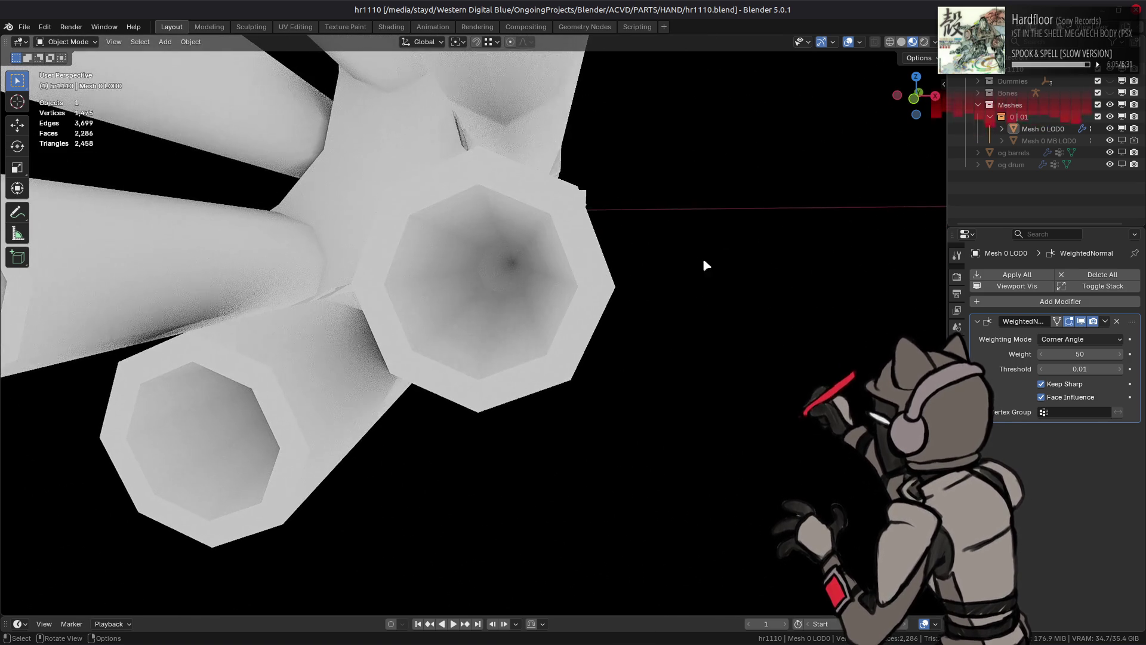
# Step: Set the viewport render pass back to Combined
pyautogui.click(934, 42)
pyautogui.click(903, 285)
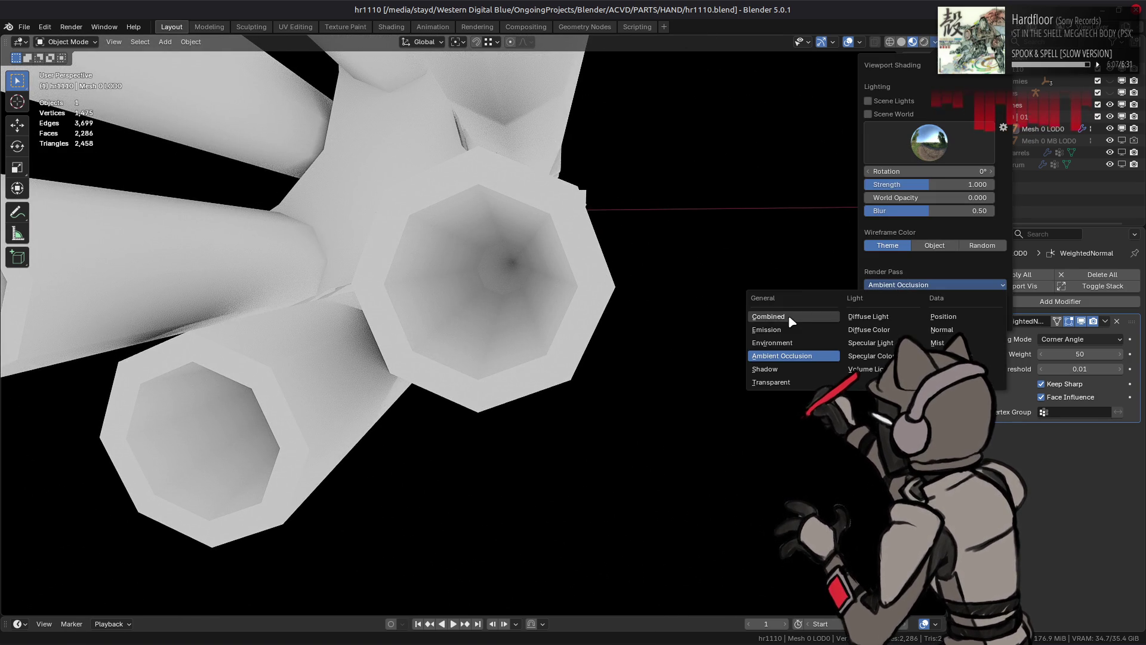
pyautogui.click(768, 317)
pyautogui.scroll(-8, 653, 297)
pyautogui.moveTo(686, 310); pyautogui.dragTo(757, 339, button='middle')
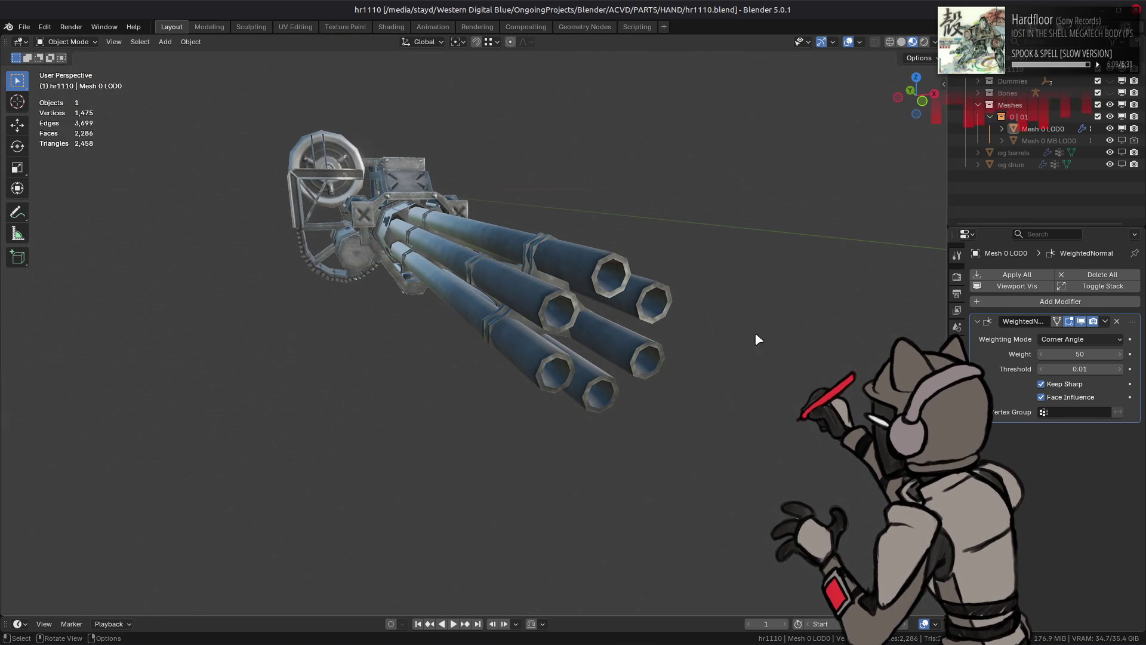
# Step: Tick Shadows in the EEVEE Render Properties and briefly check the Raytracing panel
pyautogui.click(956, 277)
pyautogui.click(995, 387)
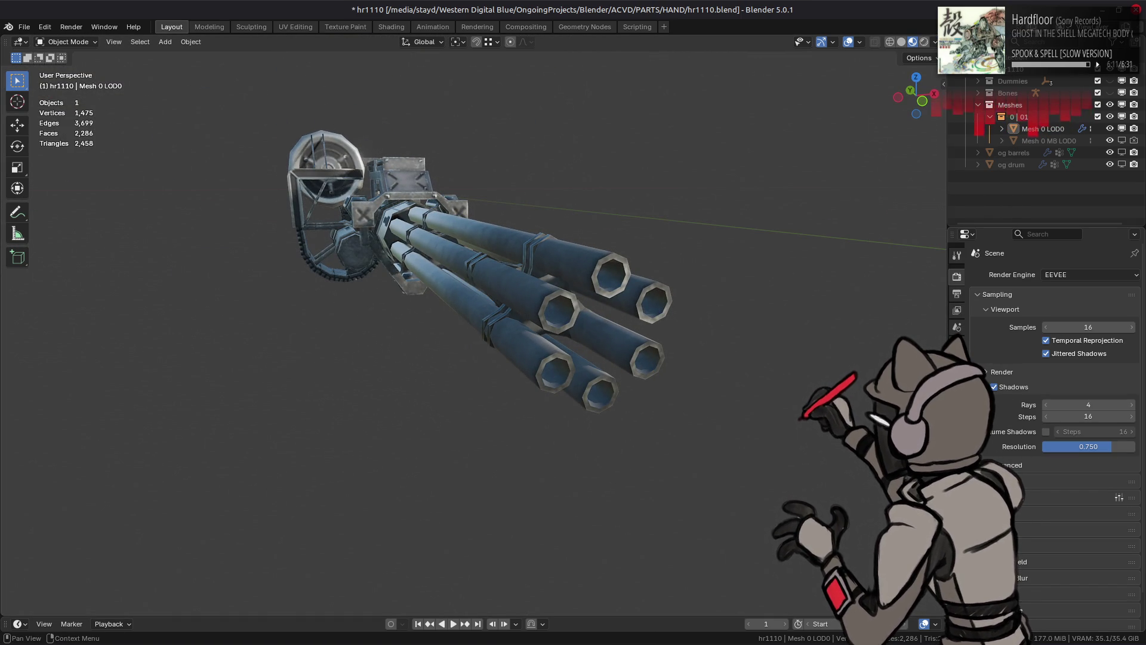
pyautogui.moveTo(761, 391)
pyautogui.mouseDown(button='middle')
pyautogui.moveTo(729, 379)
pyautogui.moveTo(770, 394)
pyautogui.mouseUp(button='middle')
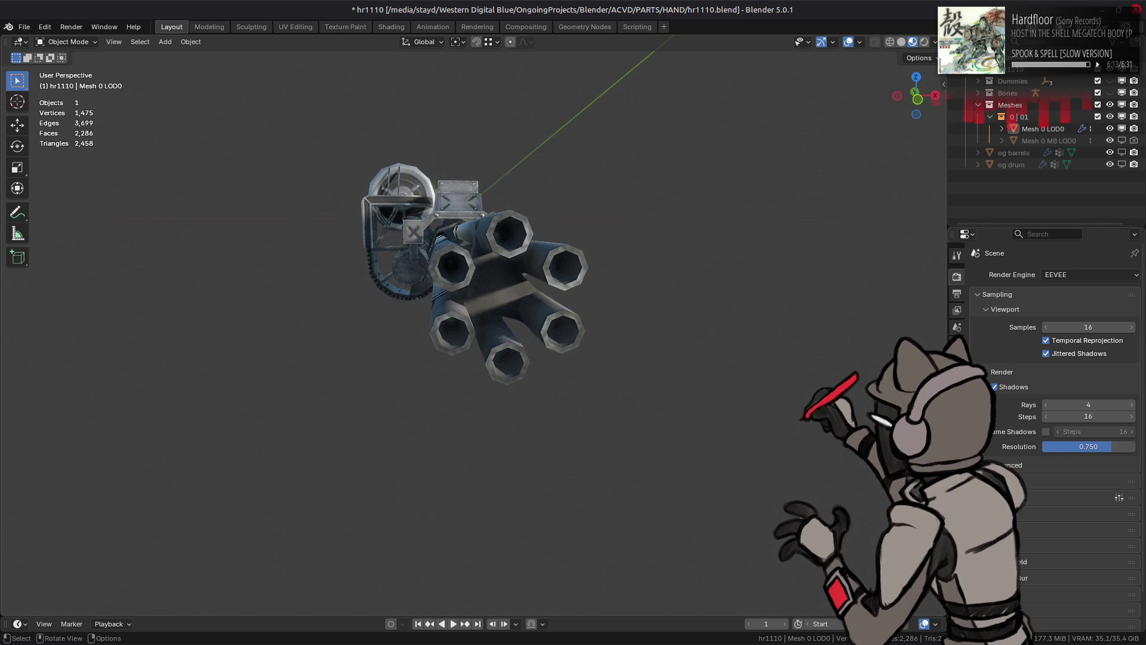
pyautogui.click(1023, 498)
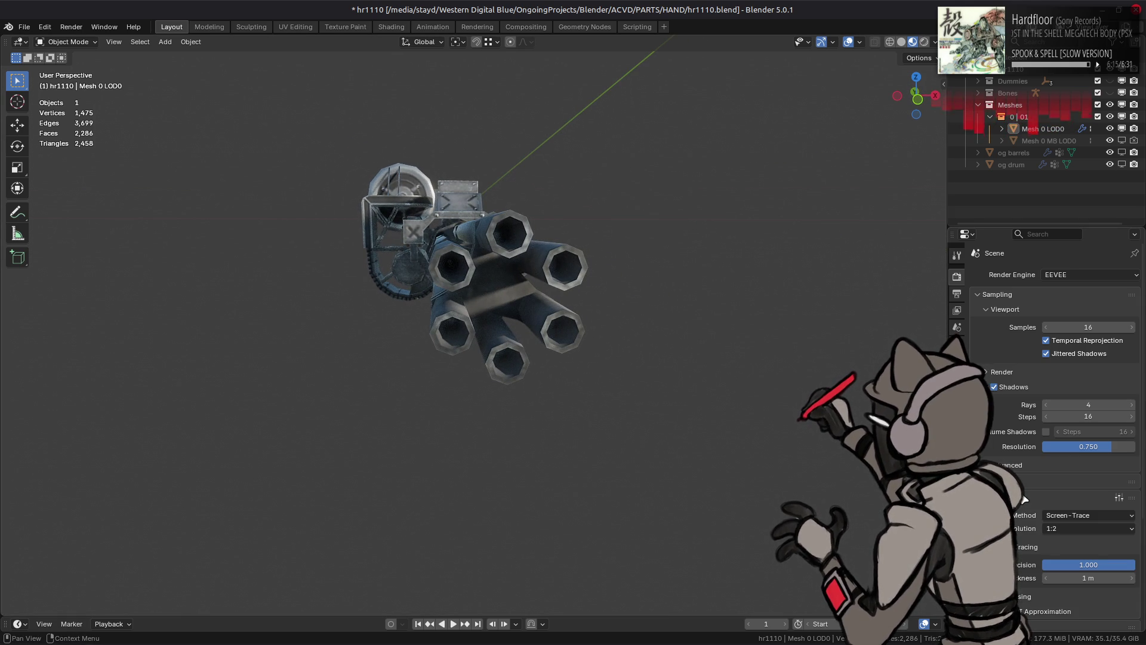
pyautogui.click(1023, 498)
pyautogui.moveTo(730, 381)
pyautogui.mouseDown(button='middle')
pyautogui.moveTo(742, 399)
pyautogui.moveTo(505, 347)
pyautogui.moveTo(604, 368)
pyautogui.mouseUp(button='middle')
pyautogui.moveTo(522, 366); pyautogui.dragTo(678, 389, button='middle')
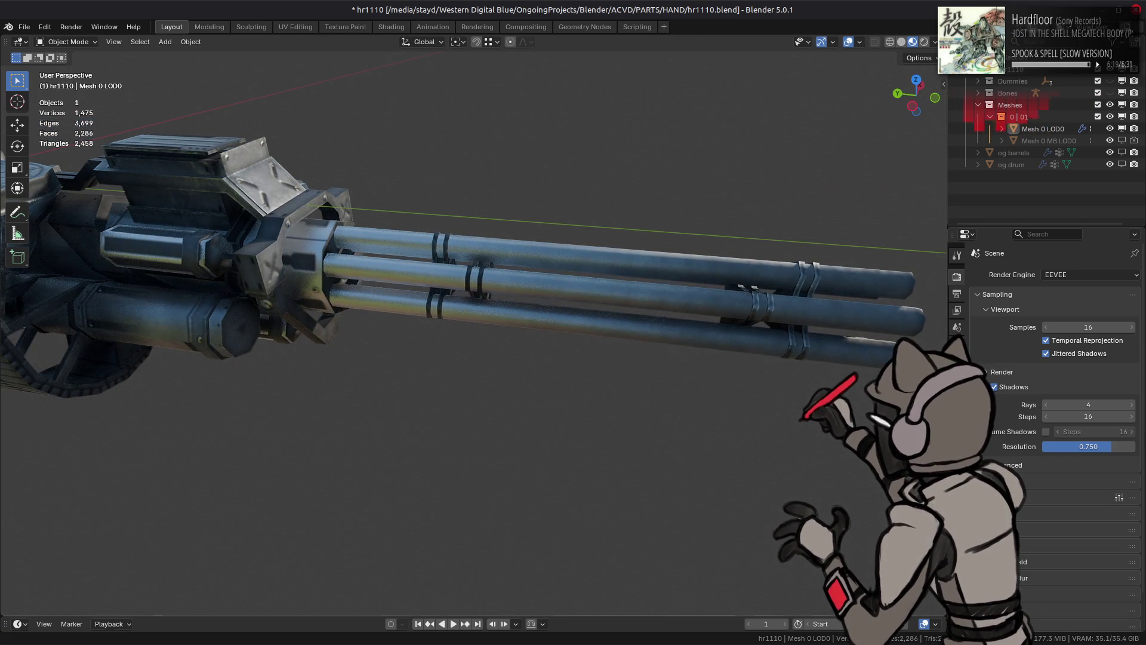
pyautogui.moveTo(418, 642)
pyautogui.moveTo(513, 311)
pyautogui.mouseDown(button='middle')
pyautogui.moveTo(583, 345)
pyautogui.moveTo(742, 361)
pyautogui.moveTo(667, 333)
pyautogui.mouseUp(button='middle')
pyautogui.click(934, 41)
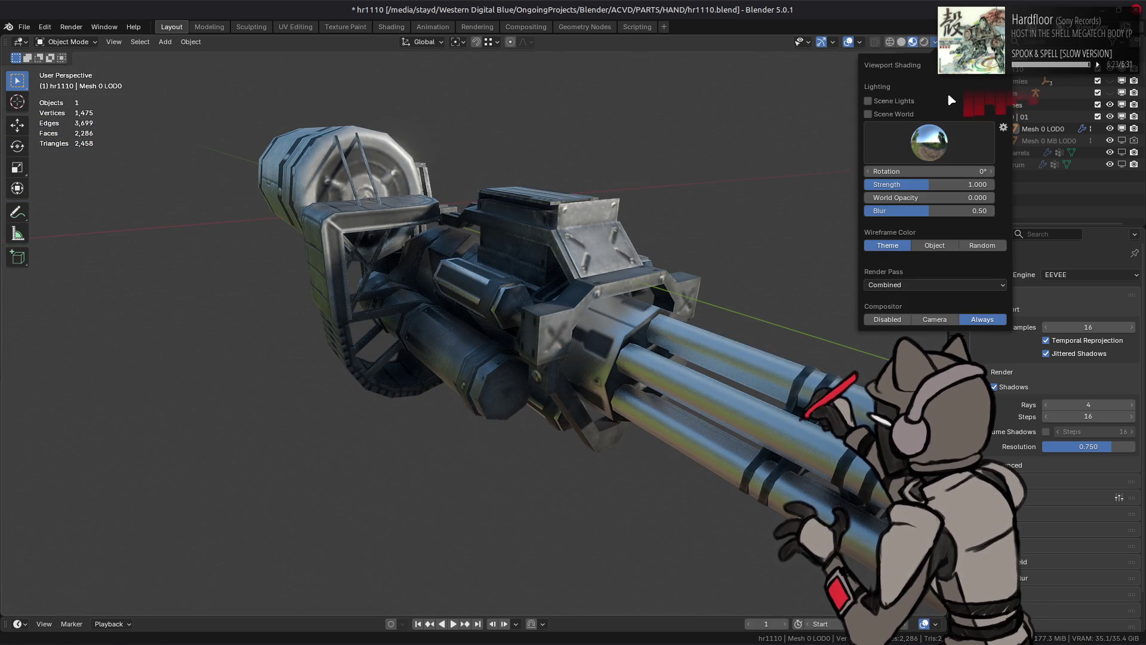
# Step: Light the viewport with the felsenlabyrinth HDRI, then try another studio light
pyautogui.click(940, 137)
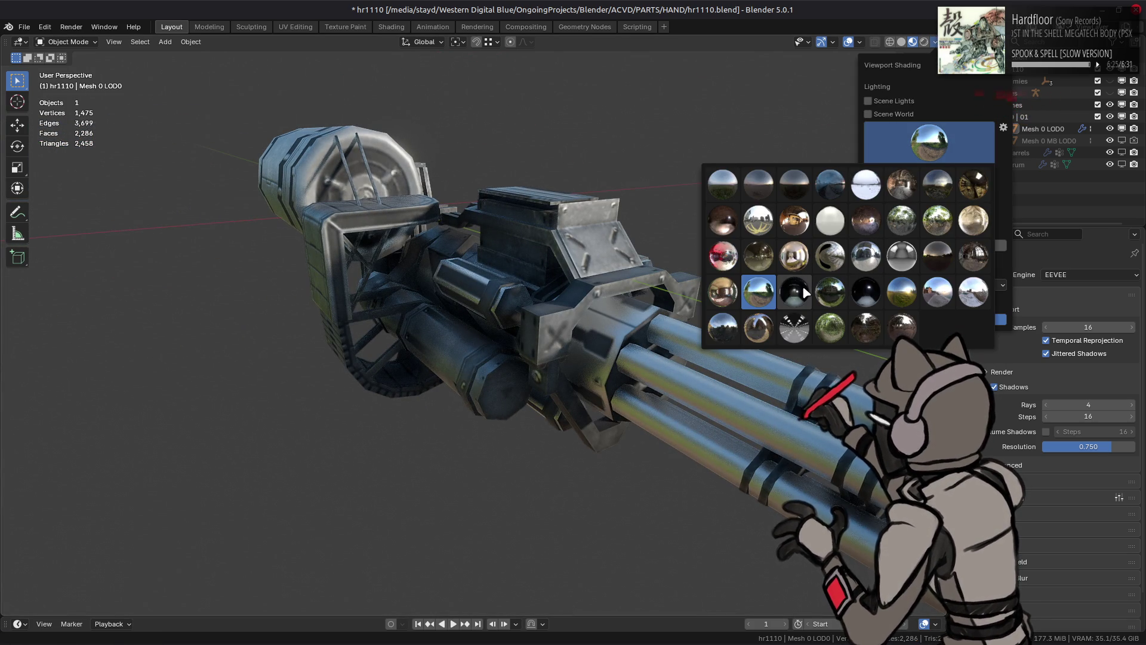
pyautogui.click(905, 221)
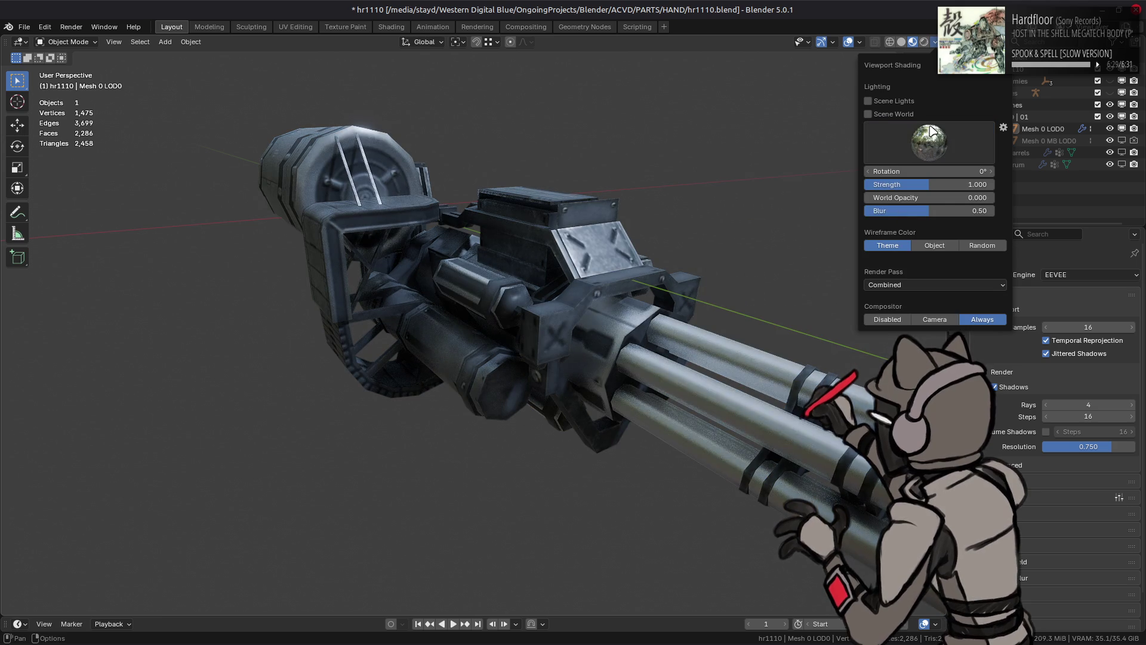
pyautogui.click(928, 142)
pyautogui.click(758, 221)
pyautogui.moveTo(740, 298)
pyautogui.mouseDown(button='middle')
pyautogui.moveTo(673, 335)
pyautogui.moveTo(606, 274)
pyautogui.moveTo(591, 276)
pyautogui.mouseUp(button='middle')
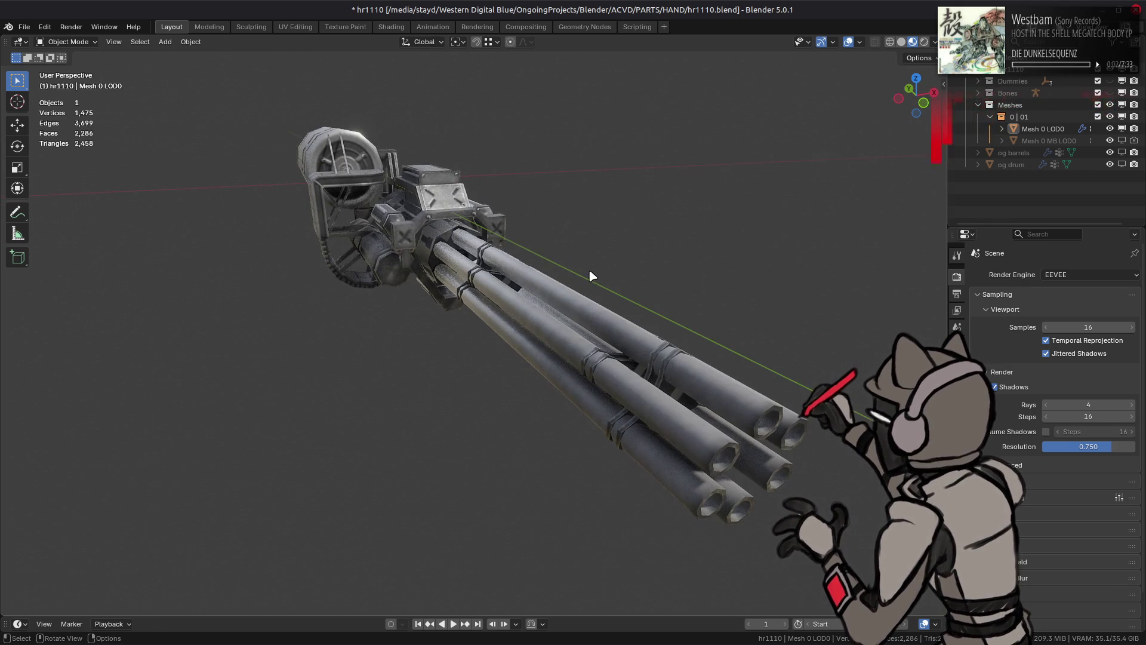
# Step: Try bluish, tunnel and dark HDRIs, finishing on a dark one for glossy highlights
pyautogui.click(929, 43)
pyautogui.click(928, 142)
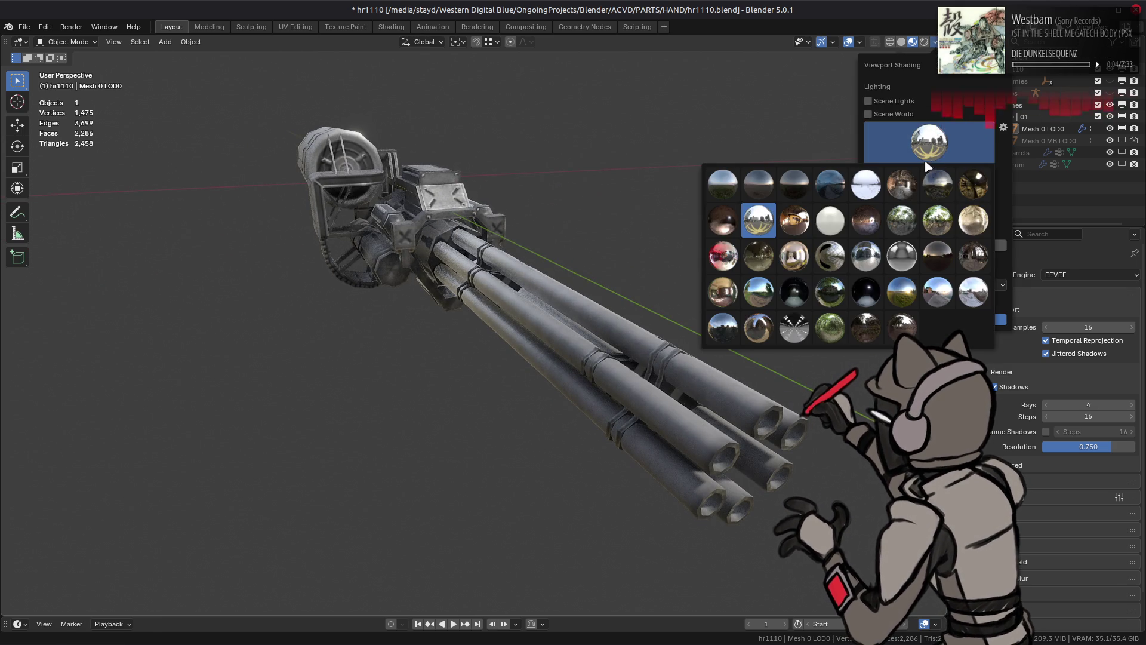
pyautogui.click(730, 327)
pyautogui.click(928, 142)
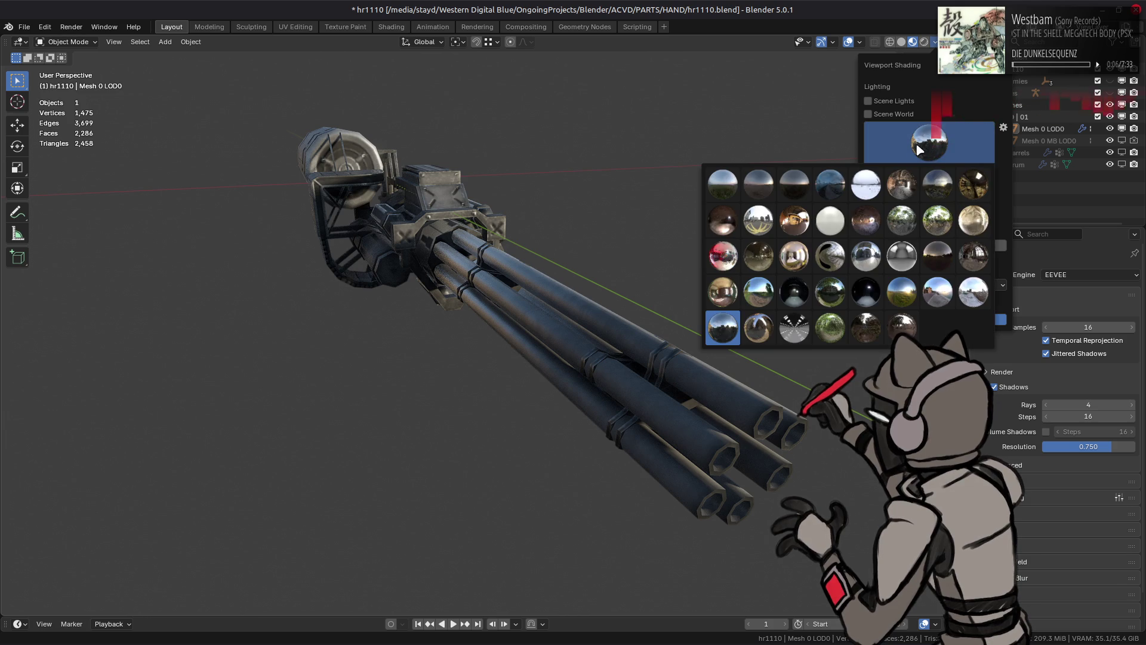
pyautogui.click(794, 327)
pyautogui.click(929, 142)
pyautogui.click(869, 294)
pyautogui.click(925, 160)
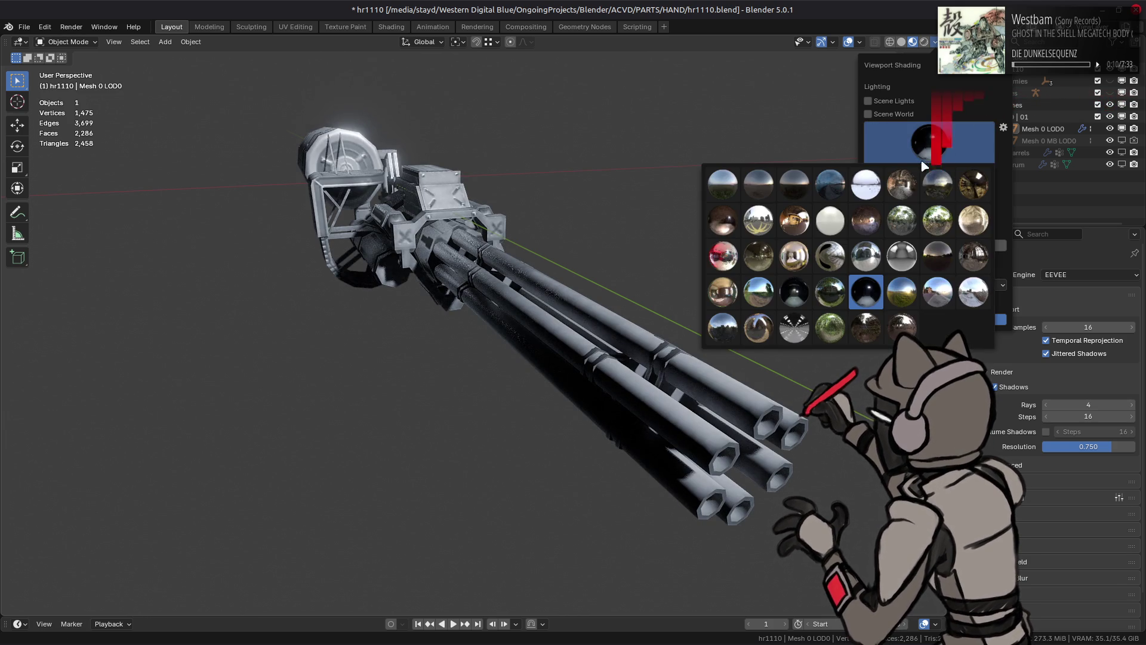
pyautogui.click(871, 261)
pyautogui.moveTo(660, 197)
pyautogui.mouseDown(button='middle')
pyautogui.moveTo(557, 238)
pyautogui.moveTo(533, 260)
pyautogui.mouseUp(button='middle')
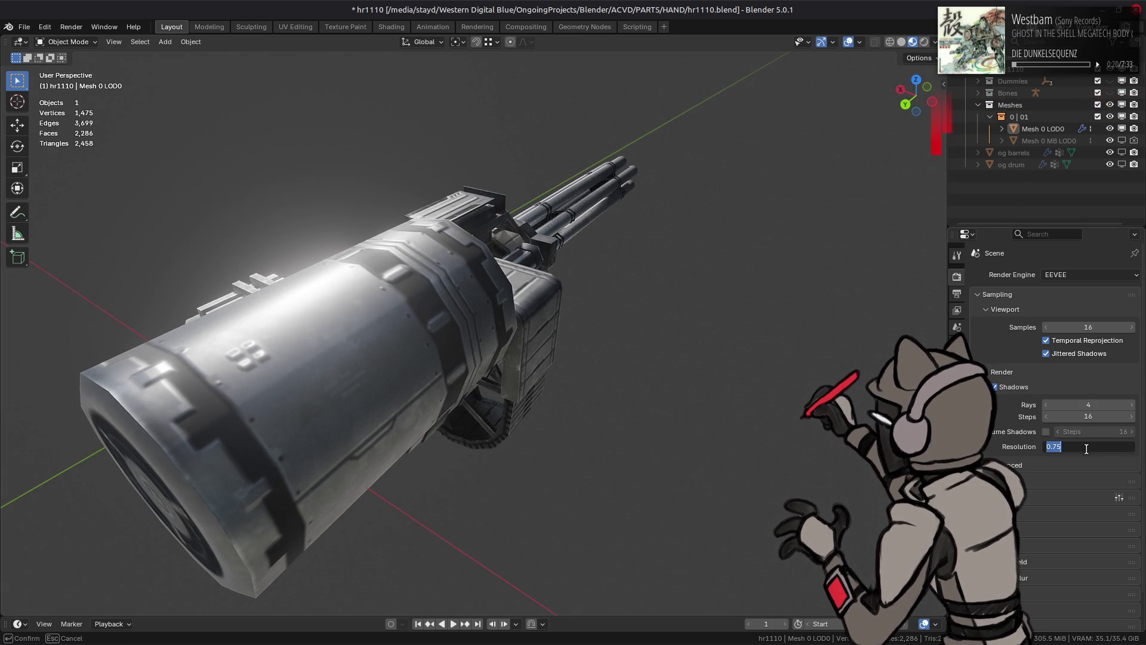
# Step: Set the shadow resolution to 0.5
pyautogui.write('0.5')
pyautogui.press('Return')
pyautogui.moveTo(657, 269)
pyautogui.mouseDown(button='middle')
pyautogui.moveTo(583, 248)
pyautogui.moveTo(618, 253)
pyautogui.mouseUp(button='middle')
pyautogui.hotkey('ctrl', 'z')
pyautogui.hotkey('ctrl', 'shift', 'z')
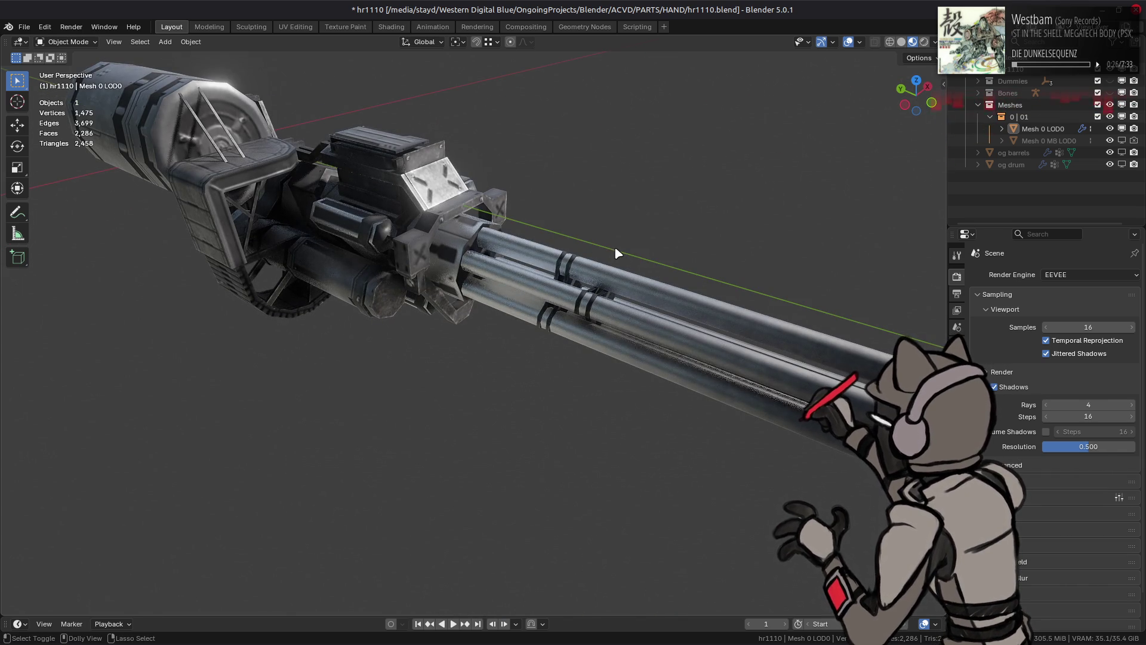
# Step: Set the viewport focal length to 50 mm and hide the N sidebar
pyautogui.press('n')
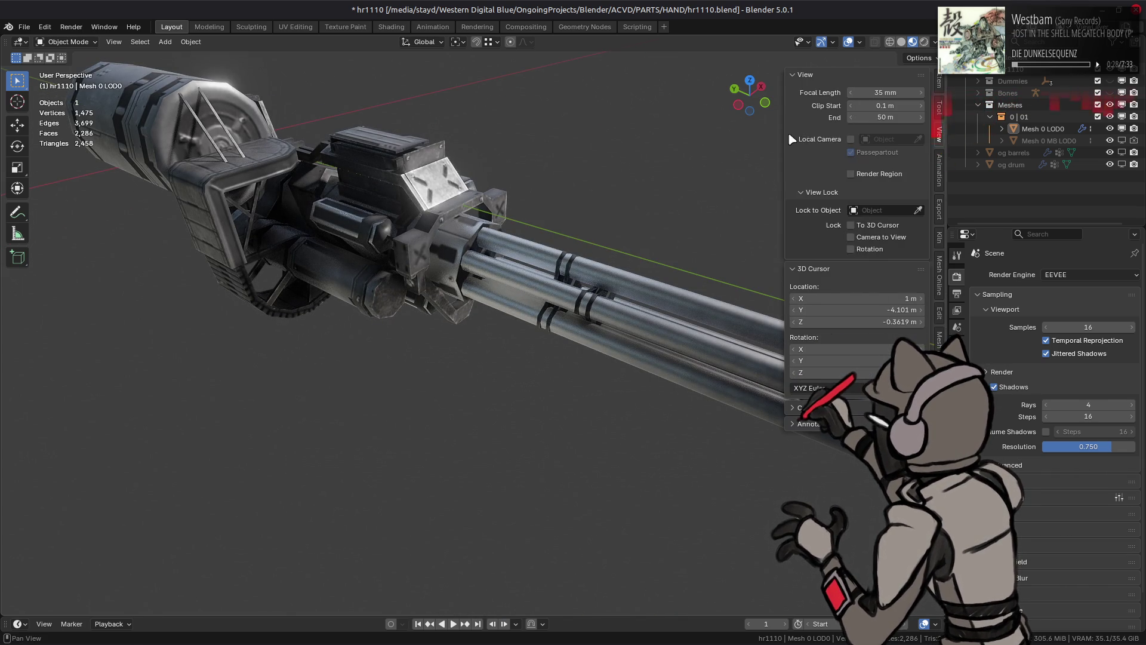
pyautogui.moveTo(637, 233); pyautogui.dragTo(418, 226, button='middle')
pyautogui.press('n')
pyautogui.write('n')
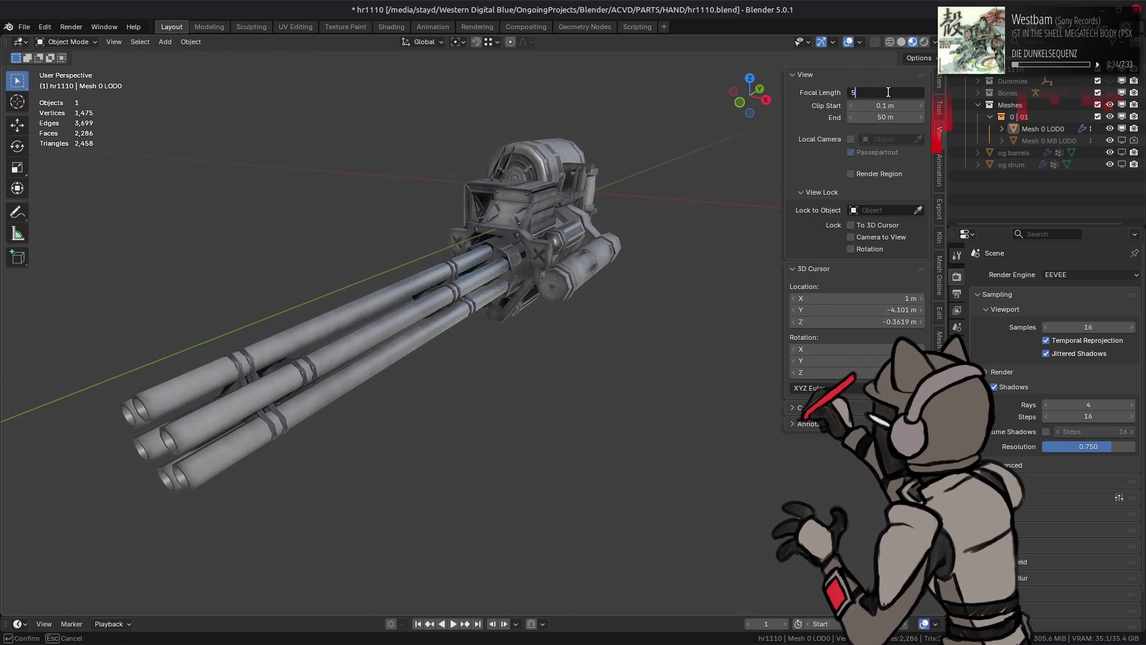
pyautogui.write('0')
pyautogui.press('Return')
pyautogui.moveTo(597, 194)
pyautogui.mouseDown(button='middle')
pyautogui.moveTo(549, 192)
pyautogui.moveTo(570, 194)
pyautogui.mouseUp(button='middle')
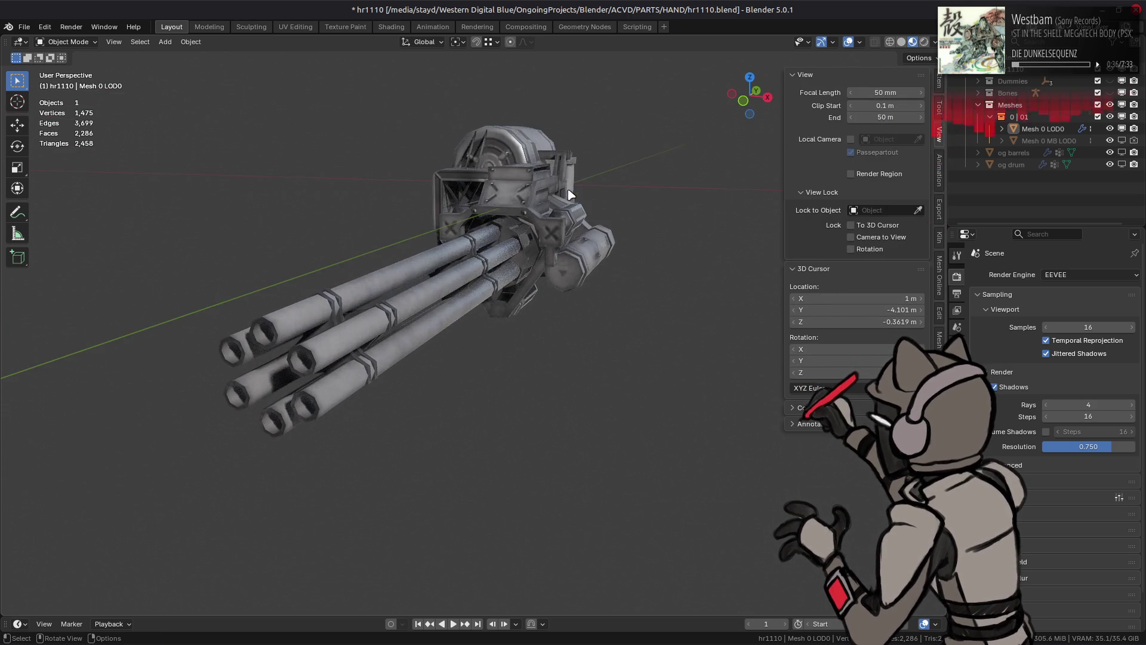
pyautogui.press('n')
# Step: Orbit and zoom for a close-up of the barrel muzzles
pyautogui.moveTo(585, 233); pyautogui.dragTo(511, 234, button='middle')
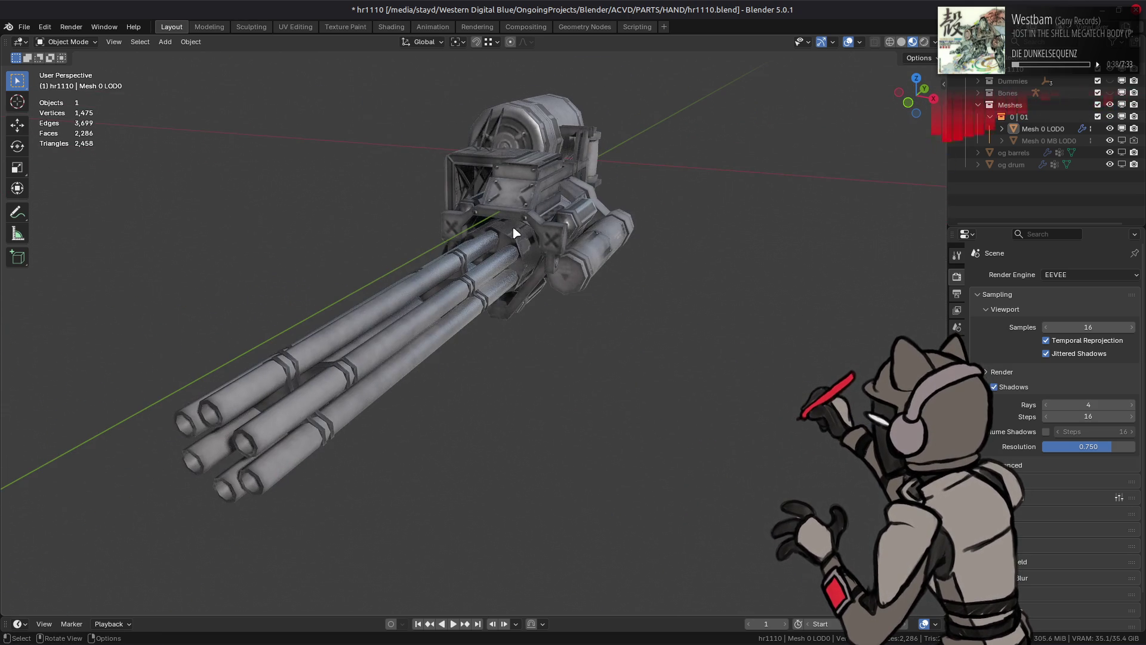
pyautogui.moveTo(545, 197)
pyautogui.mouseDown(button='middle')
pyautogui.moveTo(501, 292)
pyautogui.moveTo(478, 235)
pyautogui.moveTo(495, 231)
pyautogui.mouseUp(button='middle')
pyautogui.scroll(5, 478, 235)
pyautogui.scroll(-5, 493, 228)
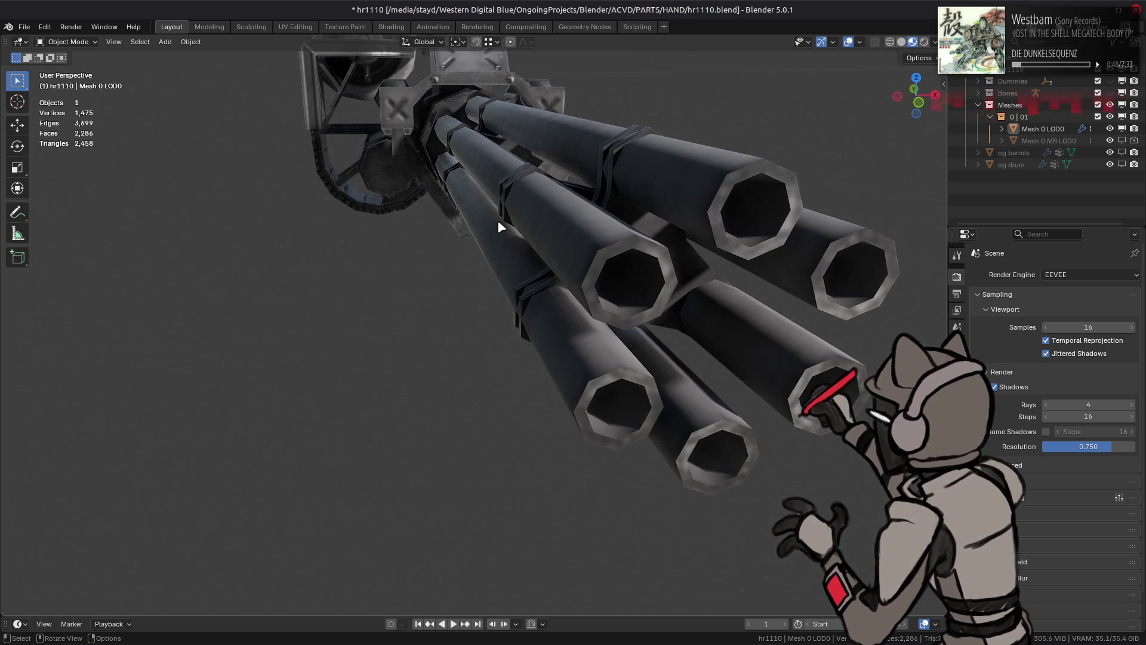
pyautogui.keyDown('shift'); pyautogui.scroll(-5, 501, 227); pyautogui.keyUp('shift')
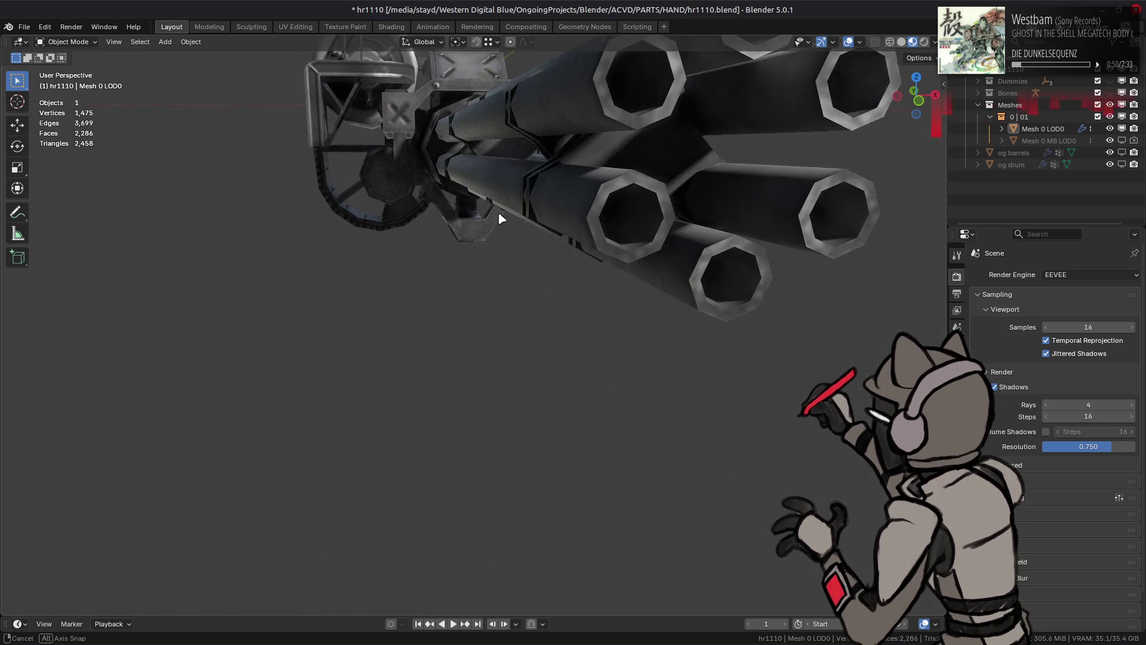
pyautogui.keyDown('shift'); pyautogui.scroll(5, 495, 213); pyautogui.keyUp('shift')
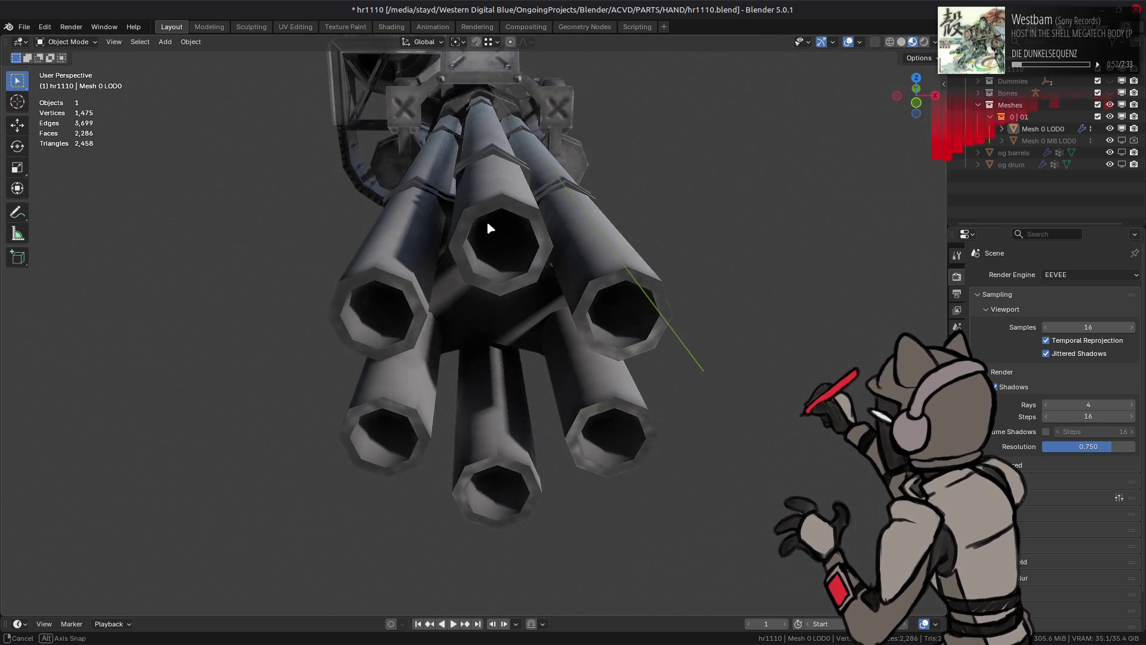
pyautogui.keyDown('shift'); pyautogui.scroll(-4, 486, 221); pyautogui.keyUp('shift')
pyautogui.scroll(6, 501, 223)
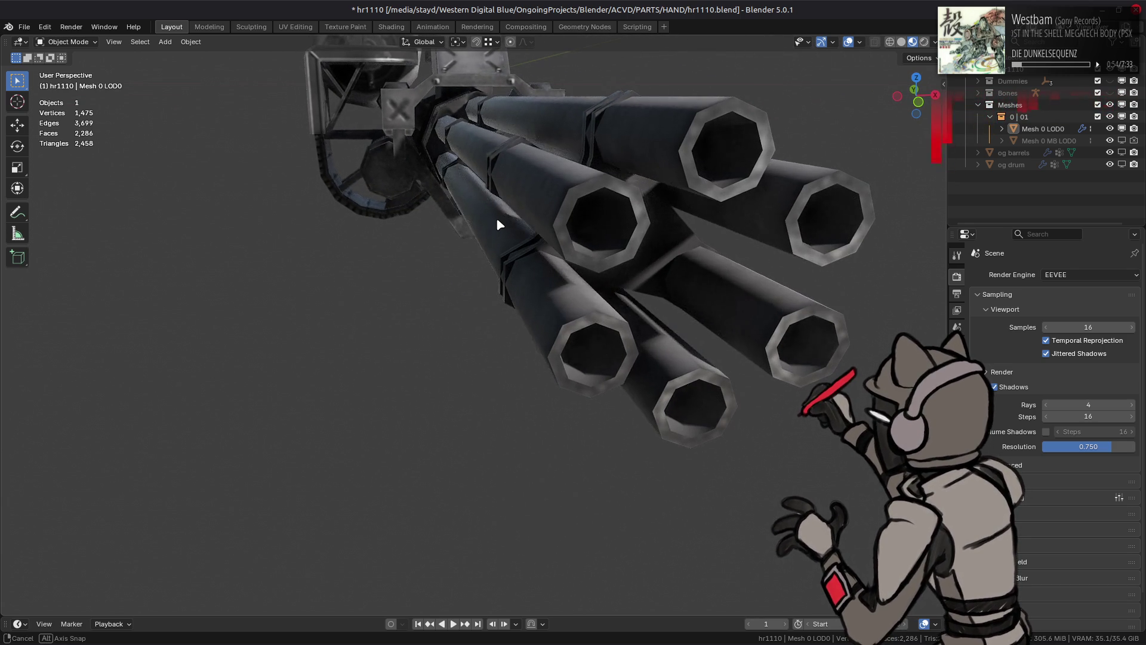
pyautogui.moveTo(500, 225)
pyautogui.mouseDown(button='middle')
pyautogui.moveTo(486, 238)
pyautogui.moveTo(500, 230)
pyautogui.mouseUp(button='middle')
# Step: Rotate the nearest barrel 30° about Y in Edit Mode, after undoing a 45° attempt
pyautogui.click(543, 210)
pyautogui.press('Tab')
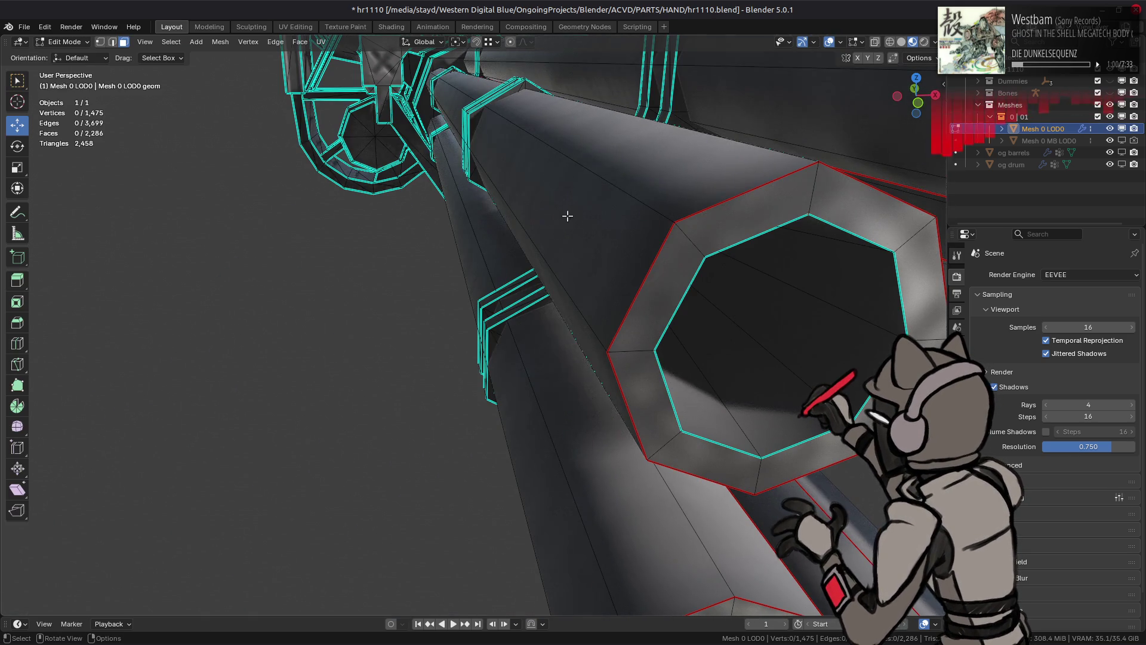
pyautogui.click(570, 222)
pyautogui.hotkey('ctrl', 'l')
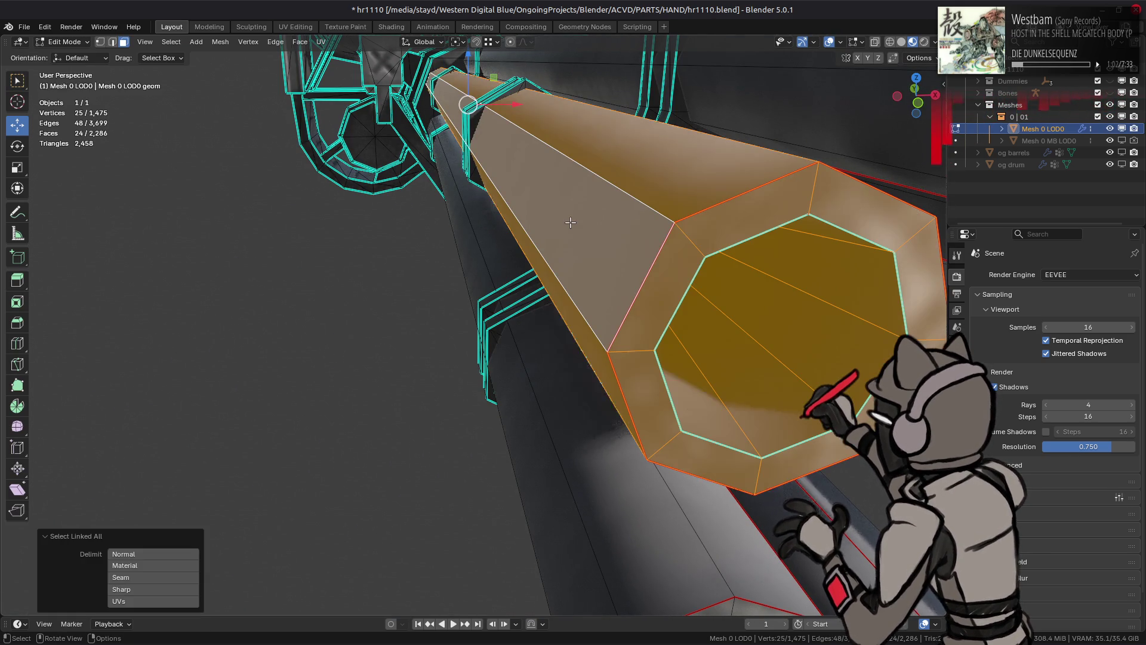
pyautogui.write('ry')
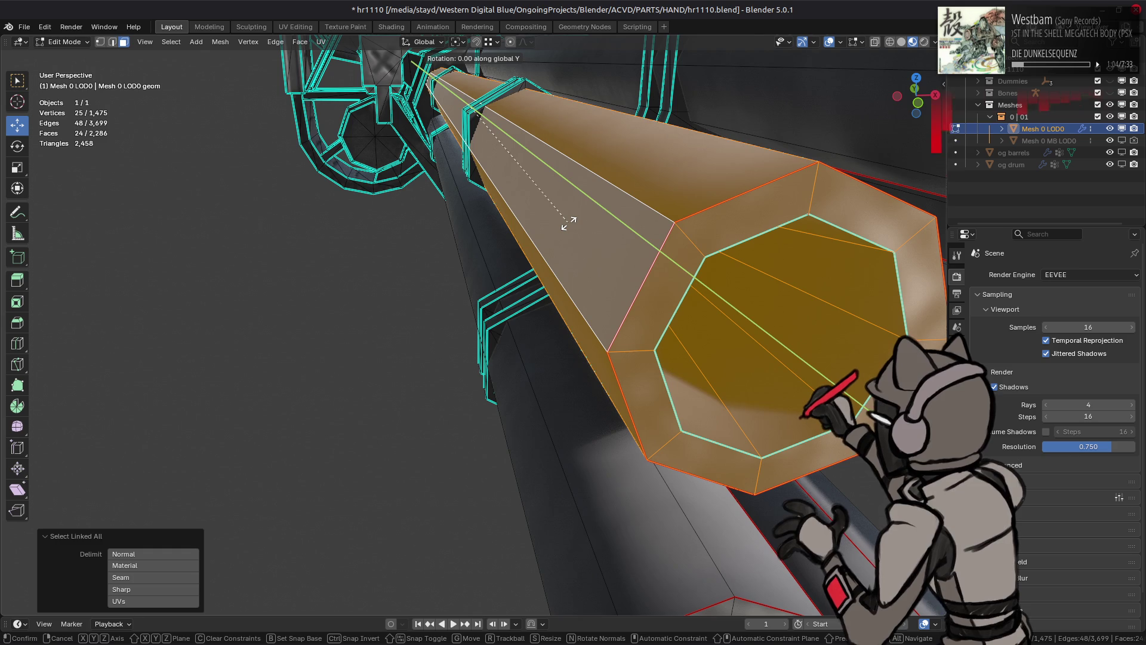
pyautogui.write('45')
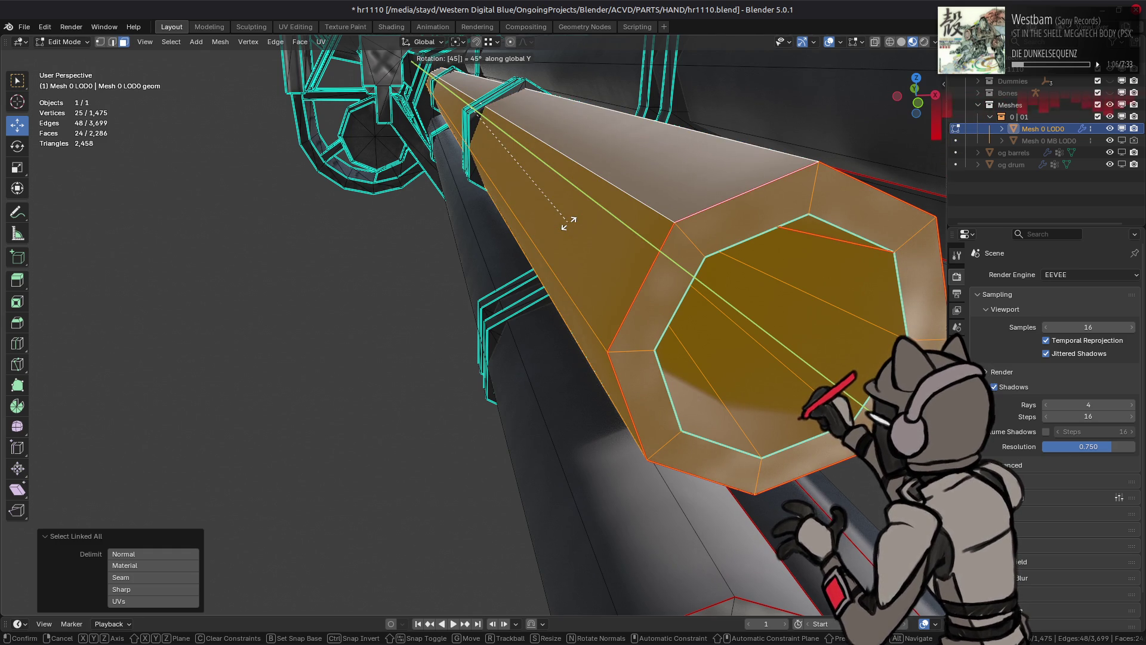
pyautogui.press('Return')
pyautogui.hotkey('ctrl', 'z')
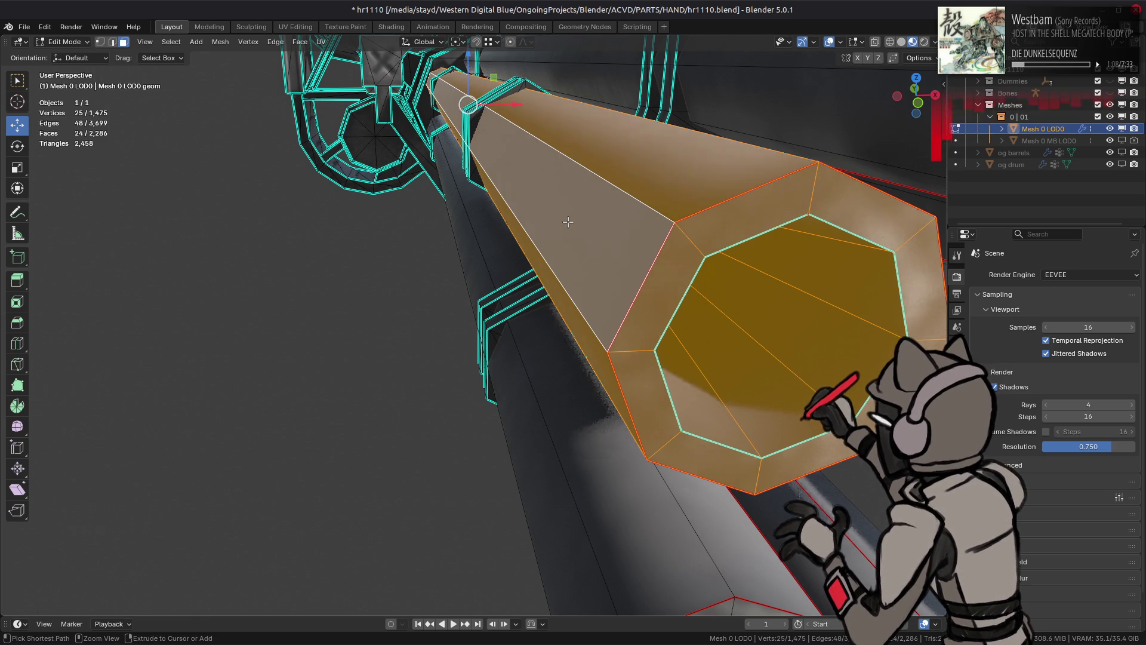
pyautogui.write('ry')
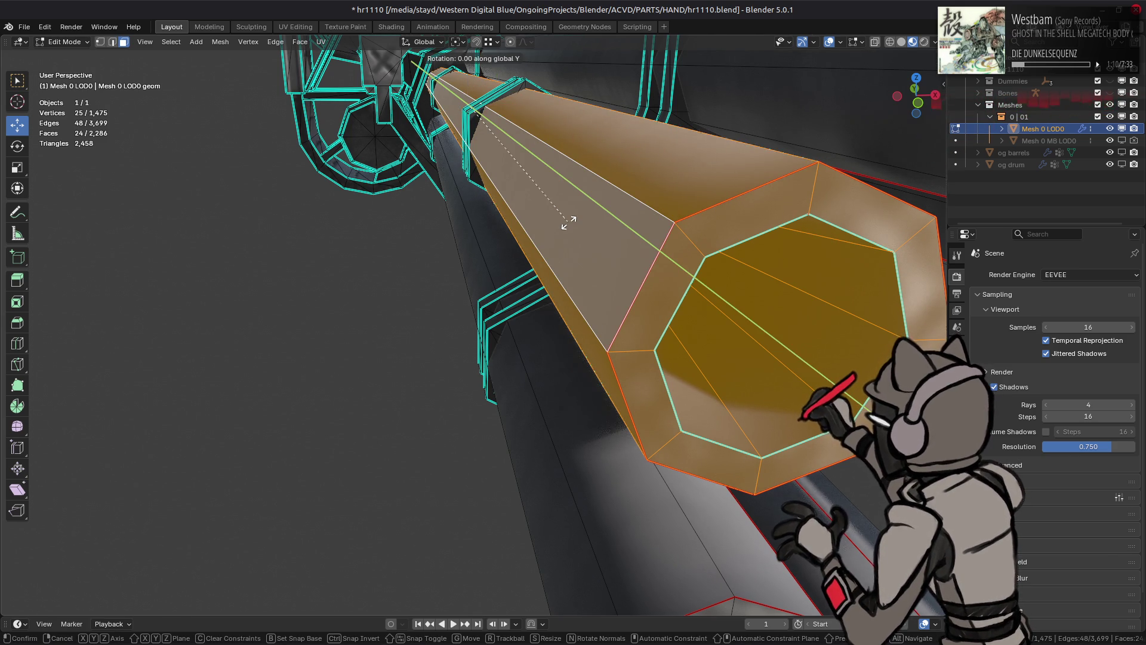
pyautogui.write('30')
pyautogui.press('Return')
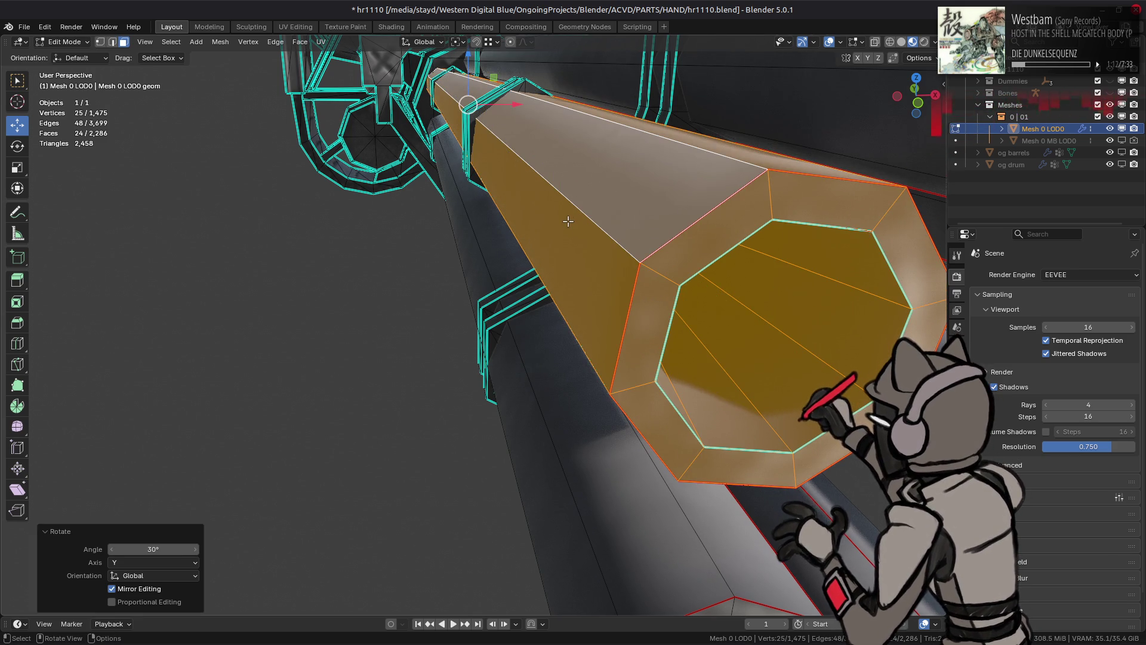
# Step: Deselect and toggle Object Mode to check the rotated barrel's facets from the barrel ends
pyautogui.scroll(-5, 567, 220)
pyautogui.hotkey('alt', 'a')
pyautogui.moveTo(566, 214); pyautogui.dragTo(561, 214, button='middle')
pyautogui.press('Tab')
pyautogui.press('Tab')
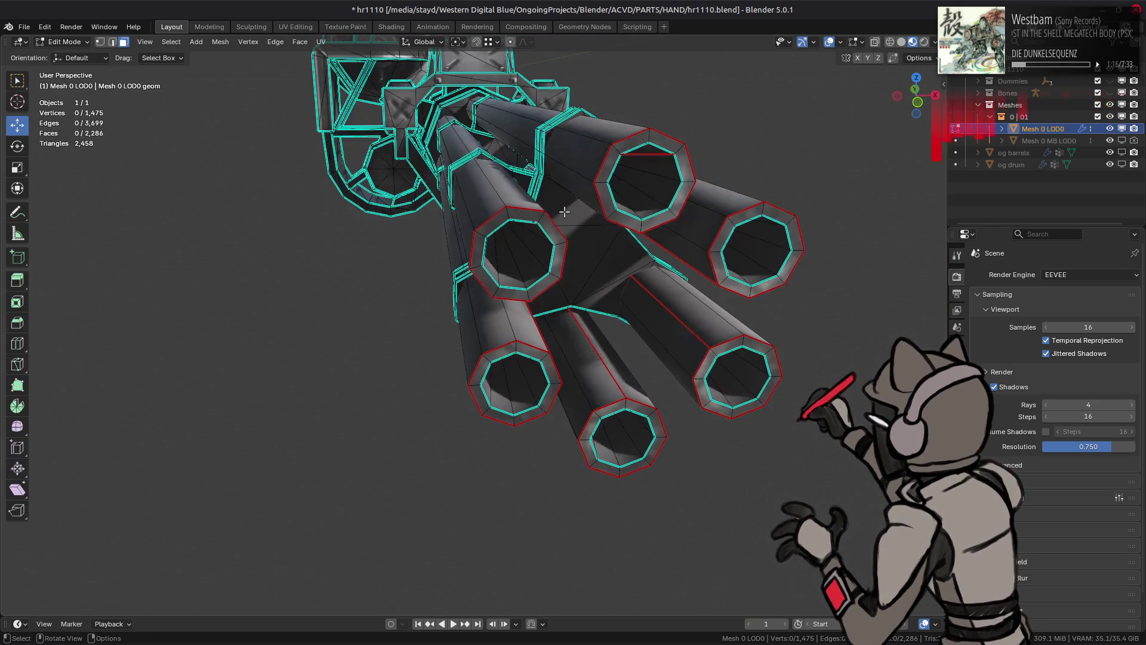
pyautogui.scroll(6, 560, 215)
pyautogui.press('Tab')
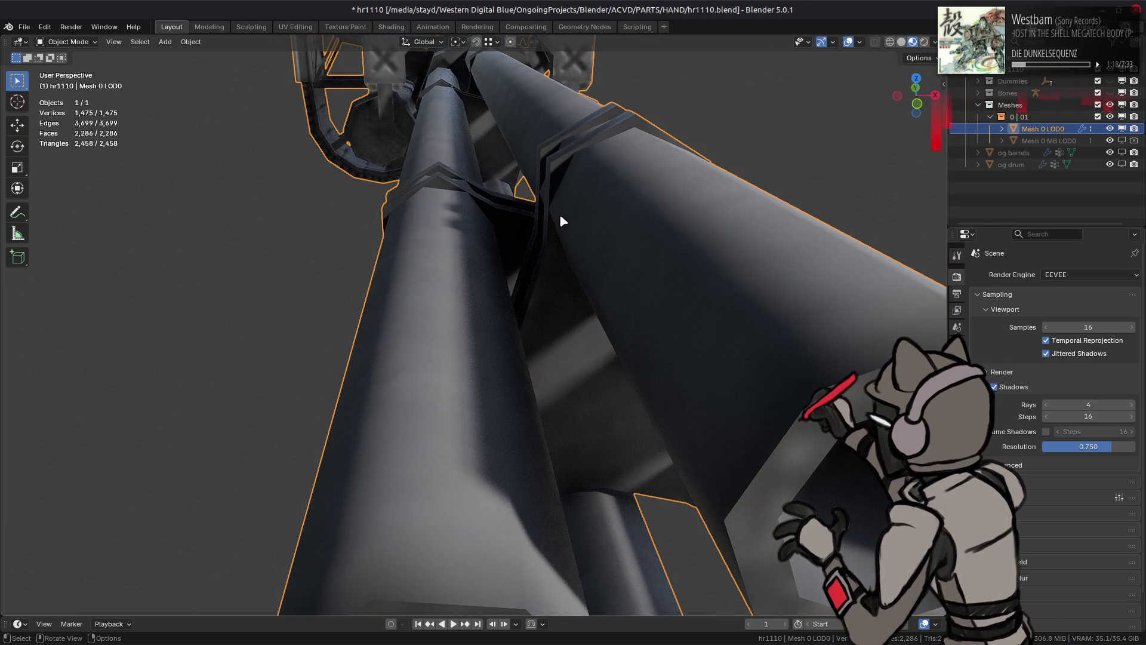
pyautogui.scroll(-8, 561, 220)
pyautogui.scroll(3, 514, 258)
pyautogui.moveTo(514, 258)
pyautogui.mouseDown(button='middle')
pyautogui.moveTo(511, 250)
pyautogui.moveTo(508, 322)
pyautogui.mouseUp(button='middle')
pyautogui.press('Tab')
# Step: Rotate another barrel -30° and the lower-right barrel 30° around Y
pyautogui.hotkey('ctrl', 'l')
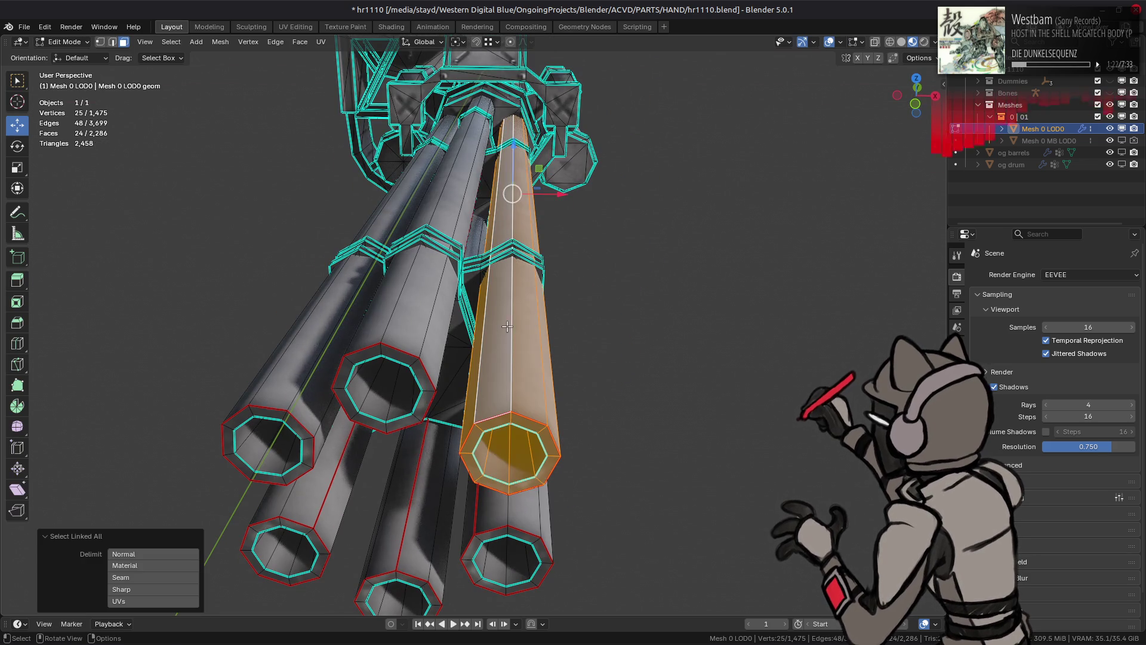
pyautogui.write('gry-30')
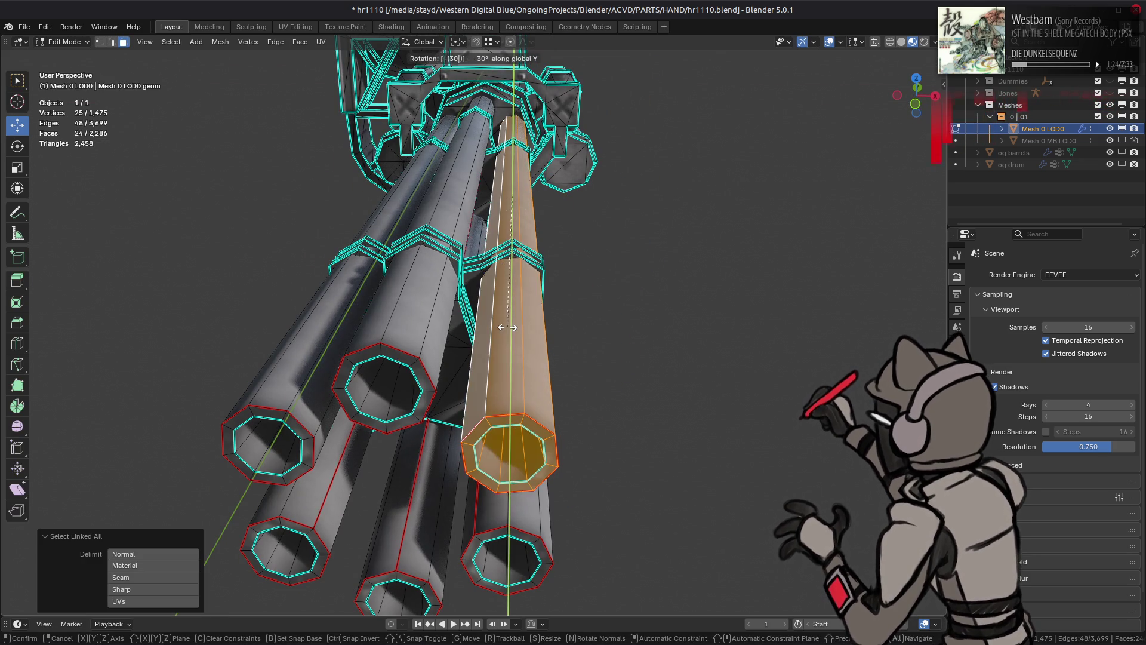
pyautogui.press('Return')
pyautogui.moveTo(507, 327); pyautogui.dragTo(524, 238, button='middle')
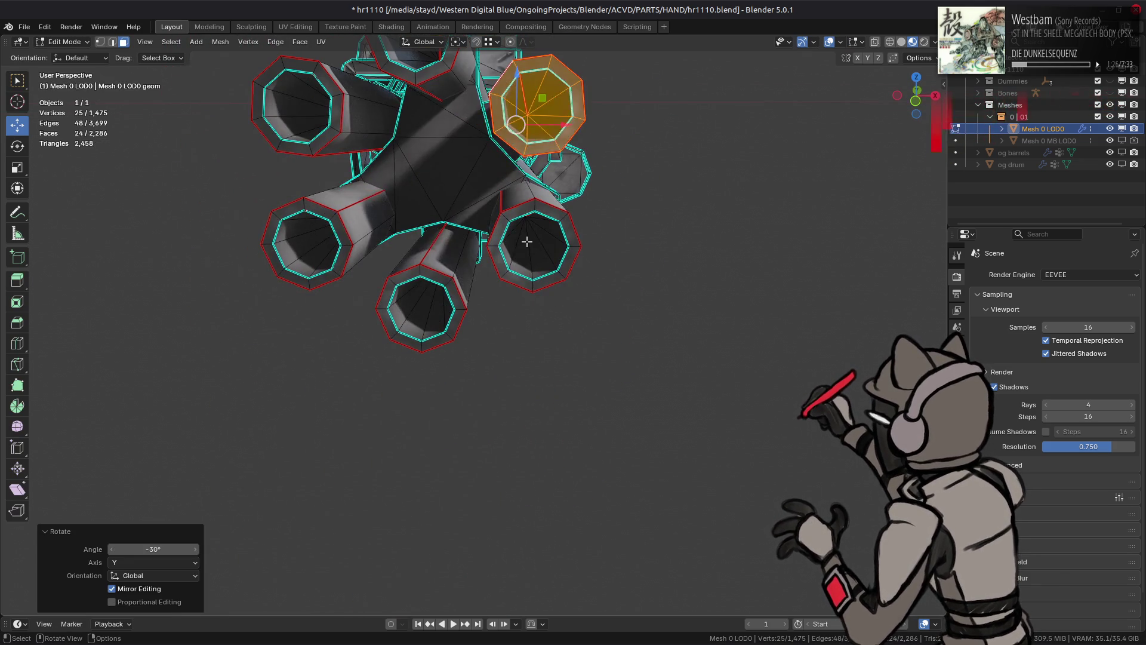
pyautogui.click(518, 242)
pyautogui.hotkey('ctrl', 'l')
pyautogui.write('ry')
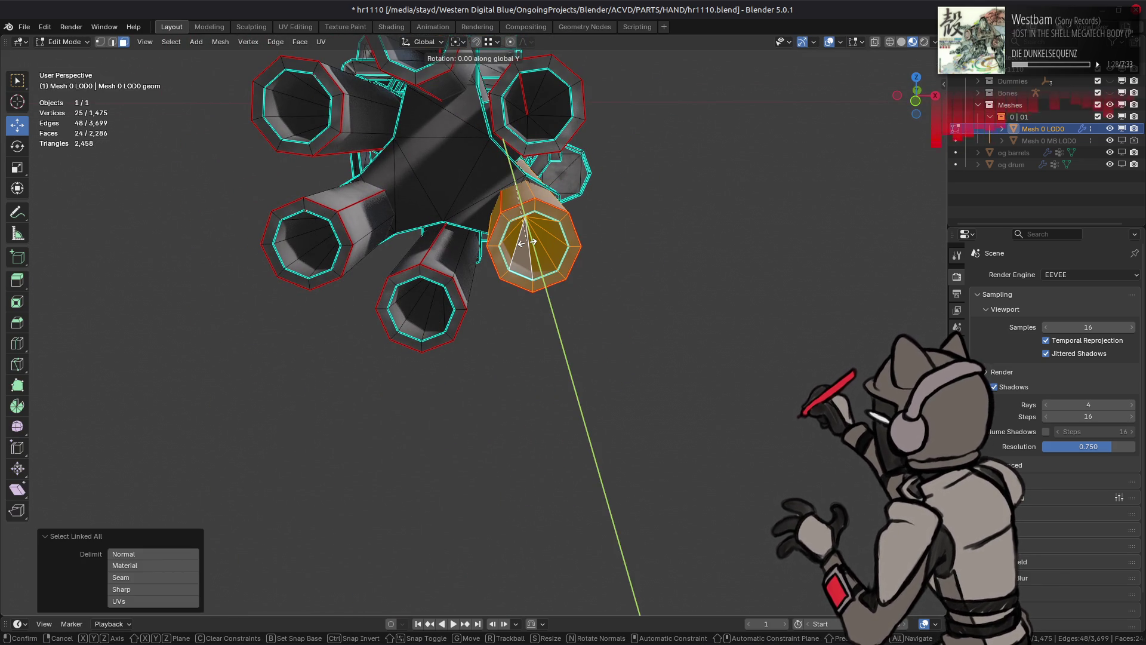
pyautogui.write('30')
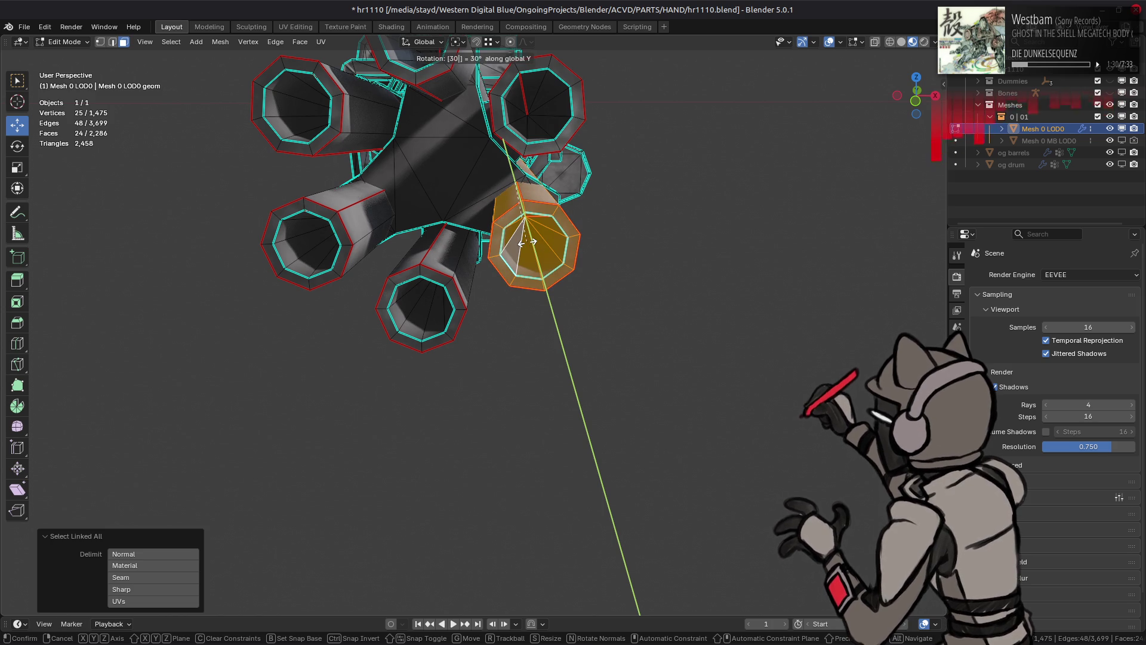
pyautogui.press('Return')
pyautogui.moveTo(526, 242); pyautogui.dragTo(513, 241, button='middle')
# Step: Rotate the left barrel 30° around Y, then review all barrels in Object Mode
pyautogui.click(325, 245)
pyautogui.hotkey('ctrl', 'l')
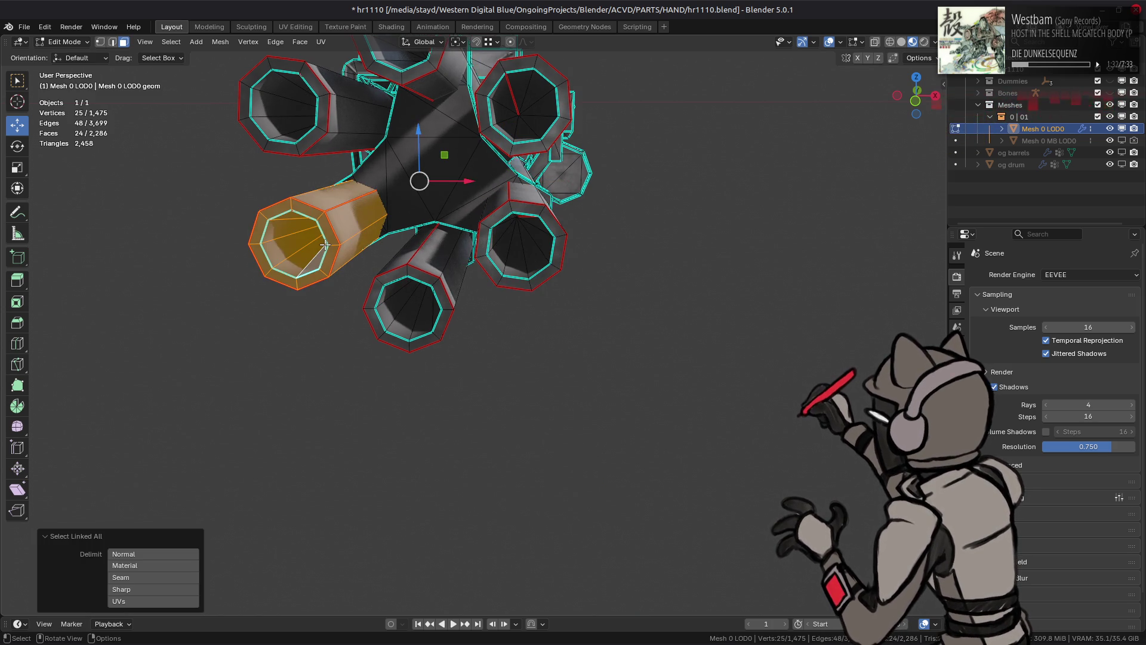
pyautogui.write('ry30')
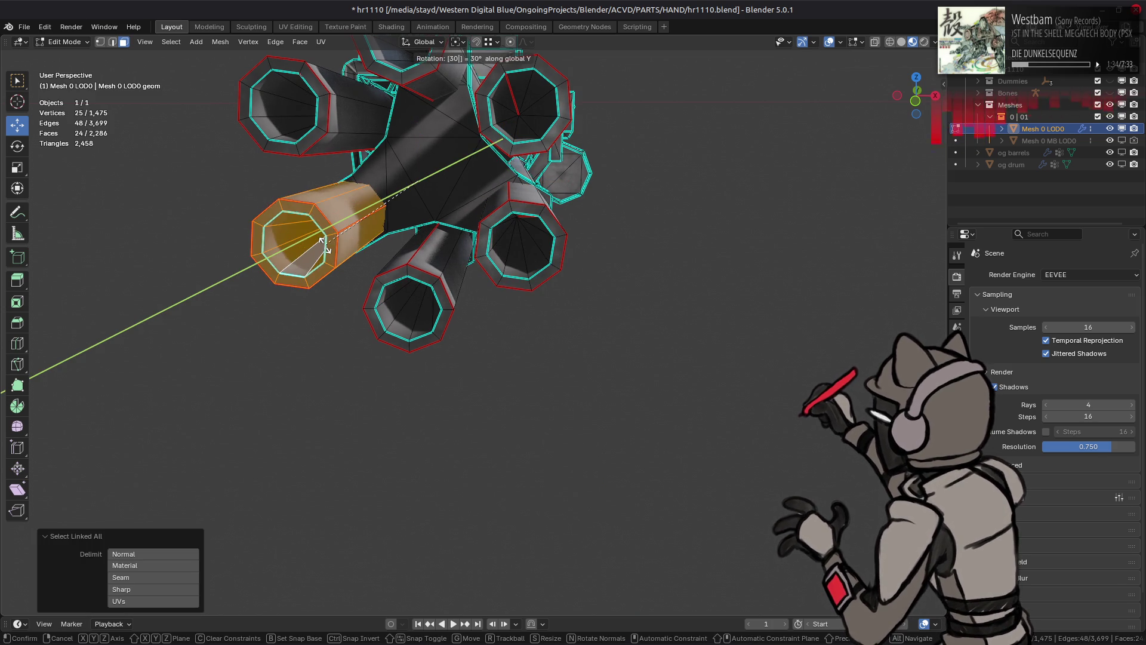
pyautogui.press('Return')
pyautogui.moveTo(418, 226)
pyautogui.mouseDown(button='middle')
pyautogui.moveTo(500, 227)
pyautogui.moveTo(488, 235)
pyautogui.mouseUp(button='middle')
pyautogui.hotkey('alt', 'a')
pyautogui.press('Tab')
pyautogui.scroll(4, 488, 239)
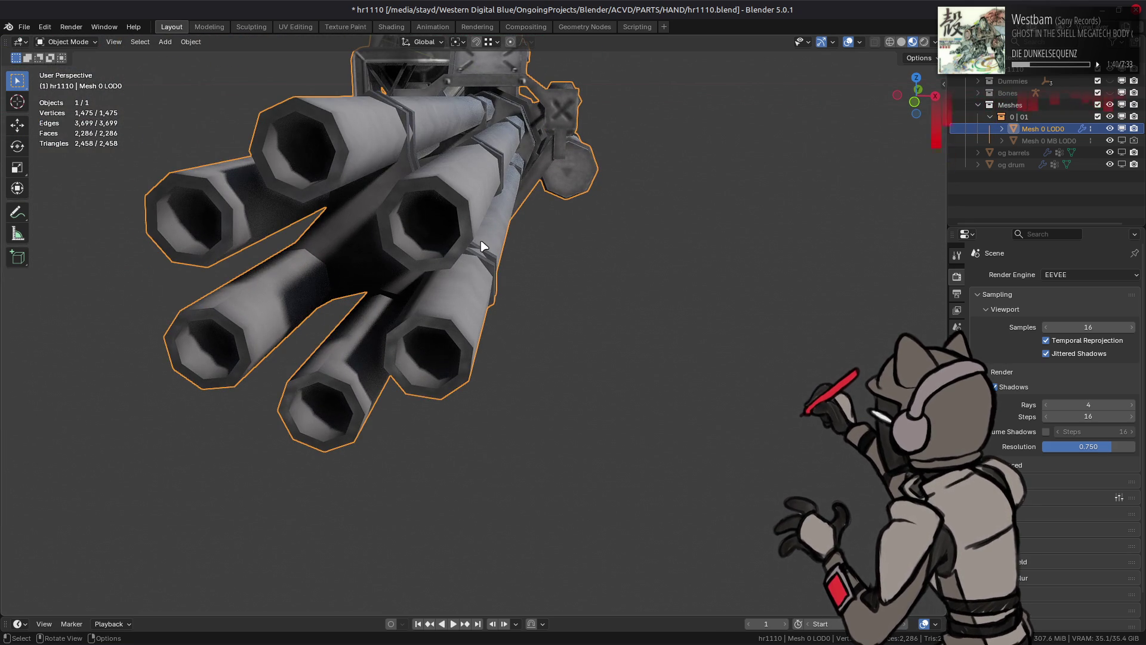
pyautogui.moveTo(481, 242); pyautogui.dragTo(468, 270, button='middle')
pyautogui.scroll(3, 462, 264)
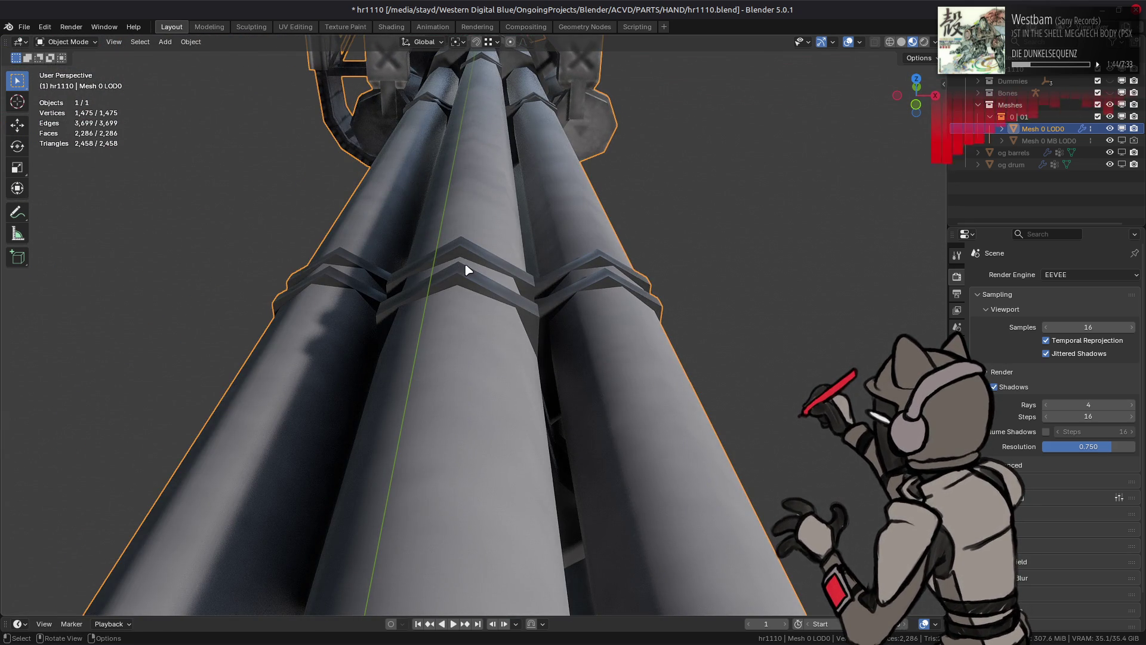
pyautogui.press('Tab')
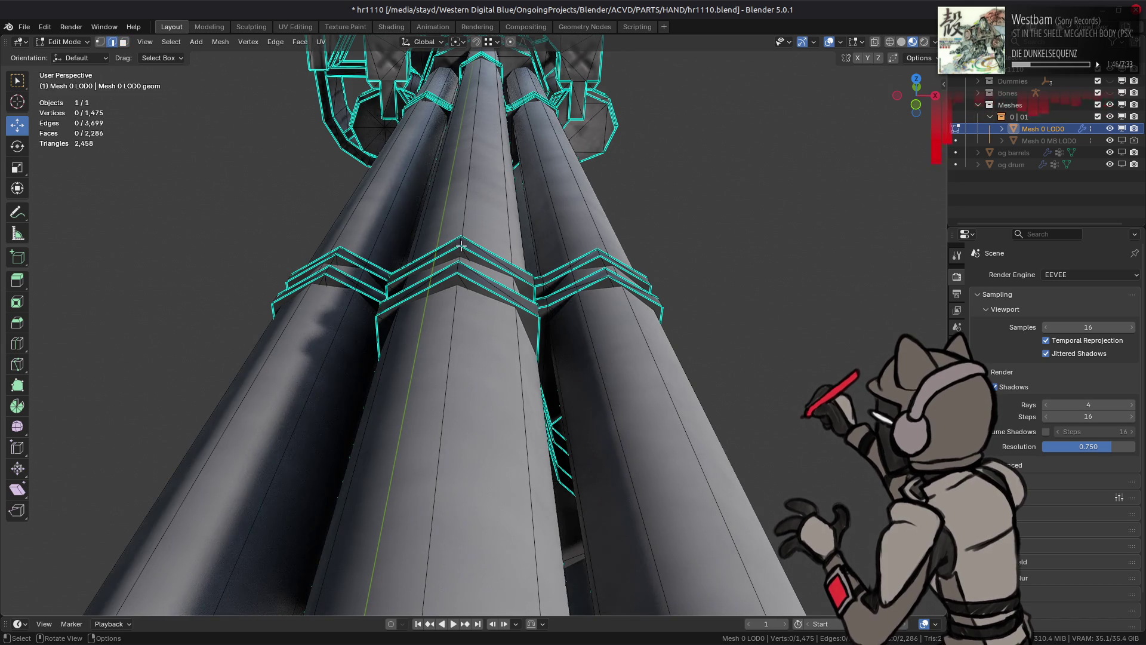
# Step: Select the linked clamp band pieces visible on the near side of the gun
pyautogui.moveTo(474, 264)
pyautogui.mouseDown(button='middle')
pyautogui.moveTo(557, 264)
pyautogui.moveTo(478, 249)
pyautogui.mouseUp(button='middle')
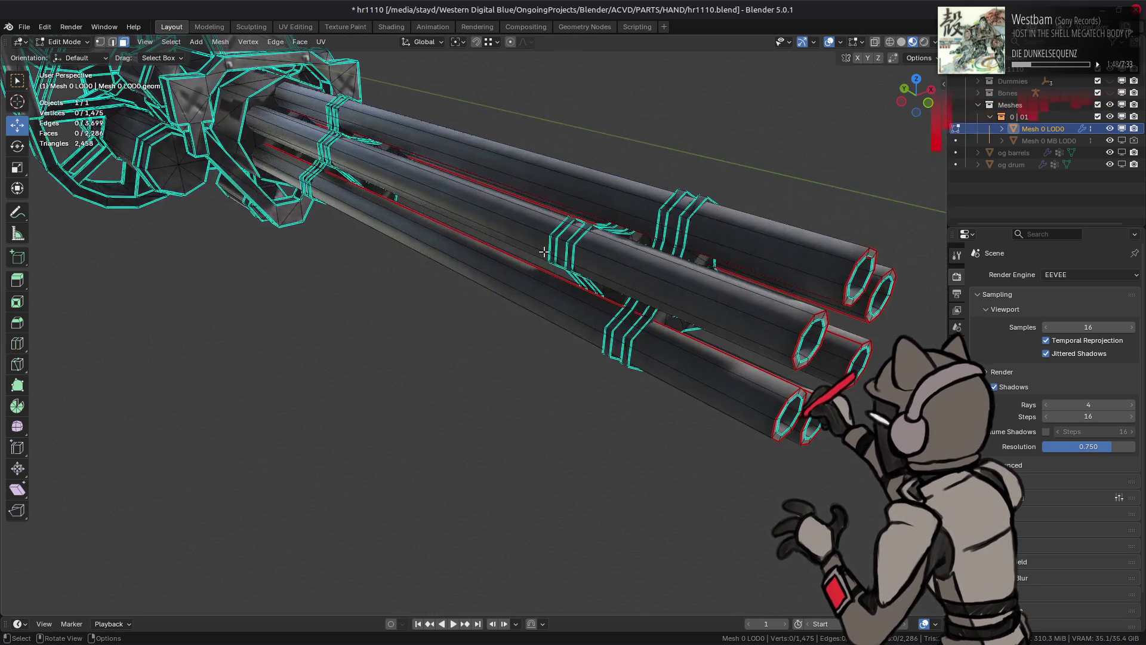
pyautogui.scroll(3, 544, 252)
pyautogui.click(598, 194)
pyautogui.keyDown('shift'); pyautogui.click(604, 182); pyautogui.keyUp('shift')
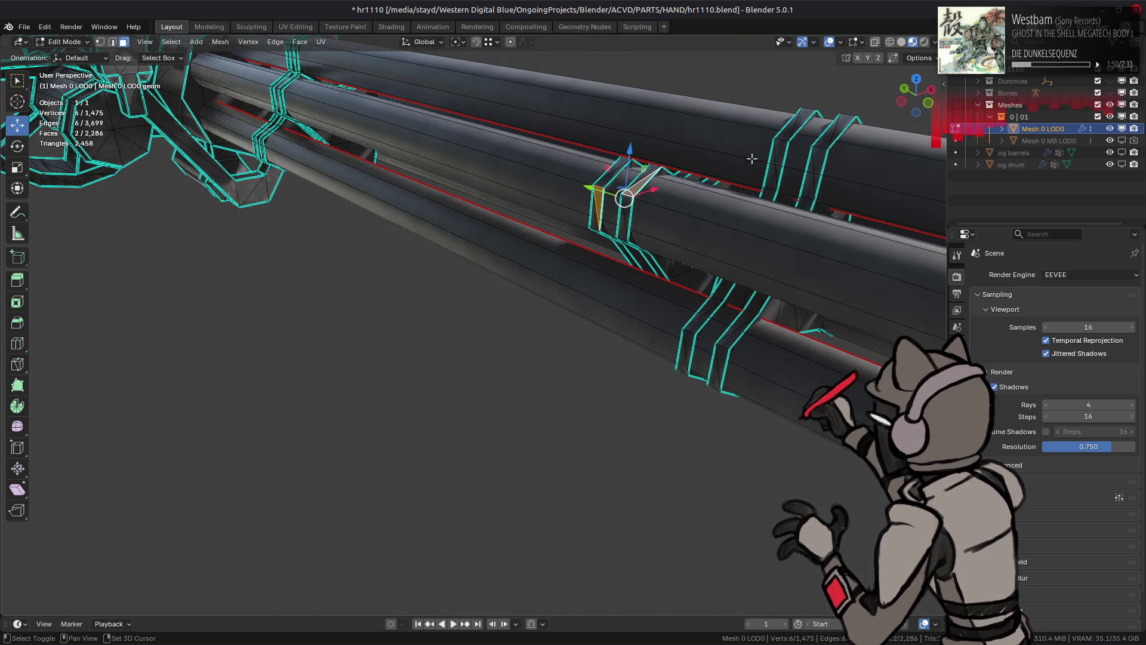
pyautogui.keyDown('shift'); pyautogui.click(779, 160); pyautogui.keyUp('shift')
pyautogui.keyDown('shift'); pyautogui.click(809, 176); pyautogui.keyUp('shift')
pyautogui.hotkey('ctrl', 'l')
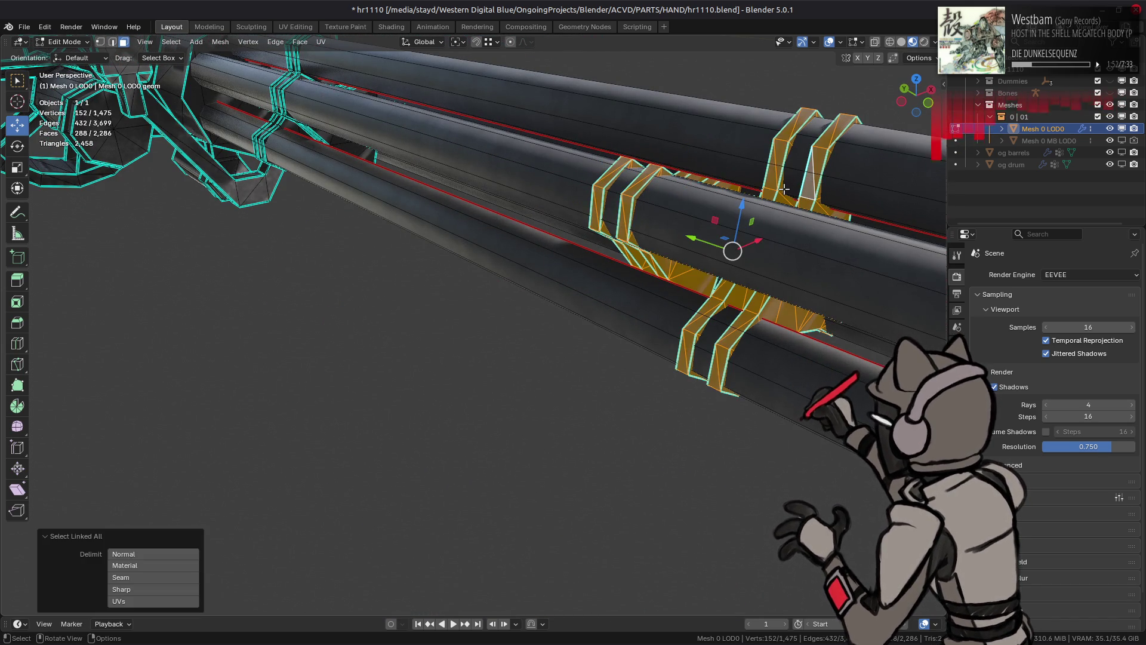
pyautogui.press('KP_Divide')
pyautogui.press('KP_Divide')
# Step: Add the remaining clamp bands to the selection and hide all other geometry with Shift+H
pyautogui.moveTo(784, 189); pyautogui.dragTo(438, 147, button='middle')
pyautogui.keyDown('shift'); pyautogui.click(427, 137); pyautogui.keyUp('shift')
pyautogui.keyDown('shift'); pyautogui.click(451, 137); pyautogui.keyUp('shift')
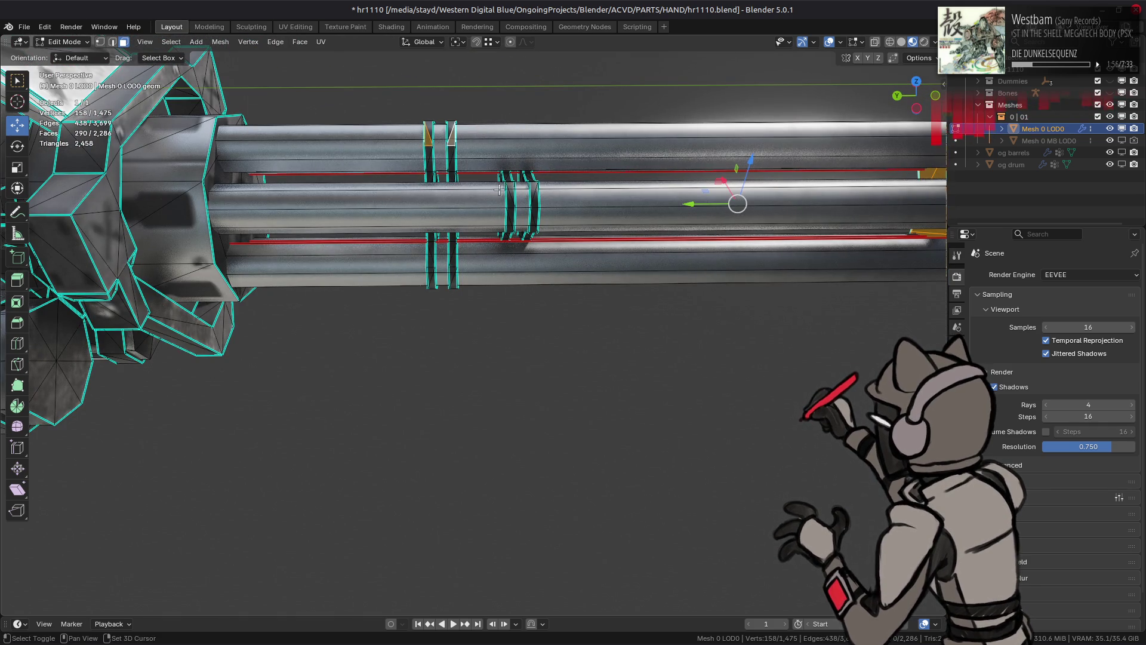
pyautogui.keyDown('shift'); pyautogui.click(533, 189); pyautogui.keyUp('shift')
pyautogui.hotkey('ctrl', 'l')
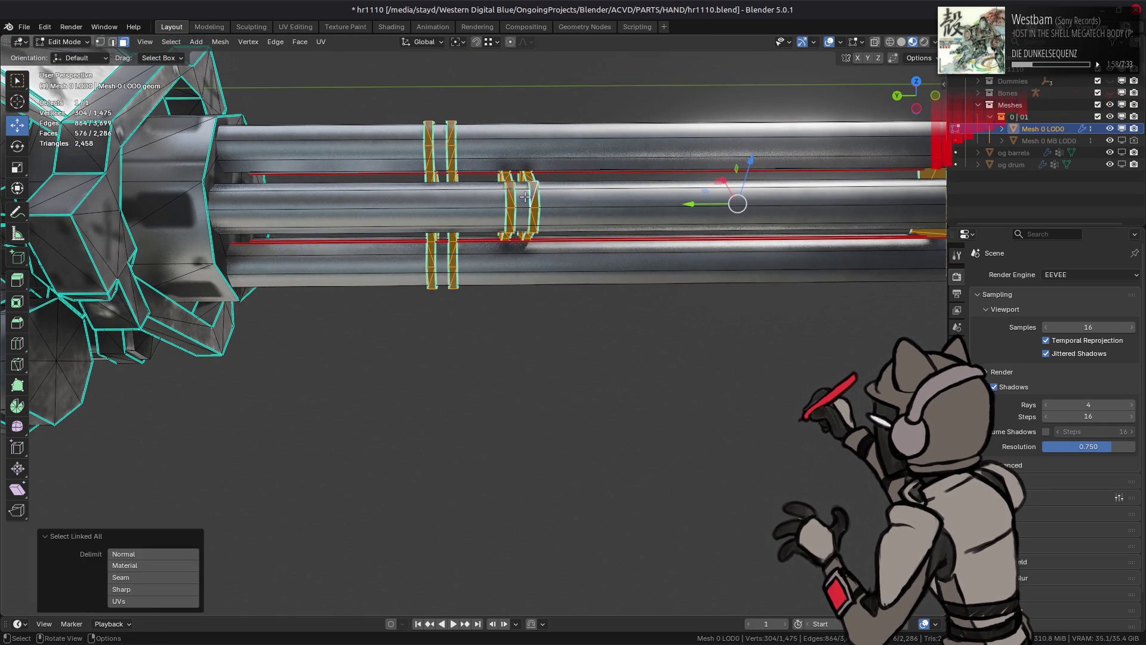
pyautogui.hotkey('shift', 'h')
pyautogui.moveTo(533, 189)
pyautogui.mouseDown(button='middle')
pyautogui.moveTo(441, 173)
pyautogui.moveTo(427, 189)
pyautogui.mouseUp(button='middle')
pyautogui.scroll(3, 427, 190)
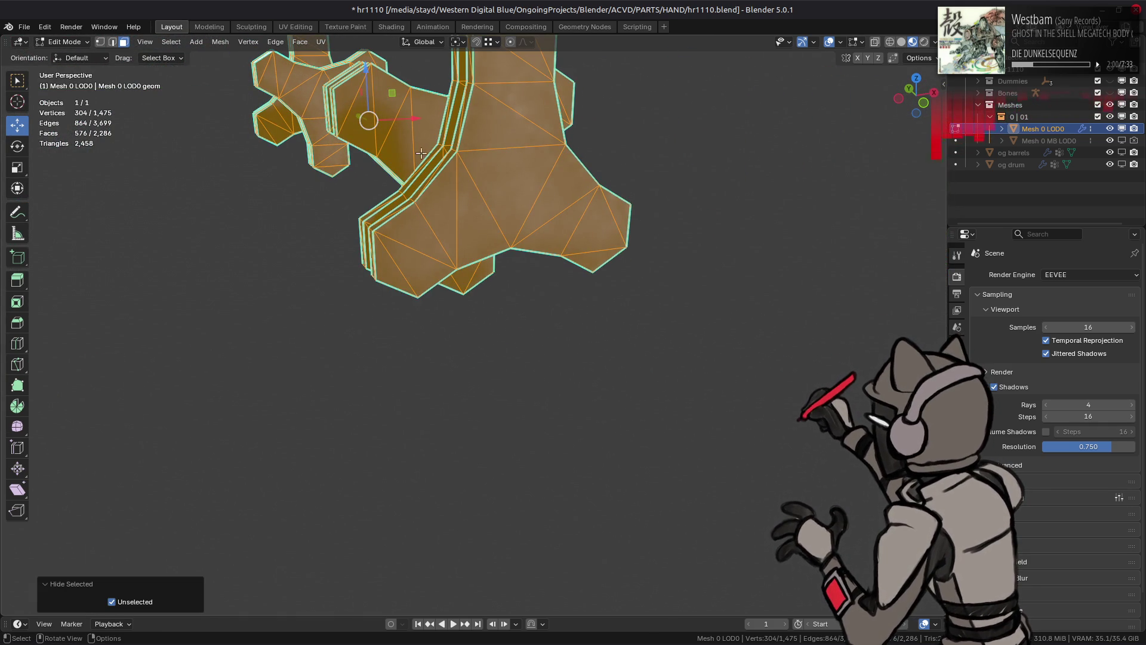
pyautogui.click(483, 164)
# Step: Select the band side faces by selecting cap faces with similar Normal, then inverting
pyautogui.moveTo(483, 165)
pyautogui.mouseDown(button='middle')
pyautogui.moveTo(647, 191)
pyautogui.moveTo(369, 164)
pyautogui.mouseUp(button='middle')
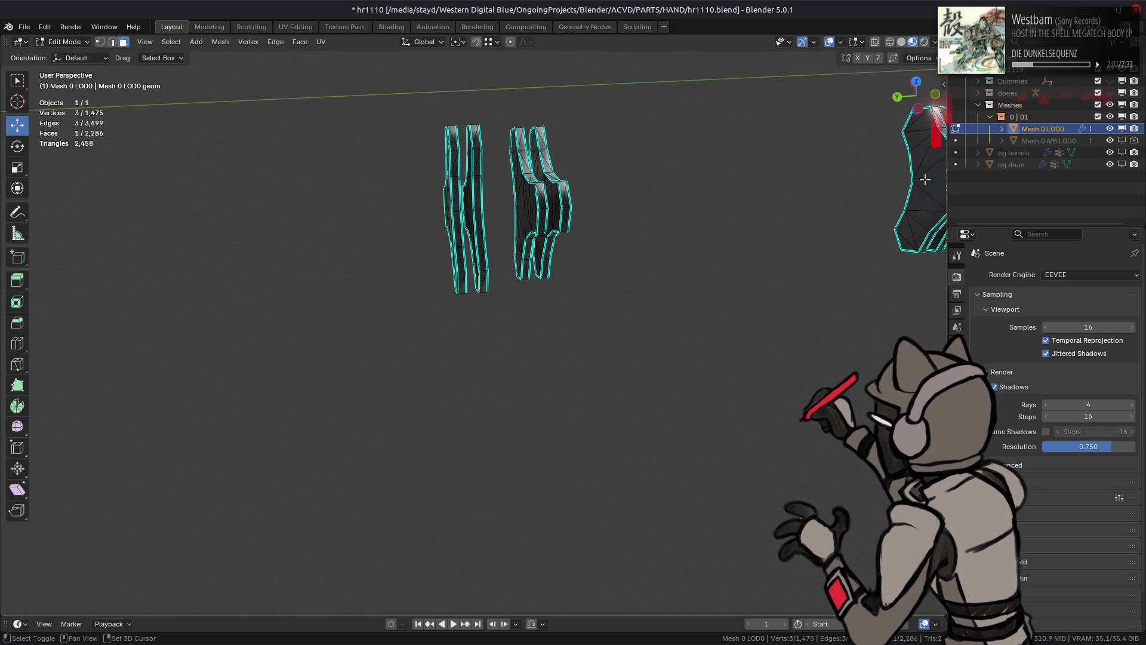
pyautogui.click(171, 41)
pyautogui.moveTo(239, 215)
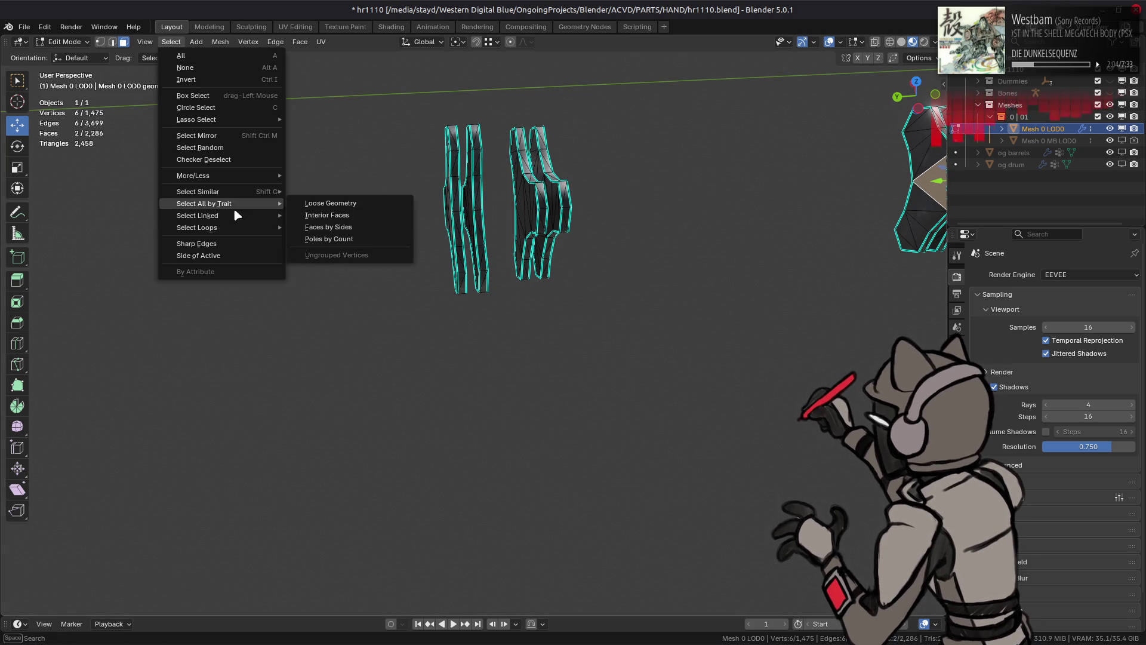
pyautogui.moveTo(245, 192)
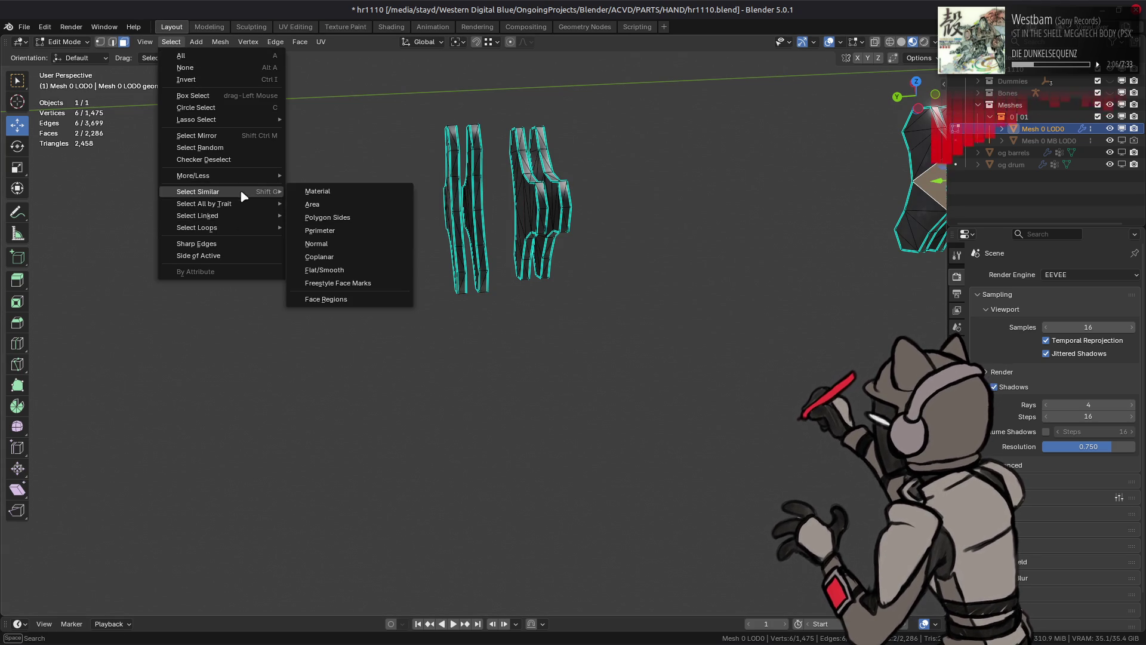
pyautogui.click(361, 245)
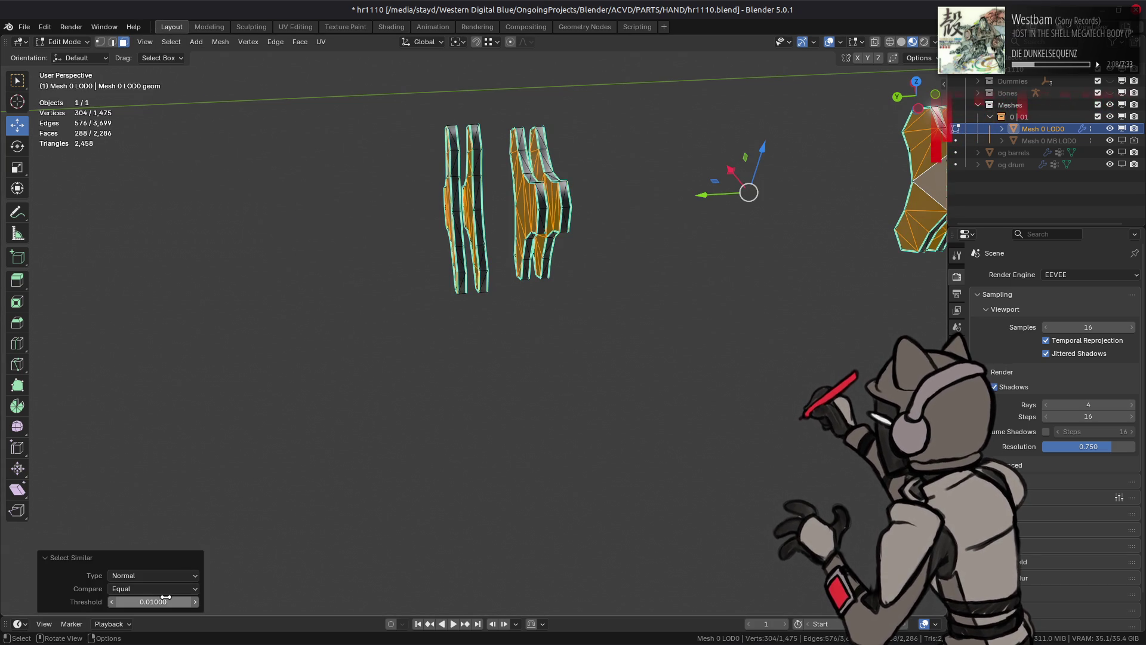
pyautogui.moveTo(537, 412); pyautogui.dragTo(443, 396, button='middle')
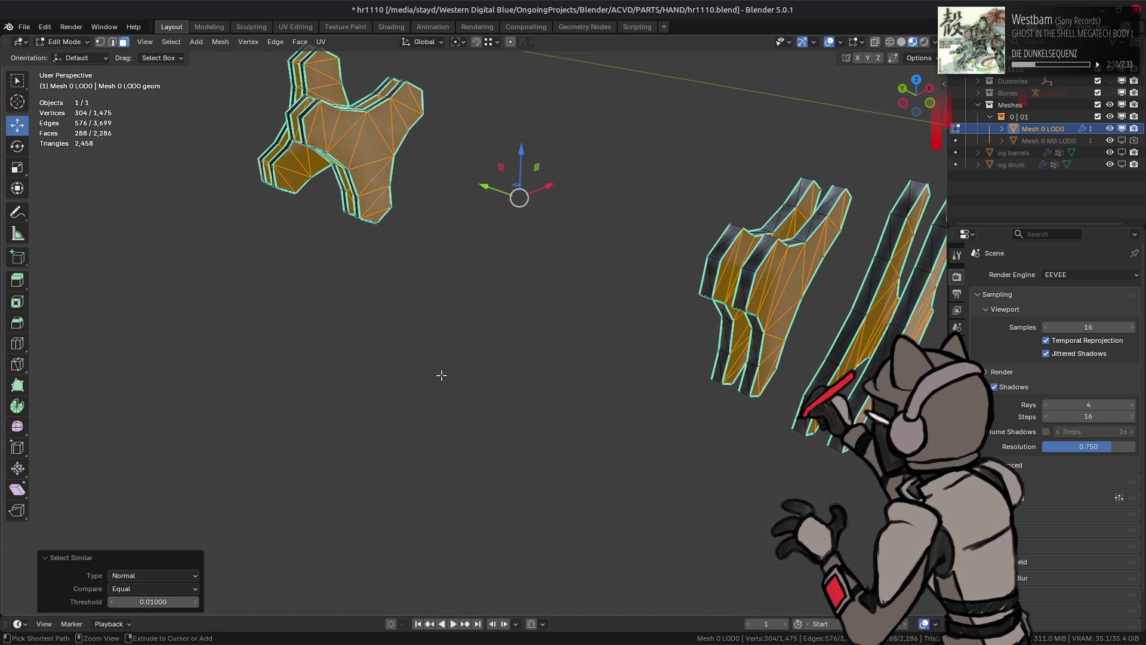
pyautogui.hotkey('ctrl', 'i')
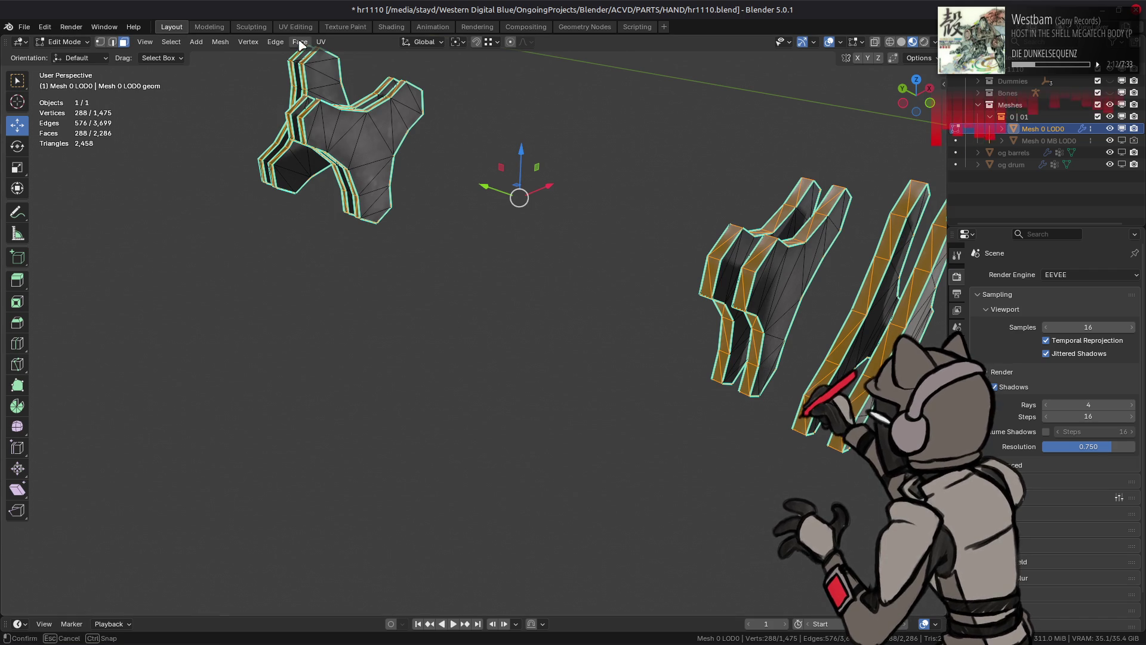
# Step: Run Triangles to Quads with topology influence 0.5, max shape angle 89°, all compare options on
pyautogui.click(300, 41)
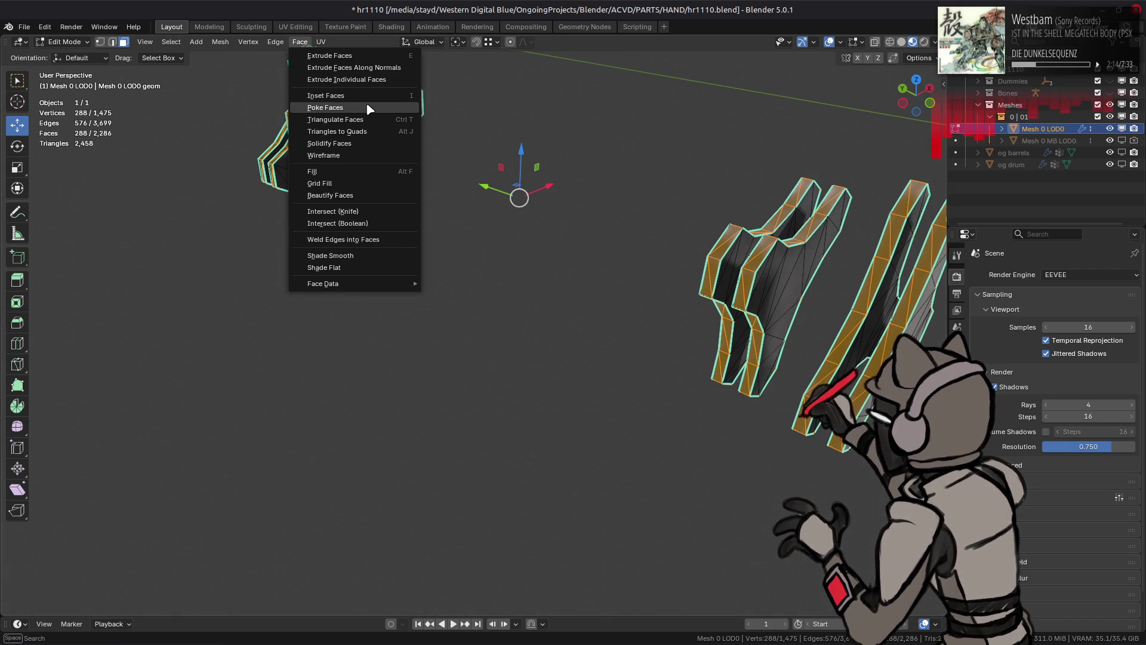
pyautogui.click(368, 132)
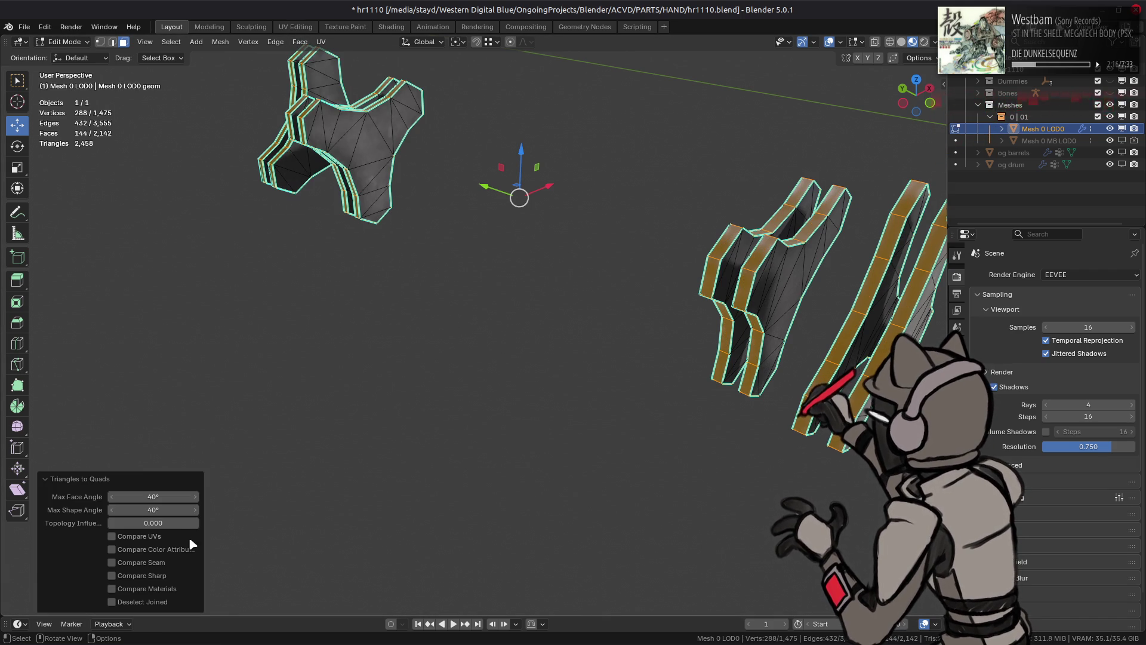
pyautogui.moveTo(159, 549); pyautogui.dragTo(159, 595)
pyautogui.click(156, 523)
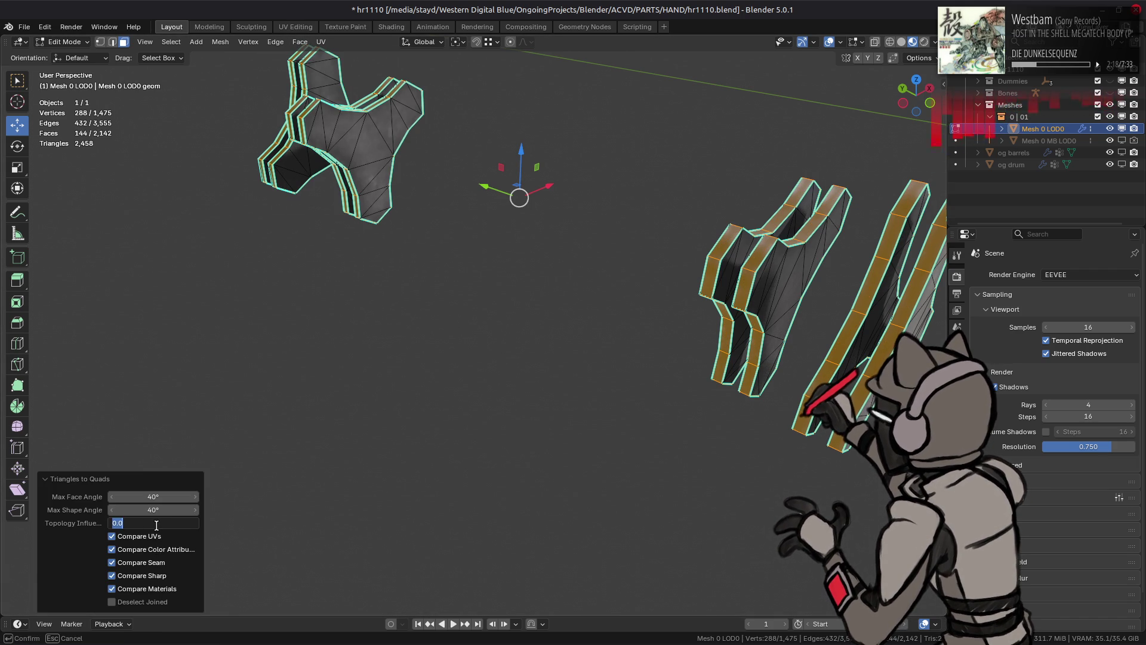
pyautogui.write('.5')
pyautogui.press('Return')
pyautogui.click(157, 514)
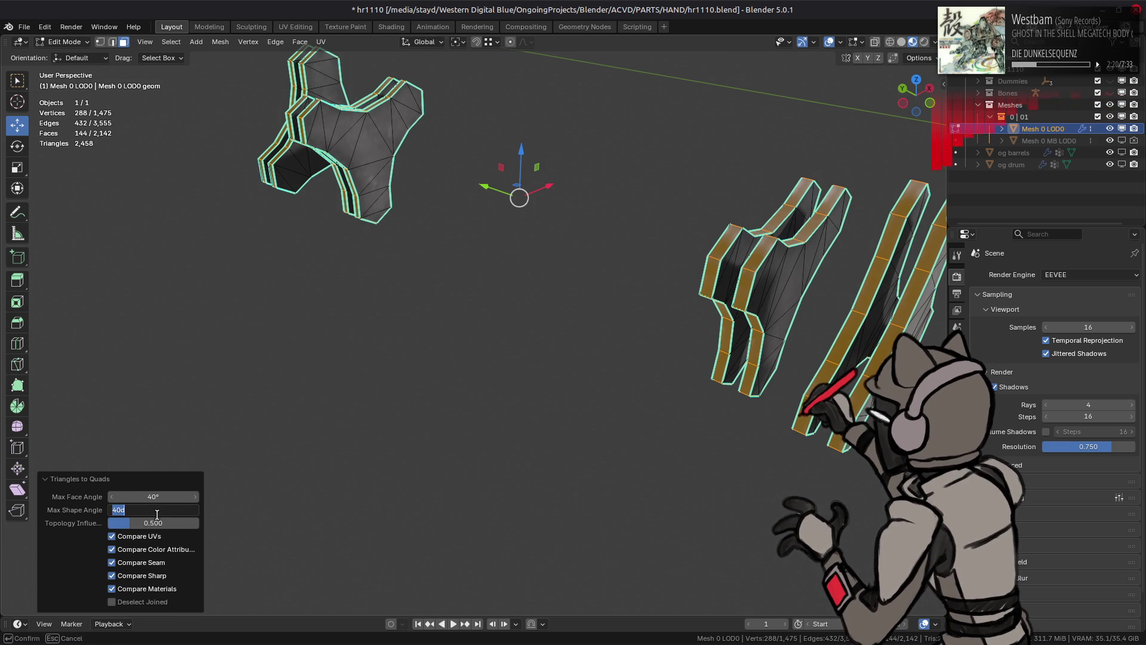
pyautogui.press('Return')
pyautogui.press('KP_Decimal')
pyautogui.scroll(-3, 644, 327)
pyautogui.moveTo(644, 327)
pyautogui.mouseDown(button='middle')
pyautogui.moveTo(496, 322)
pyautogui.moveTo(497, 354)
pyautogui.moveTo(578, 390)
pyautogui.mouseUp(button='middle')
pyautogui.hotkey('alt', 'a')
# Step: Select the flat cap faces via Select Similar Face Angles with a 0.0001 threshold
pyautogui.click(579, 390)
pyautogui.click(171, 42)
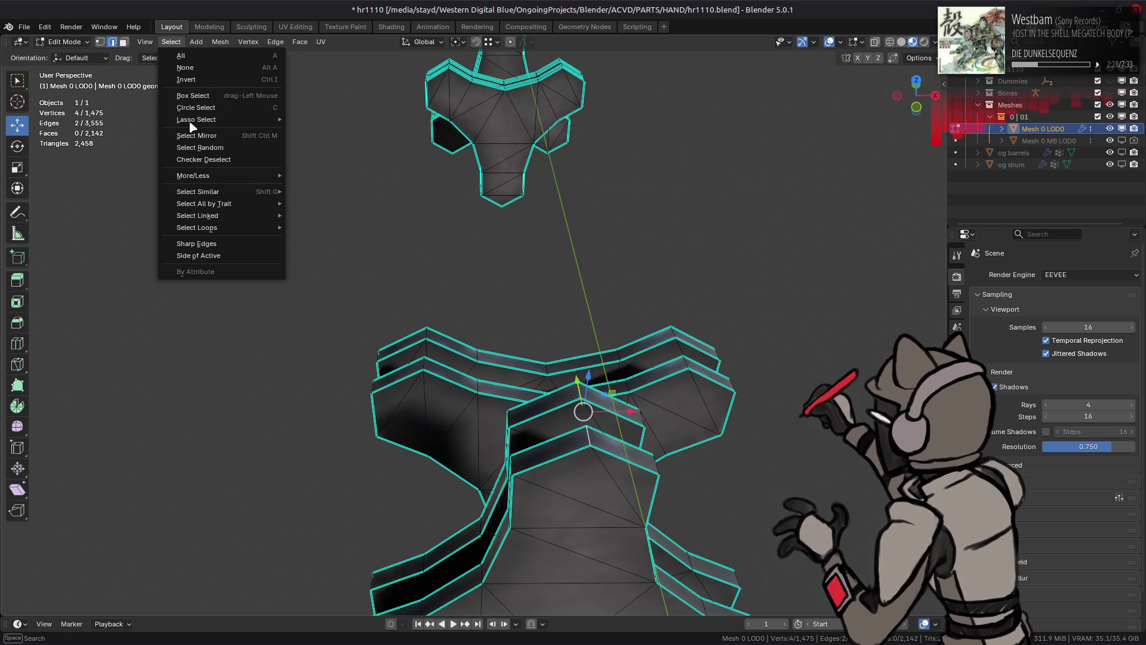
pyautogui.moveTo(225, 192)
pyautogui.click(338, 231)
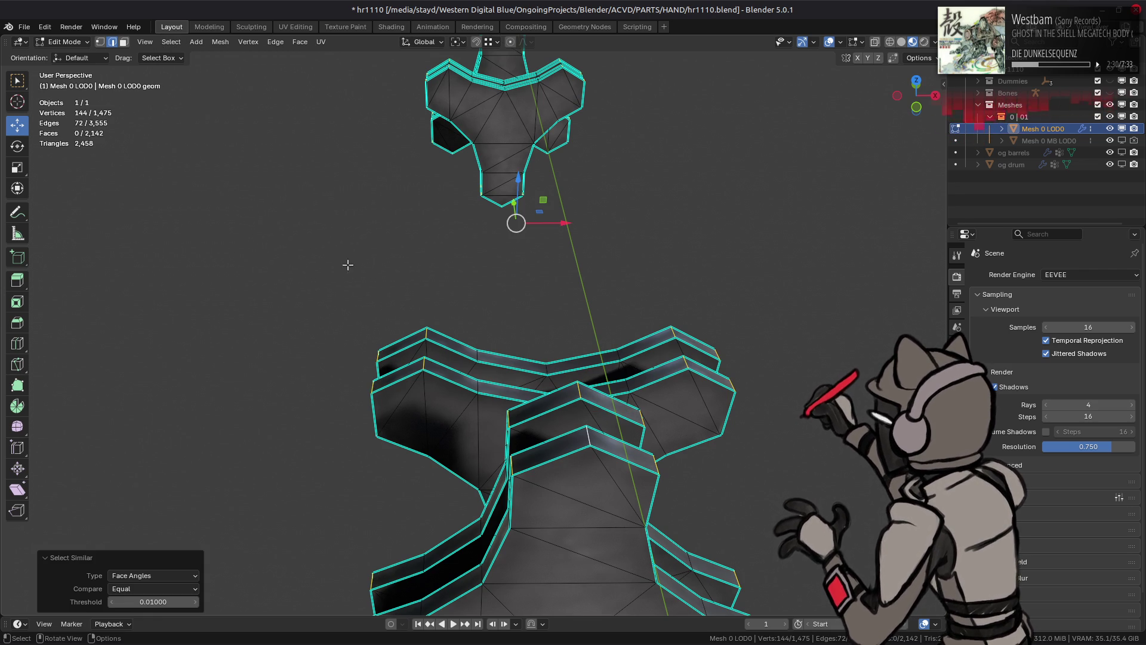
pyautogui.click(169, 599)
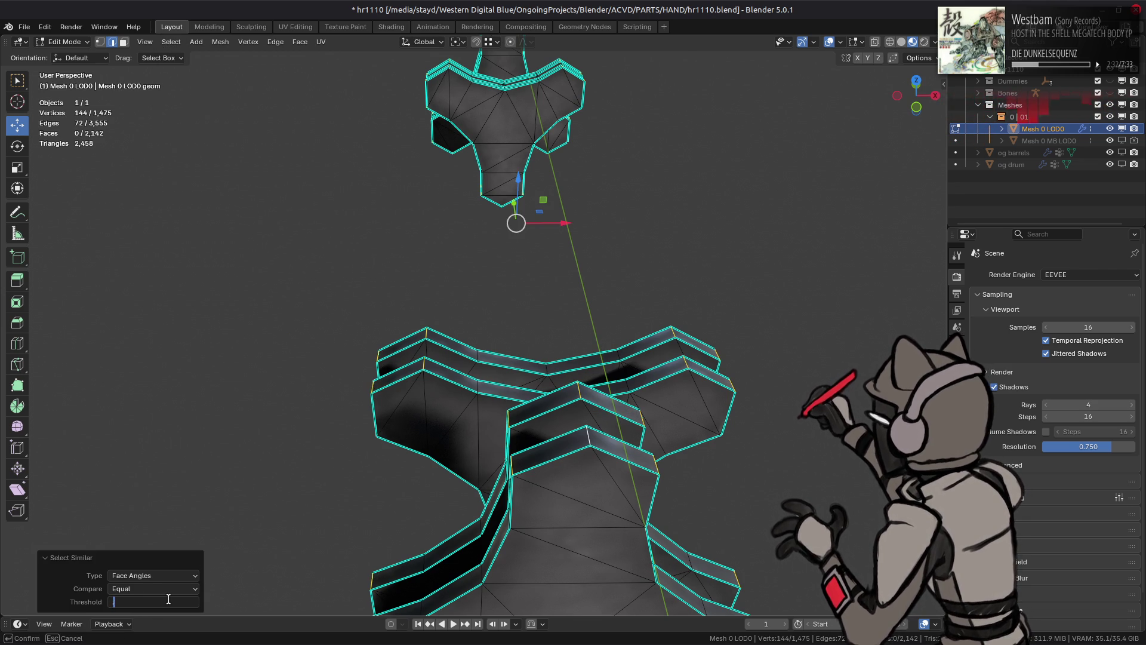
pyautogui.write('1')
pyautogui.press('Return')
pyautogui.moveTo(455, 430); pyautogui.dragTo(472, 424, button='middle')
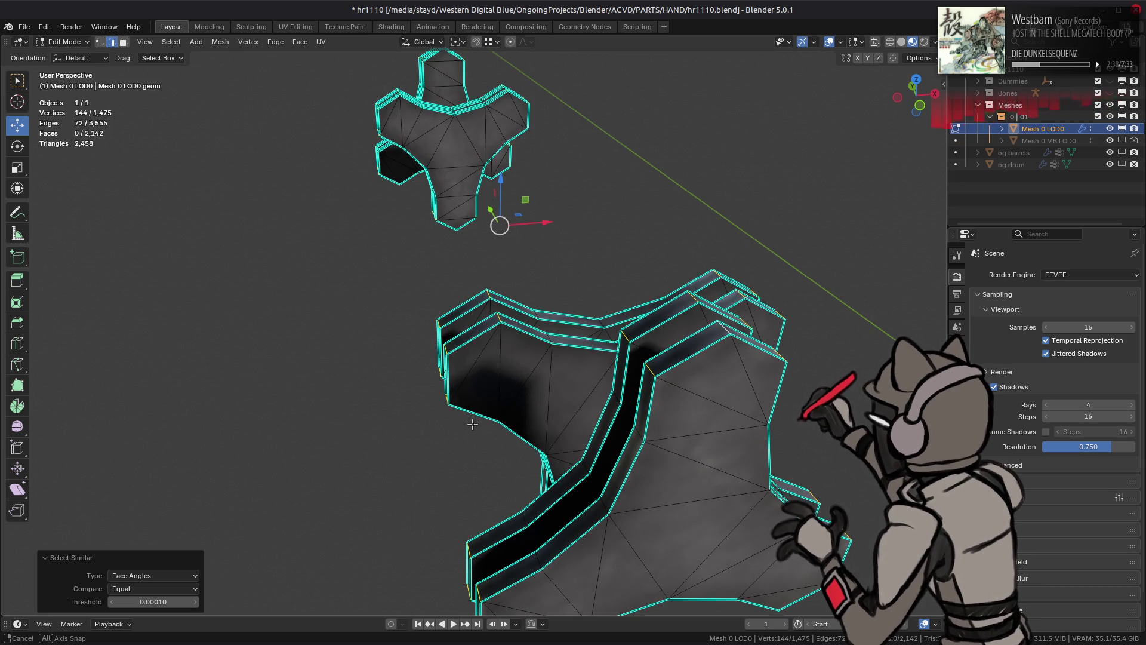
pyautogui.moveTo(472, 424); pyautogui.dragTo(473, 424, button='middle')
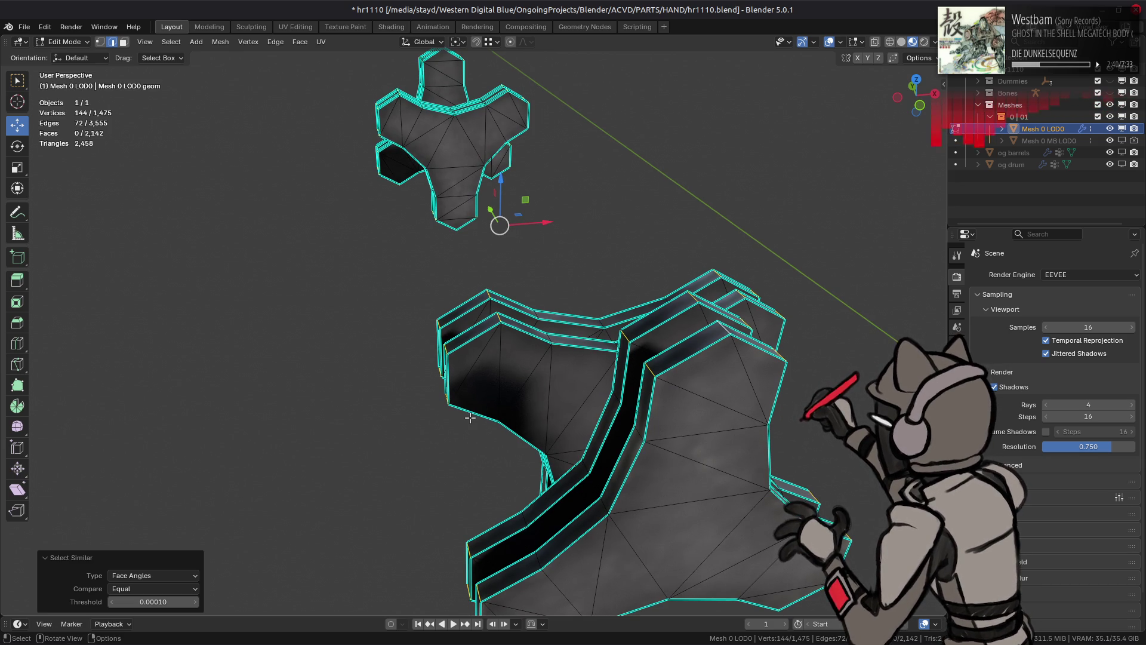
# Step: Dissolve the flat cap triangles from Quick Favourites, toggling undo/redo to compare results
pyautogui.press('3')
pyautogui.press('a')
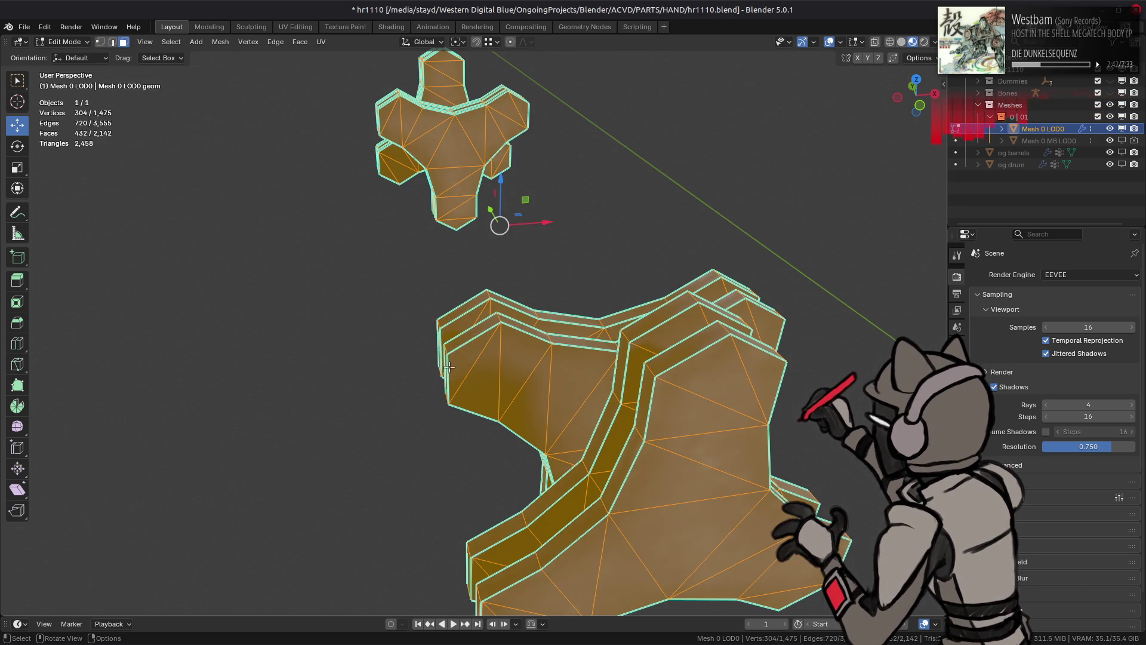
pyautogui.press('q')
pyautogui.click(407, 248)
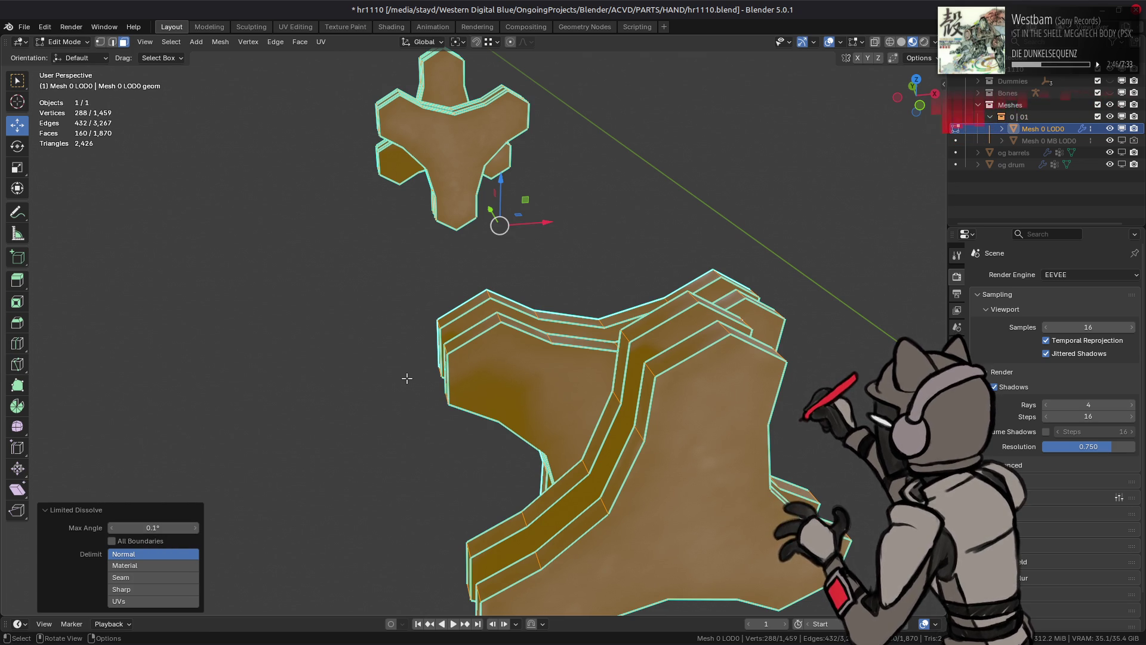
pyautogui.hotkey('ctrl', 'z')
pyautogui.hotkey('ctrl', 'shift', 'z')
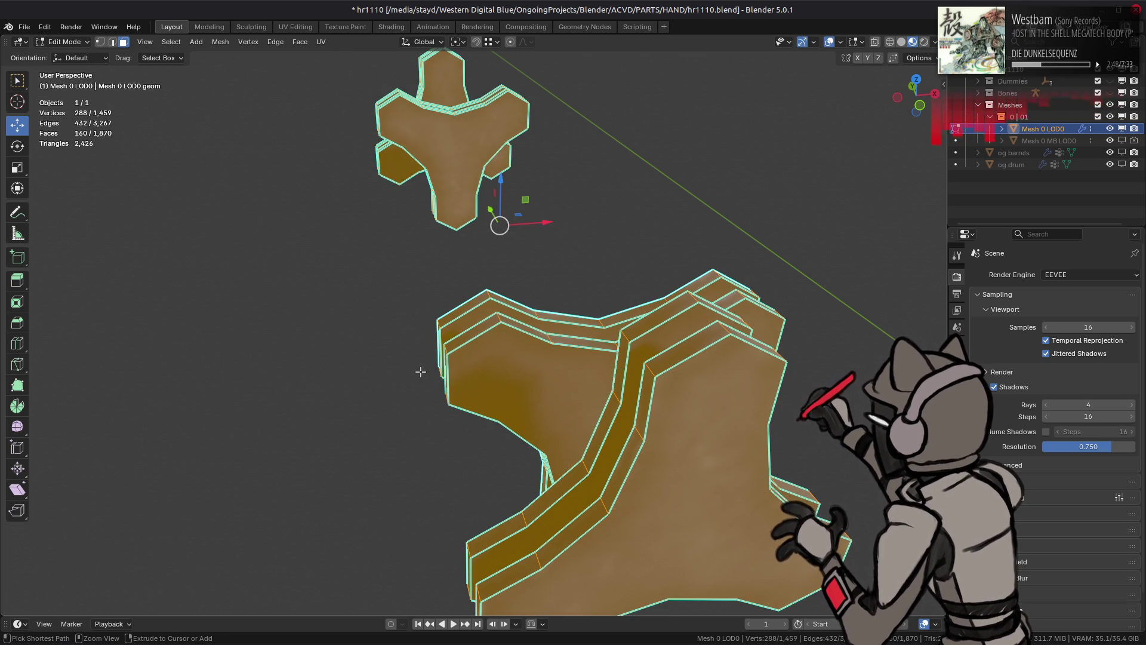
pyautogui.hotkey('ctrl', 'z')
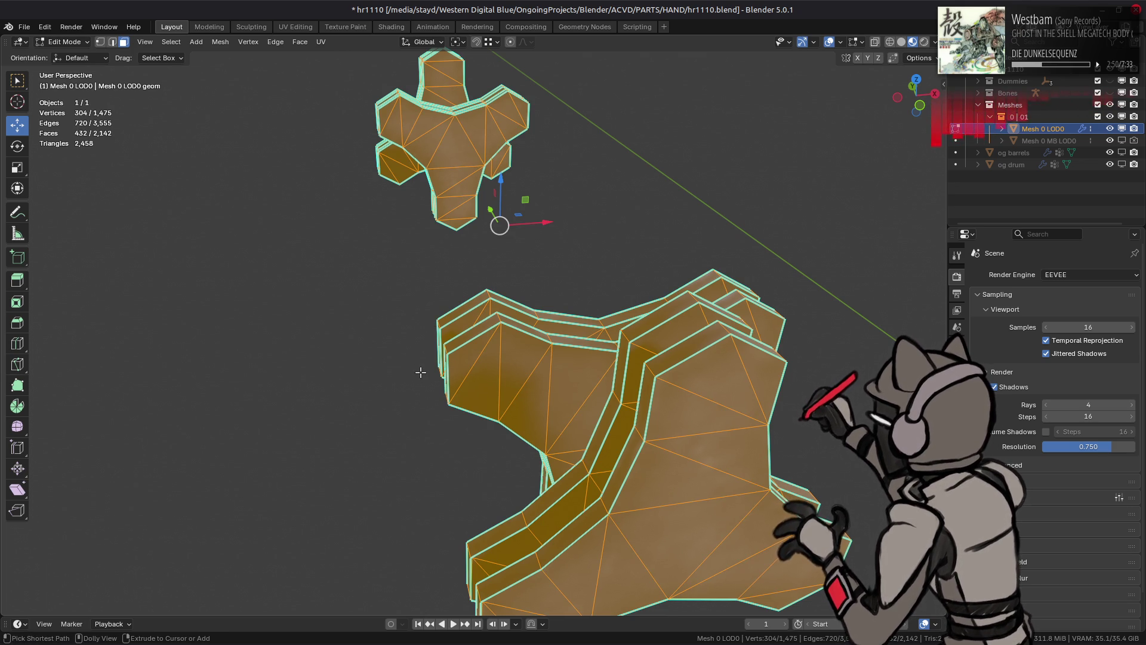
pyautogui.hotkey('ctrl', 'shift', 'z')
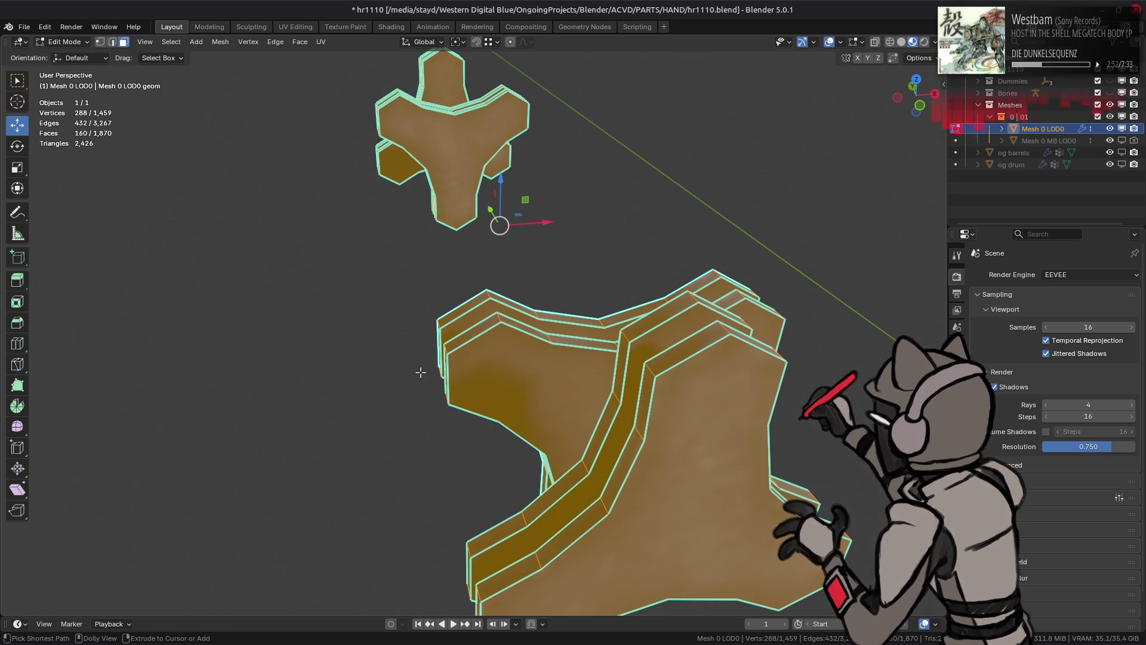
pyautogui.hotkey('ctrl', 'z')
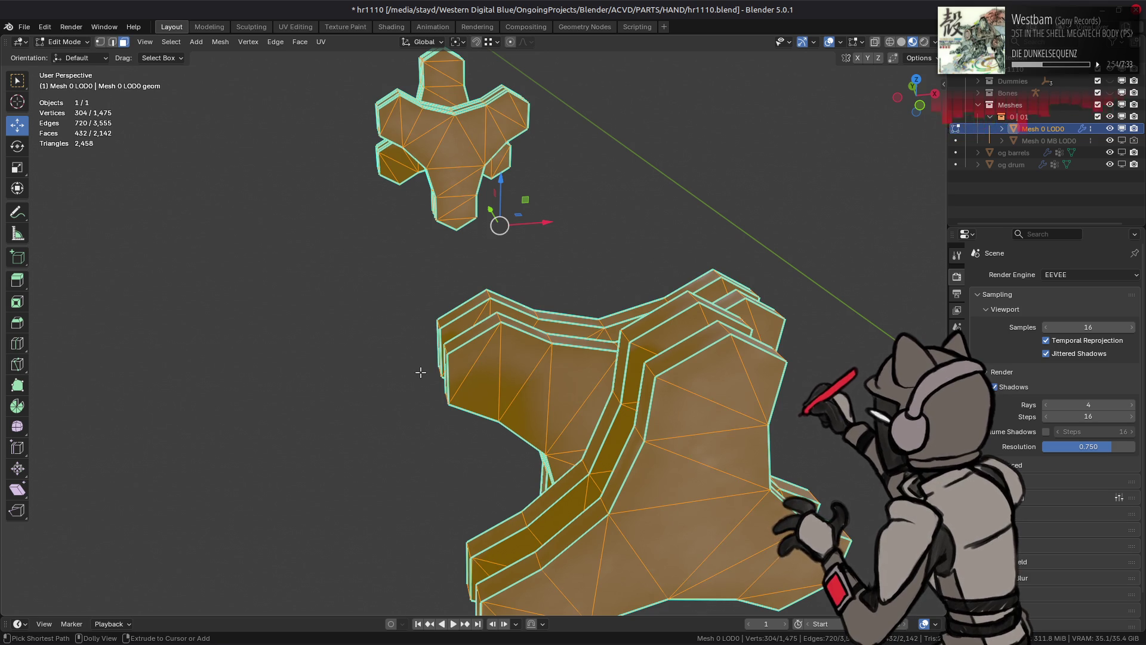
pyautogui.hotkey('ctrl', 'shift', 'z')
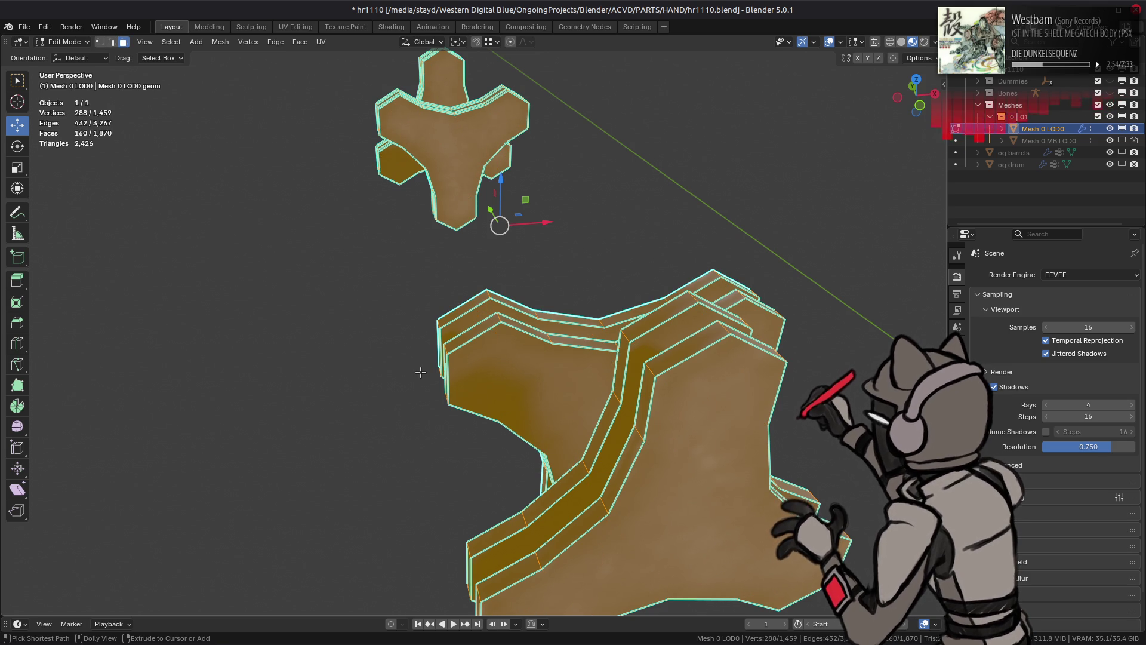
pyautogui.hotkey('ctrl', 'z')
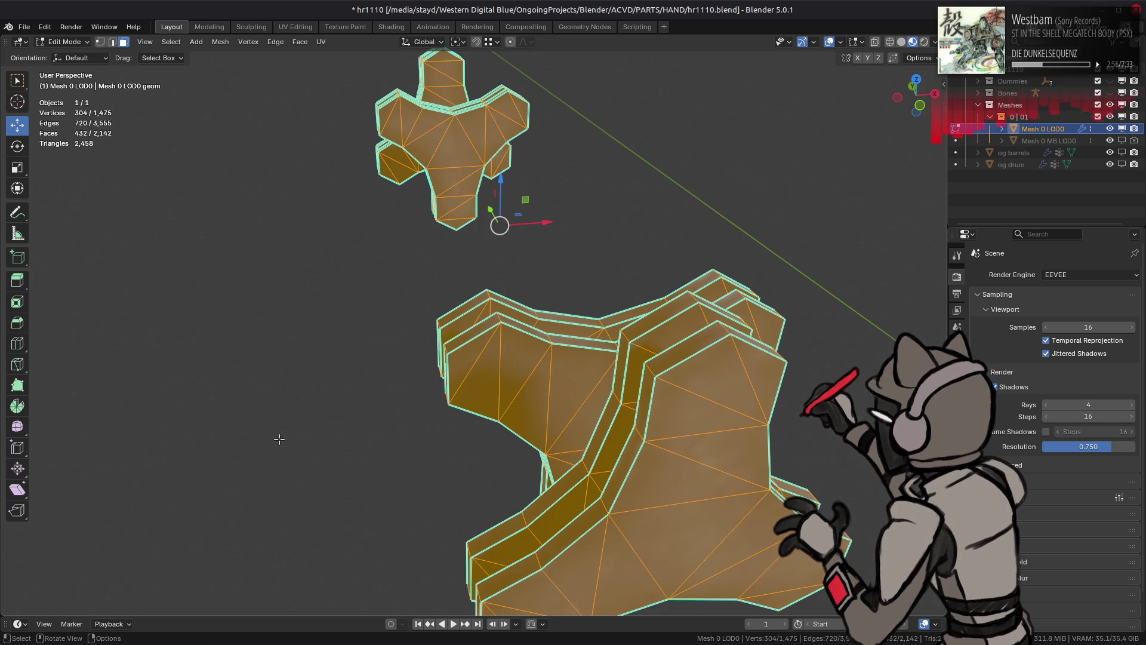
# Step: Redo the dissolve from the X menu and compare it against the triangulated caps
pyautogui.press('x')
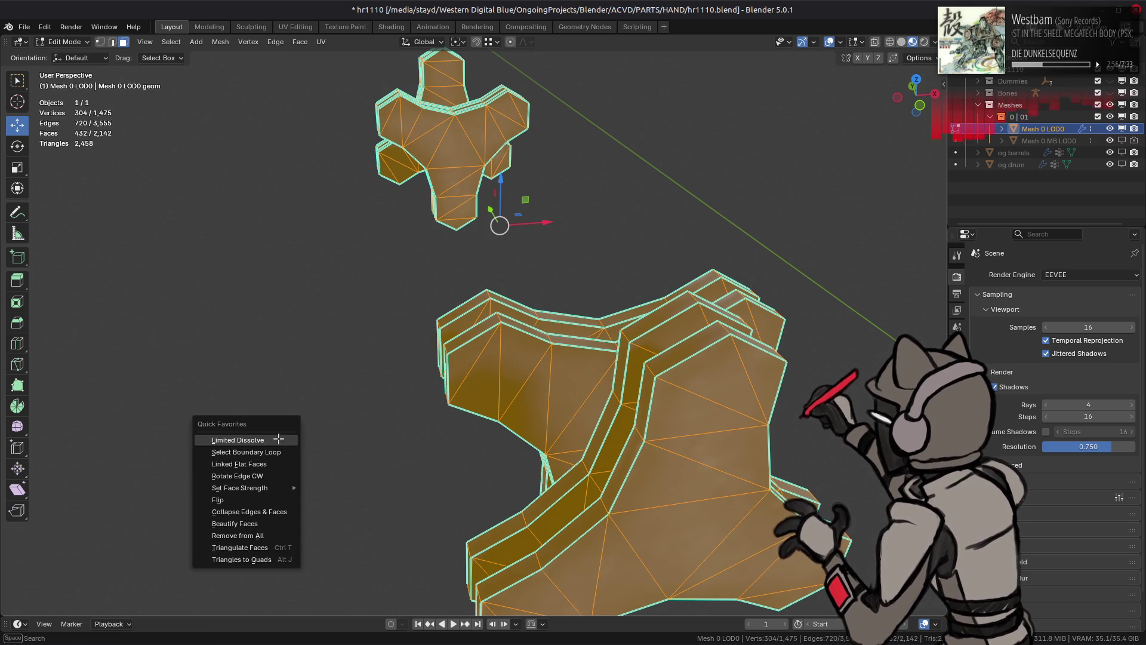
pyautogui.click(281, 442)
pyautogui.moveTo(397, 388); pyautogui.dragTo(557, 384, button='middle')
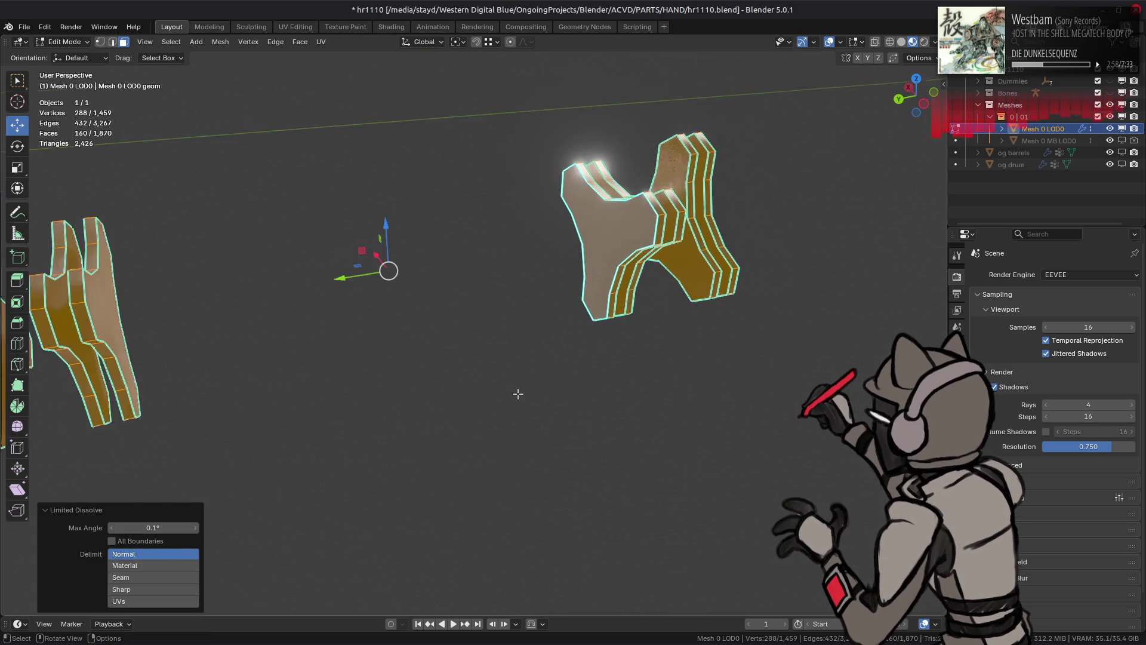
pyautogui.hotkey('ctrl', 'z')
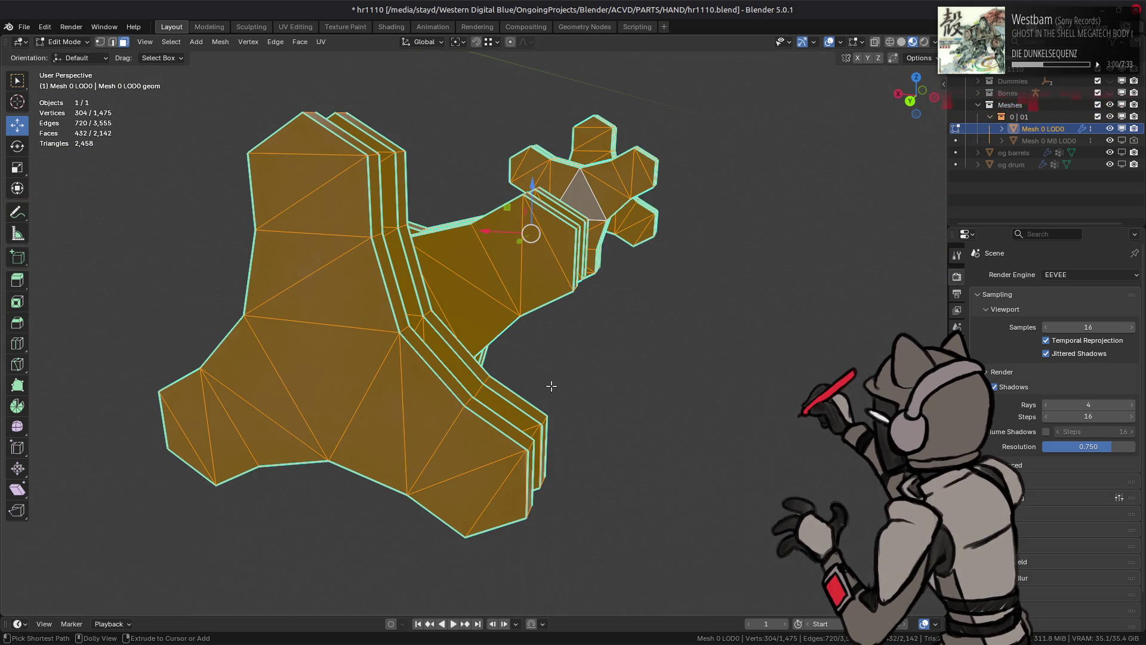
pyautogui.hotkey('ctrl', 'shift', 'z')
pyautogui.hotkey('ctrl', 'z')
pyautogui.hotkey('ctrl', 'shift', 'z')
pyautogui.moveTo(551, 387); pyautogui.dragTo(556, 389, button='middle')
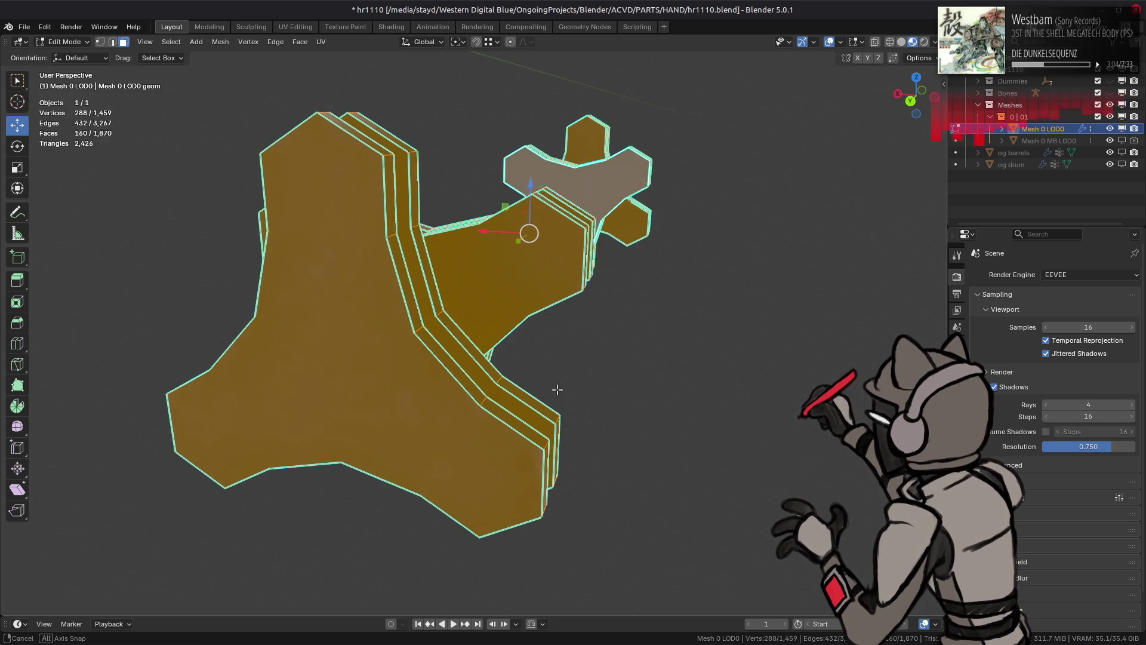
pyautogui.scroll(5, 557, 389)
# Step: Keep toggling undo/redo to compare, finishing with the triangulated band faces restored
pyautogui.hotkey('ctrl', 'z')
pyautogui.hotkey('ctrl', 'shift', 'z')
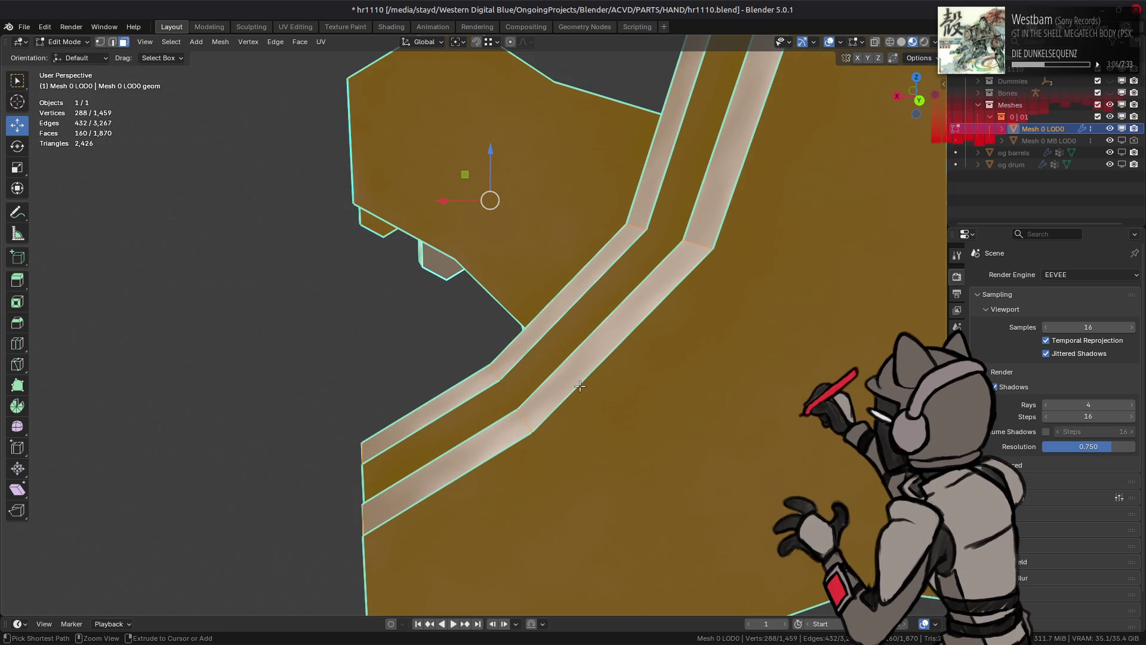
pyautogui.hotkey('ctrl', 'z')
pyautogui.hotkey('ctrl', 'shift', 'z')
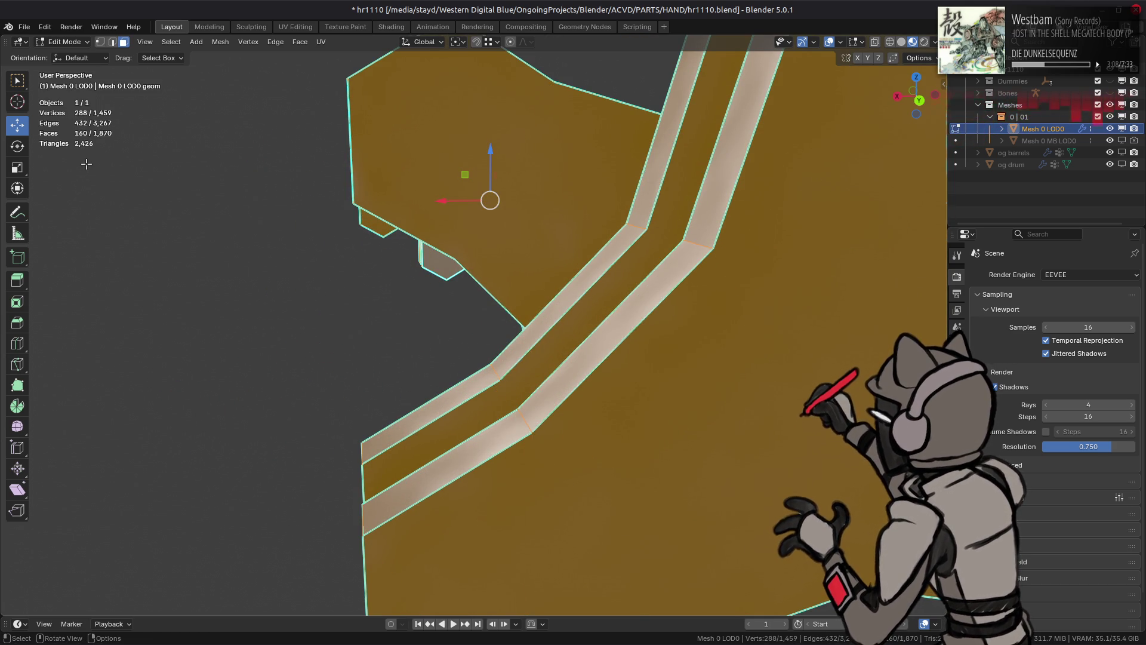
pyautogui.hotkey('ctrl', 'z')
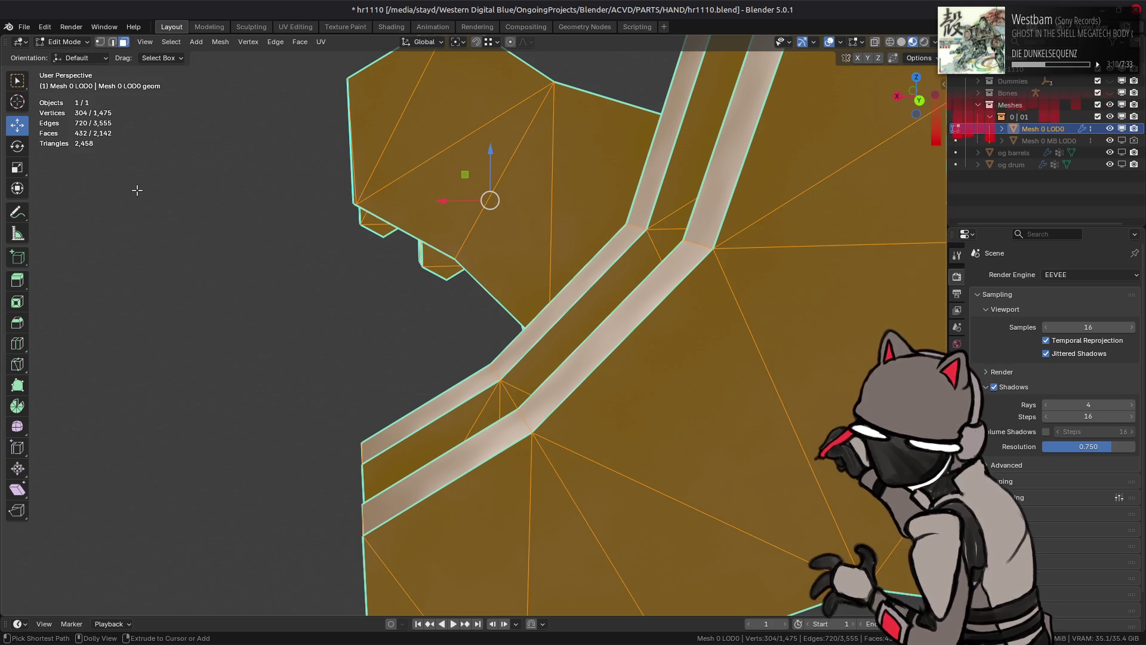
pyautogui.hotkey('ctrl', 'shift', 'z')
pyautogui.hotkey('ctrl', 'z')
pyautogui.hotkey('ctrl', 'shift', 'z')
pyautogui.hotkey('ctrl', 'z')
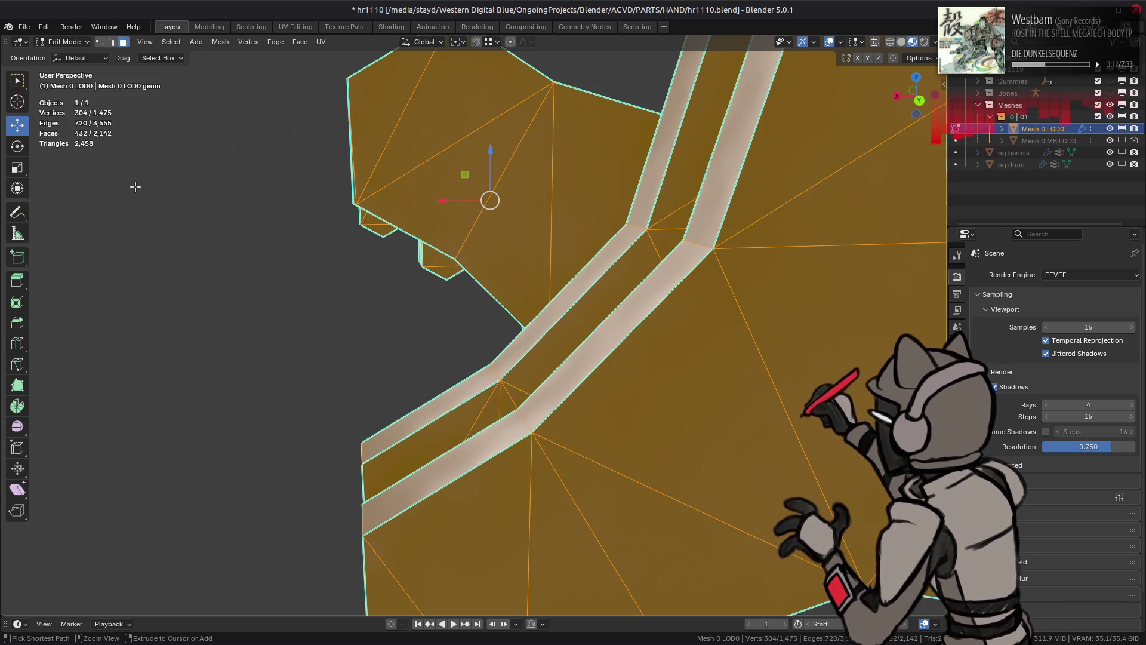
pyautogui.hotkey('ctrl', 'shift', 'z')
pyautogui.hotkey('ctrl', 'z')
pyautogui.hotkey('ctrl', 'shift', 'z')
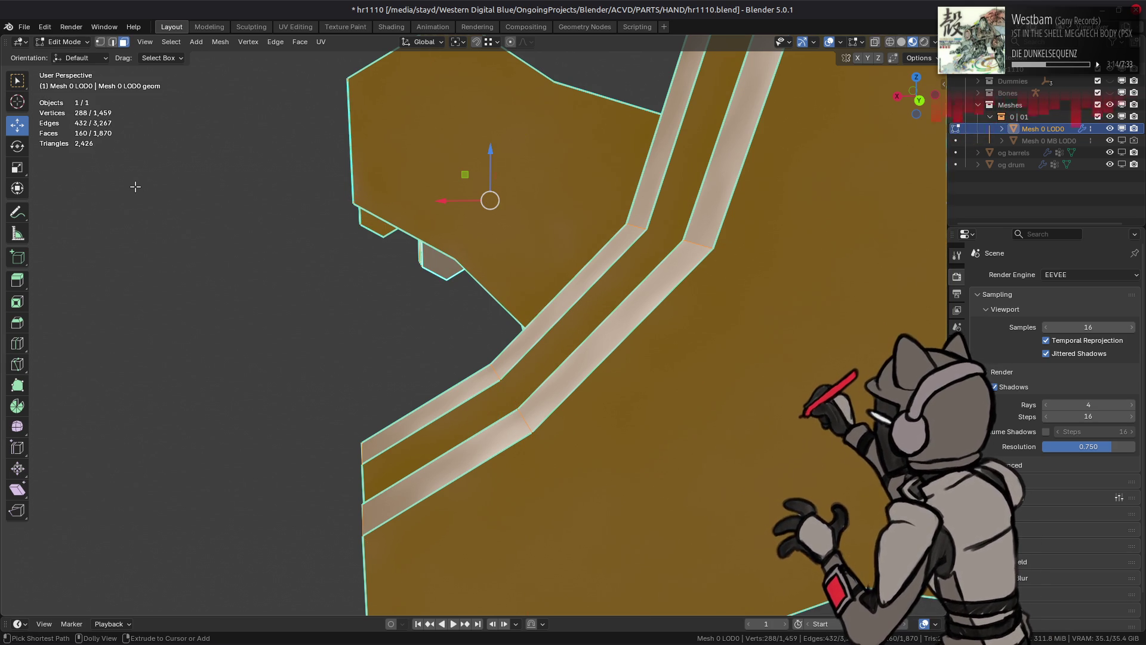
pyautogui.hotkey('ctrl', 'z')
pyautogui.hotkey('ctrl', 'shift', 'z')
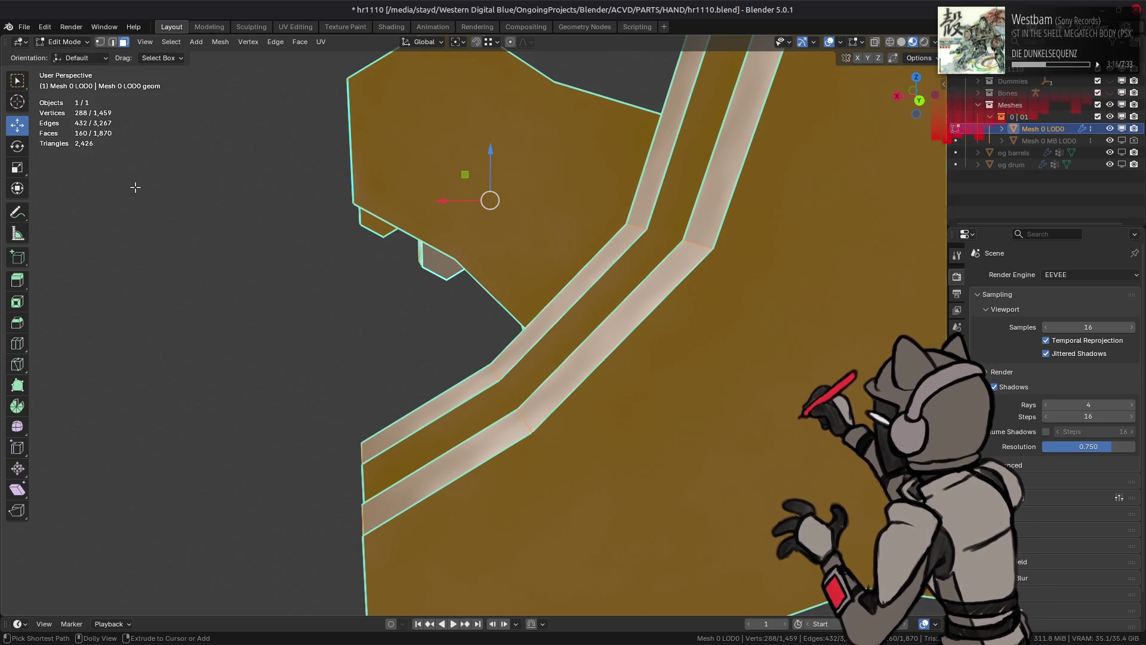
pyautogui.hotkey('ctrl', 'z')
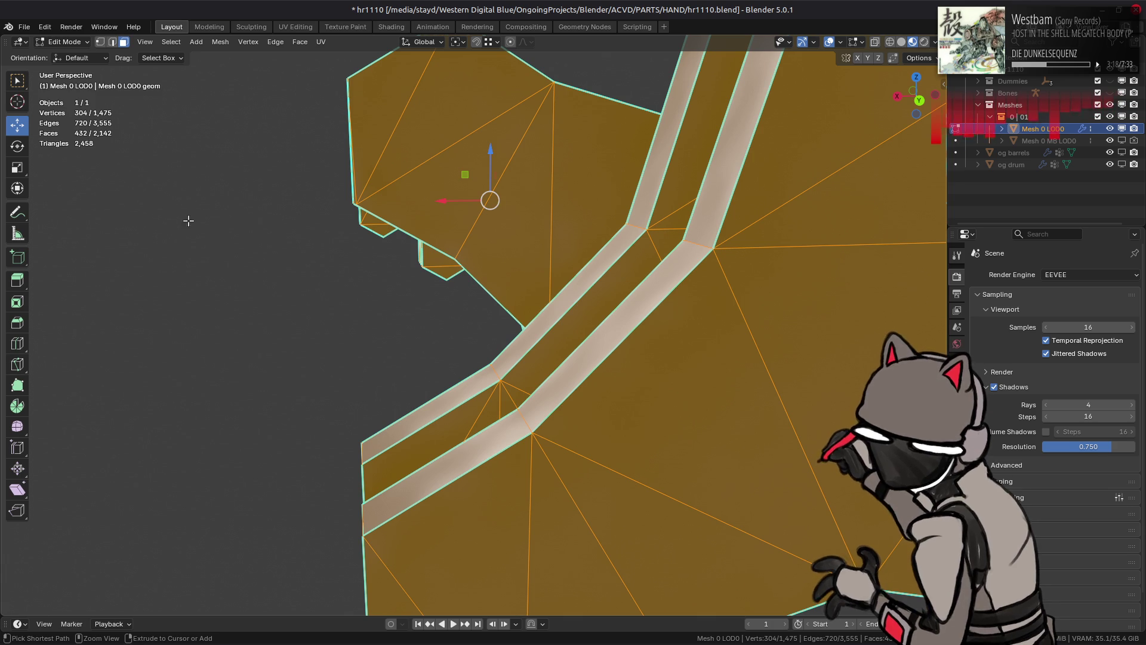
pyautogui.hotkey('ctrl', 'shift', 'z')
pyautogui.hotkey('ctrl', 'z')
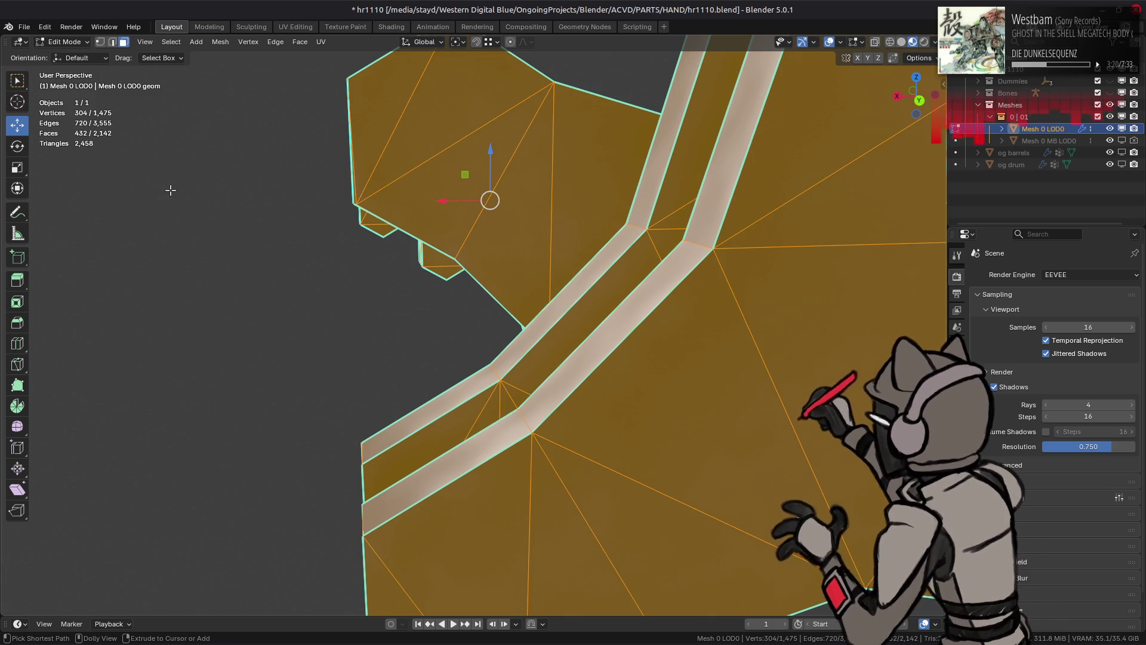
pyautogui.hotkey('ctrl', 'shift', 'z')
pyautogui.hotkey('ctrl', 'z')
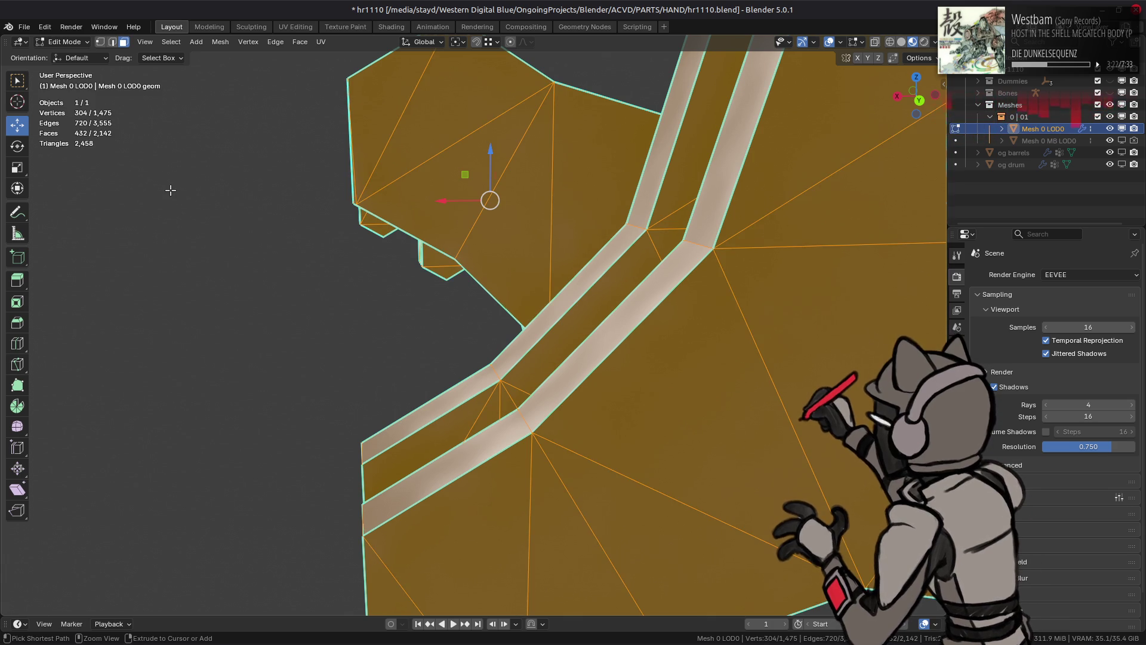
pyautogui.scroll(-3, 171, 189)
pyautogui.moveTo(235, 210)
pyautogui.mouseDown(button='middle')
pyautogui.moveTo(240, 220)
pyautogui.moveTo(426, 239)
pyautogui.moveTo(363, 244)
pyautogui.mouseUp(button='middle')
# Step: Step through undo/redo and deselect to review the whole band mesh from a wider view
pyautogui.hotkey('ctrl', 'shift', 'z')
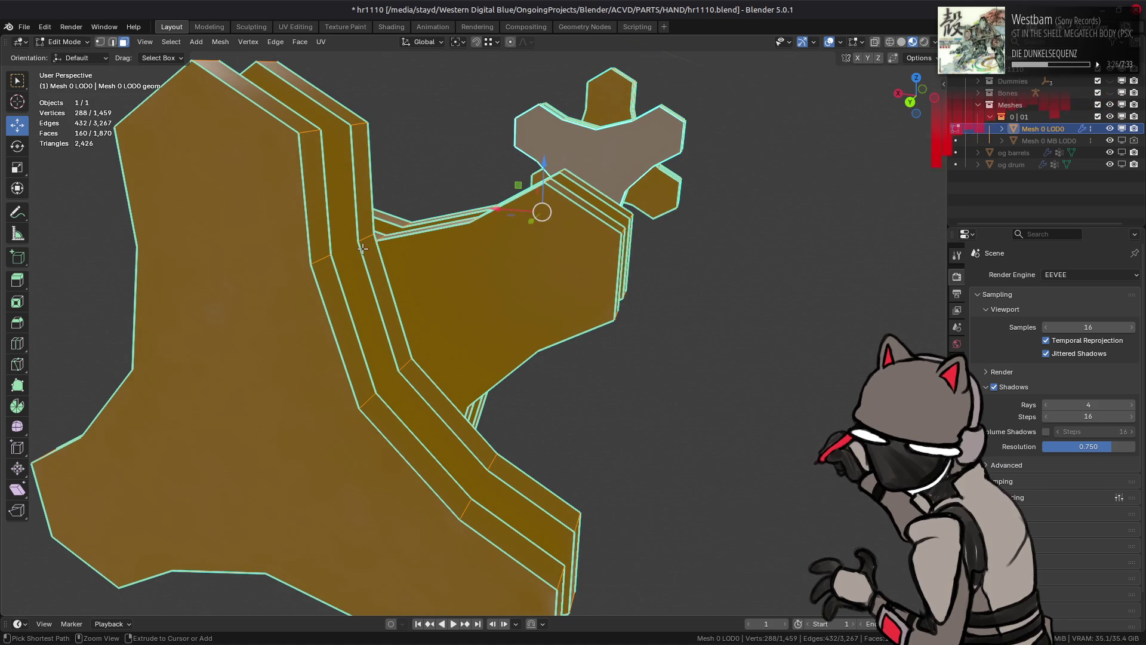
pyautogui.hotkey('ctrl', 'z')
pyautogui.scroll(5, 362, 244)
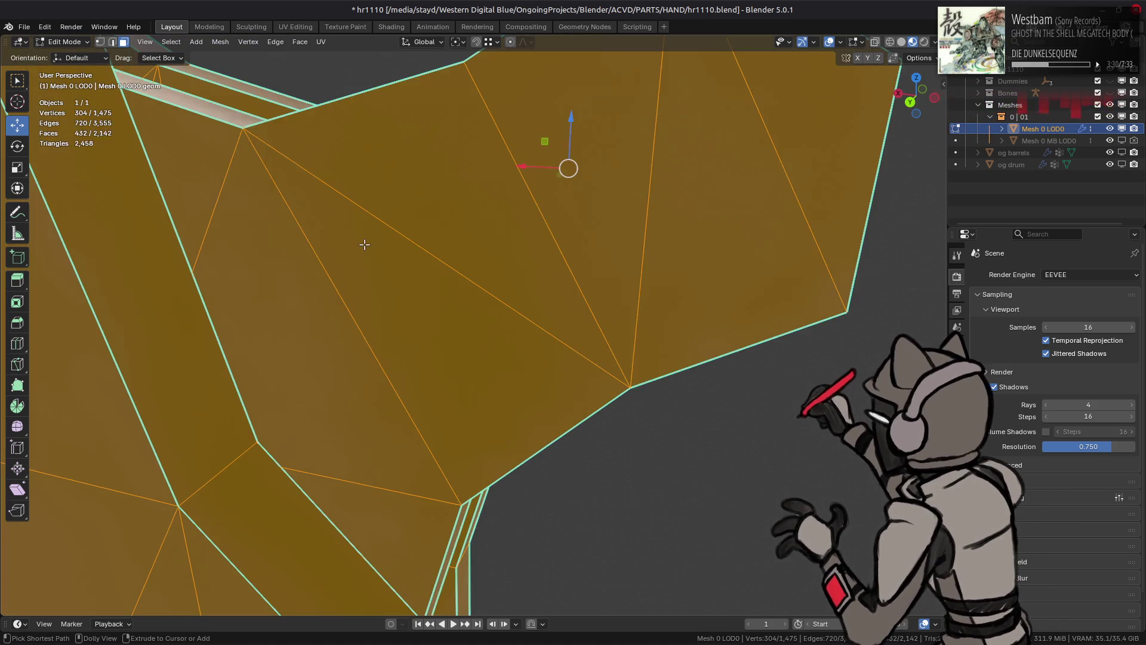
pyautogui.hotkey('alt', 'a')
pyautogui.moveTo(463, 248)
pyautogui.mouseDown(button='middle')
pyautogui.moveTo(501, 248)
pyautogui.moveTo(491, 253)
pyautogui.moveTo(510, 261)
pyautogui.mouseUp(button='middle')
pyautogui.hotkey('ctrl', 'z')
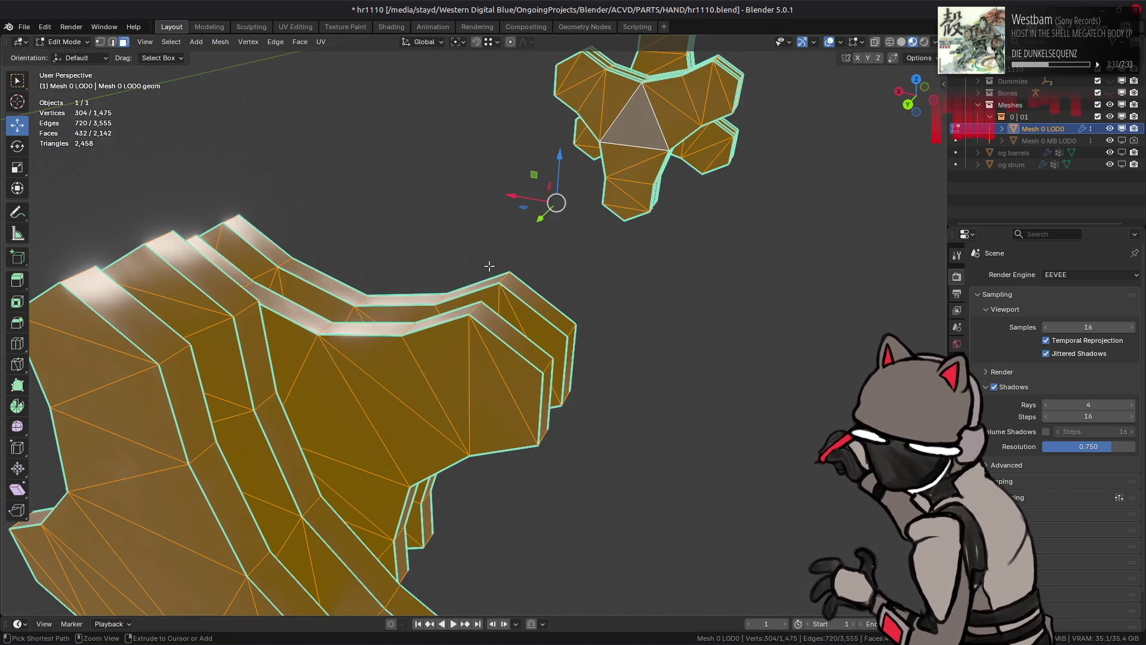
pyautogui.hotkey('ctrl', 'shift', 'z')
pyautogui.hotkey('ctrl', 'z')
pyautogui.scroll(-5, 513, 263)
pyautogui.moveTo(396, 243)
pyautogui.mouseDown(button='middle')
pyautogui.moveTo(524, 294)
pyautogui.moveTo(494, 284)
pyautogui.mouseUp(button='middle')
# Step: Triangulate the band and plate faces using Beauty for both quads and n-gons
pyautogui.hotkey('ctrl', 'z')
pyautogui.hotkey('ctrl', 'z')
pyautogui.hotkey('ctrl', 'z')
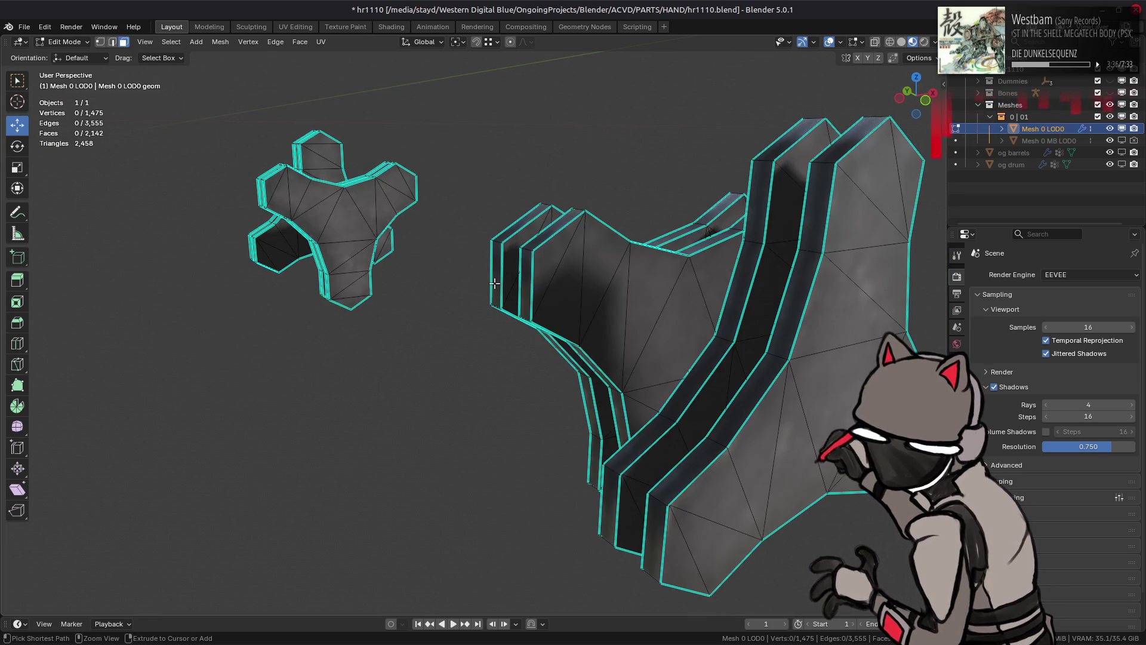
pyautogui.hotkey('ctrl', 'shift', 'z')
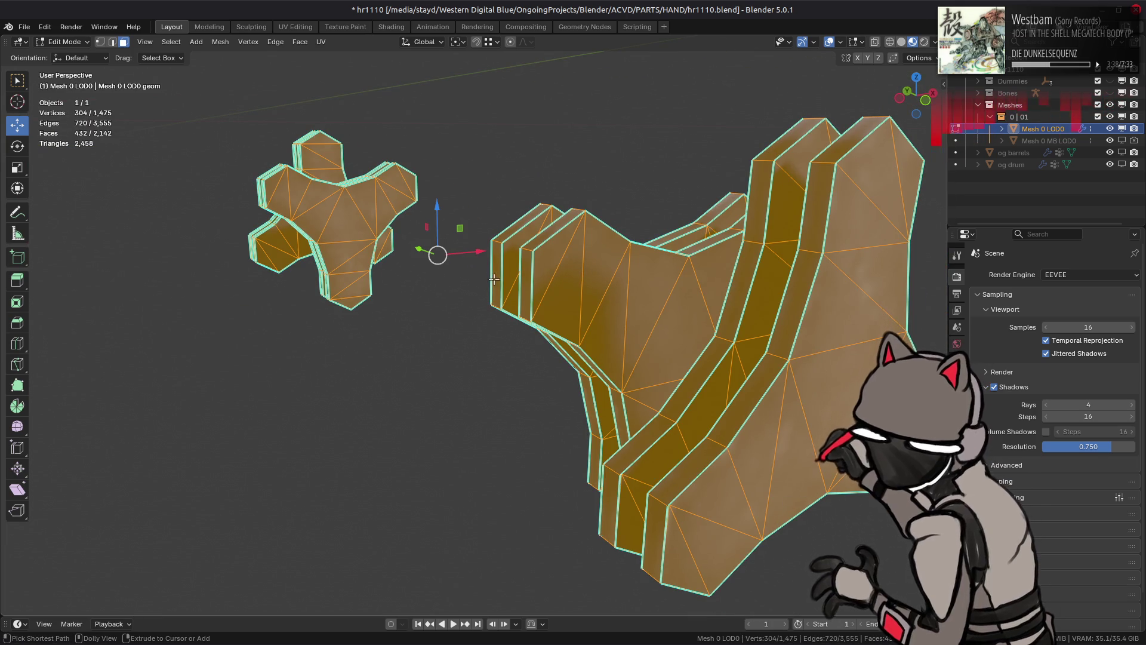
pyautogui.hotkey('ctrl', 'f')
pyautogui.click(346, 114)
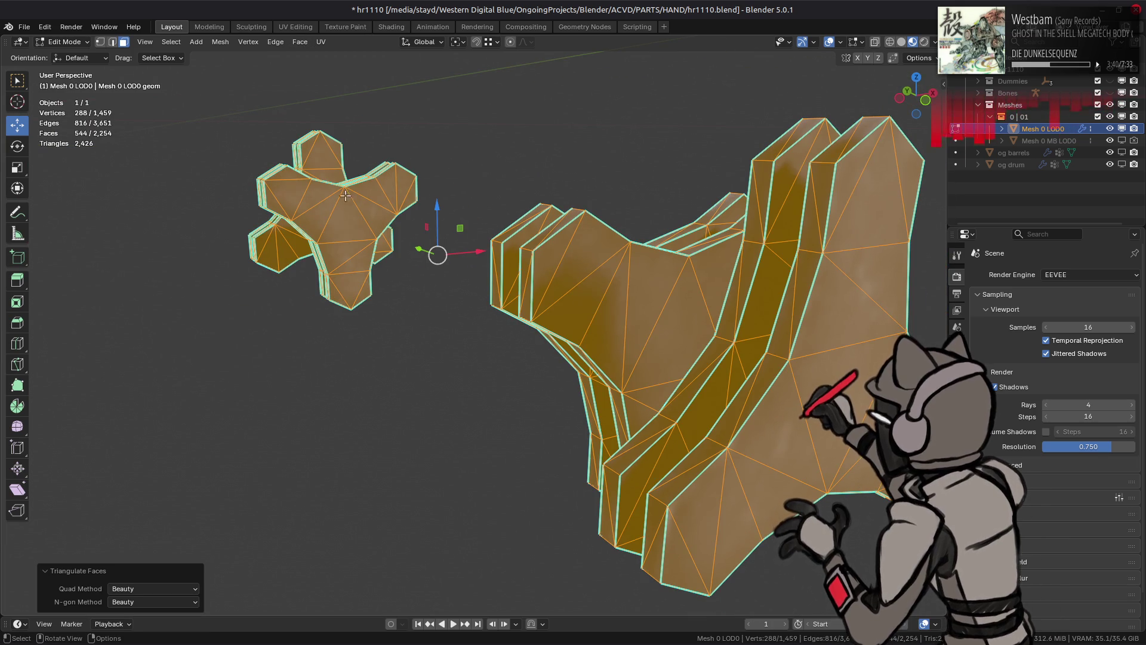
pyautogui.moveTo(385, 498); pyautogui.dragTo(526, 422, button='middle')
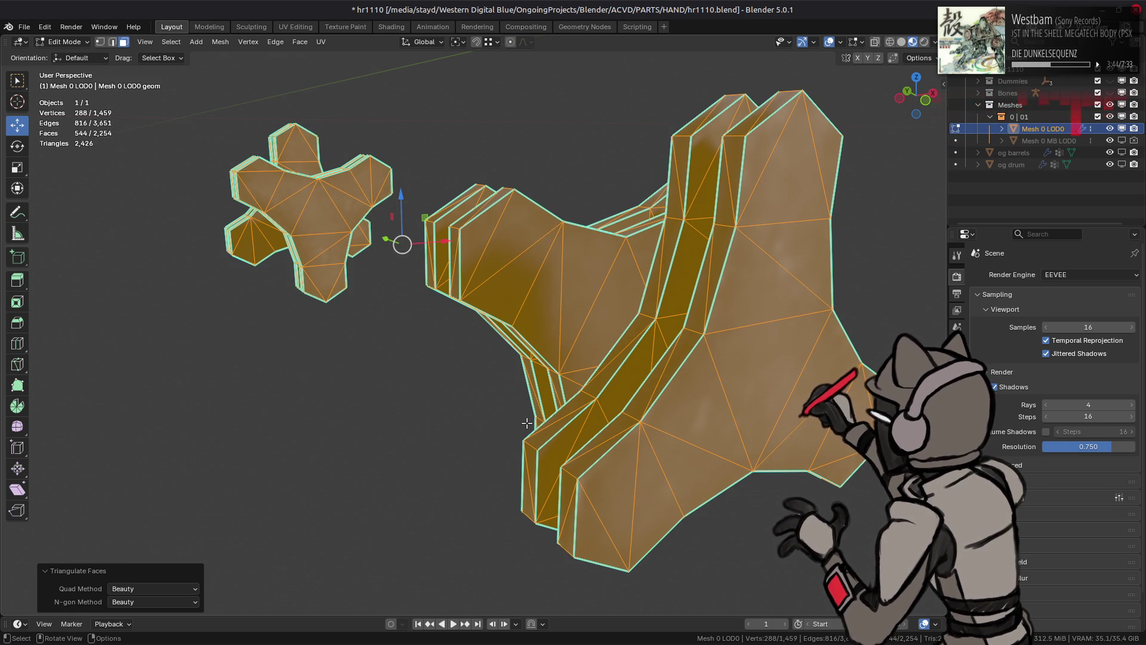
# Step: Merge vertices by distance at 0.01 m (none removed), then revert to untriangulated faces and deselect
pyautogui.press('1')
pyautogui.rightClick(459, 421)
pyautogui.moveTo(470, 535)
pyautogui.click(515, 571)
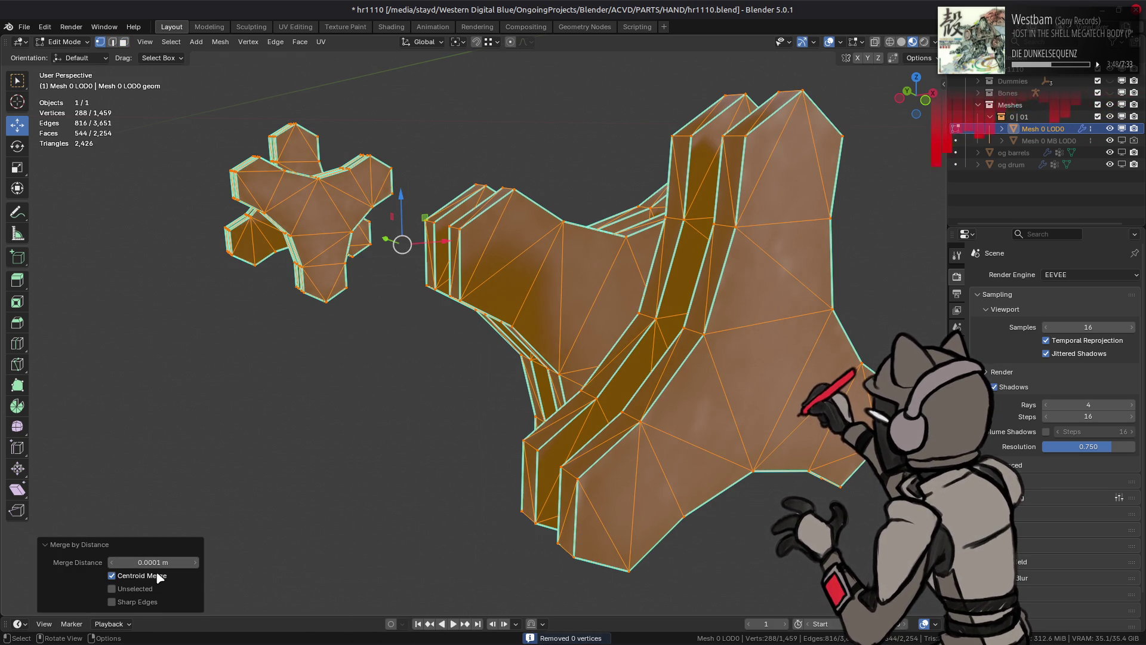
pyautogui.click(130, 562)
pyautogui.click(129, 563)
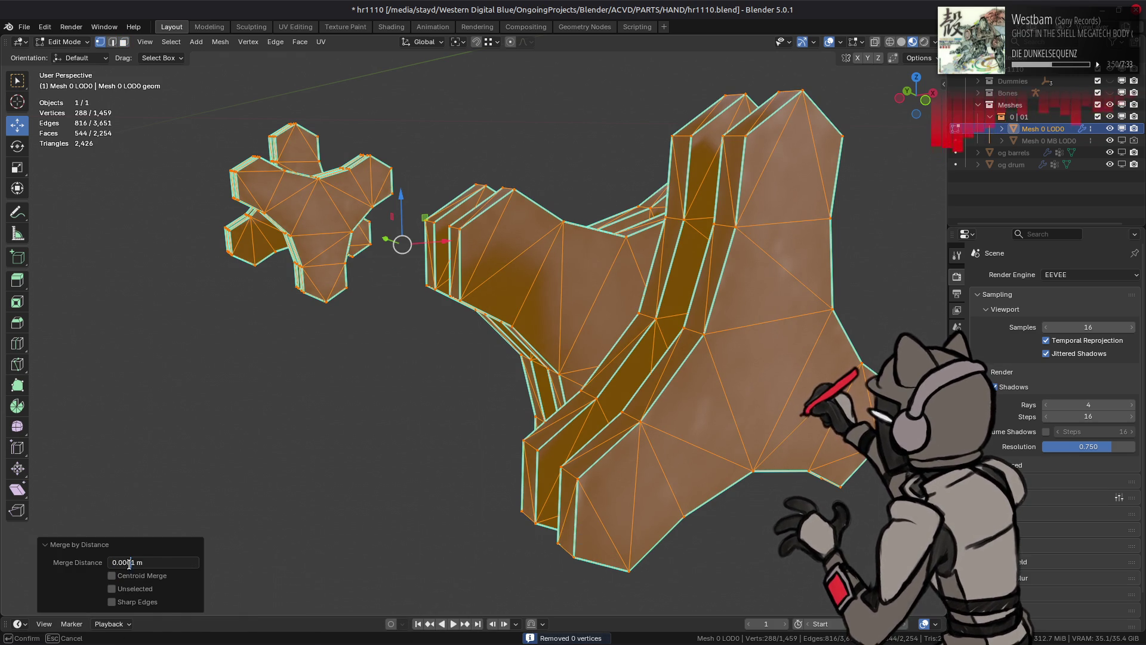
pyautogui.press('Return')
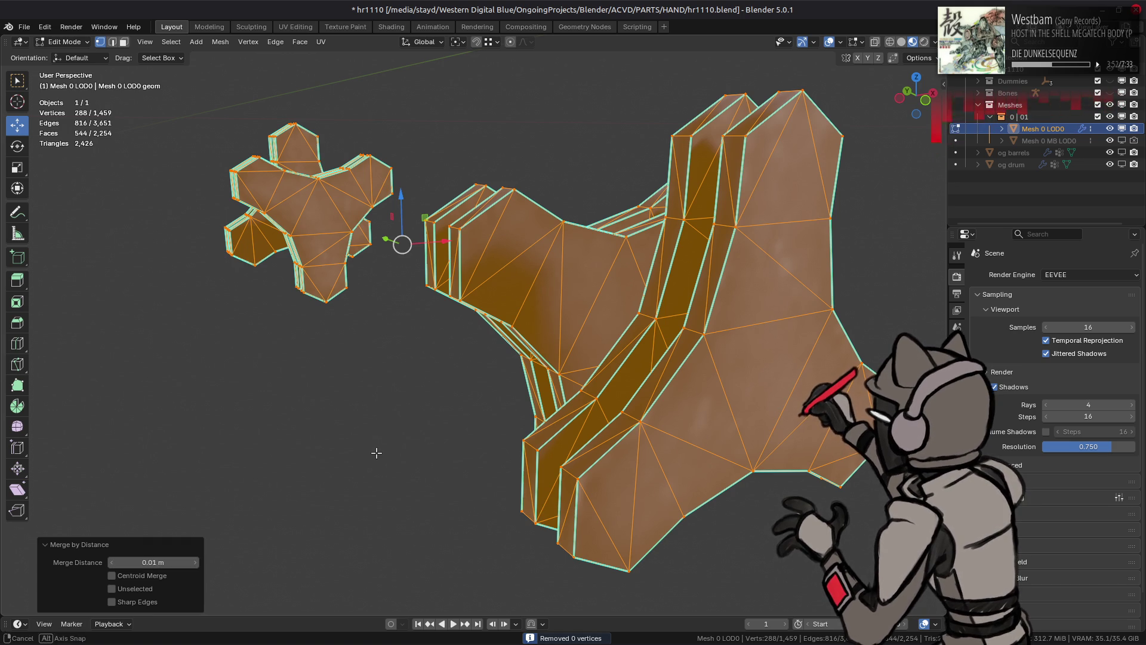
pyautogui.press('3')
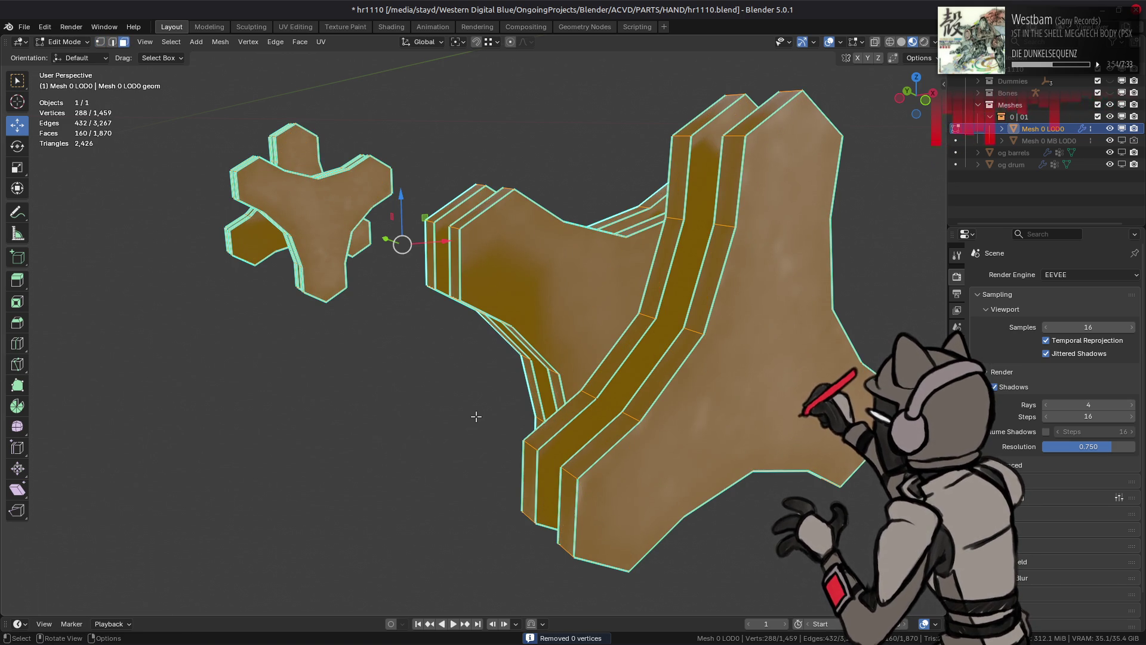
pyautogui.click(474, 410)
# Step: In edge mode, reveal hidden geometry and then hide the barrels, leaving only the clamp bands
pyautogui.press('2')
pyautogui.moveTo(622, 351)
pyautogui.mouseDown(button='middle')
pyautogui.moveTo(600, 358)
pyautogui.moveTo(605, 348)
pyautogui.mouseUp(button='middle')
pyautogui.hotkey('alt', 'h')
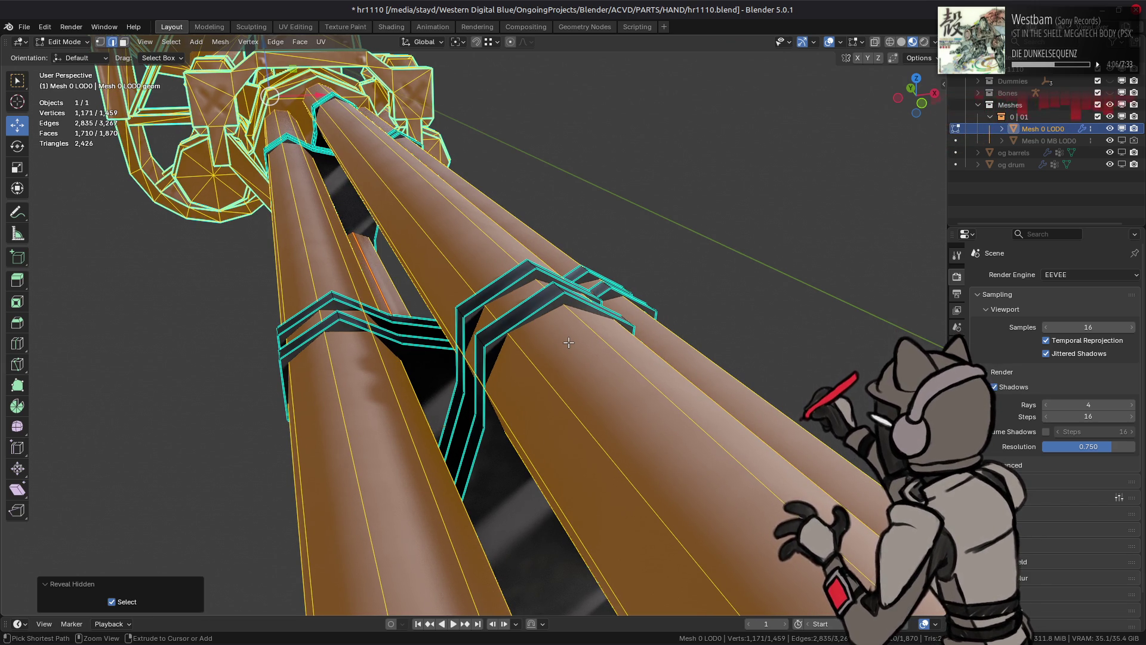
pyautogui.press('h')
# Step: Select the band corner edges with similar face angles and bevel them by 0.02 m
pyautogui.click(555, 289)
pyautogui.click(172, 42)
pyautogui.moveTo(251, 192)
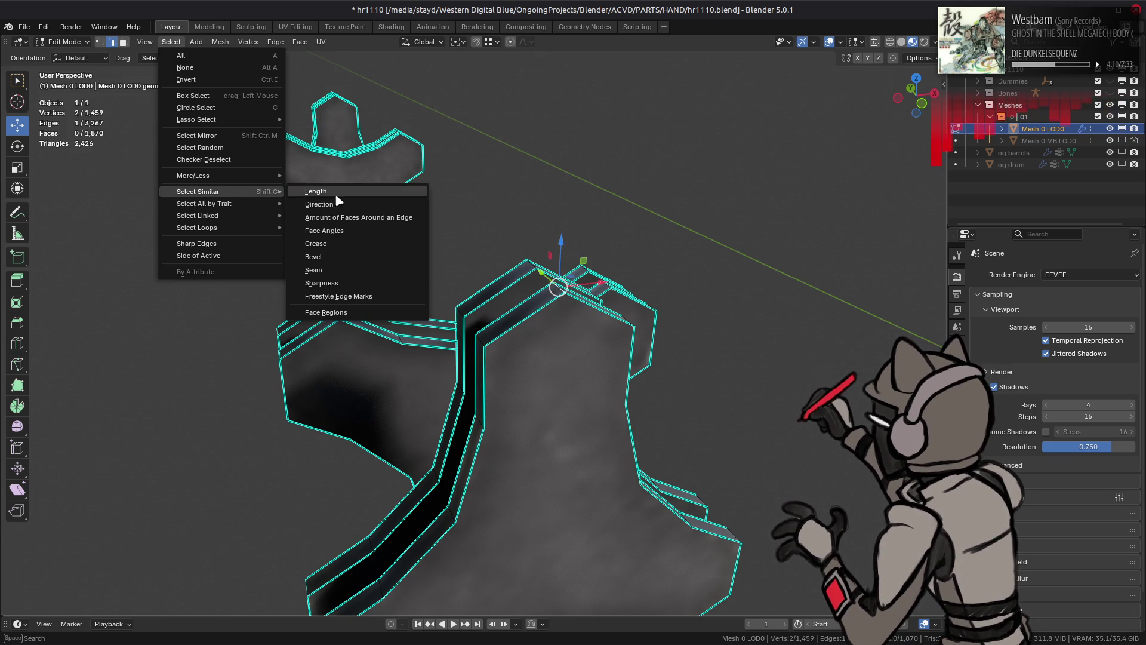
pyautogui.click(350, 230)
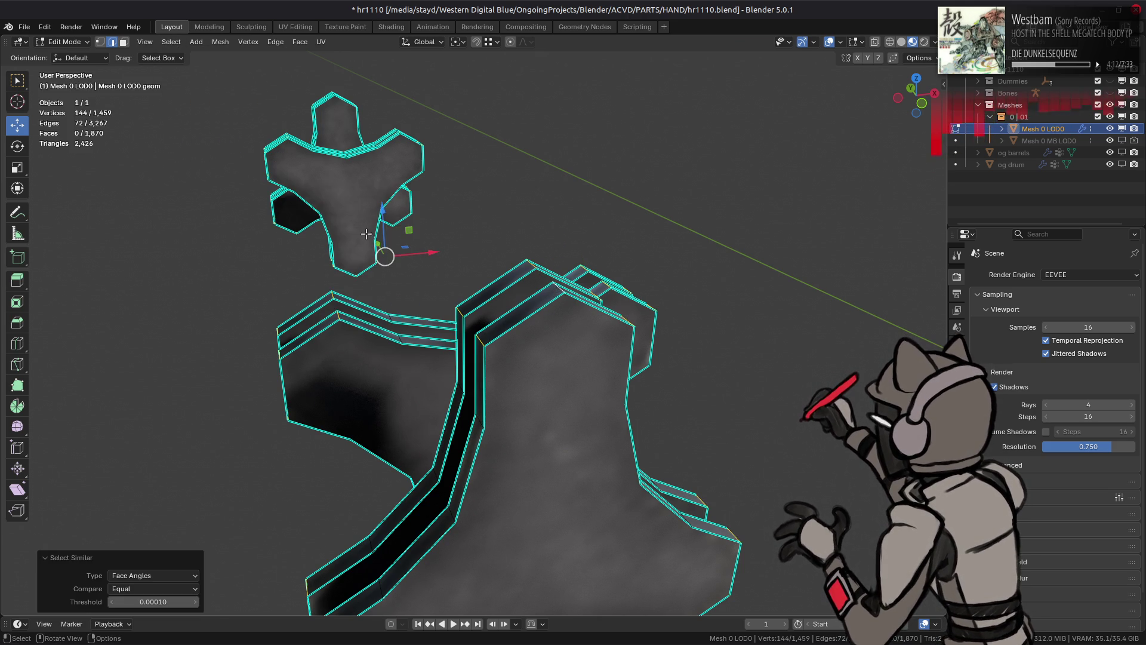
pyautogui.hotkey('ctrl', '1')
pyautogui.hotkey('ctrl', 'b')
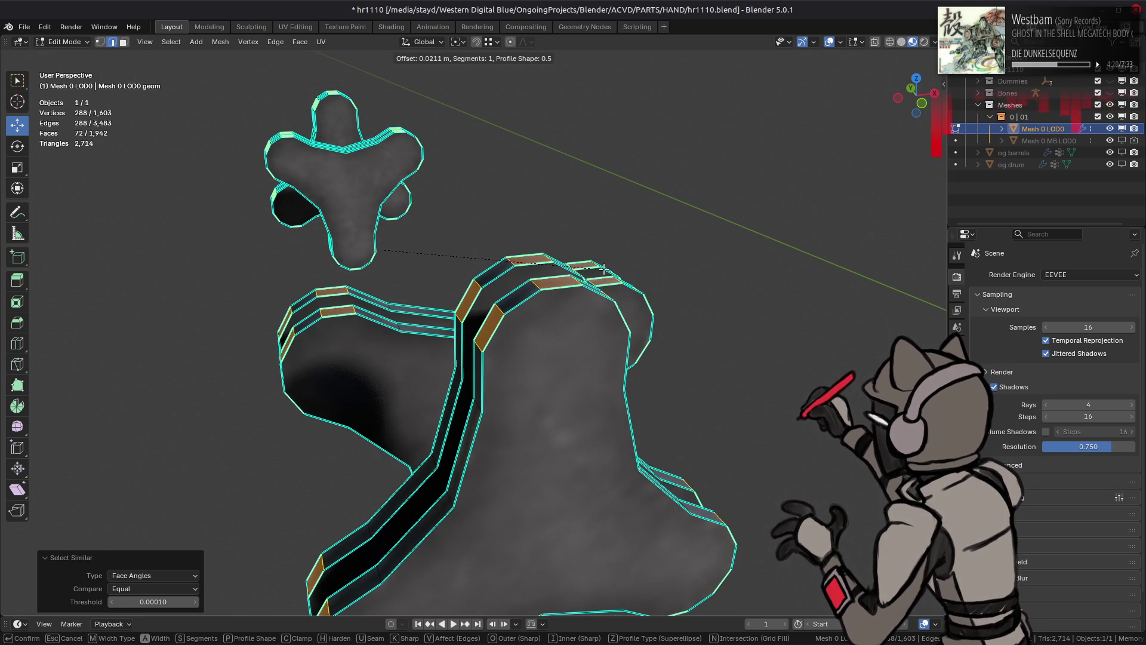
pyautogui.write('00')
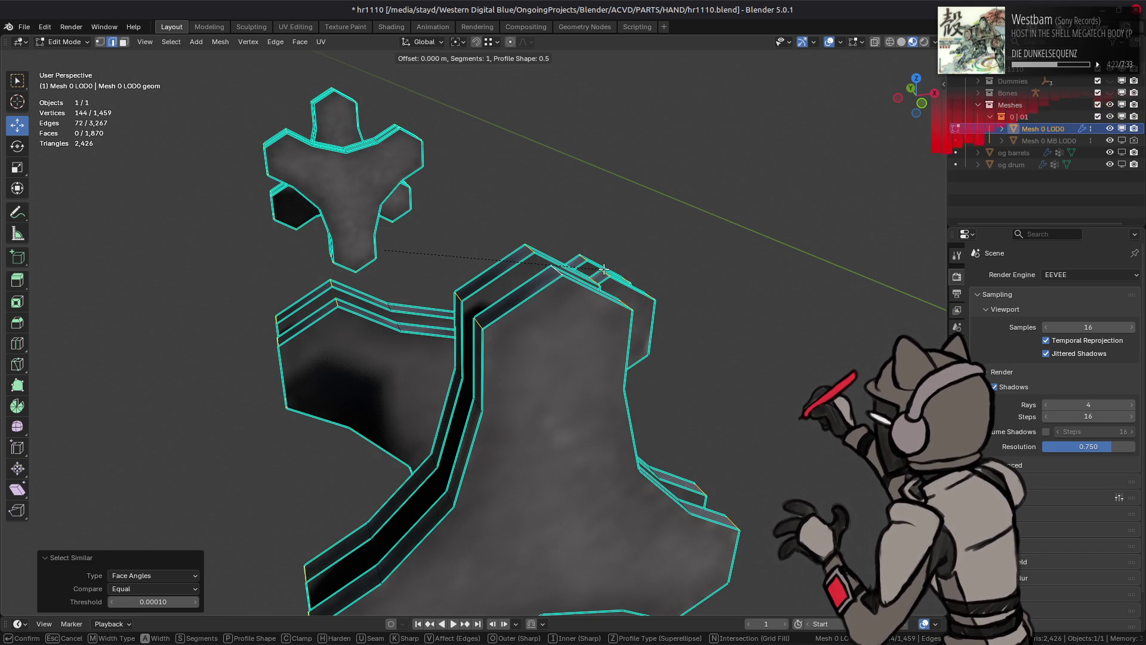
pyautogui.write('.02')
pyautogui.press('Return')
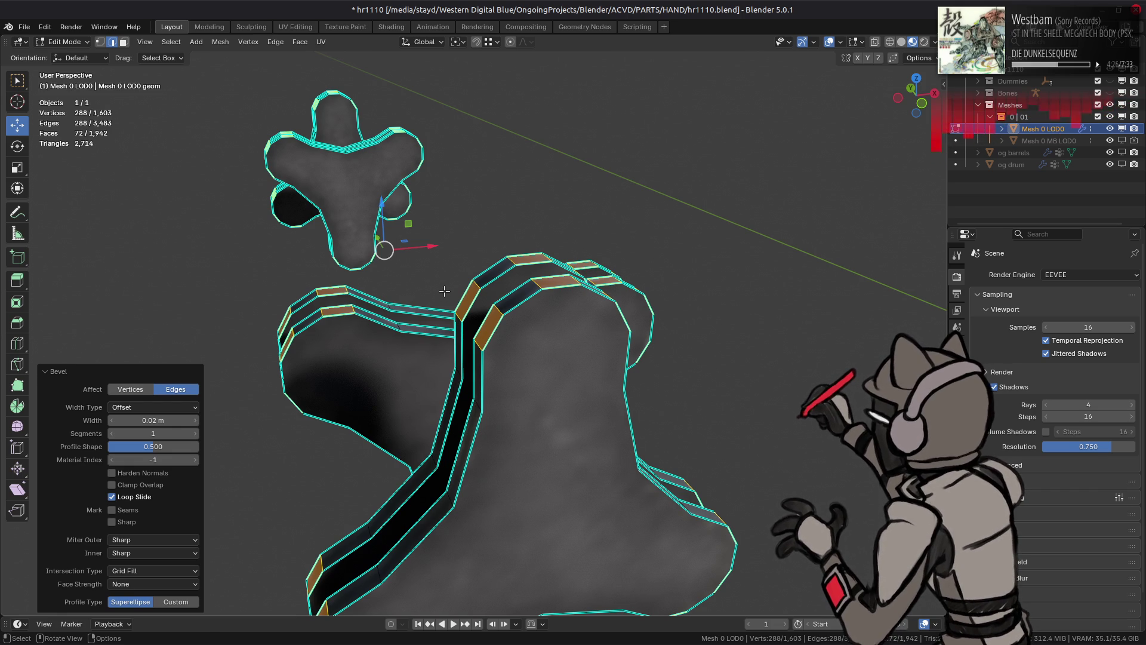
# Step: Toggle the 0.02 m bevel on and off to compare, then clear the selection
pyautogui.hotkey('ctrl', 'z')
pyautogui.hotkey('ctrl', 'shift', 'z')
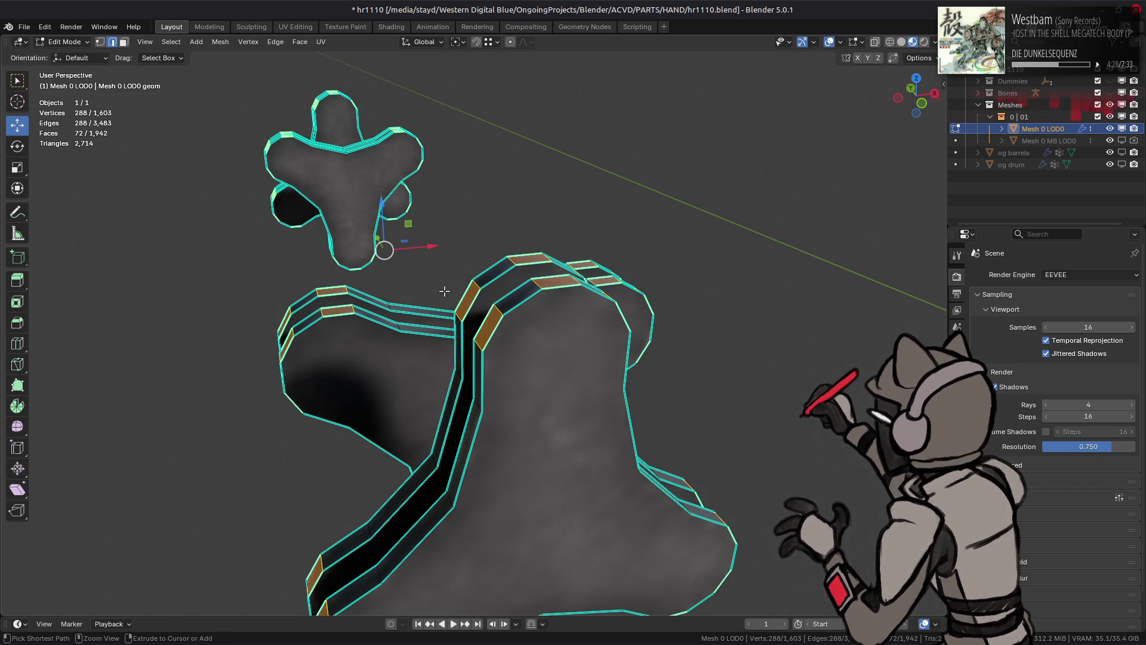
pyautogui.hotkey('ctrl', 'z')
pyautogui.hotkey('ctrl', 'shift', 'z')
pyautogui.hotkey('ctrl', 'z')
pyautogui.hotkey('ctrl', 'shift', 'z')
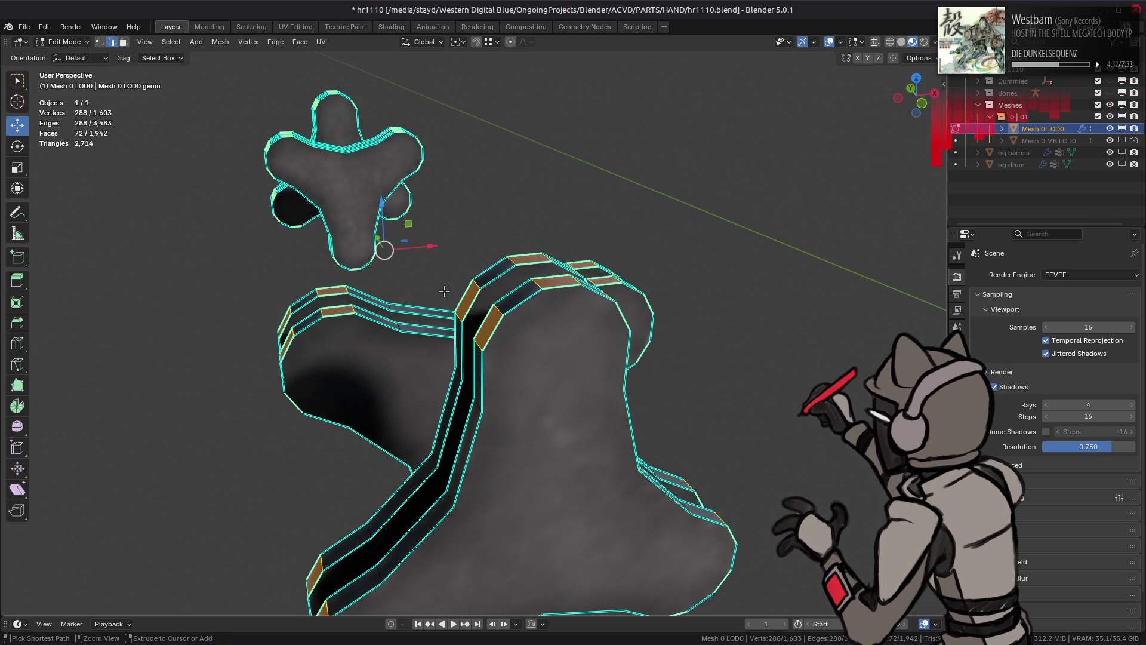
pyautogui.hotkey('ctrl', 'z')
pyautogui.hotkey('ctrl', 'shift', 'z')
pyautogui.hotkey('ctrl', 'z')
pyautogui.hotkey('ctrl', 'shift', 'z')
pyautogui.hotkey('ctrl', 'z')
pyautogui.hotkey('ctrl', 'shift', 'z')
pyautogui.hotkey('ctrl', 'z')
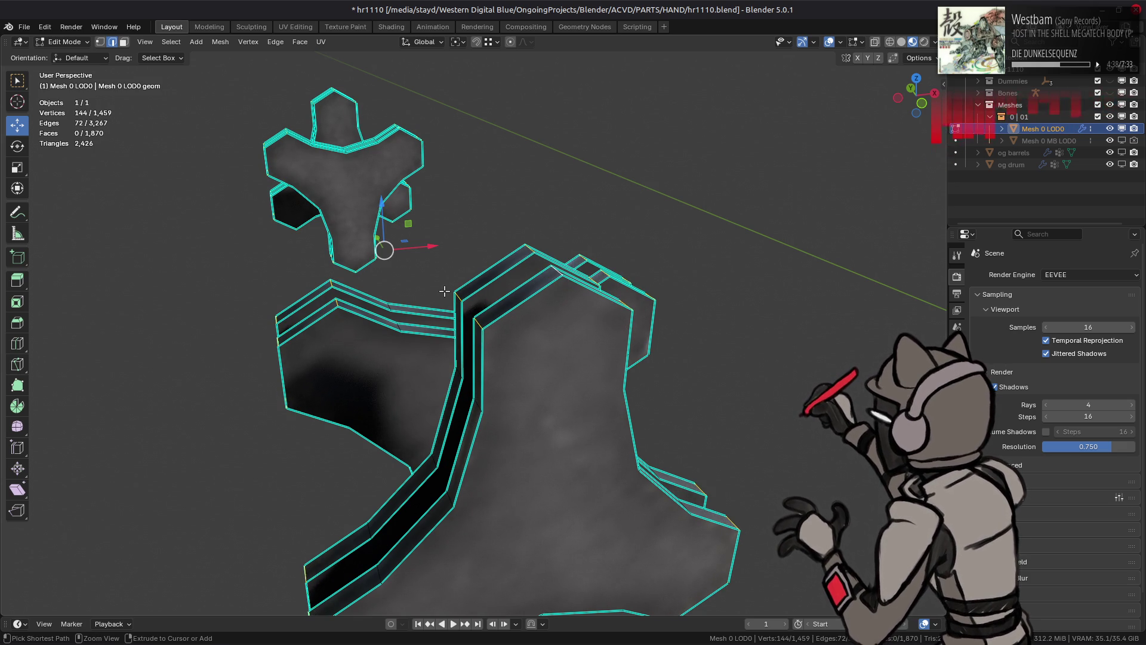
pyautogui.hotkey('ctrl', 'shift', 'z')
pyautogui.hotkey('ctrl', 'z')
pyautogui.hotkey('ctrl', 'shift', 'z')
pyautogui.moveTo(444, 290); pyautogui.dragTo(486, 289, button='middle')
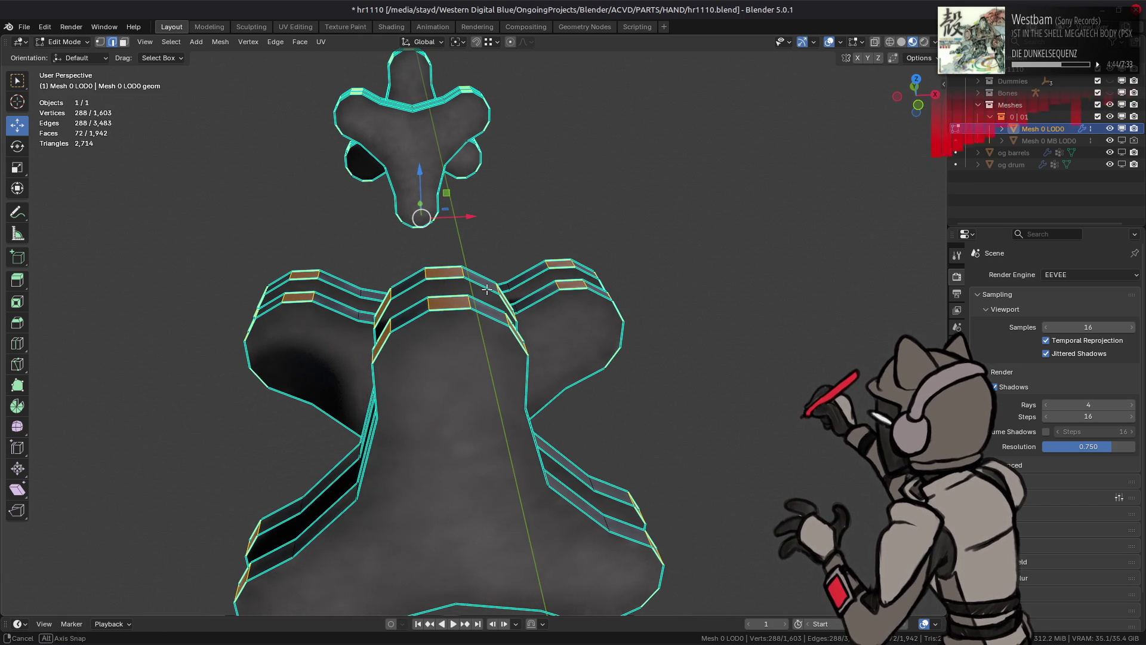
pyautogui.hotkey('alt', 'a')
# Step: Select all short band-top edges of the same length and collapse them
pyautogui.keyDown('alt'); pyautogui.click(472, 276); pyautogui.keyUp('alt')
pyautogui.click(171, 42)
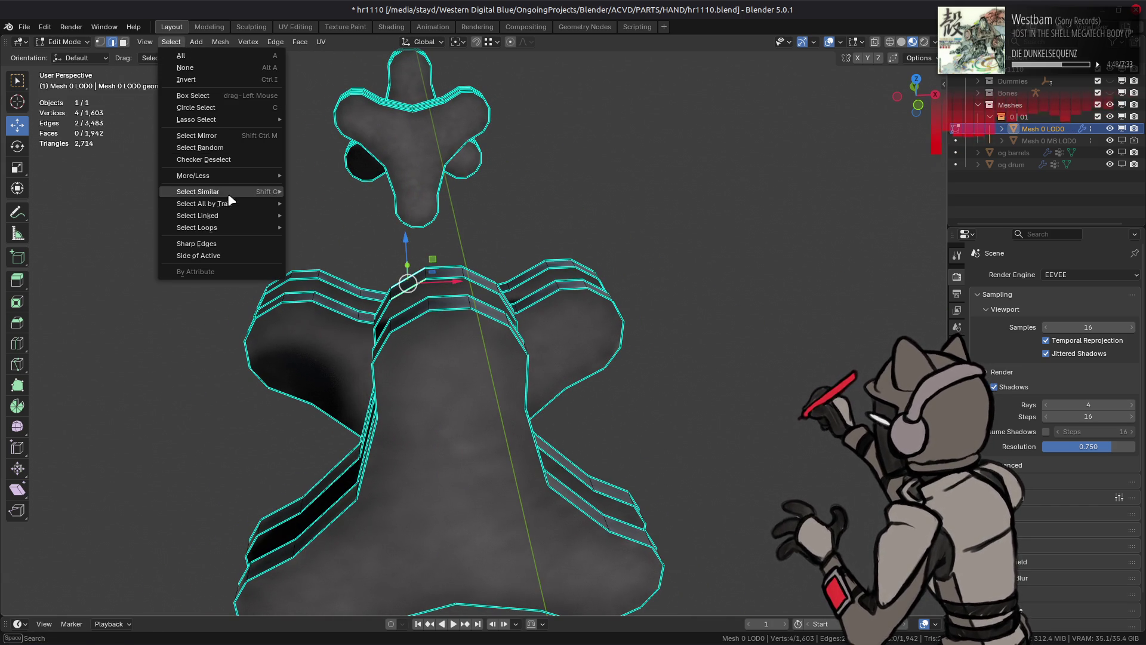
pyautogui.moveTo(232, 193)
pyautogui.click(306, 196)
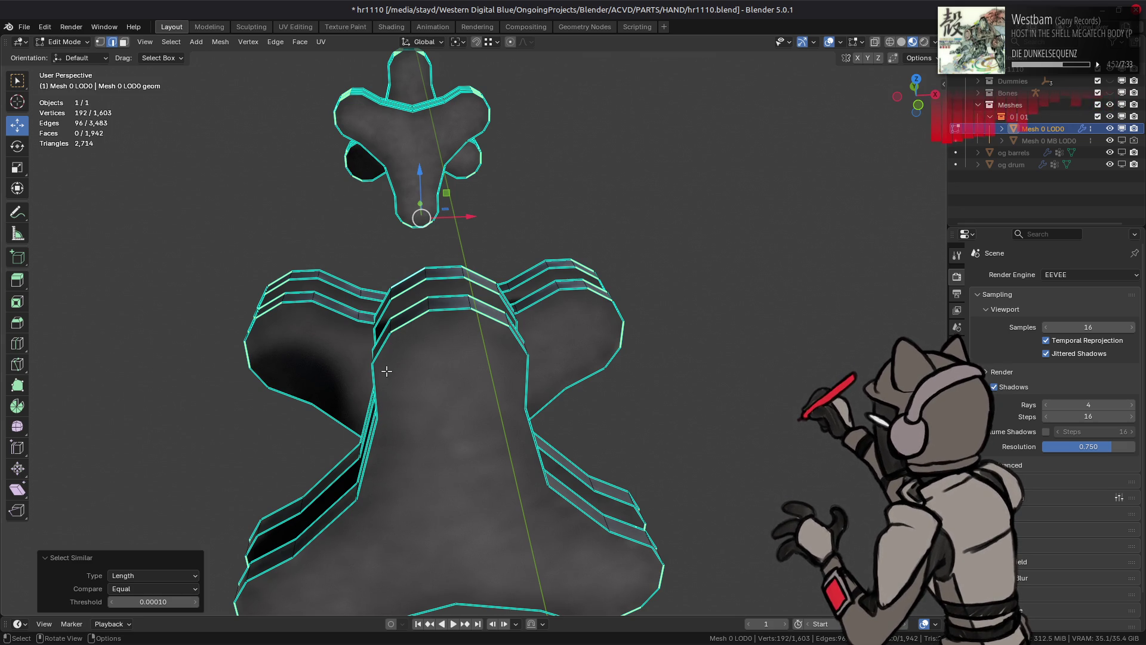
pyautogui.rightClick(387, 371)
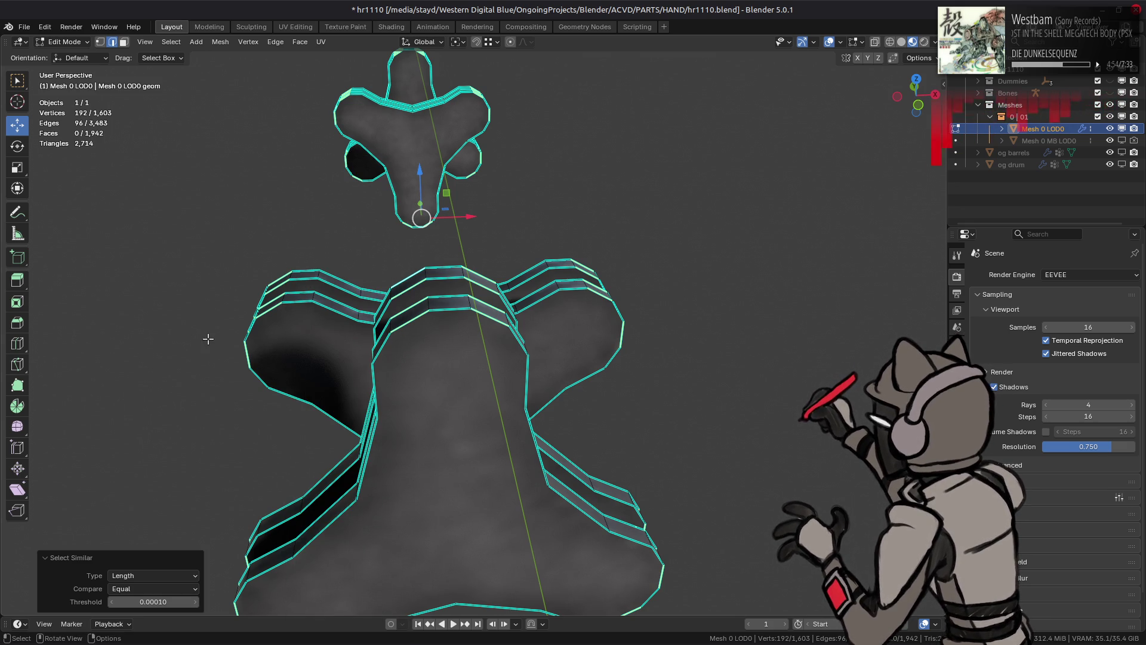
pyautogui.press('q')
pyautogui.click(229, 412)
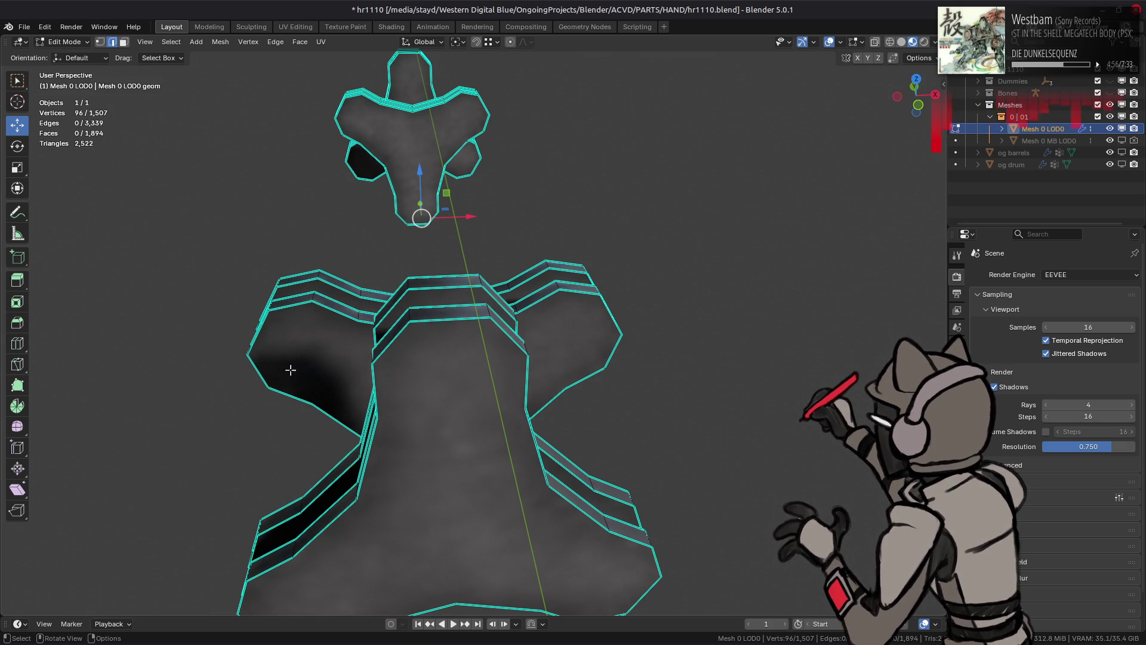
# Step: Undo the edge collapse, select the linked band pieces, and reveal all hidden geometry
pyautogui.hotkey('alt', 'h')
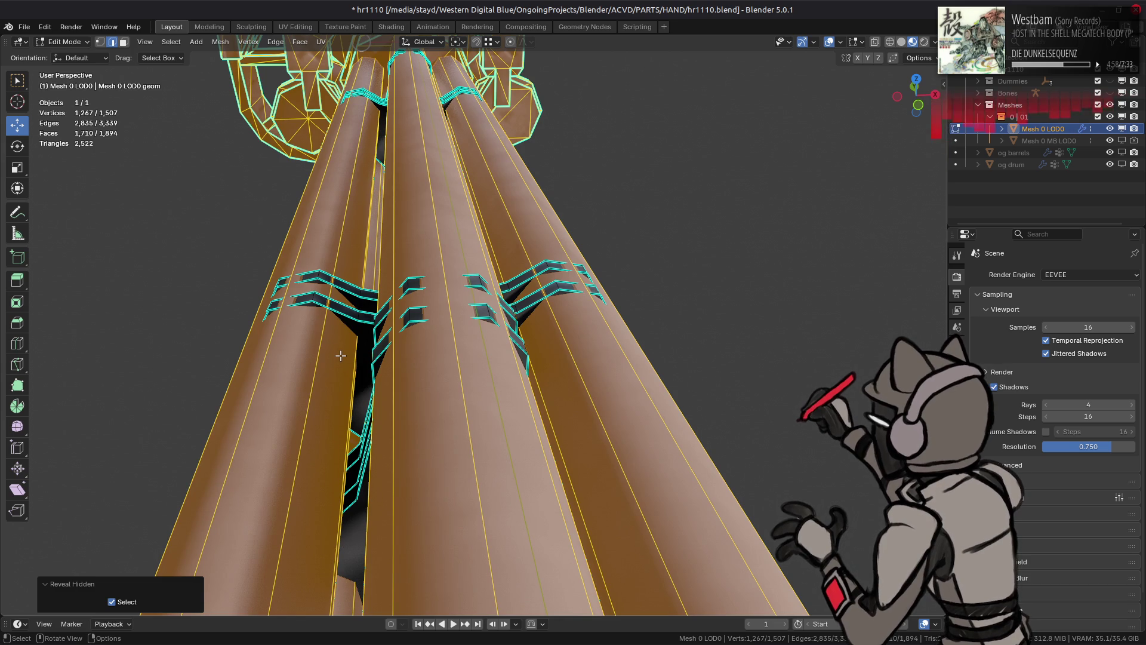
pyautogui.hotkey('ctrl', 'z')
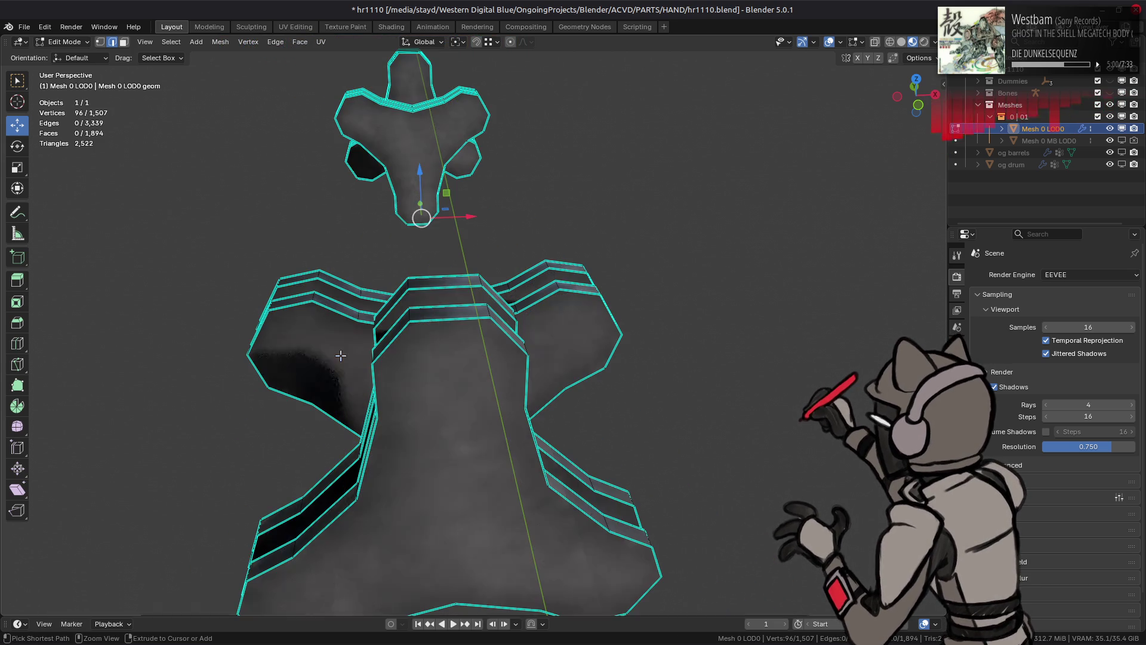
pyautogui.click(410, 316)
pyautogui.hotkey('ctrl', 'z')
pyautogui.hotkey('ctrl', 'z')
pyautogui.hotkey('ctrl', 'z')
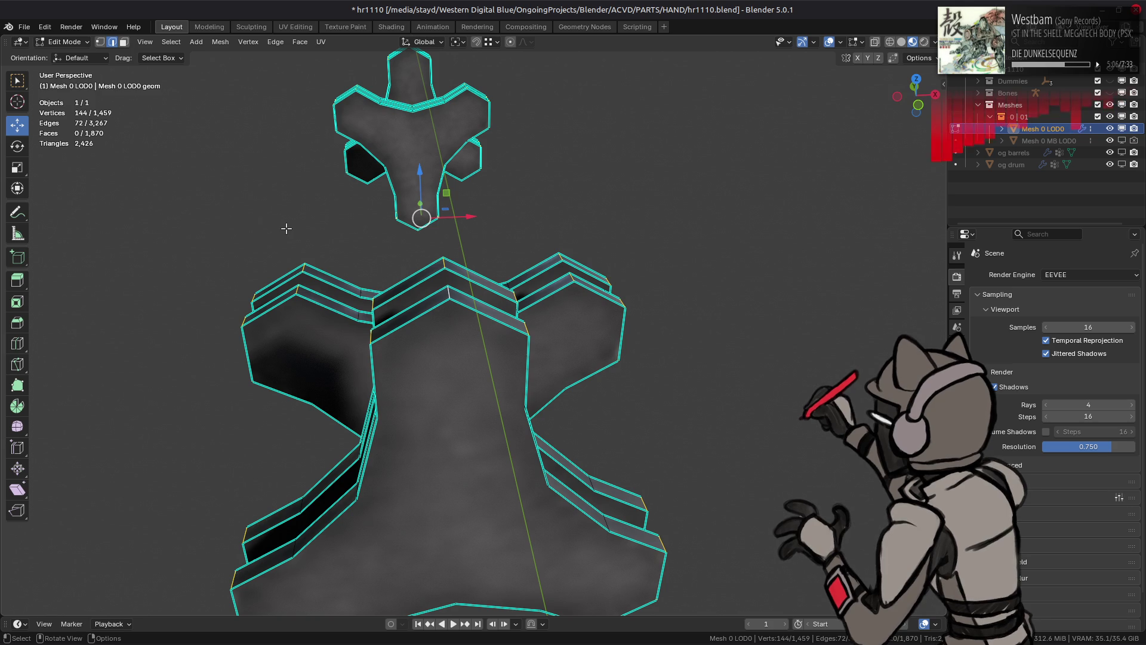
pyautogui.hotkey('ctrl', 'l')
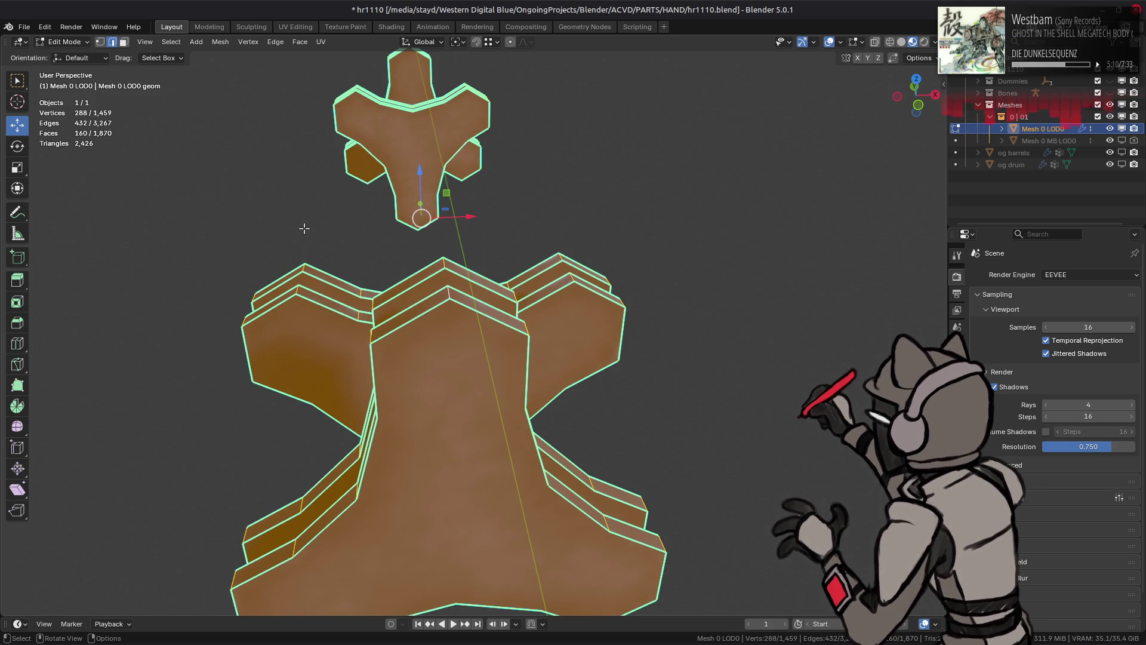
pyautogui.hotkey('alt', 'h')
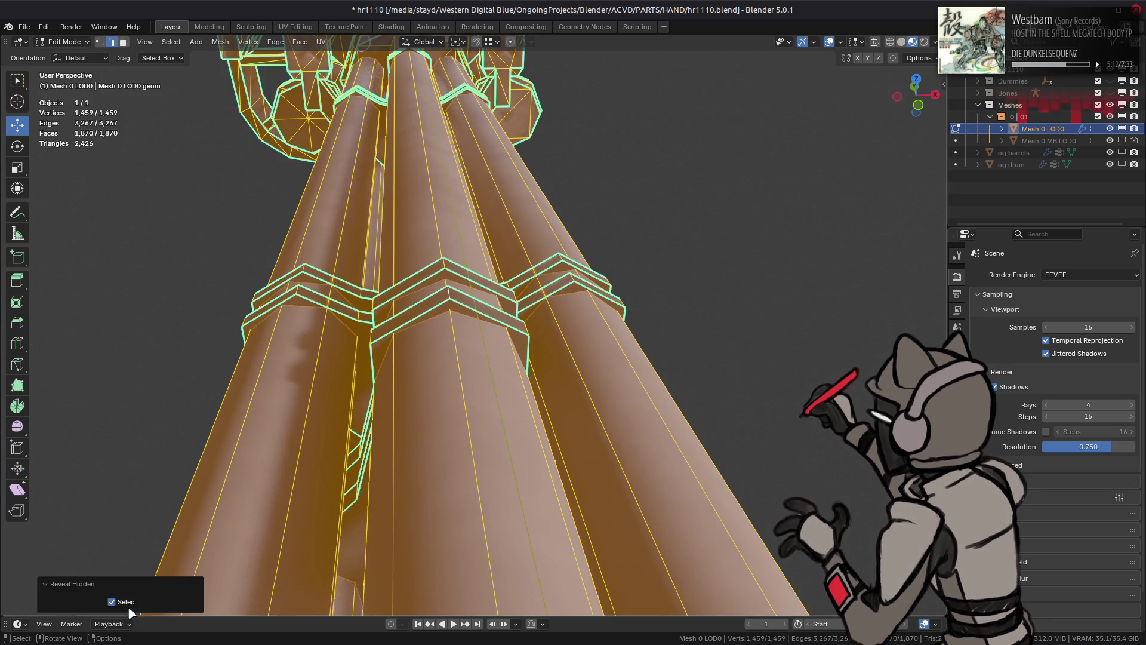
pyautogui.click(154, 600)
# Step: Duplicate the connected clamp rings in place and separate the copy into its own object
pyautogui.scroll(-3, 404, 276)
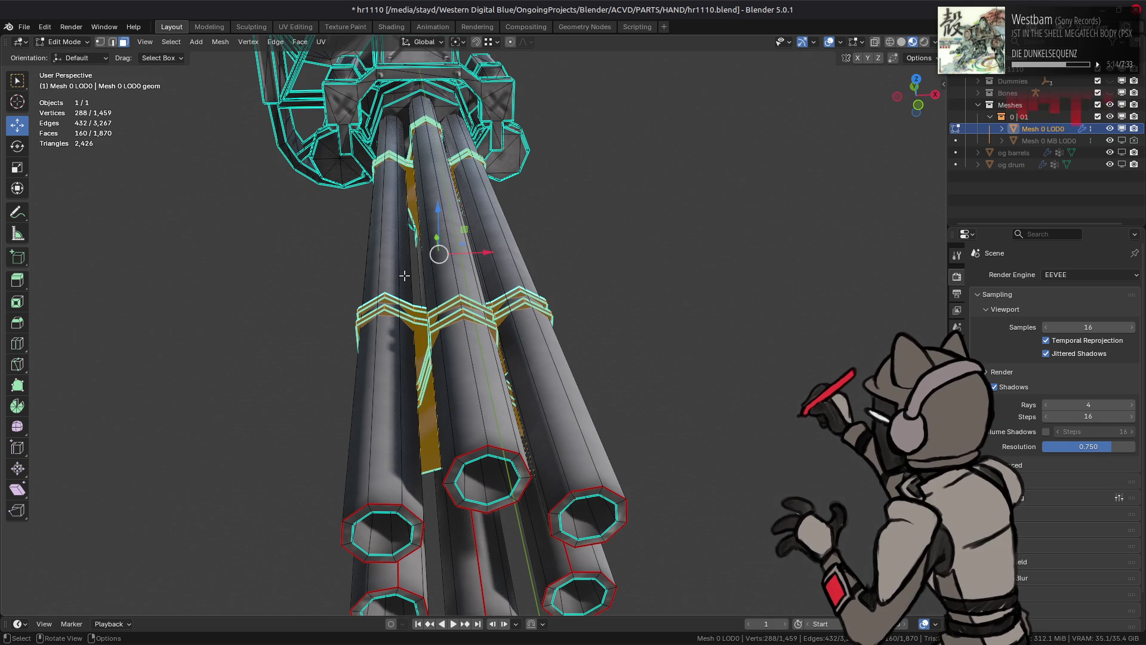
pyautogui.hotkey('ctrl', 'l')
pyautogui.hotkey('shift', 'd')
pyautogui.rightClick(358, 246)
pyautogui.click(220, 42)
pyautogui.moveTo(302, 147)
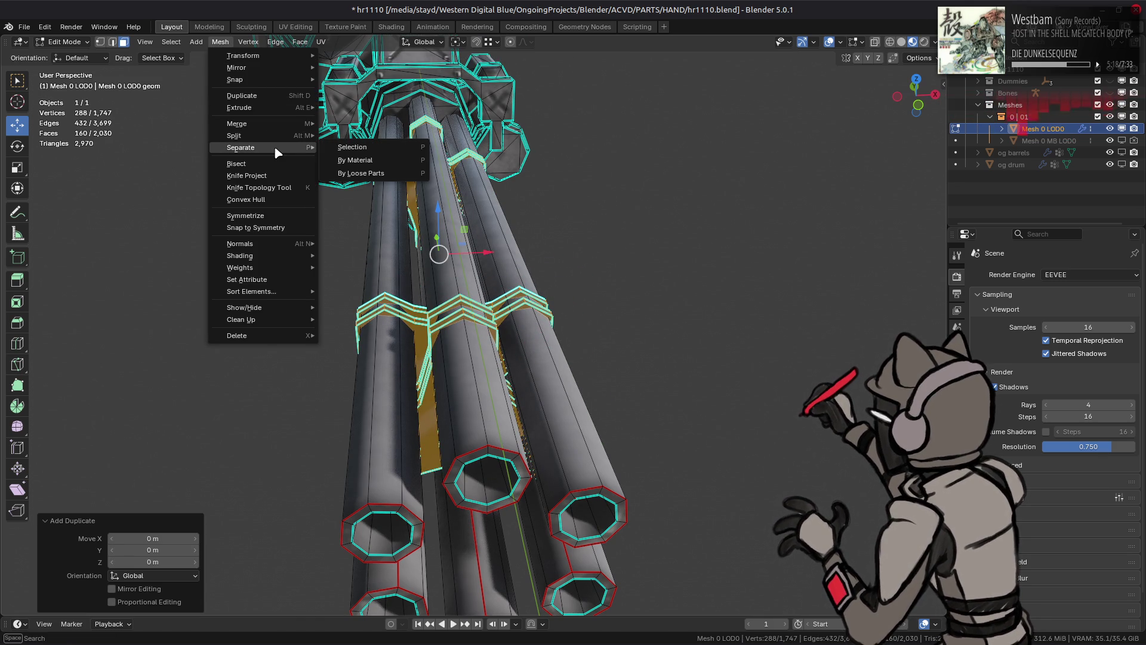
pyautogui.click(353, 146)
# Step: In Object Mode, move the separated rings object into the Meshes collection
pyautogui.click(63, 42)
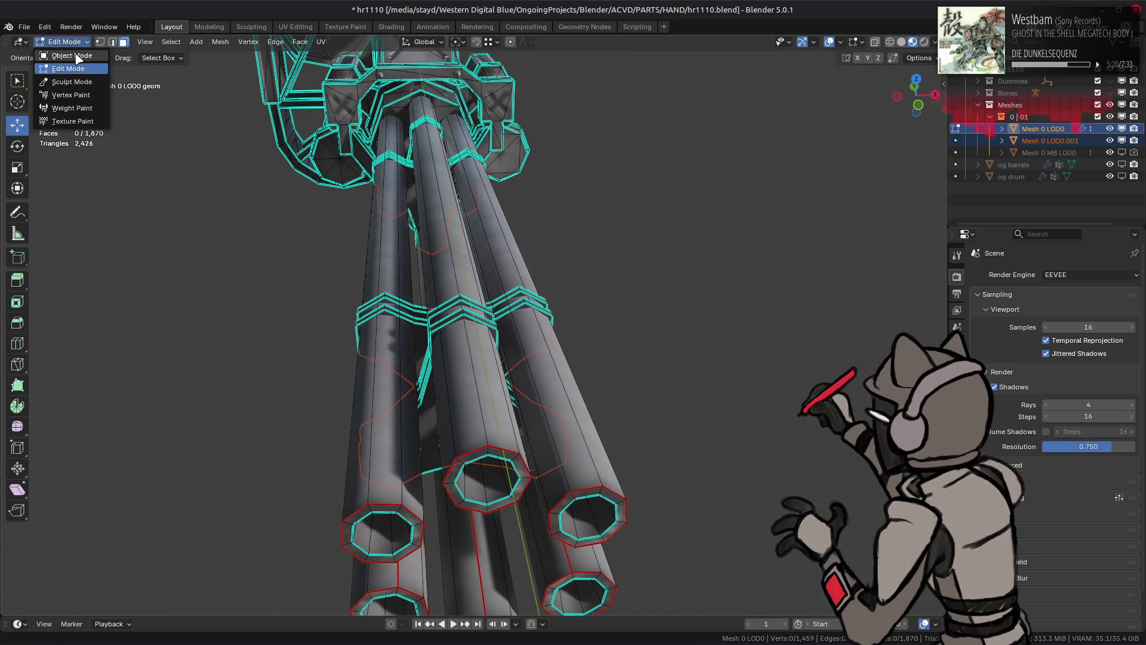
pyautogui.click(57, 55)
pyautogui.click(1050, 141)
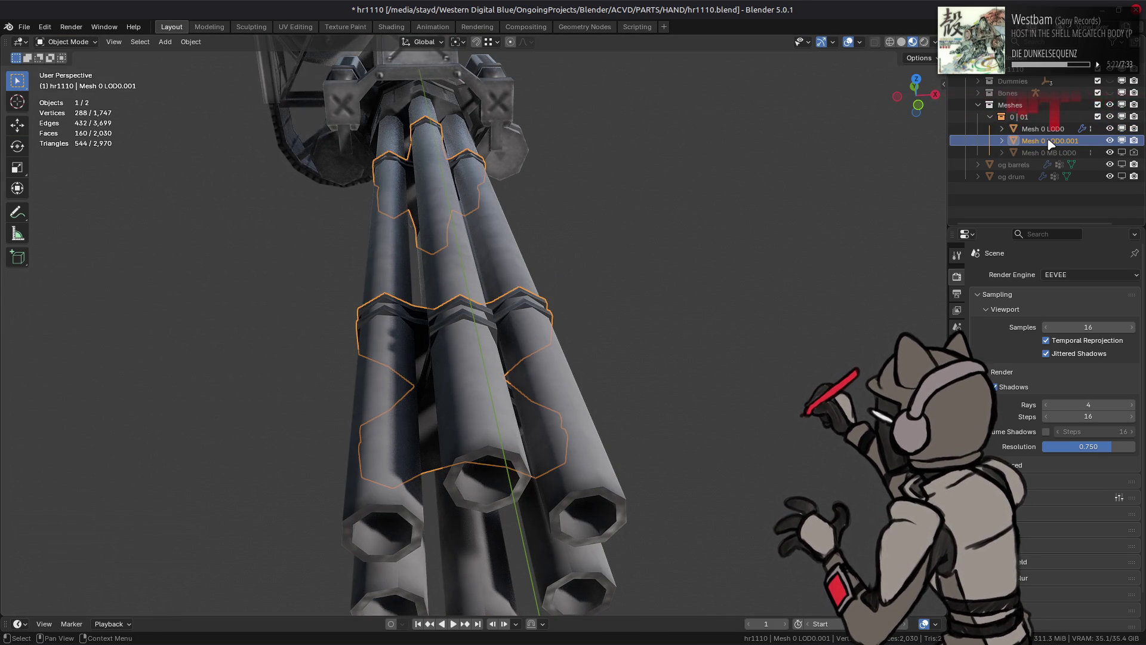
pyautogui.click(1045, 129)
pyautogui.click(1051, 141)
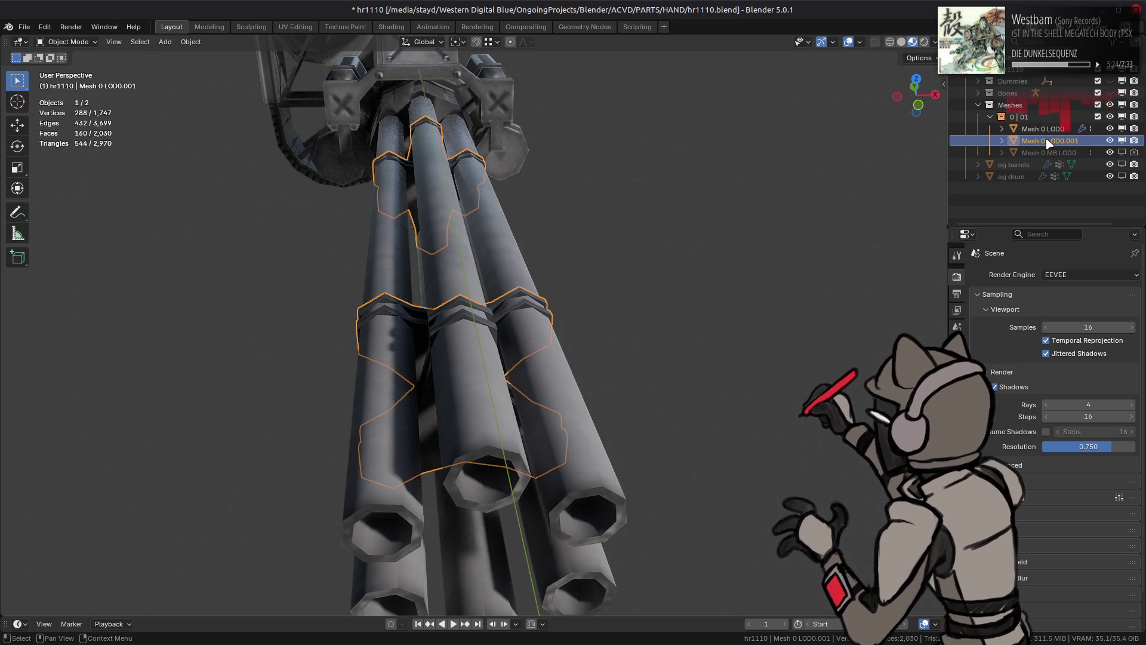
pyautogui.click(1044, 129)
pyautogui.click(1051, 141)
pyautogui.moveTo(1051, 141)
pyautogui.mouseDown()
pyautogui.moveTo(1014, 69)
pyautogui.moveTo(1015, 106)
pyautogui.mouseUp()
# Step: Rename the backup object to 'og thingies' and re-enter Edit Mode on Mesh 0 LOD0
pyautogui.doubleClick(1023, 152)
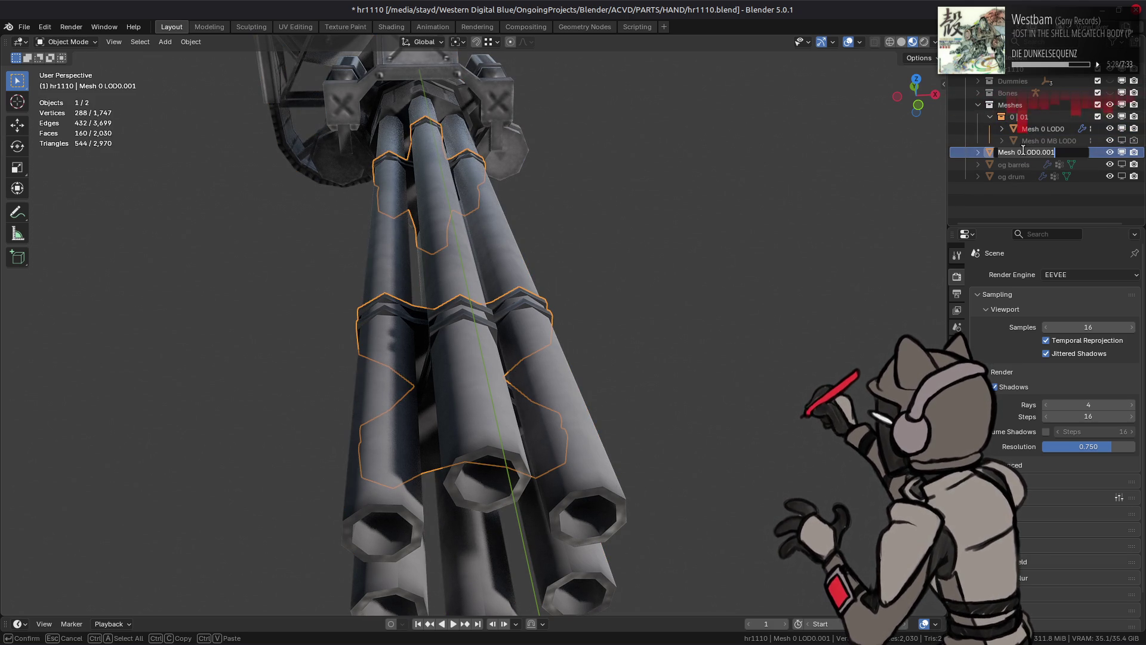
pyautogui.write('og thingies')
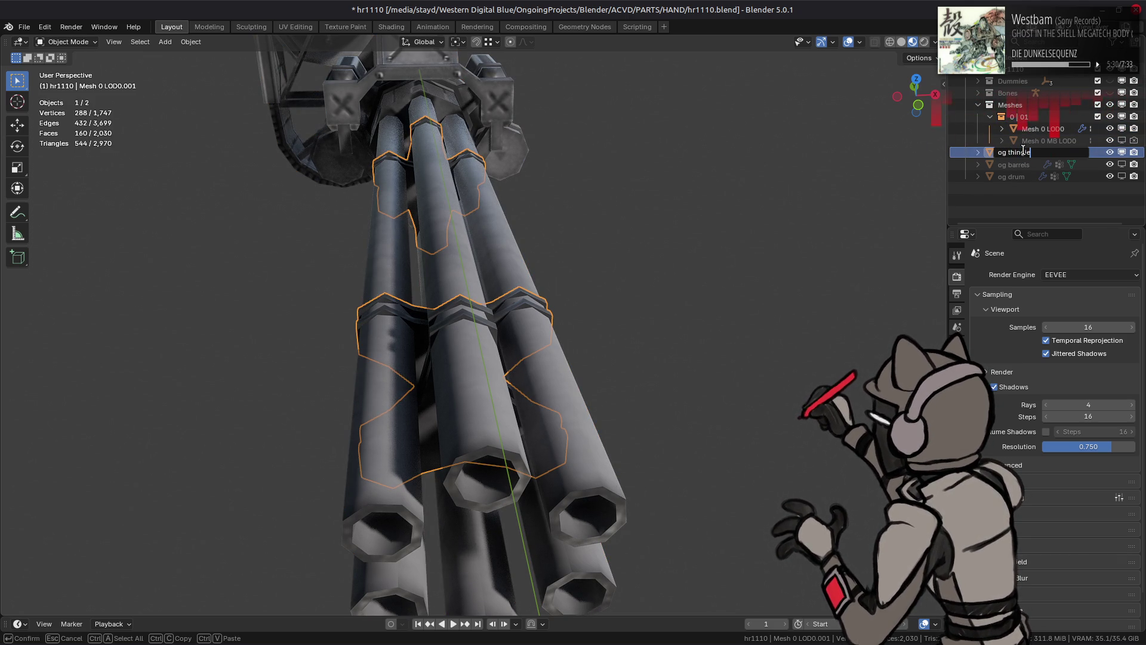
pyautogui.press('Return')
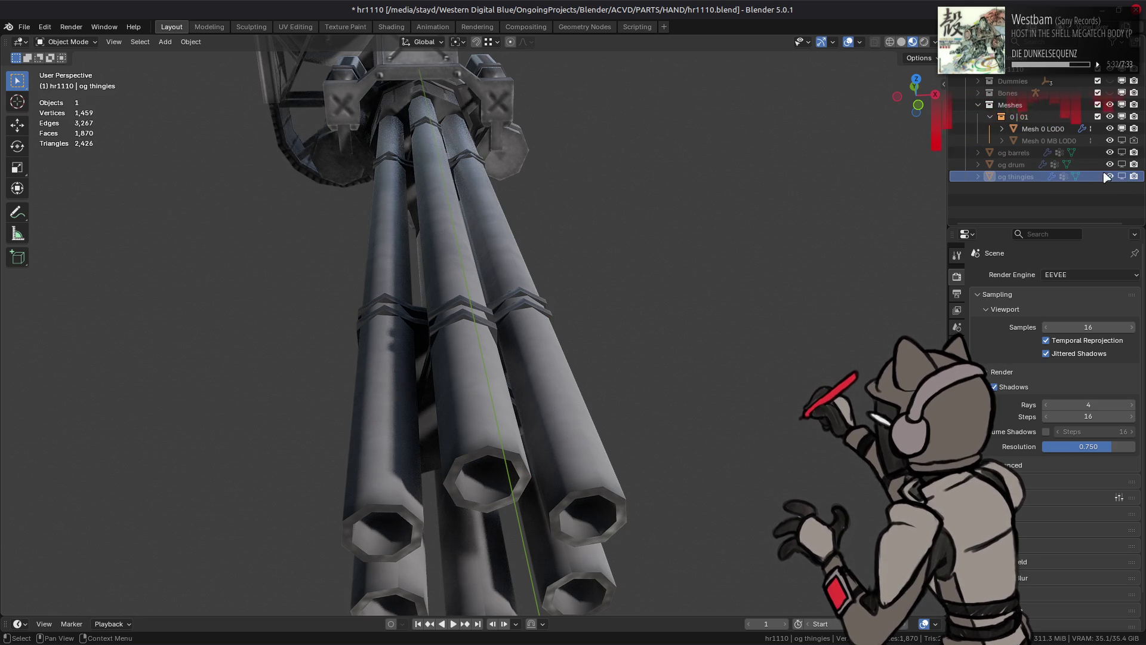
pyautogui.click(1042, 129)
pyautogui.press('Tab')
pyautogui.scroll(2, 699, 206)
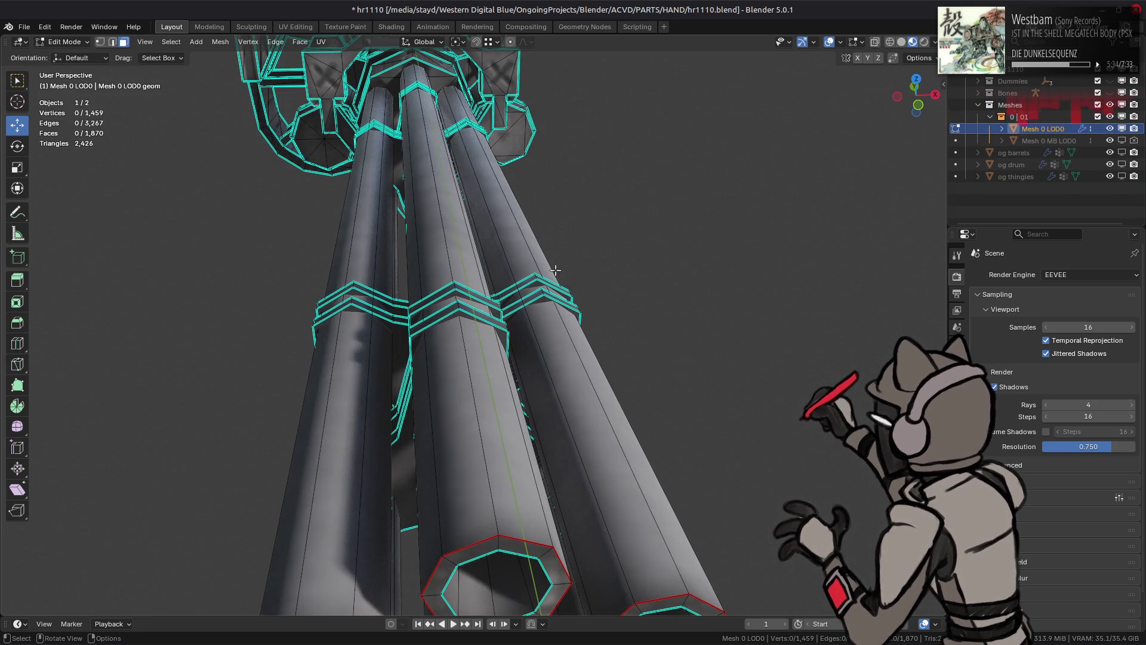
# Step: Select faces on every clamp ring, extend to linked geometry, and hide everything else
pyautogui.click(529, 285)
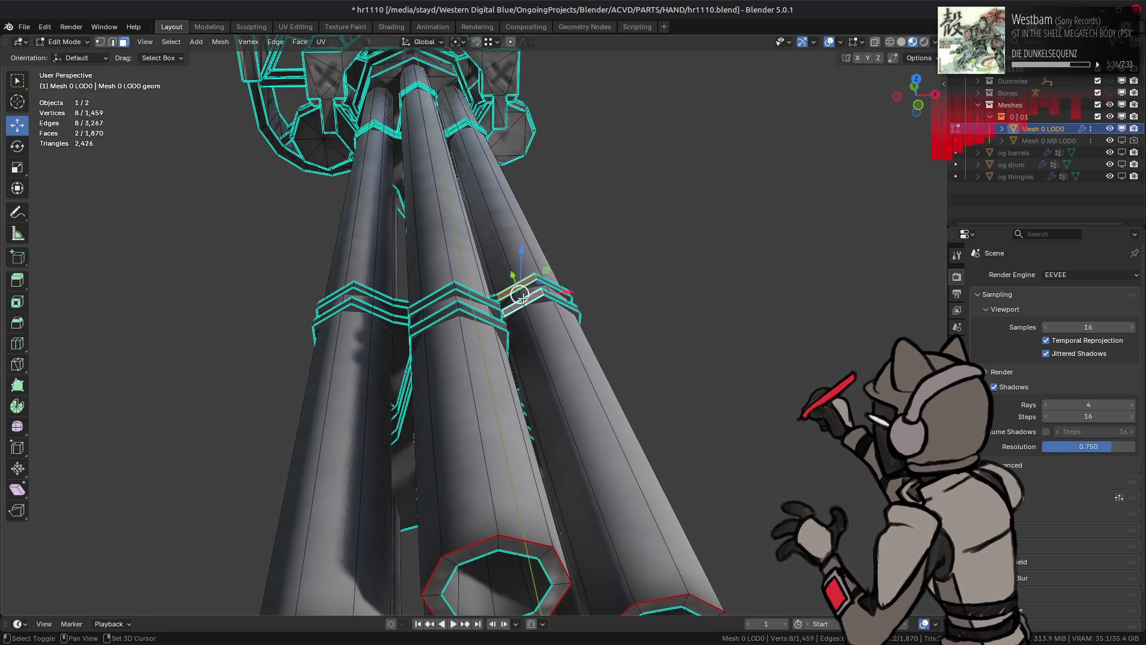
pyautogui.keyDown('shift'); pyautogui.click(477, 296); pyautogui.keyUp('shift')
pyautogui.keyDown('shift'); pyautogui.click(412, 210); pyautogui.keyUp('shift')
pyautogui.moveTo(413, 210); pyautogui.dragTo(152, 180, button='middle')
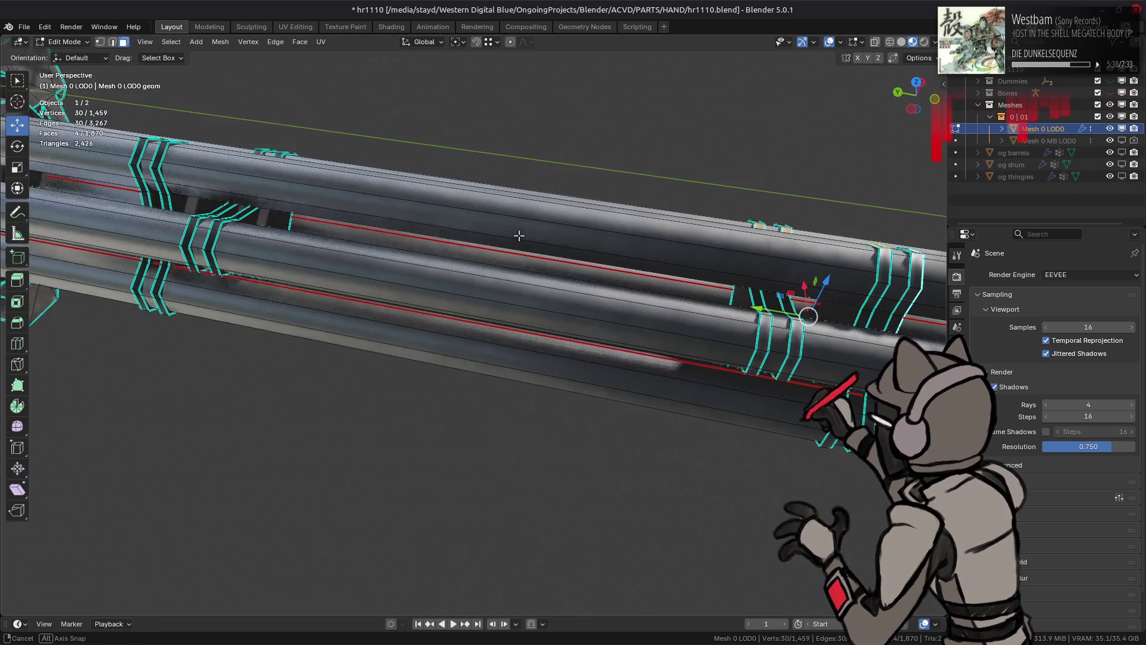
pyautogui.keyDown('shift'); pyautogui.click(152, 180); pyautogui.keyUp('shift')
pyautogui.keyDown('shift'); pyautogui.click(159, 179); pyautogui.keyUp('shift')
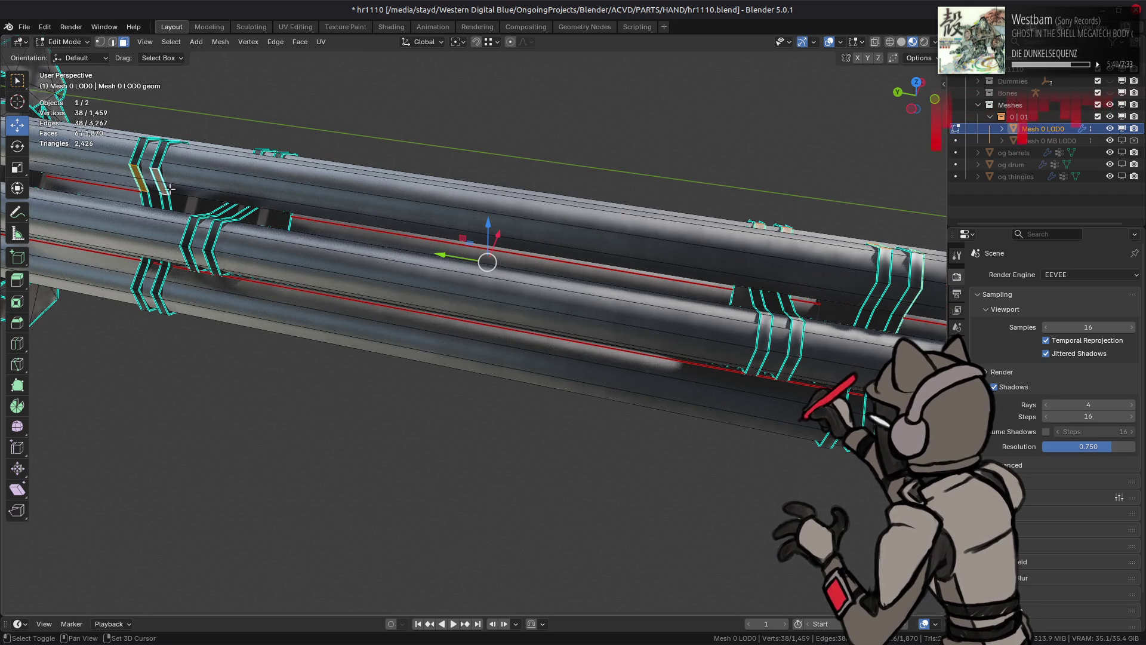
pyautogui.keyDown('shift'); pyautogui.click(190, 233); pyautogui.keyUp('shift')
pyautogui.keyDown('shift'); pyautogui.click(222, 218); pyautogui.keyUp('shift')
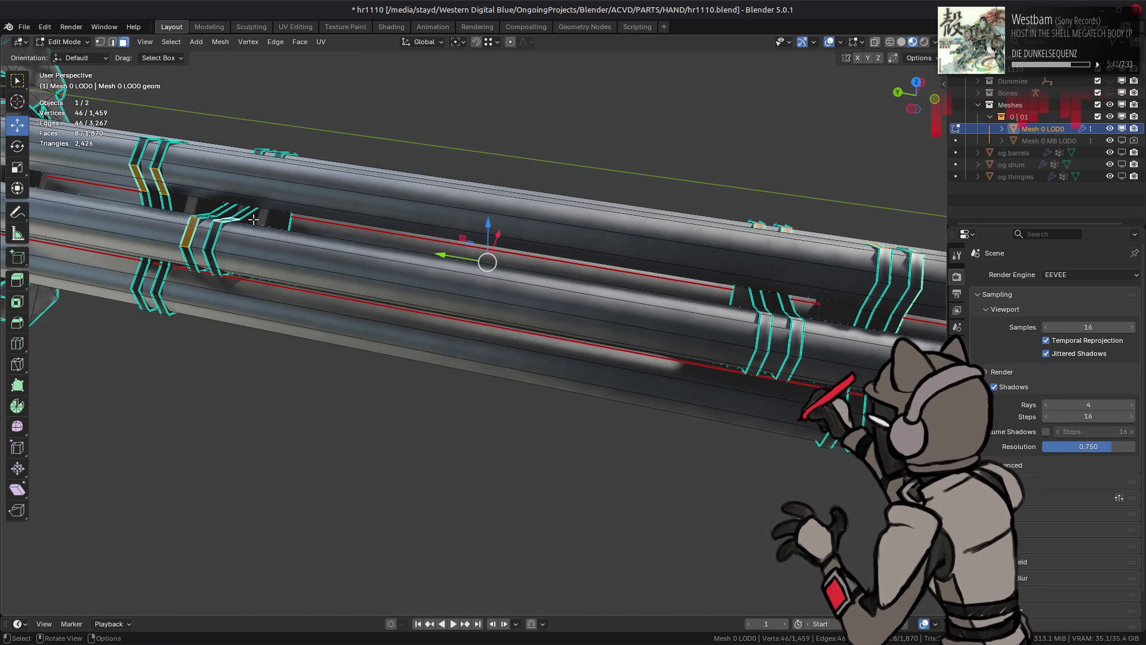
pyautogui.hotkey('ctrl', 'l')
pyautogui.hotkey('shift', 'h')
# Step: Zoom onto the rings and select one sharp ring edge in edge mode
pyautogui.moveTo(282, 215)
pyautogui.mouseDown(button='middle')
pyautogui.moveTo(365, 232)
pyautogui.moveTo(307, 248)
pyautogui.mouseUp(button='middle')
pyautogui.scroll(5, 306, 249)
pyautogui.press('2')
pyautogui.click(514, 369)
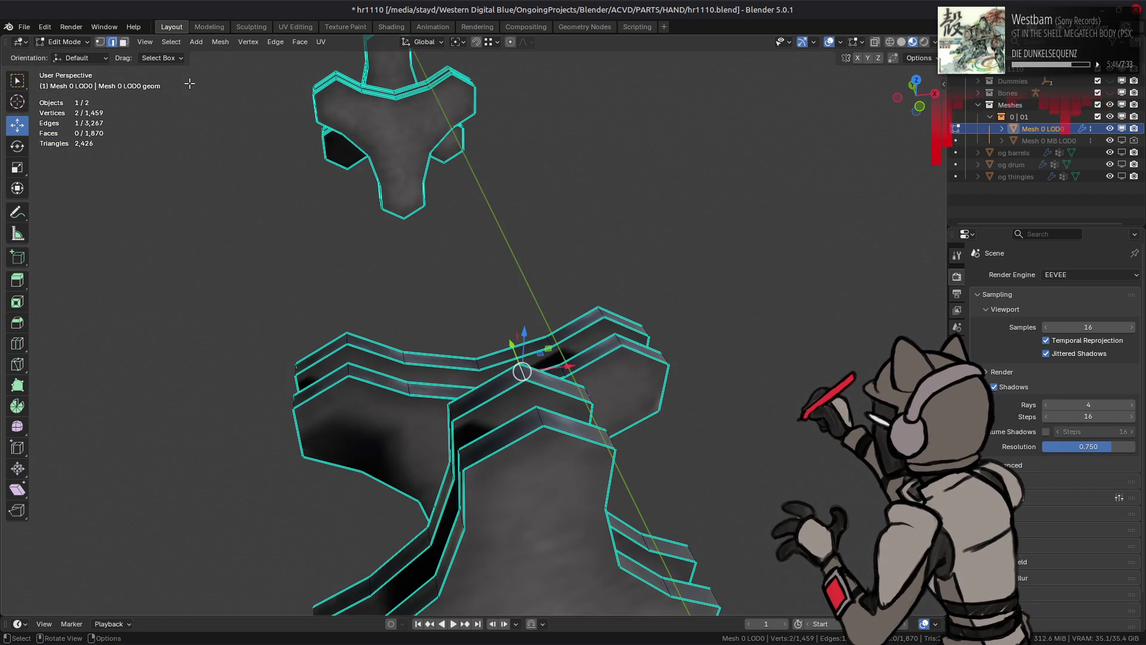
# Step: Bevel the face-angle-matched ring edges by 0.02 m and shrink/fatten them 0.02 m
pyautogui.click(171, 42)
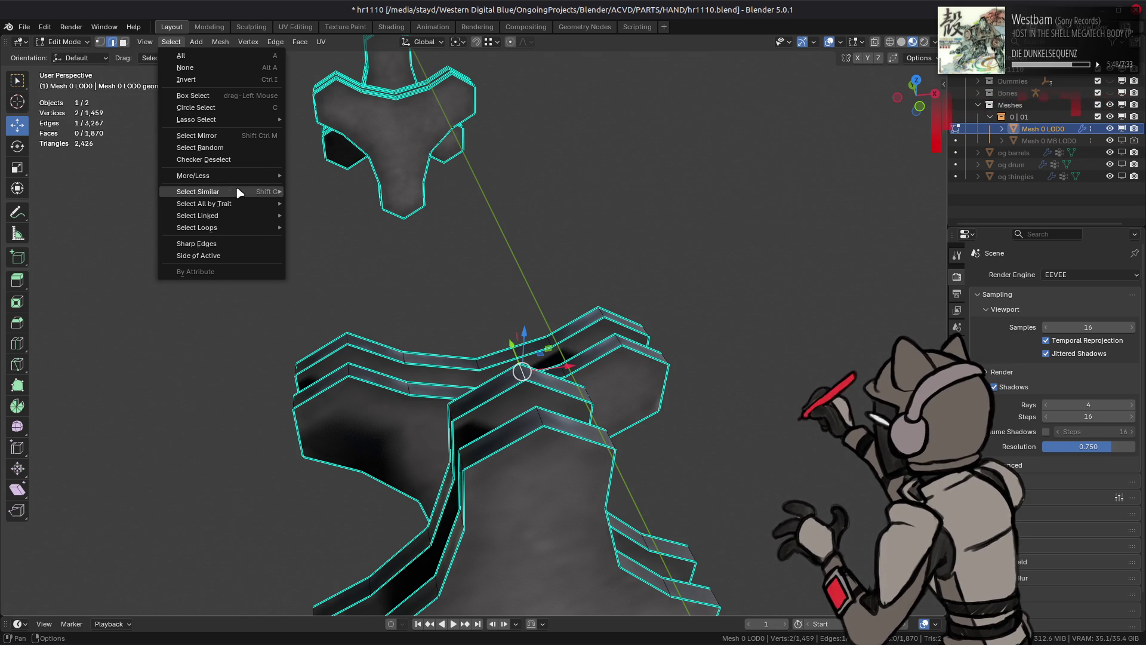
pyautogui.moveTo(263, 192)
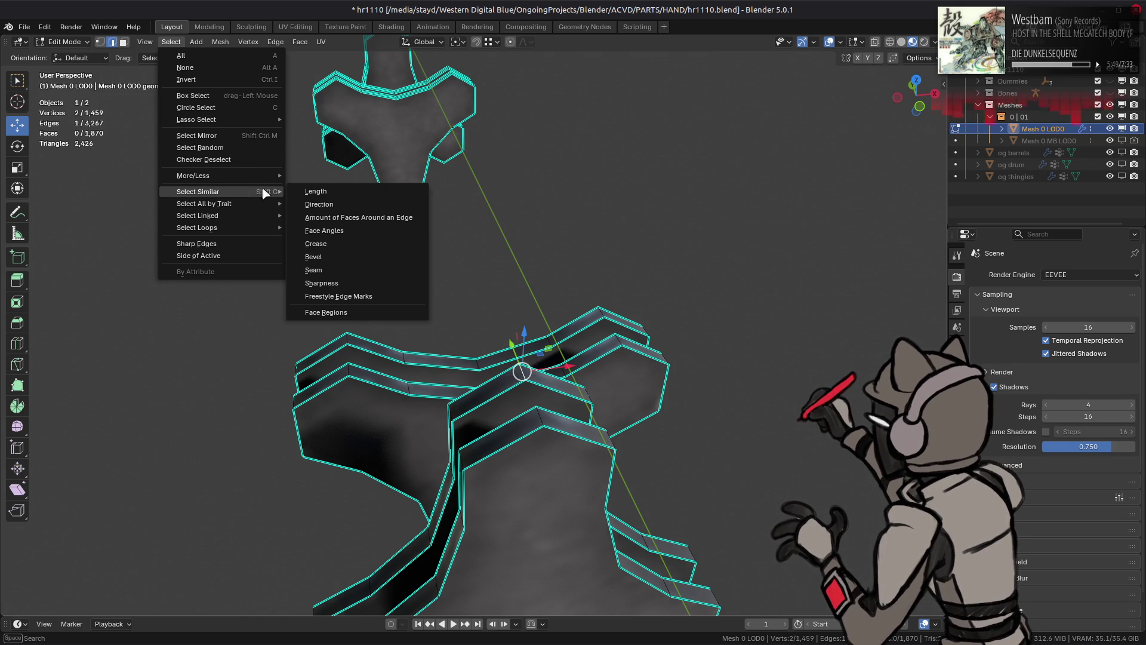
pyautogui.click(358, 231)
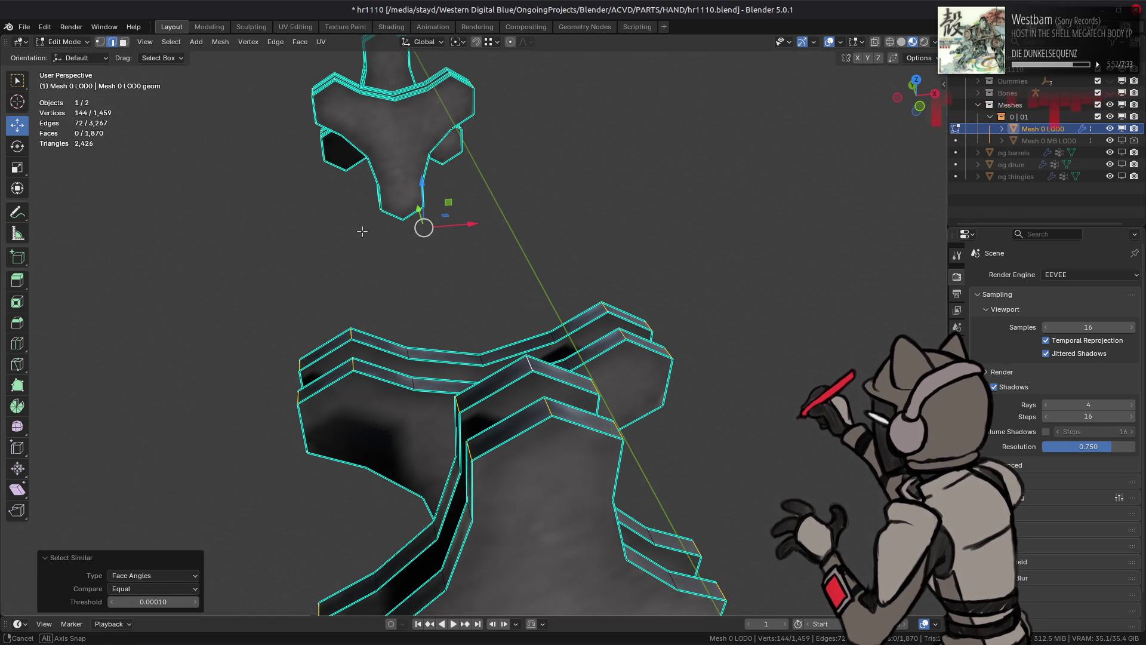
pyautogui.hotkey('ctrl', 'b')
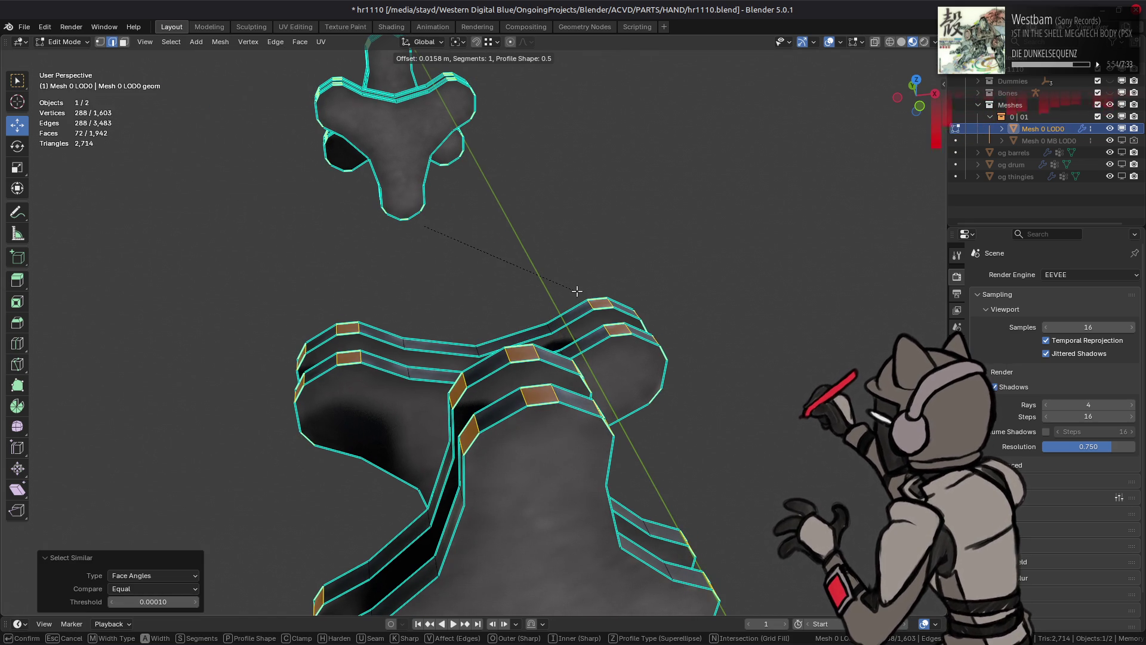
pyautogui.write('0.02')
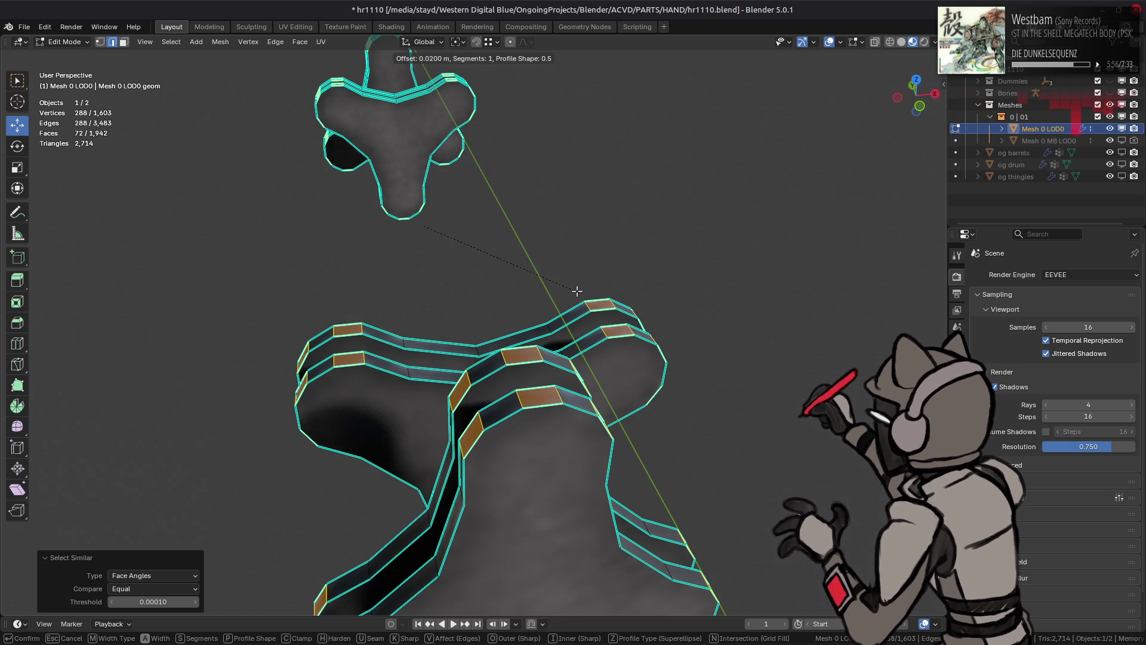
pyautogui.press('Return')
pyautogui.hotkey('alt', 's')
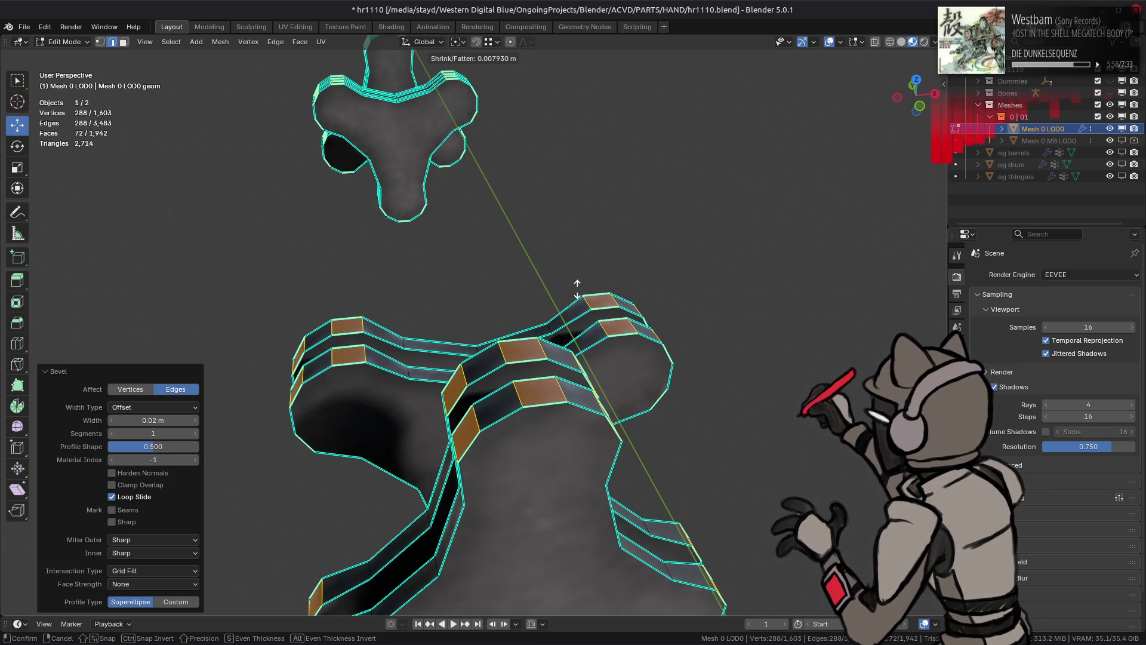
pyautogui.write('02')
pyautogui.press('Return')
# Step: Set the transform orientation to Normal
pyautogui.moveTo(539, 322)
pyautogui.mouseDown(button='middle')
pyautogui.moveTo(629, 320)
pyautogui.moveTo(605, 317)
pyautogui.mouseUp(button='middle')
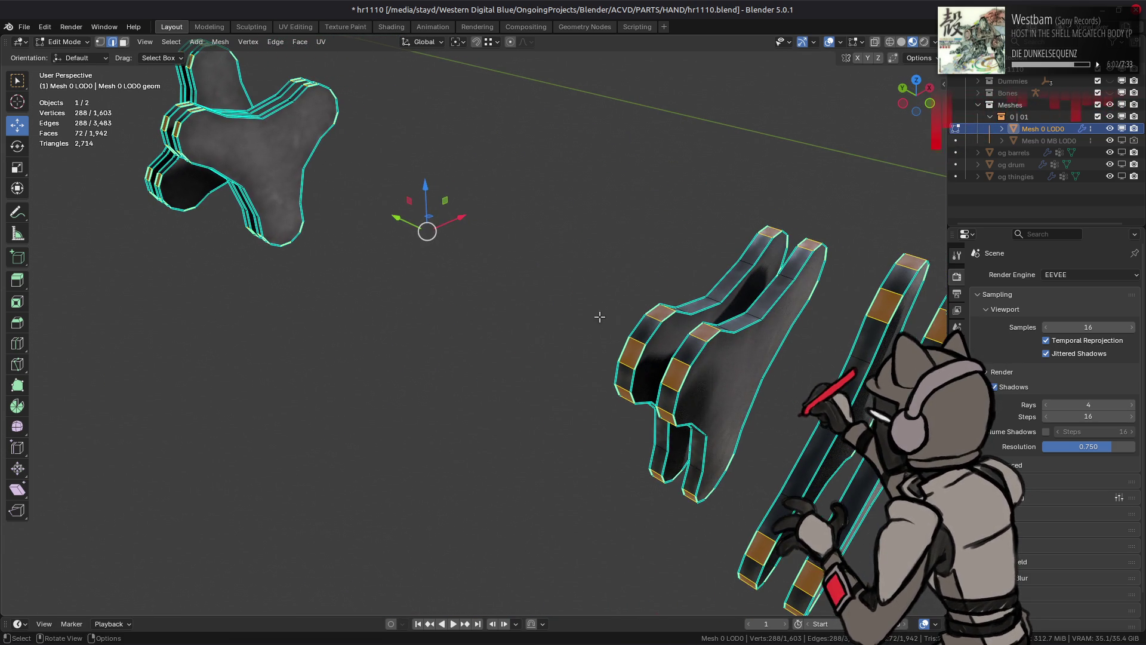
pyautogui.click(424, 42)
pyautogui.click(418, 103)
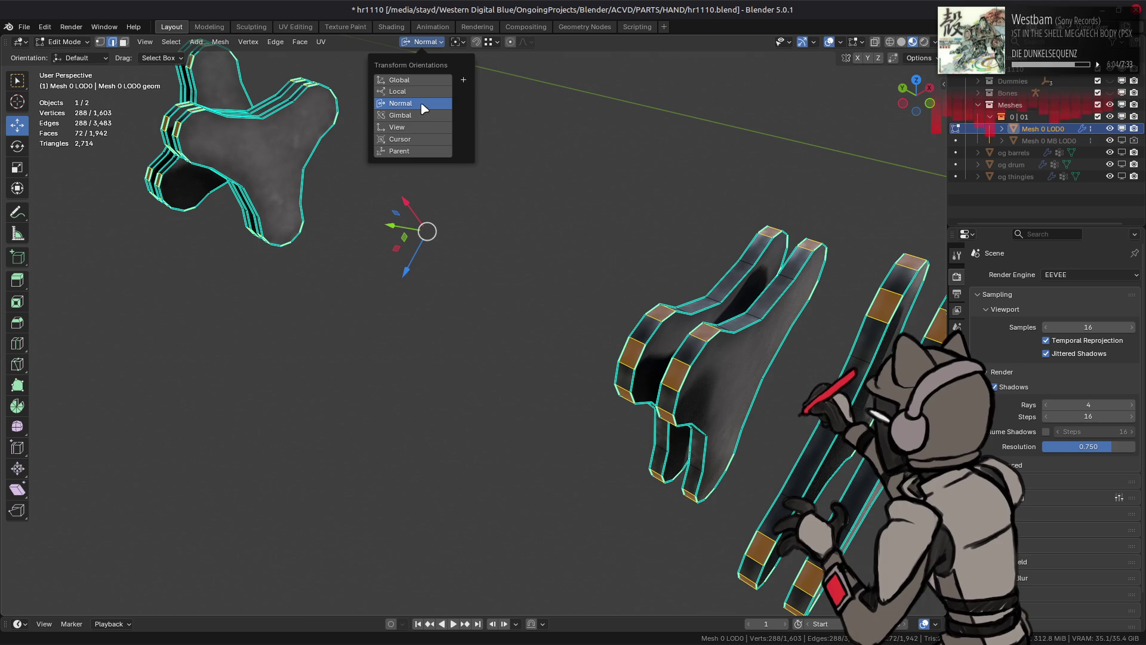
pyautogui.click(457, 41)
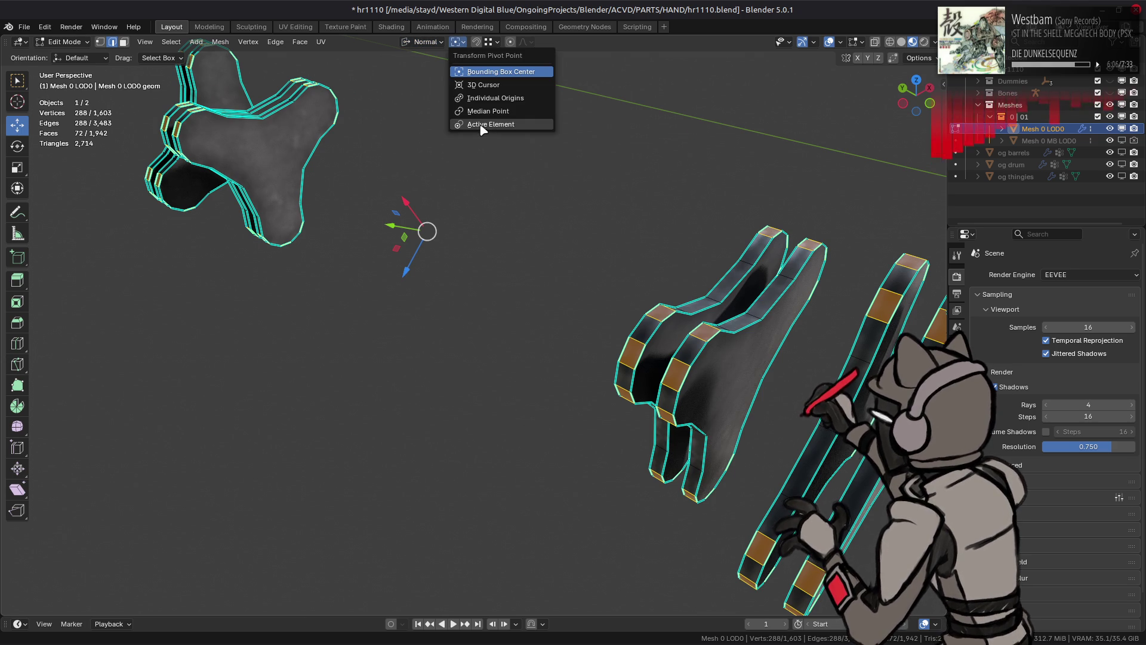